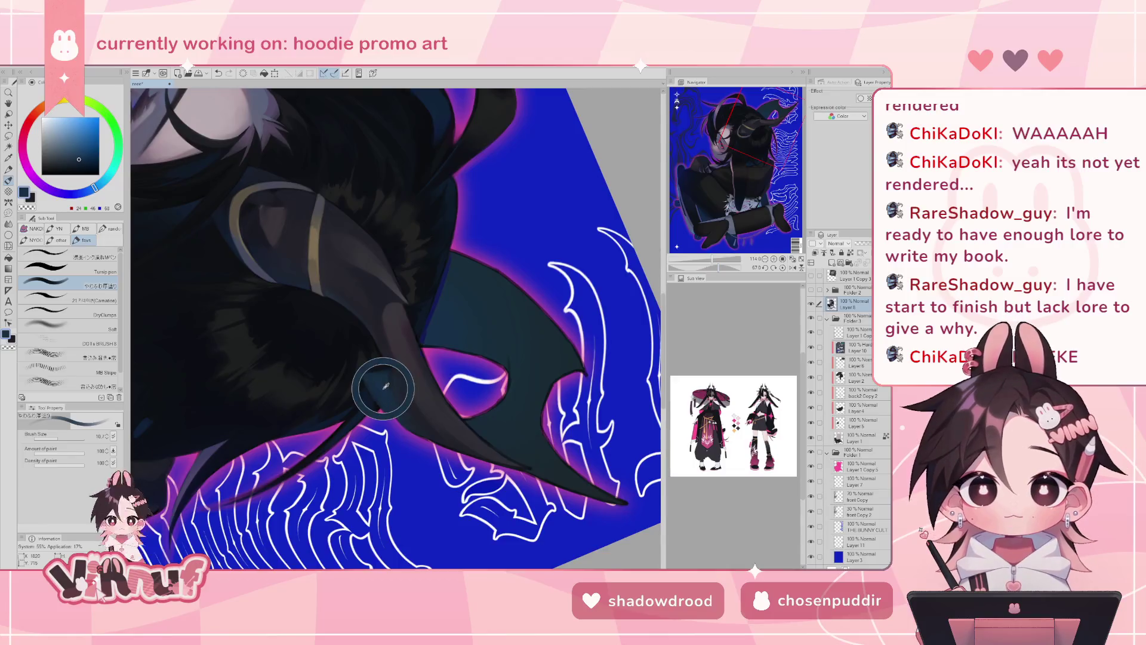
# - Dab small Carnation-brush strands beside the horn in sampled near-black and blue-grey hair tones
pyautogui.press('b')
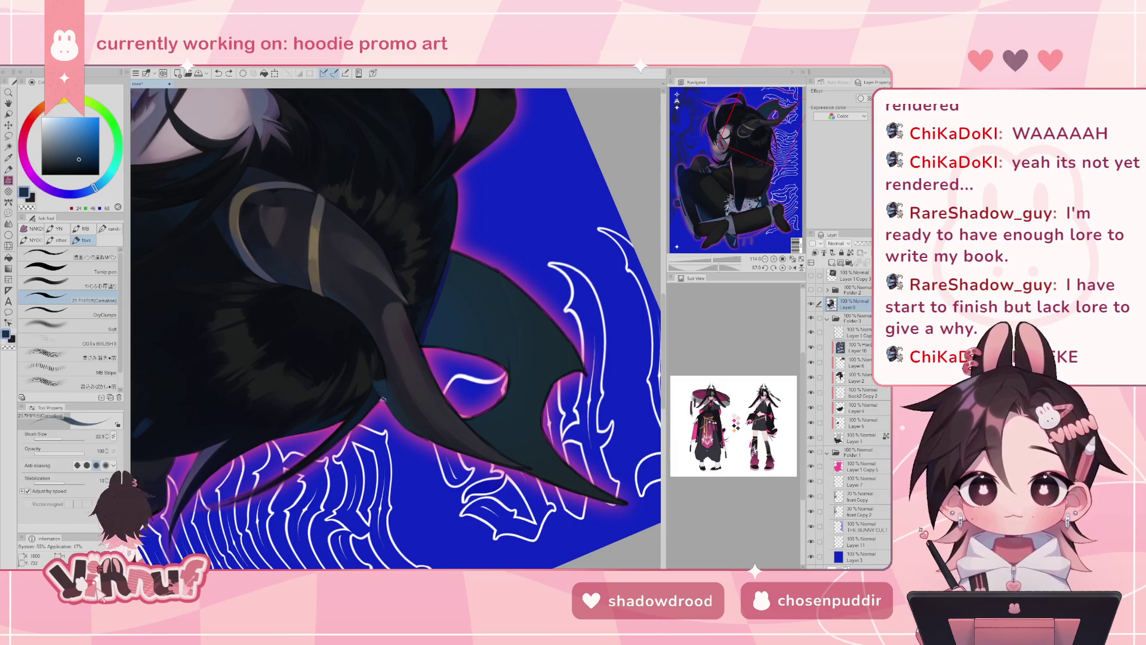
pyautogui.click(383, 394)
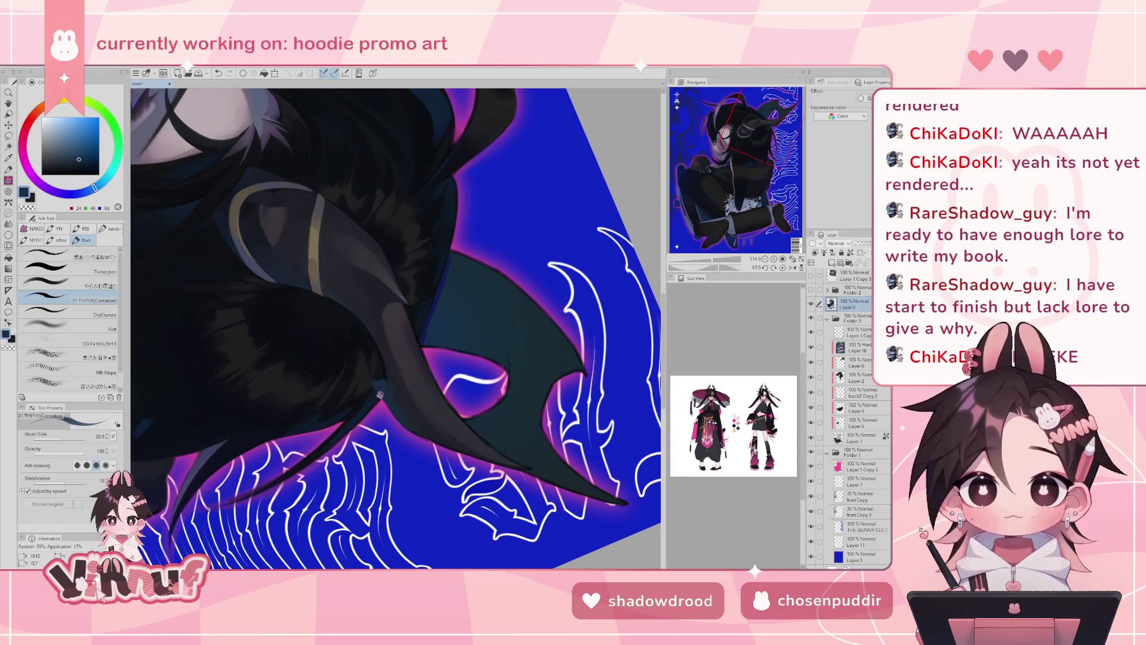
pyautogui.keyDown('alt'); pyautogui.click(370, 387); pyautogui.keyUp('alt')
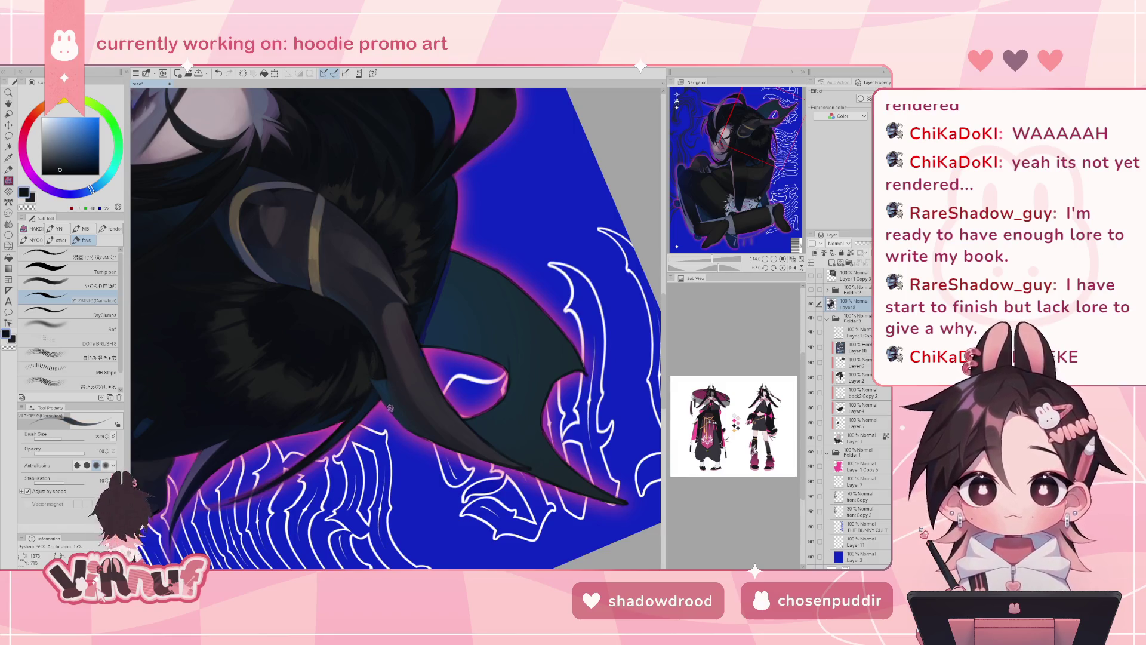
pyautogui.hotkey('ctrl', 'z')
pyautogui.hotkey('ctrl', 'y')
pyautogui.hotkey('ctrl', 'z')
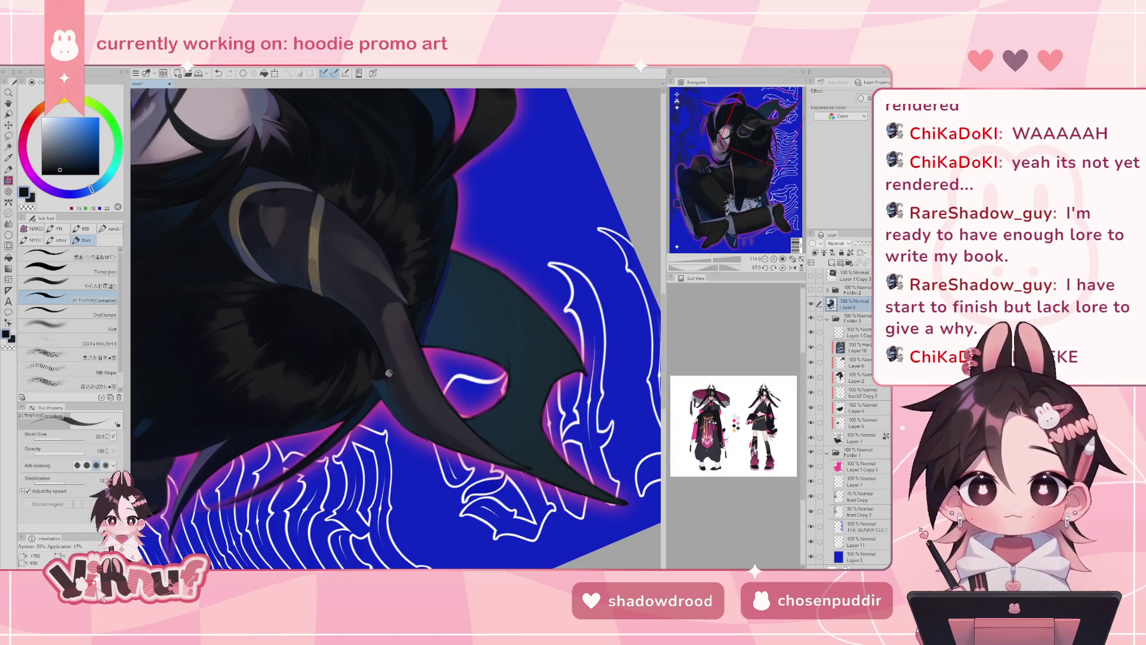
pyautogui.keyDown('alt'); pyautogui.click(375, 380); pyautogui.keyUp('alt')
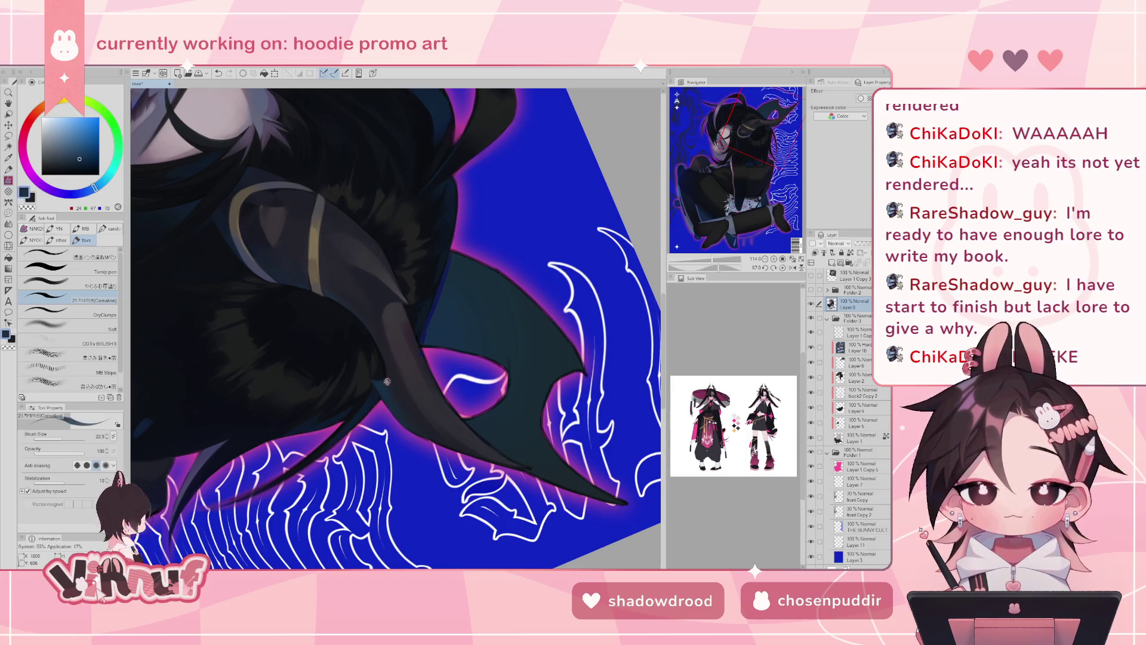
pyautogui.keyDown('alt'); pyautogui.click(376, 380); pyautogui.keyUp('alt')
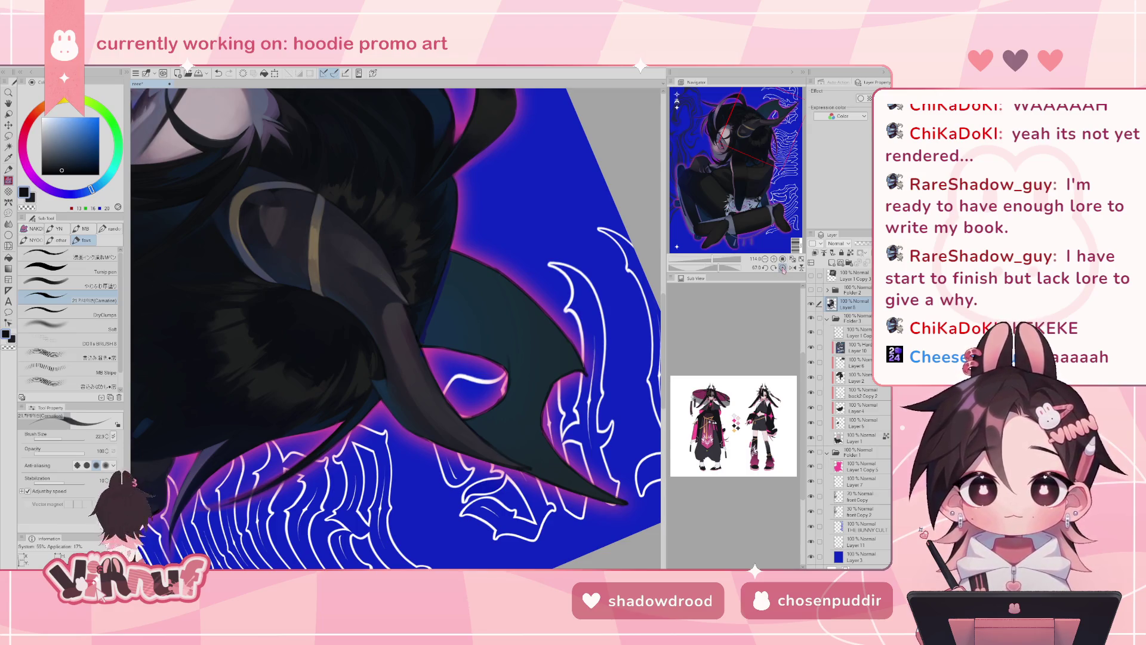
# - Straighten and mirror the view, then compare the painted horn against the 3D horn model reference
pyautogui.click(783, 268)
pyautogui.click(792, 268)
pyautogui.click(811, 275)
pyautogui.click(810, 275)
pyautogui.click(811, 275)
pyautogui.click(811, 275)
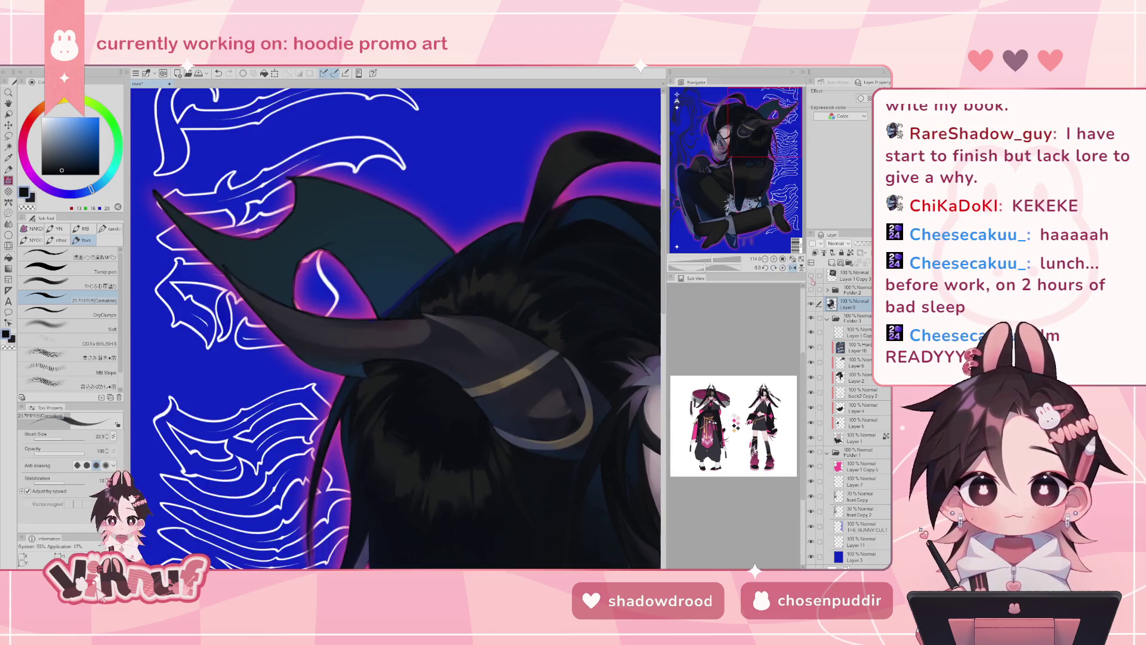
pyautogui.click(811, 275)
pyautogui.click(810, 275)
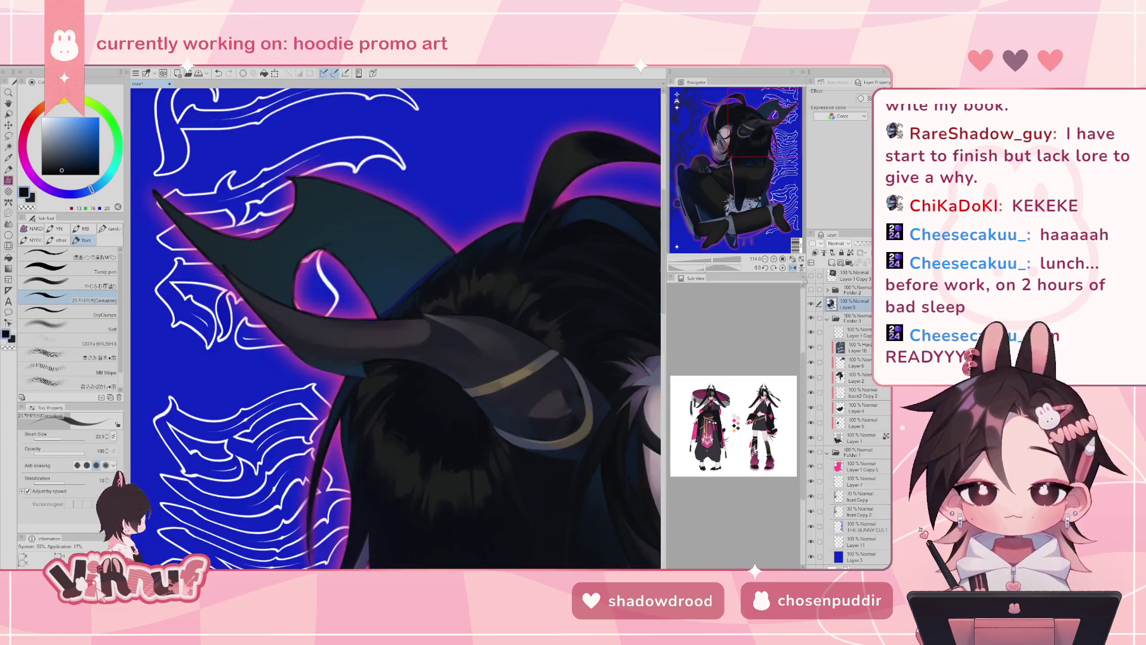
# - Shade the hair at the horn's base in dark grey and blue shadow tones, rotating the view about 70°
pyautogui.keyDown('alt'); pyautogui.click(367, 367); pyautogui.keyUp('alt')
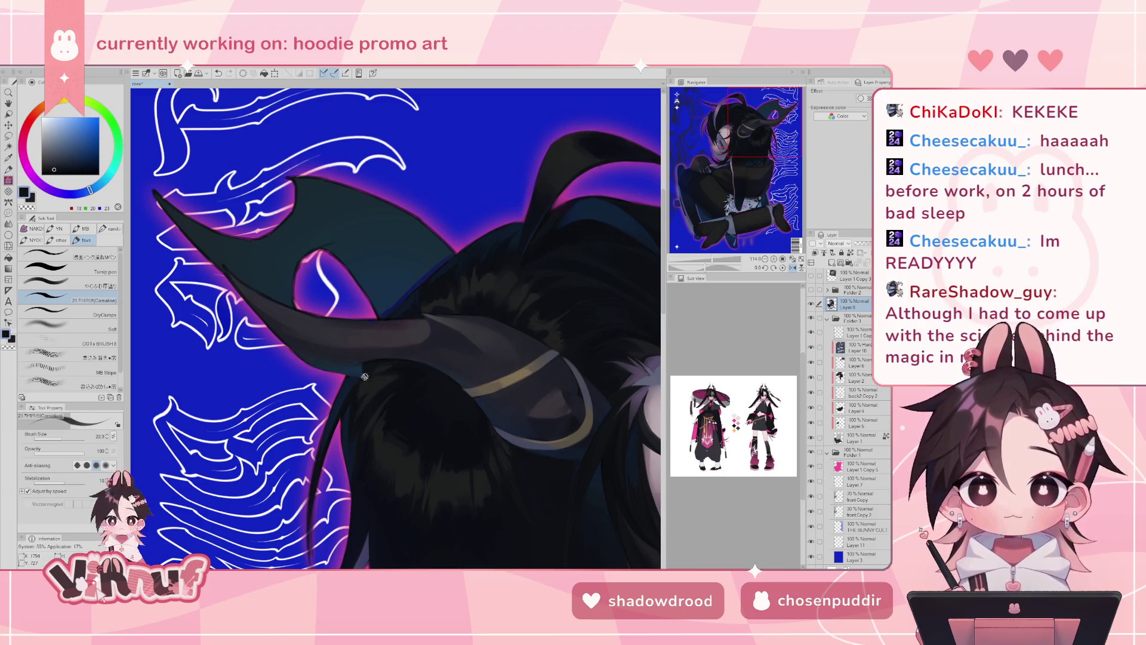
pyautogui.keyDown('alt'); pyautogui.click(362, 367); pyautogui.keyUp('alt')
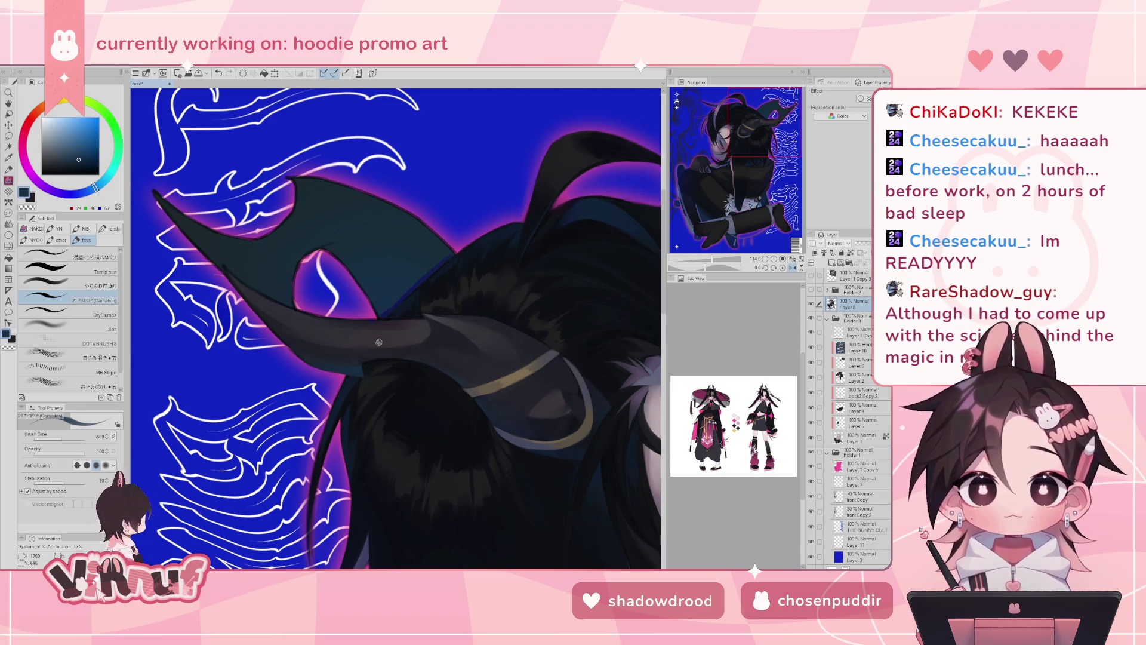
pyautogui.press('h')
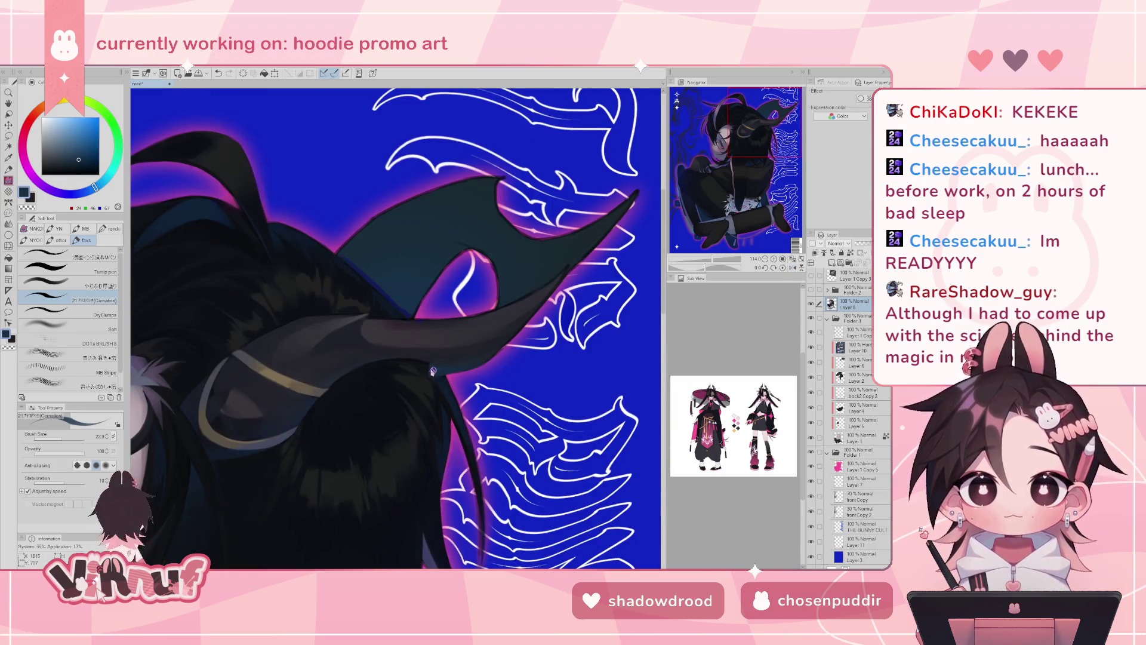
pyautogui.keyDown('alt'); pyautogui.click(435, 369); pyautogui.keyUp('alt')
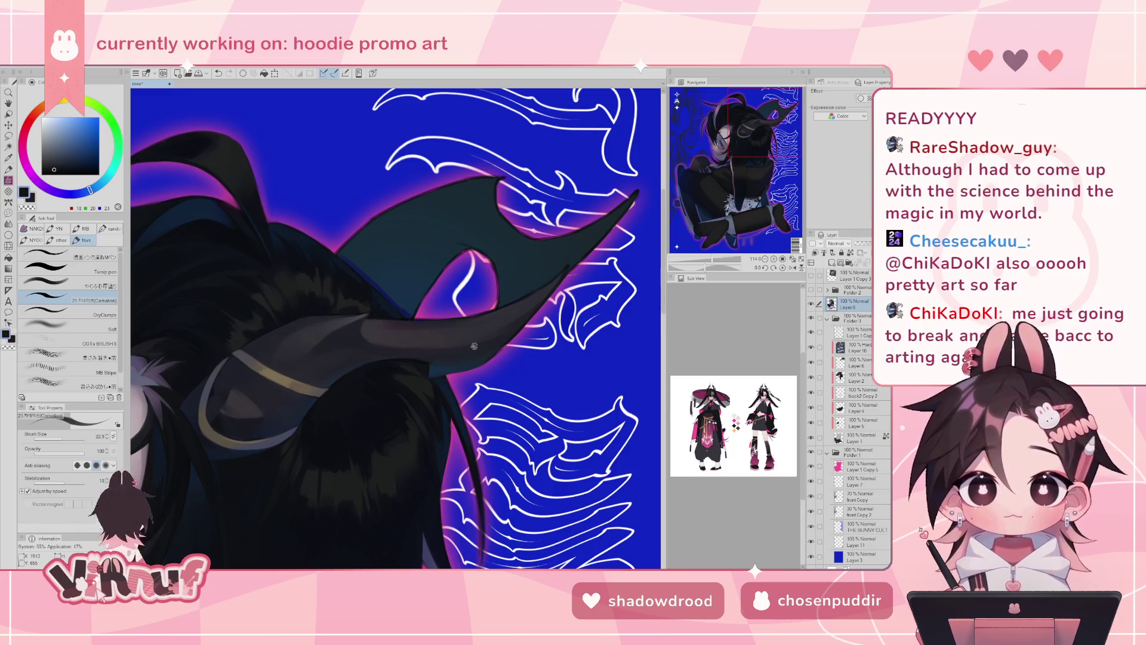
pyautogui.press('h')
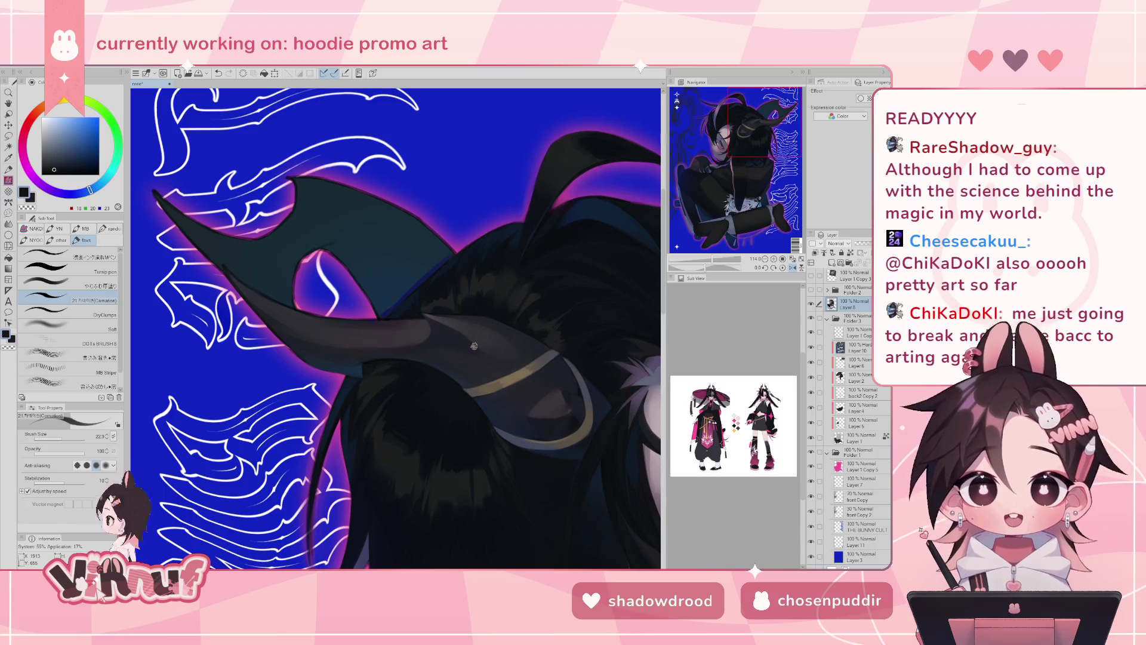
pyautogui.moveTo(418, 215); pyautogui.dragTo(360, 230)
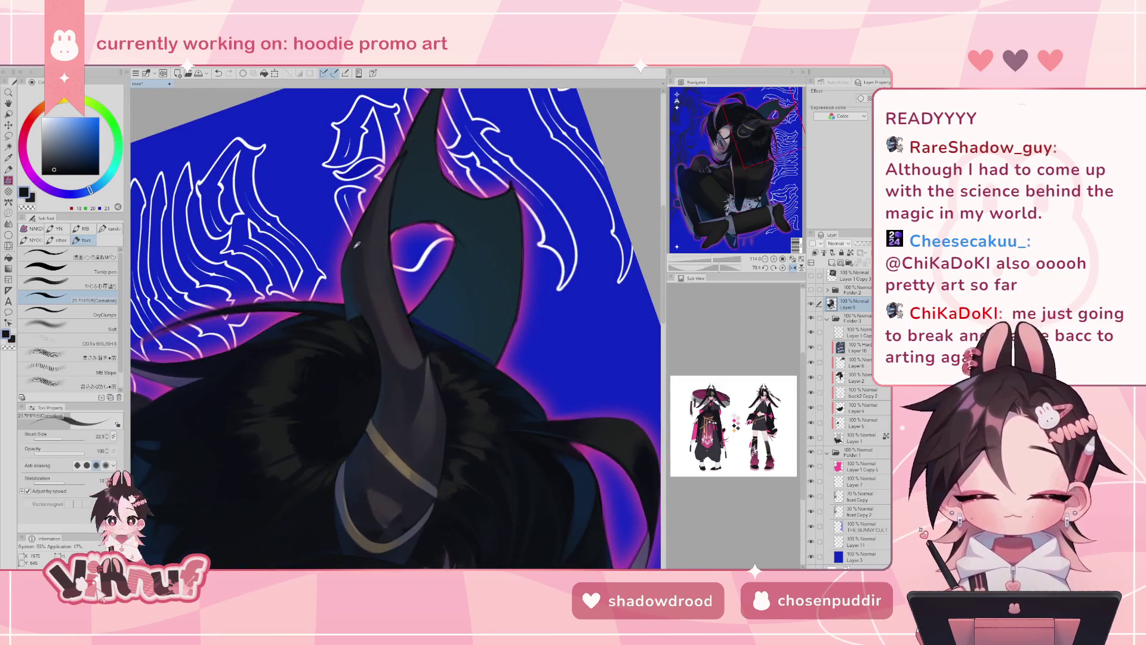
# - Switch to a soft blending brush at about 20 px and pick muted dark blue-grey tones
pyautogui.keyDown('alt'); pyautogui.click(360, 230); pyautogui.keyUp('alt')
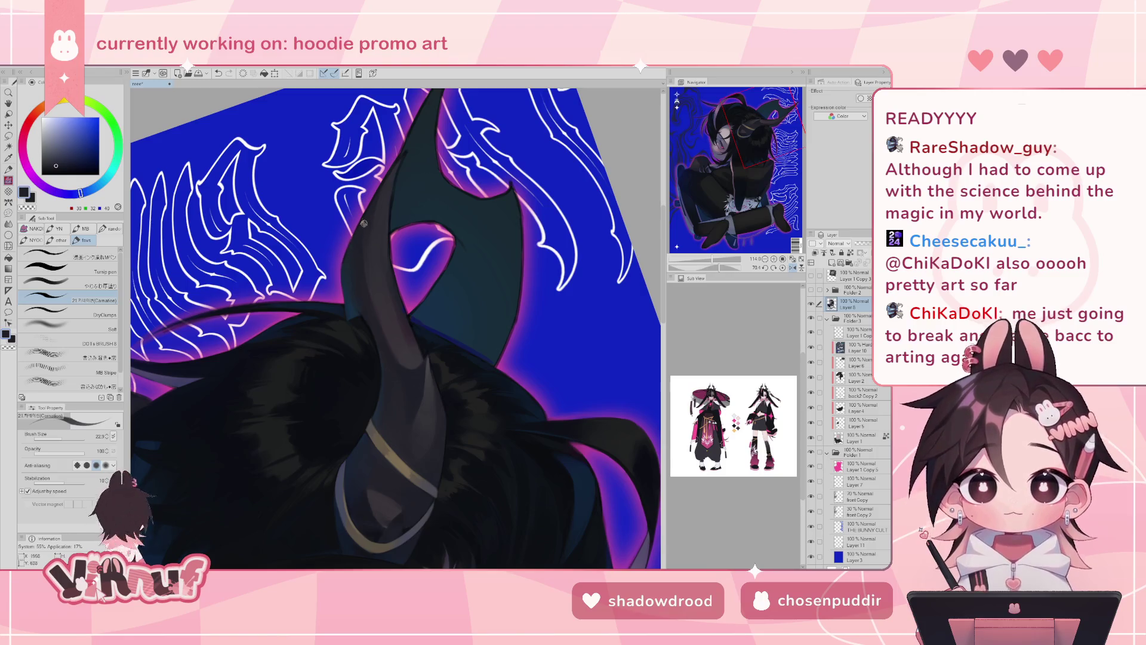
pyautogui.press('e')
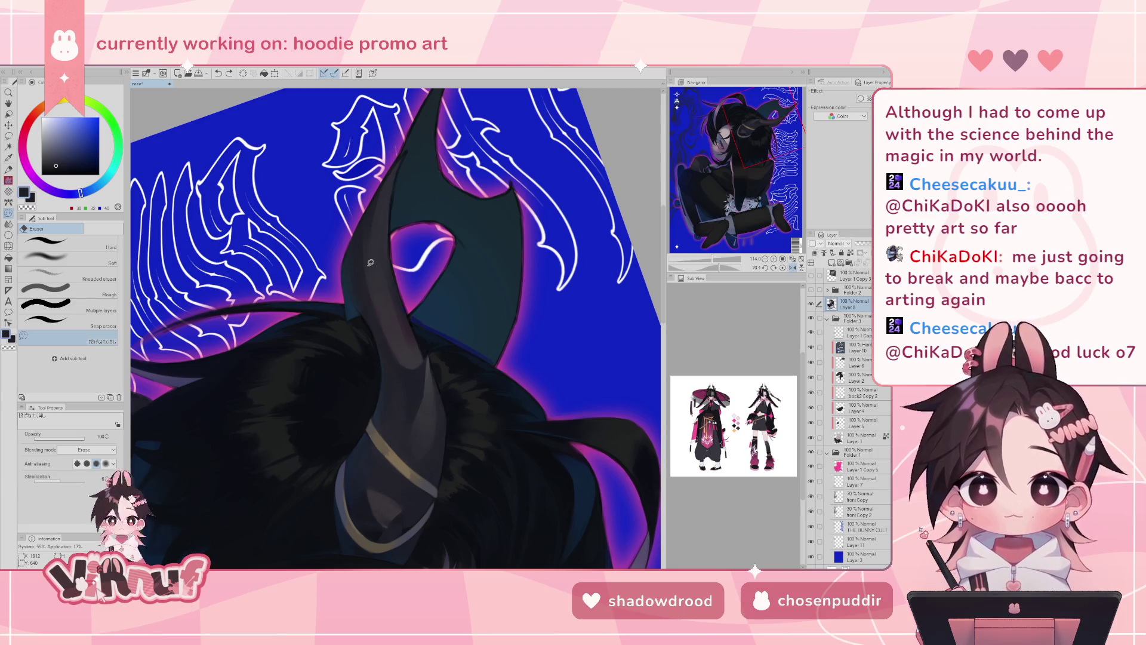
pyautogui.press('b')
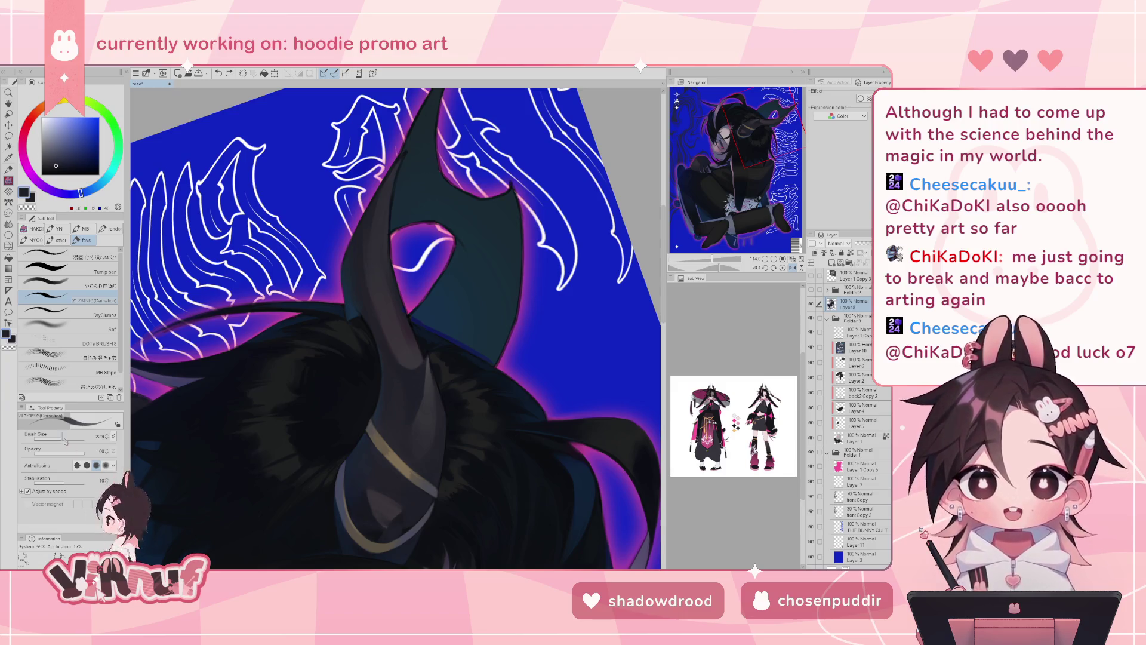
pyautogui.click(53, 285)
pyautogui.moveTo(60, 442); pyautogui.dragTo(64, 442)
pyautogui.keyDown('alt'); pyautogui.click(367, 307); pyautogui.keyUp('alt')
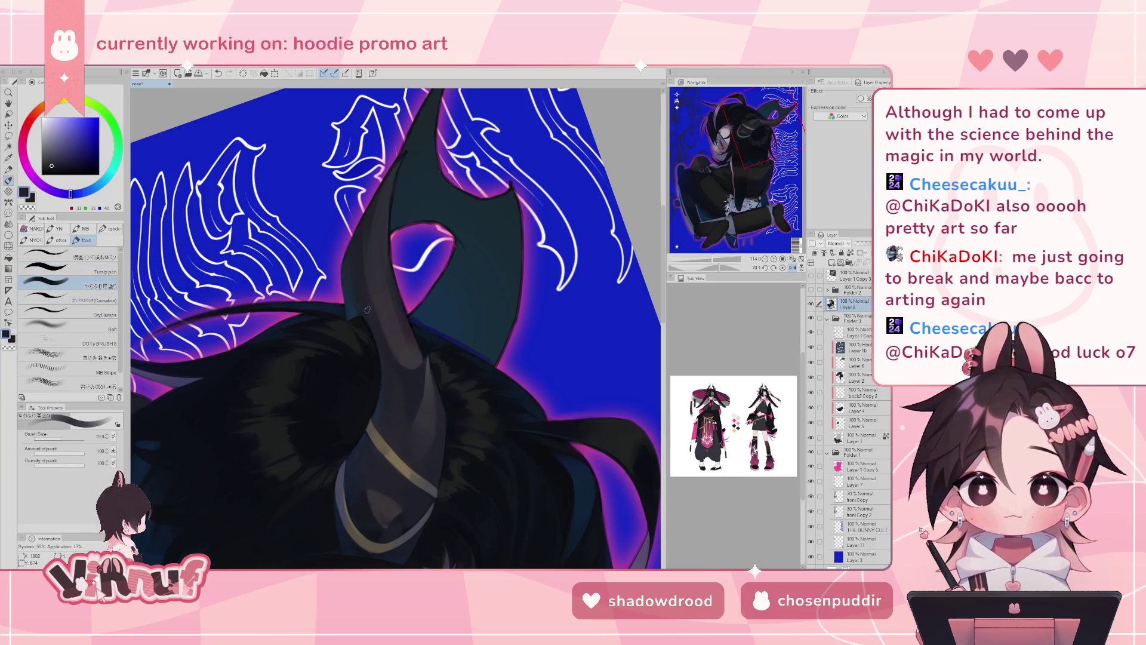
pyautogui.keyDown('alt'); pyautogui.click(349, 277); pyautogui.keyUp('alt')
pyautogui.press('[')
pyautogui.keyDown('alt'); pyautogui.click(359, 237); pyautogui.keyUp('alt')
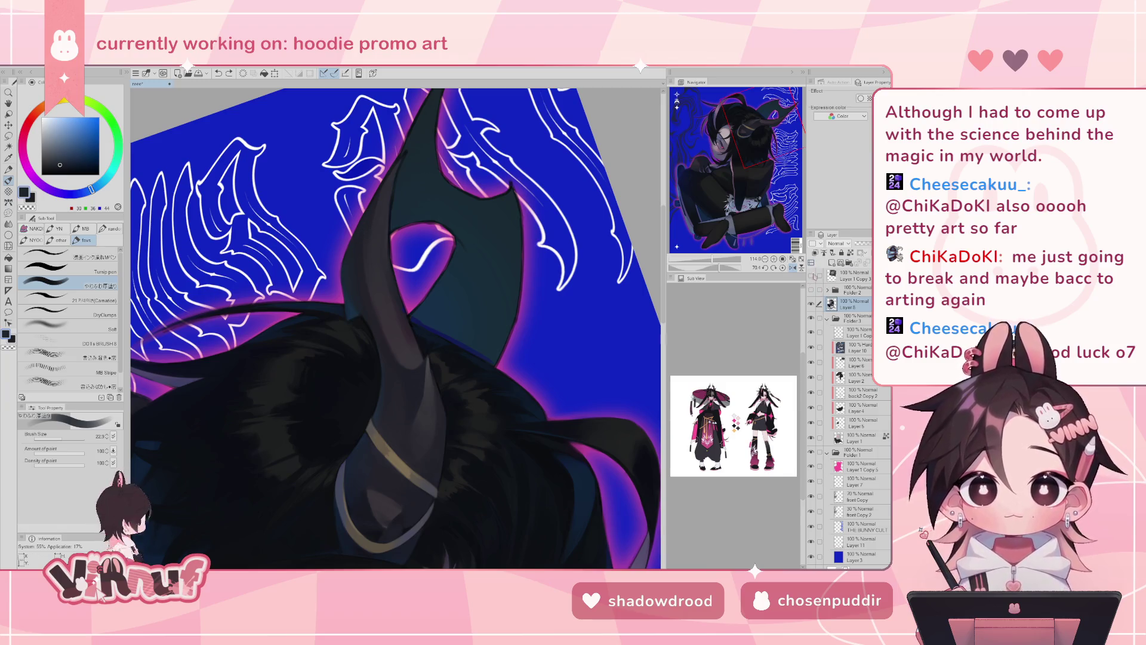
# - Compare the horn against the 3D horn model, leaving the model hidden
pyautogui.click(811, 277)
pyautogui.click(811, 276)
pyautogui.click(811, 276)
pyautogui.click(811, 277)
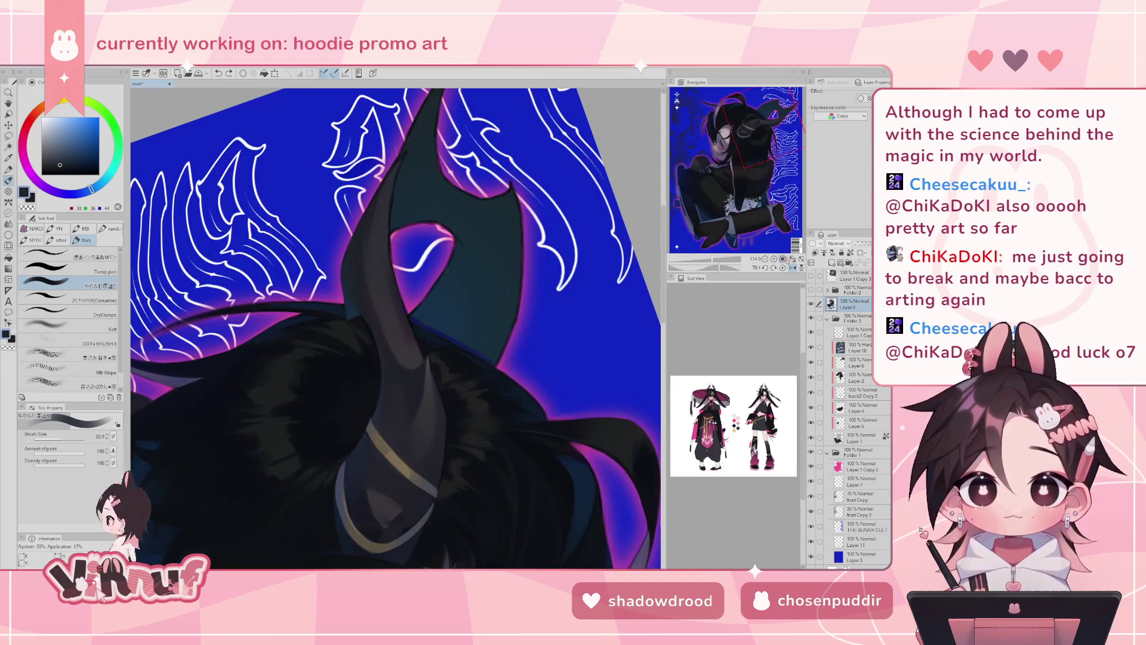
# - Paint tiny grey-blue strokes on the horn, then straighten and mirror the view
pyautogui.keyDown('alt'); pyautogui.click(393, 543); pyautogui.keyUp('alt')
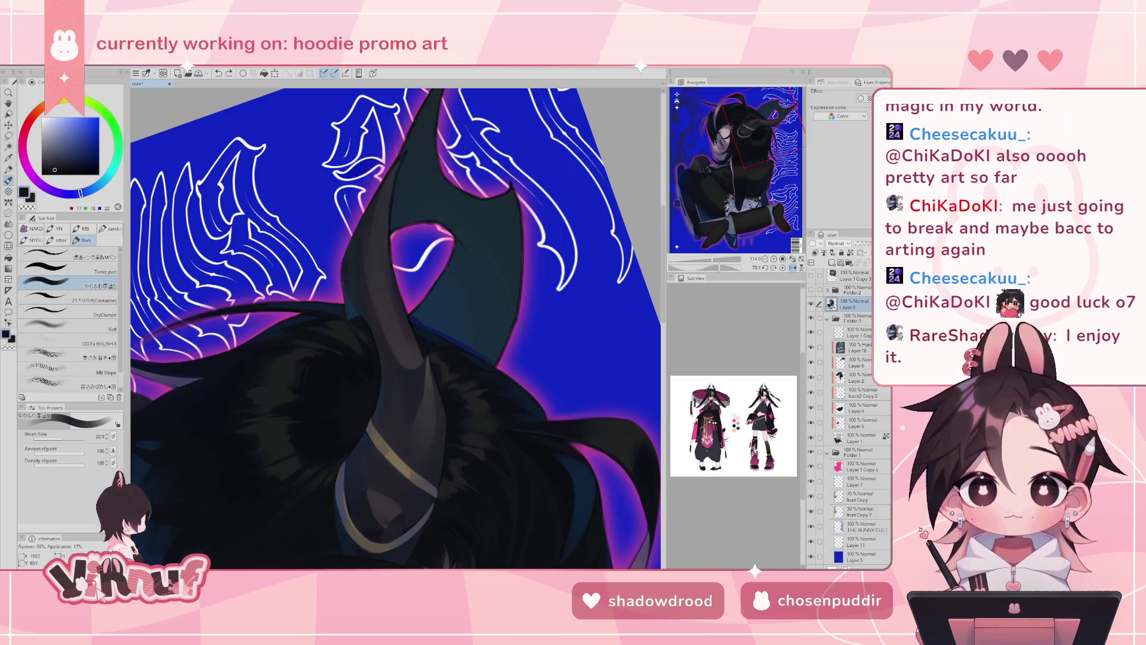
pyautogui.keyDown('alt'); pyautogui.click(350, 277); pyautogui.keyUp('alt')
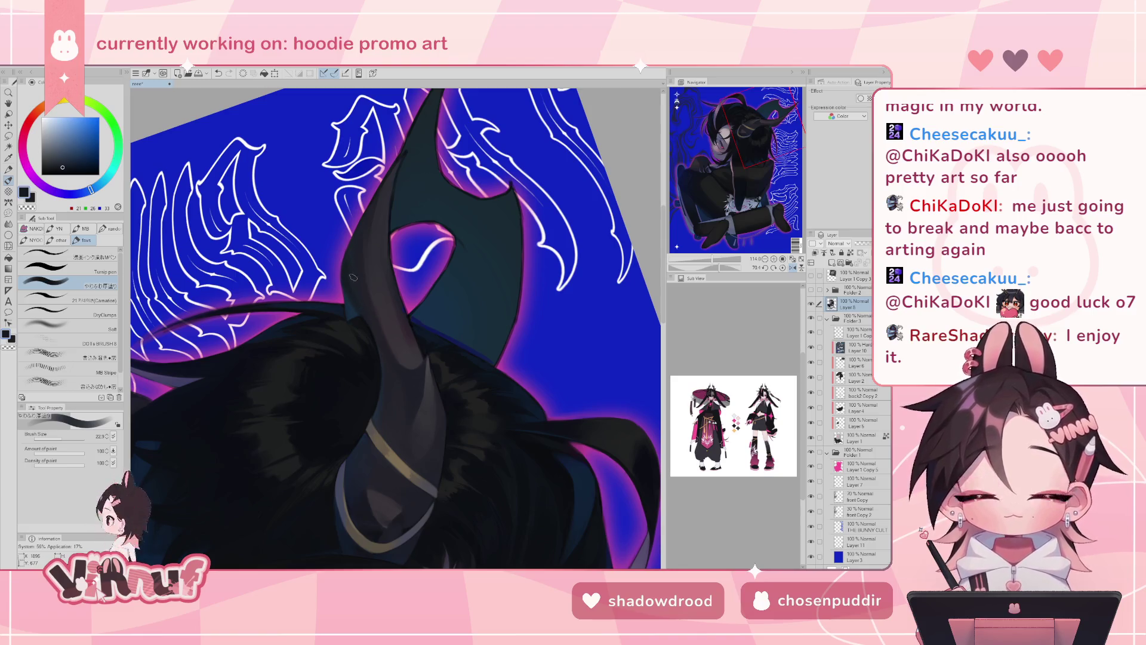
pyautogui.click(349, 276)
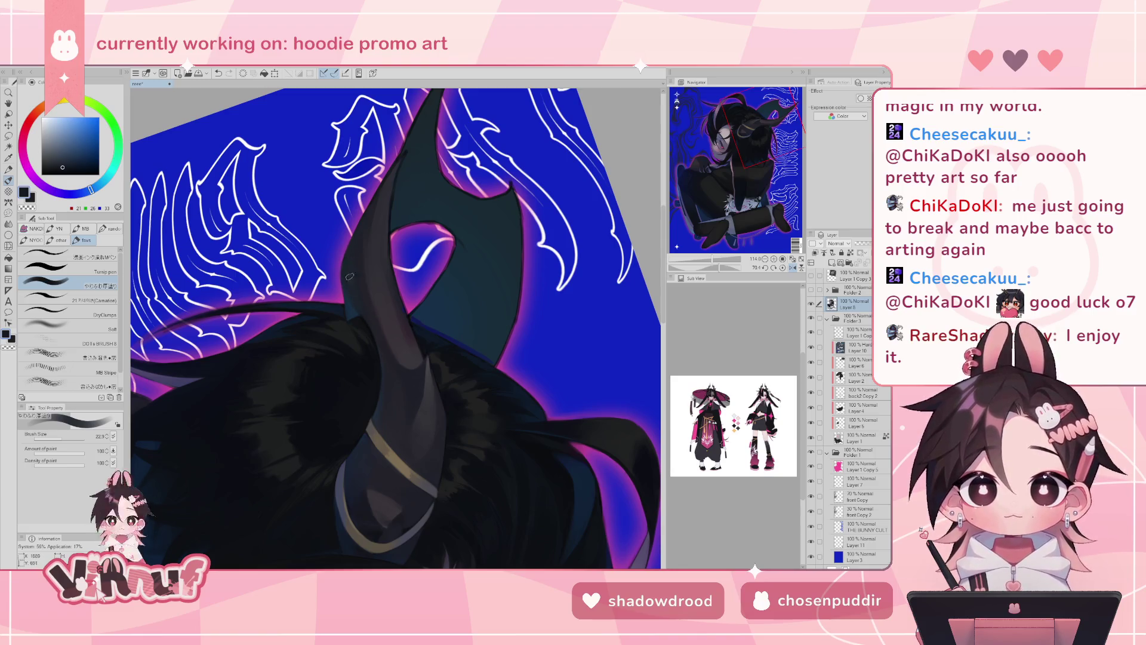
pyautogui.hotkey('ctrl', 'z')
pyautogui.click(364, 315)
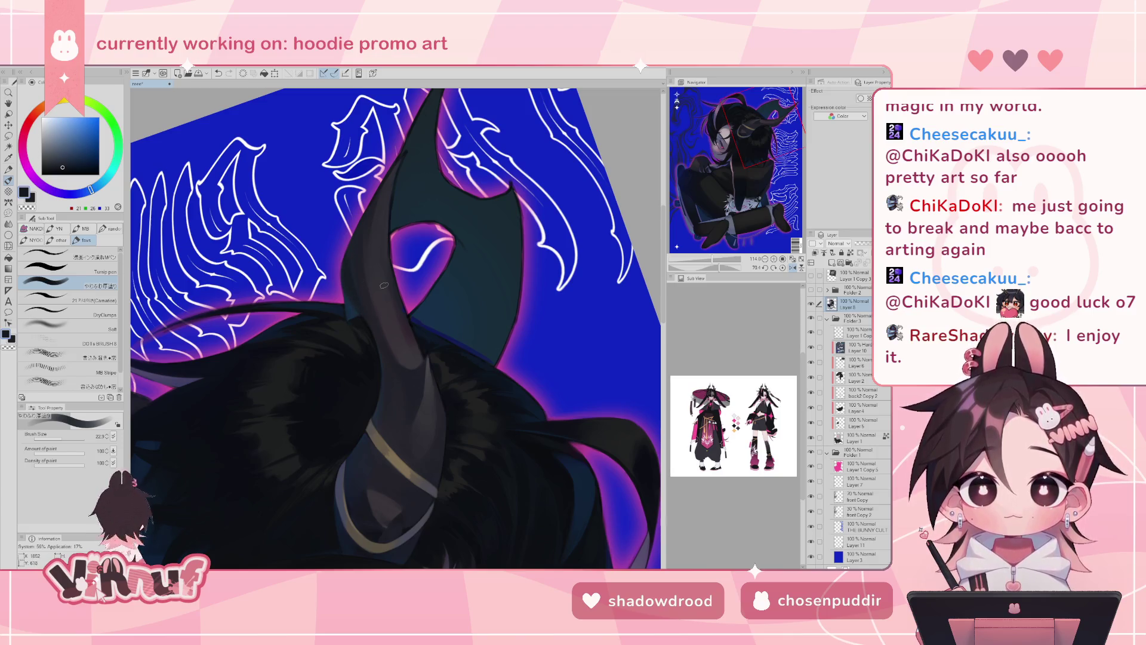
pyautogui.click(783, 267)
pyautogui.click(792, 267)
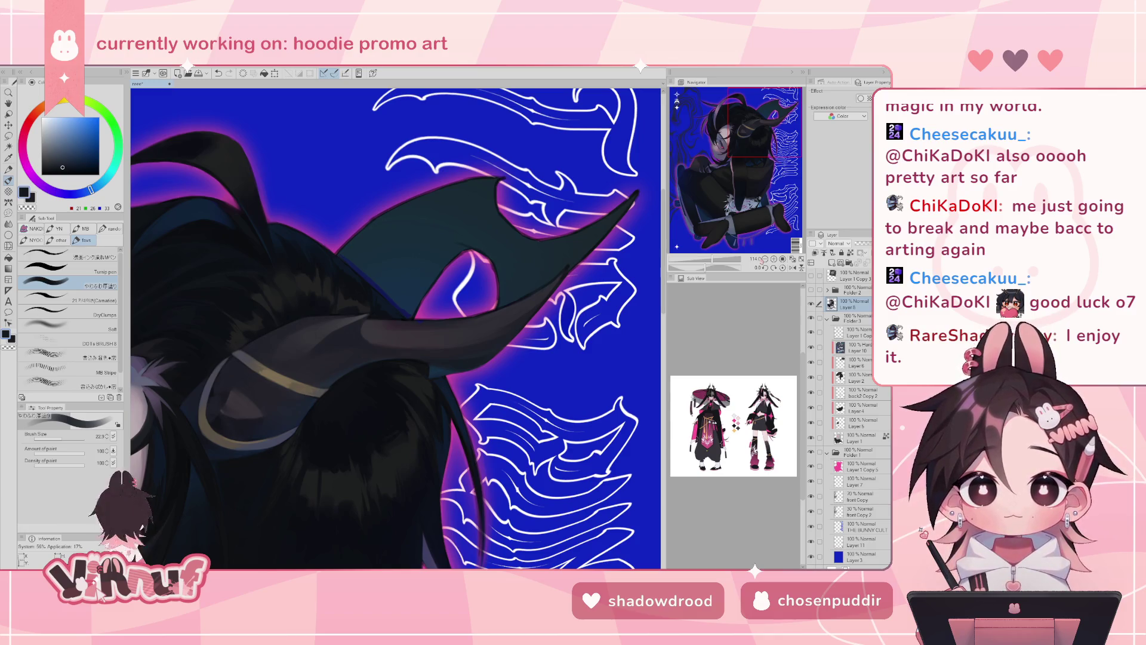
# - Rotate the view about -100°, enlarge the brush to 28.1 and zoom out to about 69%
pyautogui.click(793, 267)
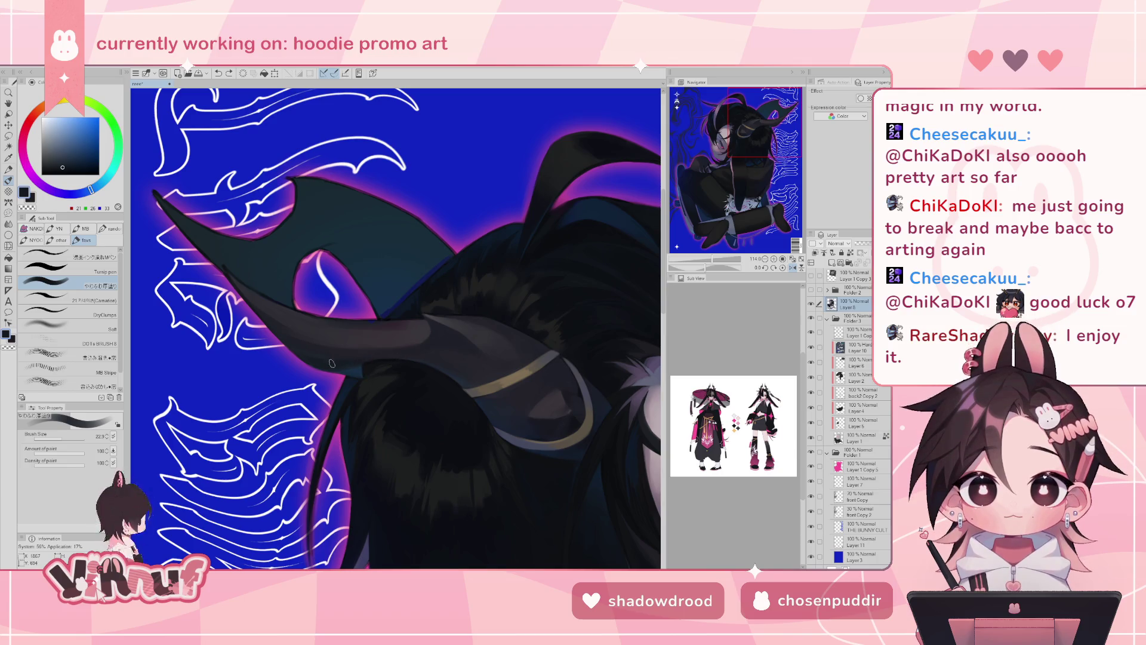
pyautogui.press('h')
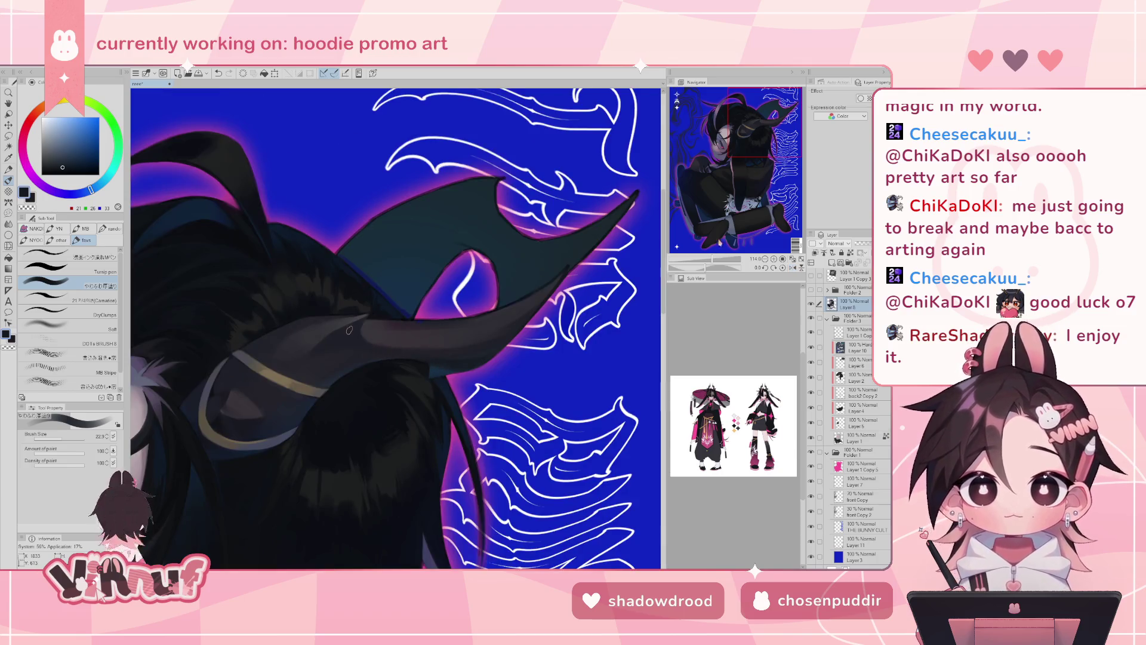
pyautogui.moveTo(712, 260); pyautogui.dragTo(691, 261)
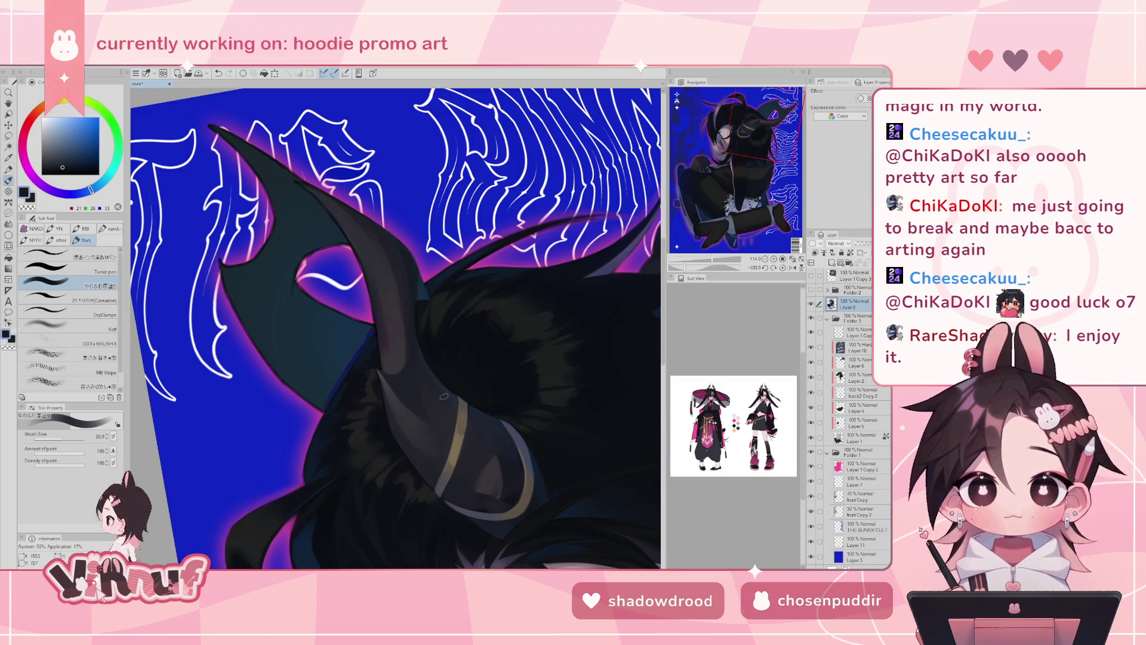
pyautogui.press(']')
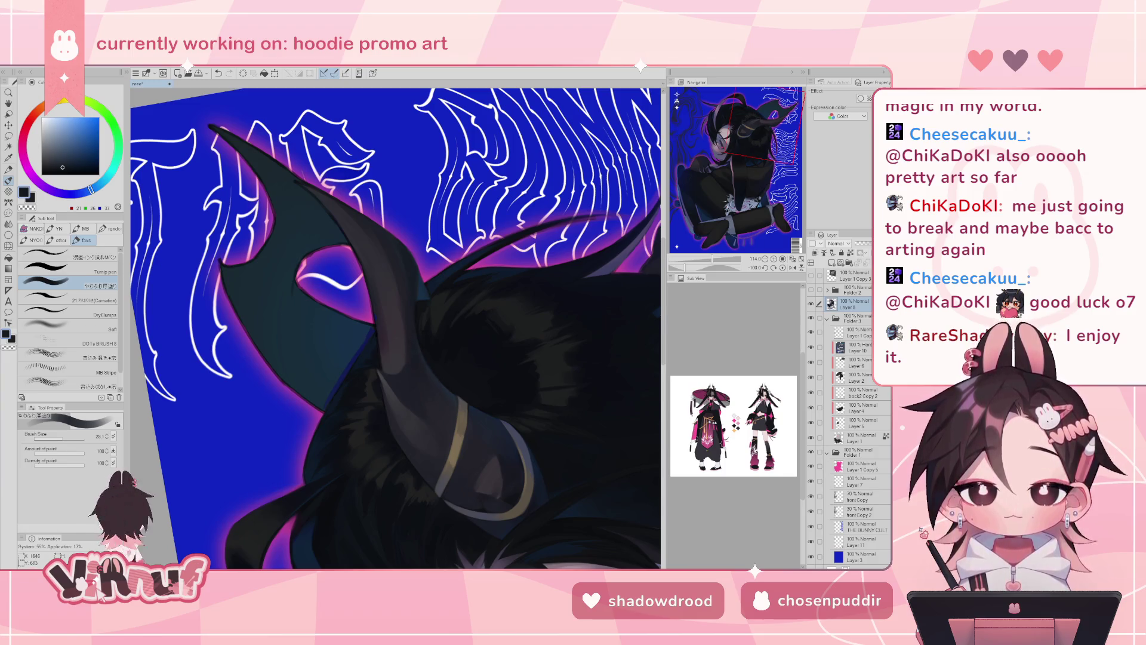
pyautogui.moveTo(713, 260); pyautogui.dragTo(710, 259)
# - Sample dark, darker and lighter grey tones from the horn for touch-ups, undoing a stroke
pyautogui.press('h')
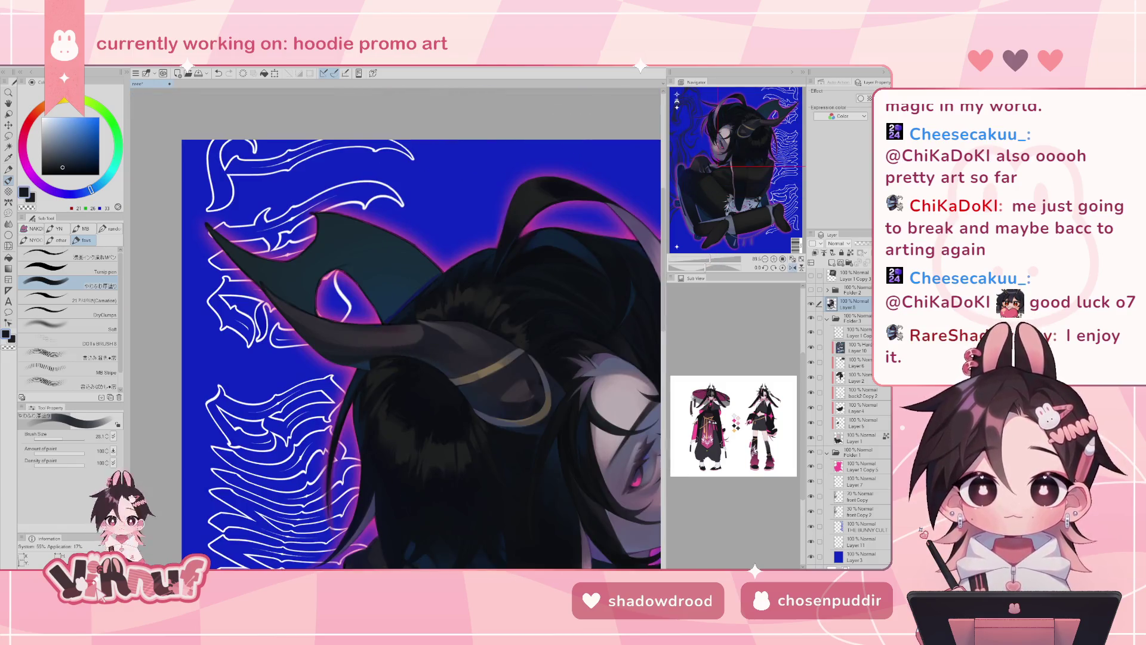
pyautogui.keyDown('alt'); pyautogui.click(453, 350); pyautogui.keyUp('alt')
pyautogui.hotkey('ctrl', 'z')
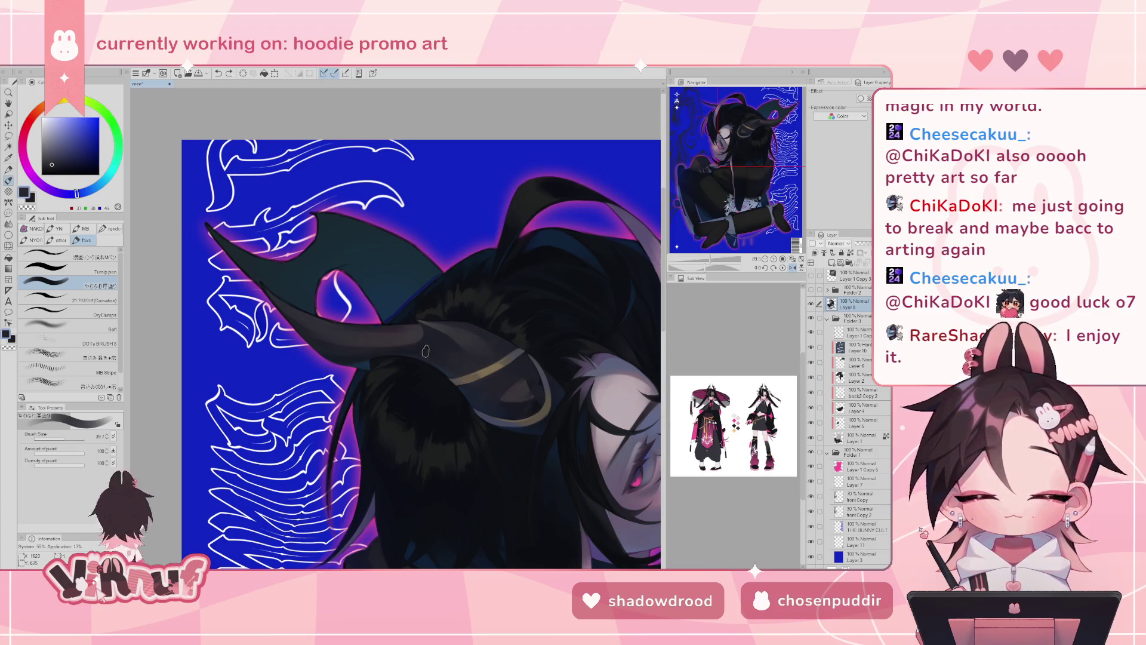
pyautogui.keyDown('alt'); pyautogui.click(423, 345); pyautogui.keyUp('alt')
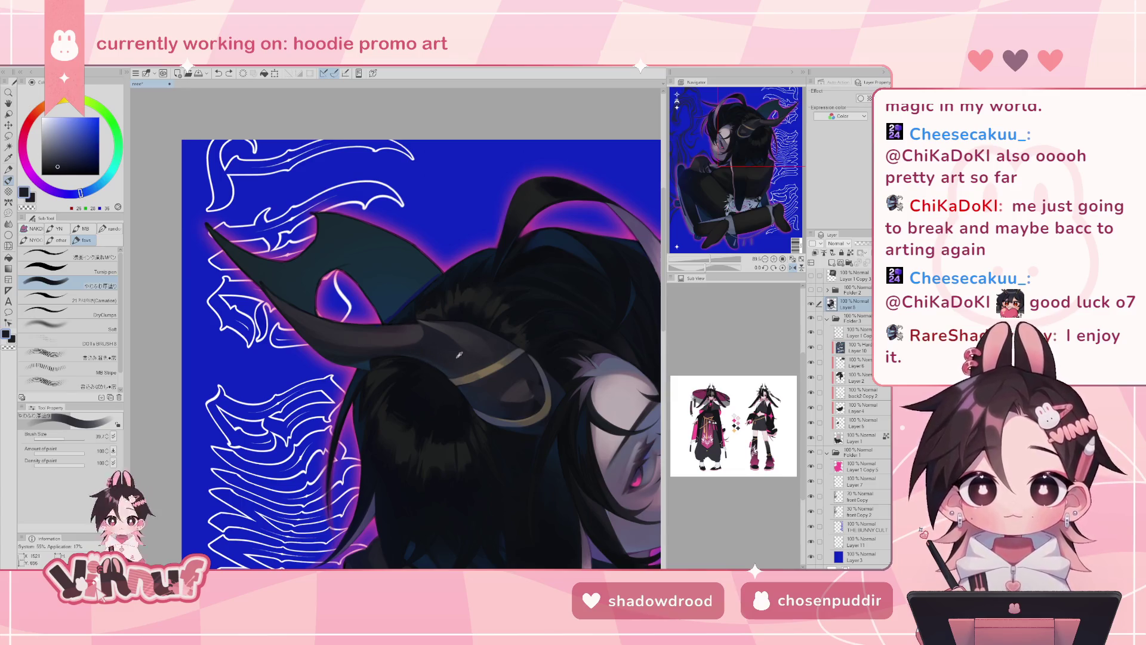
pyautogui.keyDown('alt'); pyautogui.click(433, 352); pyautogui.keyUp('alt')
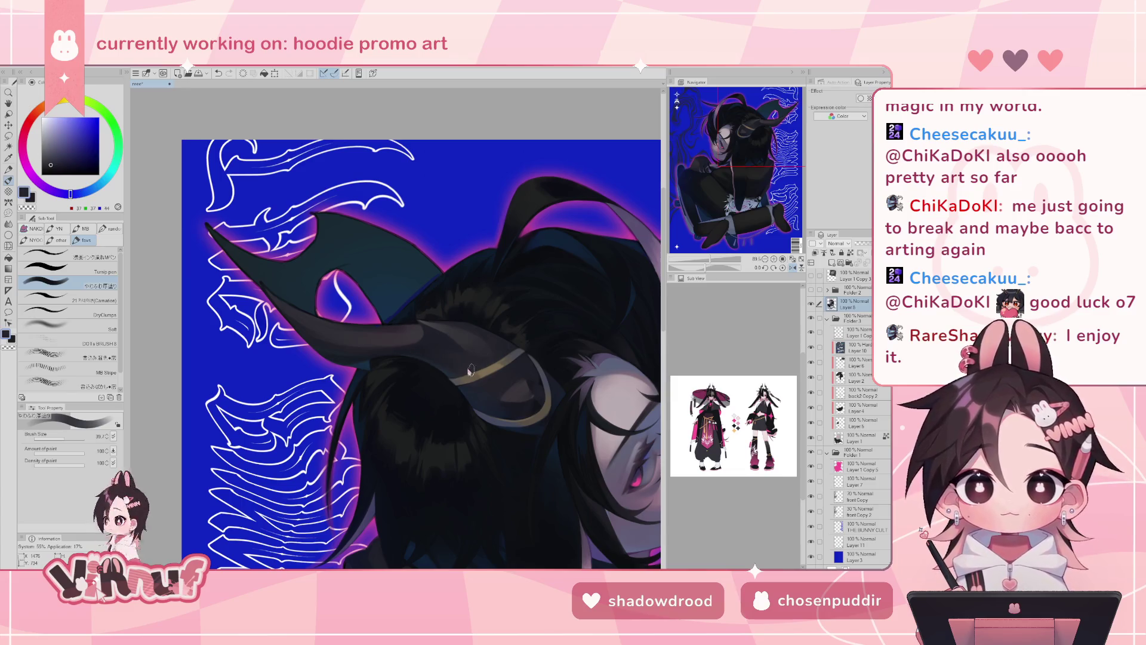
pyautogui.keyDown('alt'); pyautogui.click(433, 340); pyautogui.keyUp('alt')
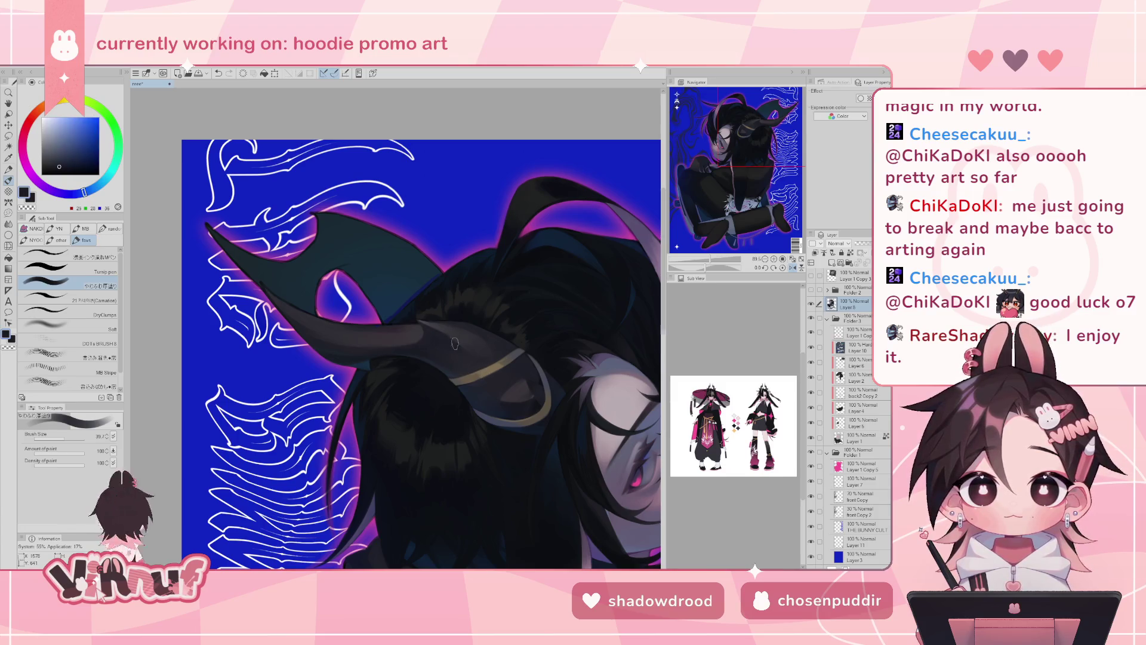
pyautogui.press('h')
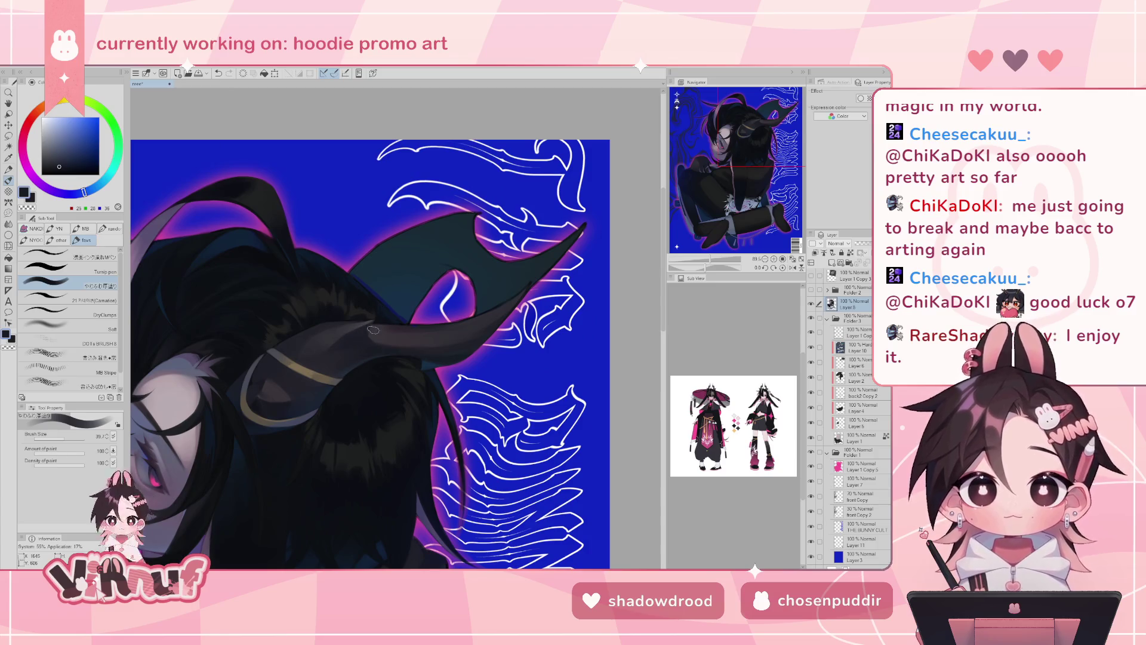
# - Paint a small dark grey shading patch on the horn using blue-tinted and grey samples
pyautogui.keyDown('alt'); pyautogui.click(421, 357); pyautogui.keyUp('alt')
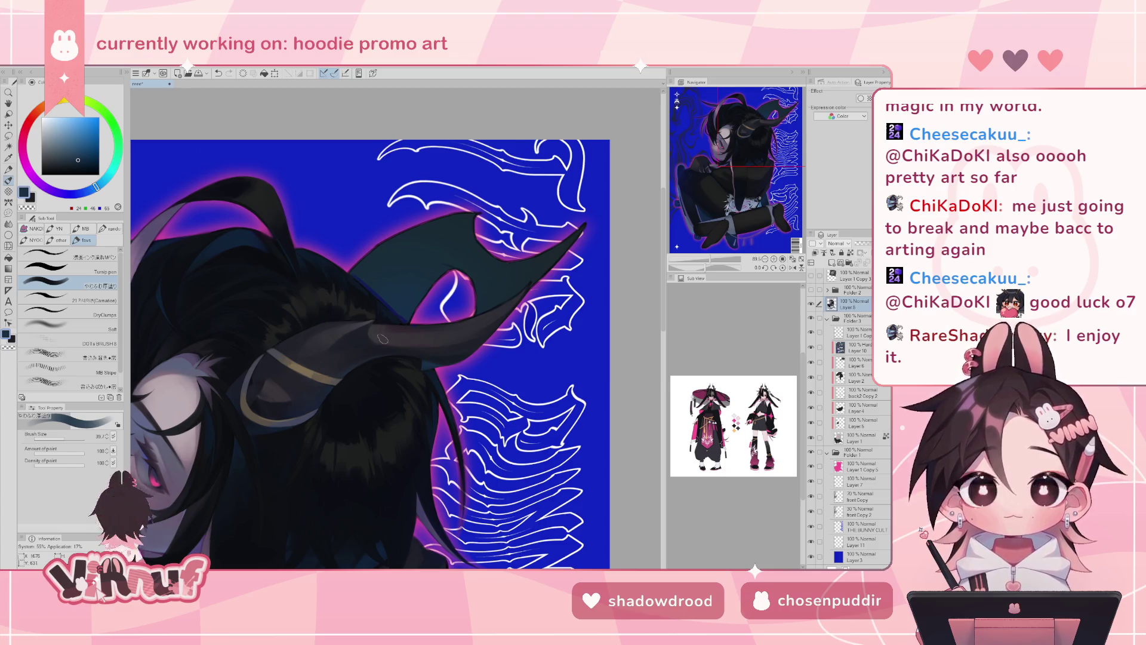
pyautogui.keyDown('alt'); pyautogui.click(370, 333); pyautogui.keyUp('alt')
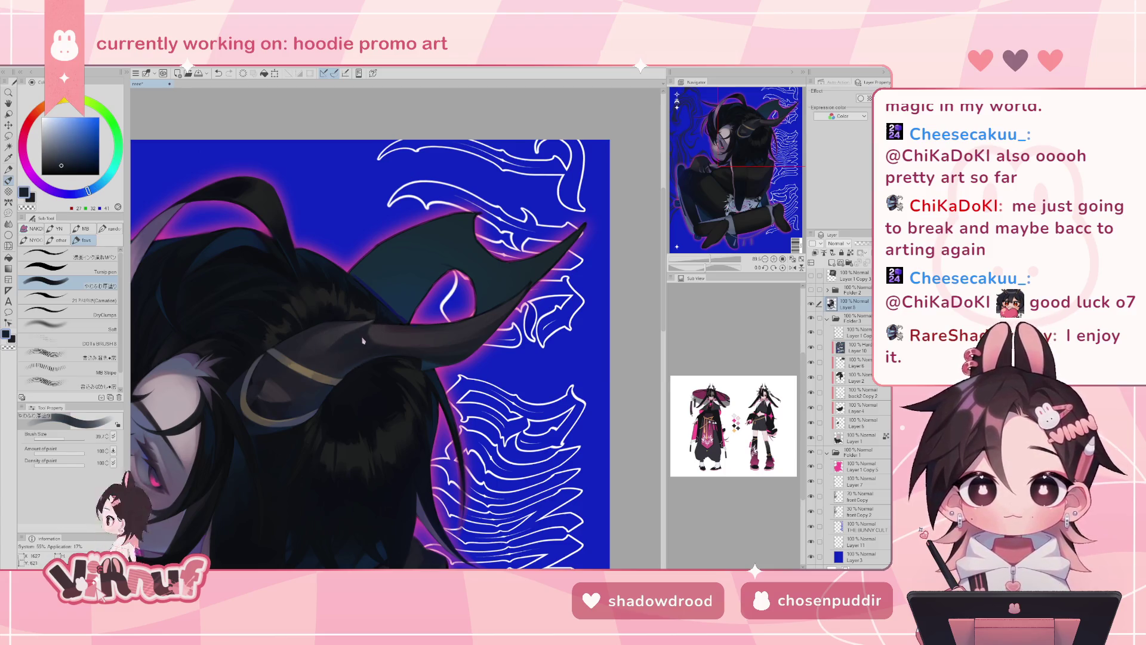
pyautogui.hotkey('ctrl', 'z')
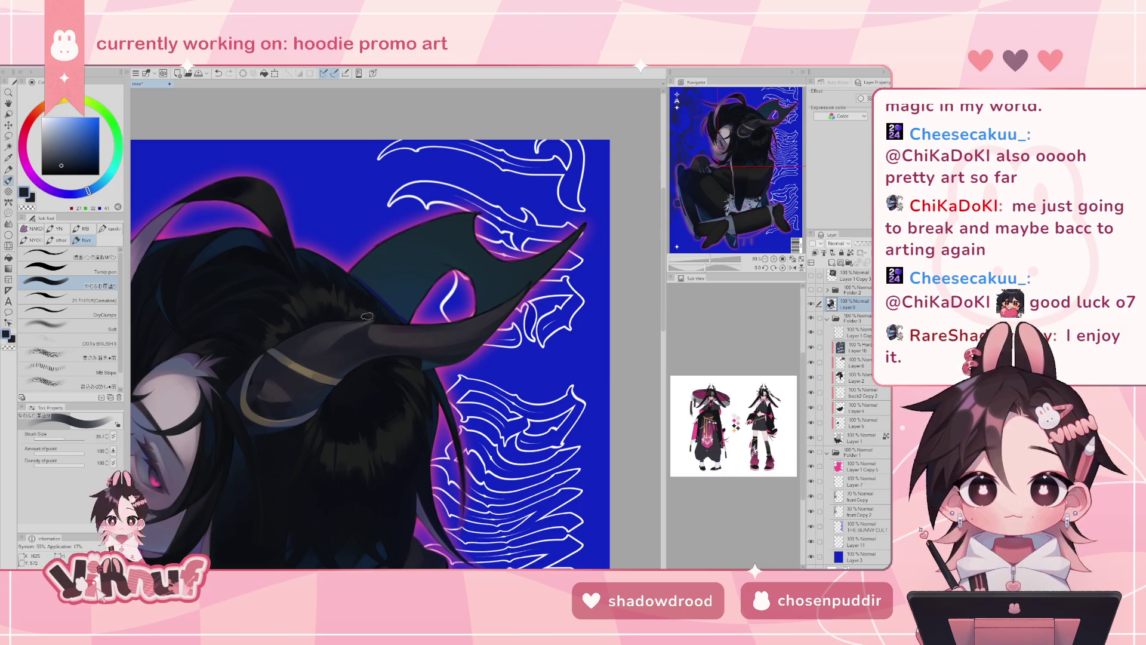
pyautogui.keyDown('alt'); pyautogui.click(426, 364); pyautogui.keyUp('alt')
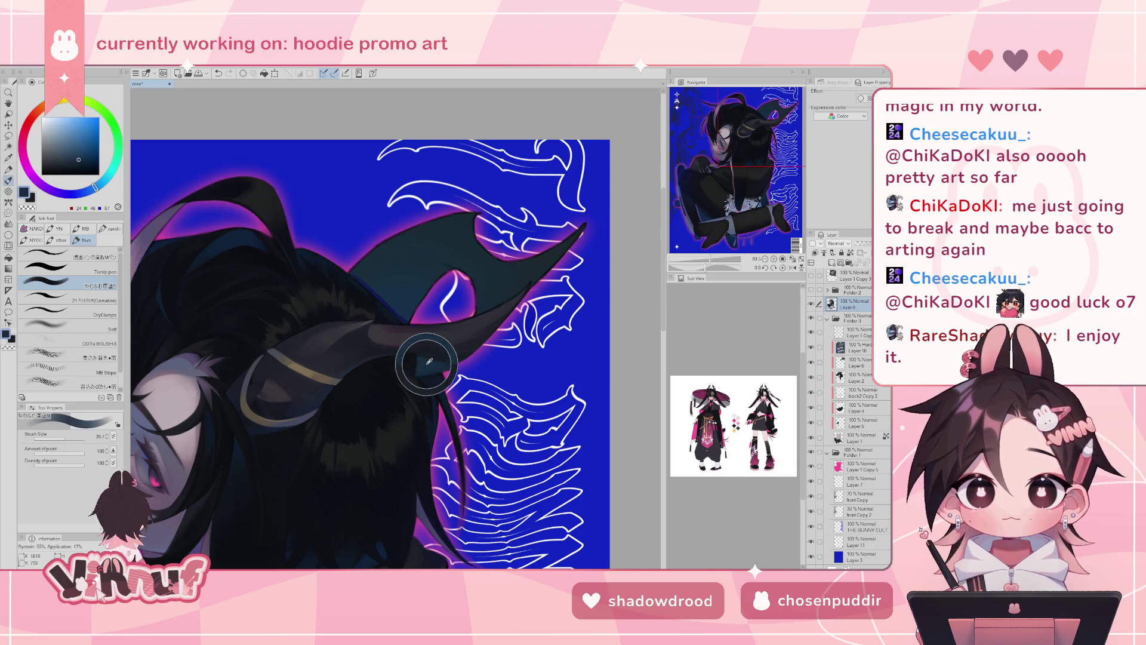
pyautogui.keyDown('alt'); pyautogui.click(361, 340); pyautogui.keyUp('alt')
pyautogui.moveTo(365, 340); pyautogui.dragTo(354, 334)
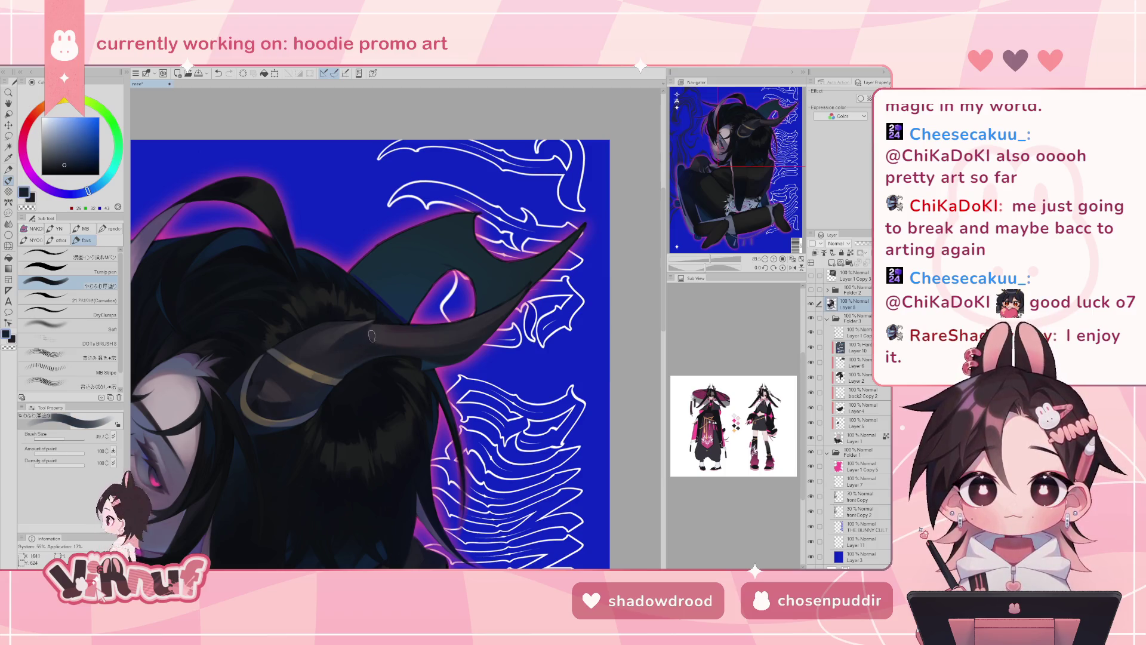
pyautogui.press('h')
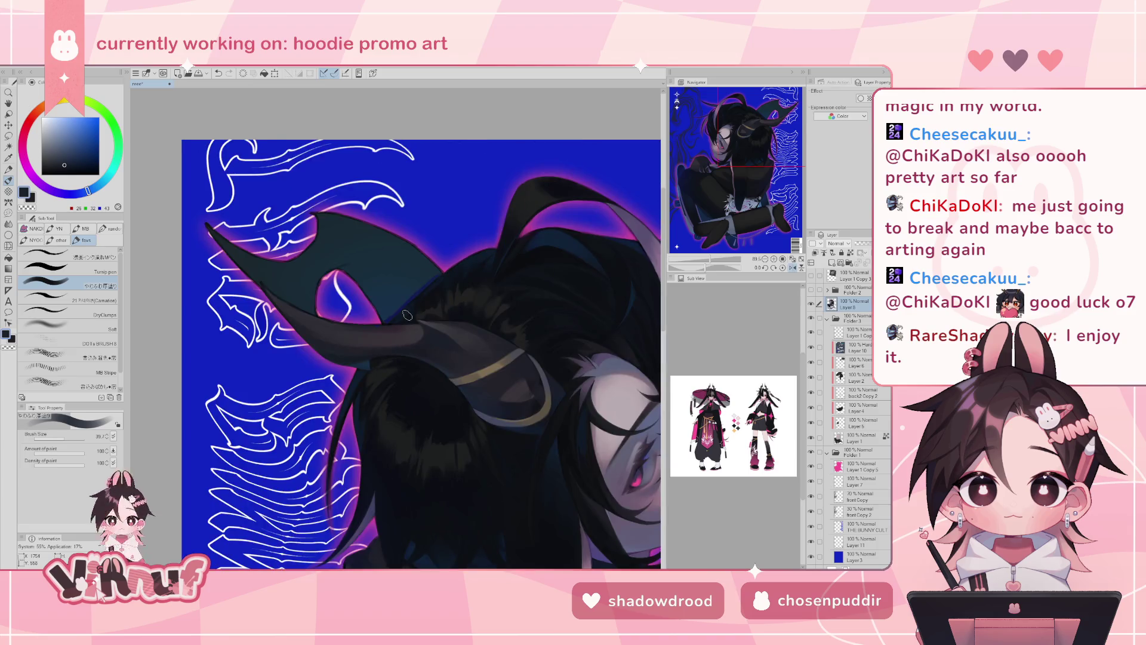
pyautogui.press('h')
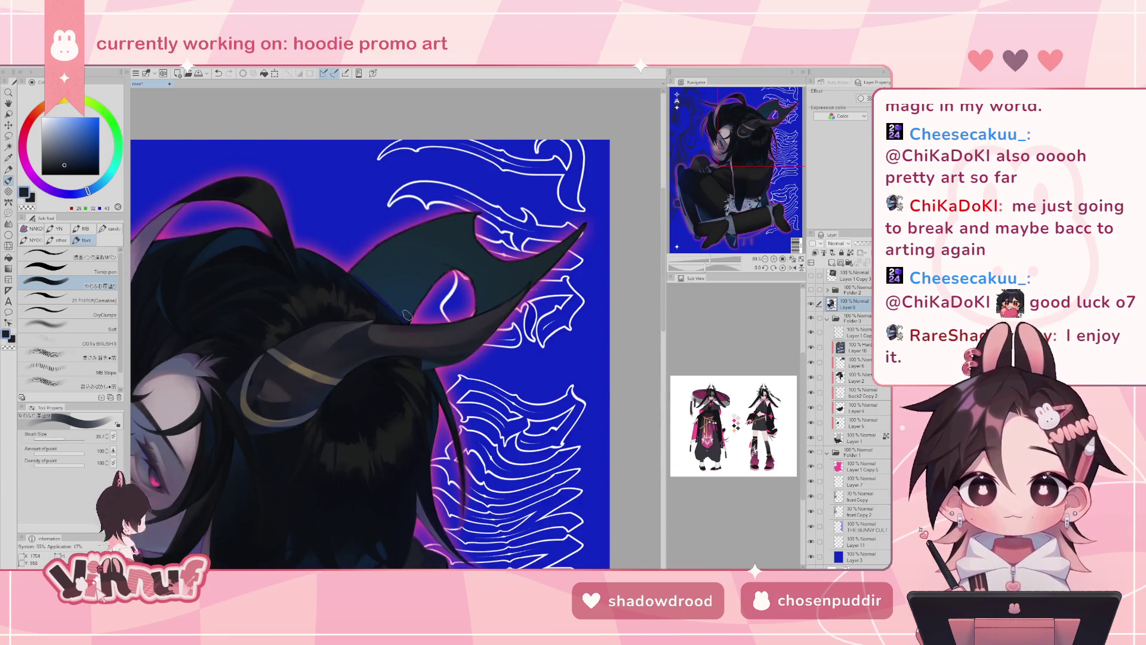
# - Shrink the brush to about 16, straighten the view and hide the grey 3D horn reference
pyautogui.keyDown('alt'); pyautogui.click(382, 349); pyautogui.keyUp('alt')
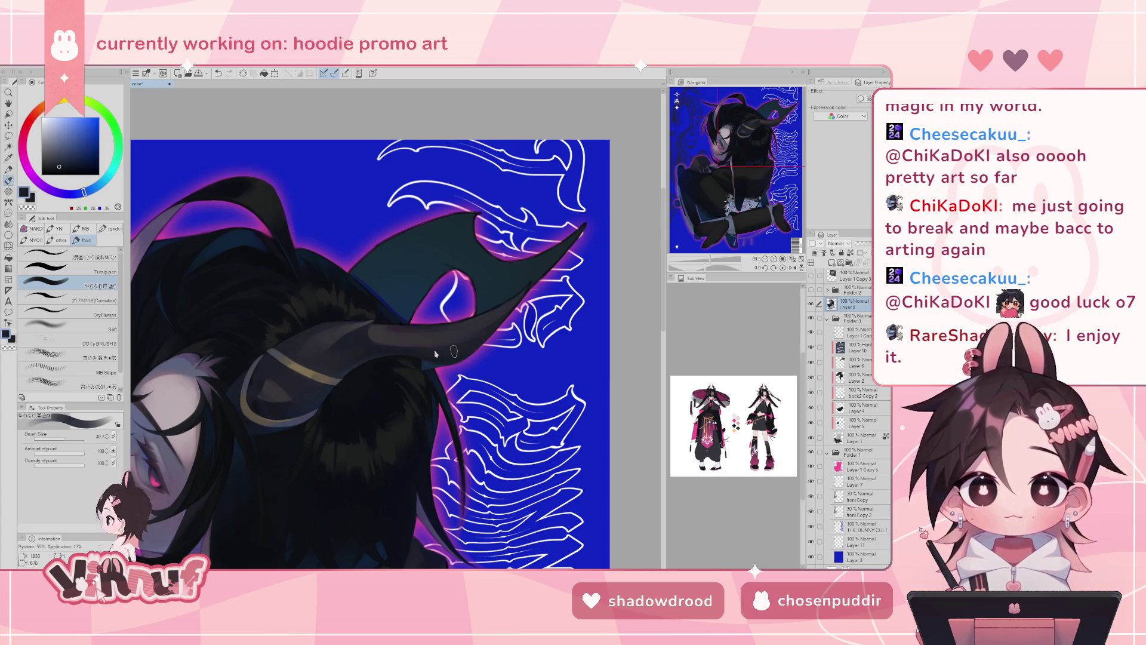
pyautogui.hotkey('ctrl', 'z')
pyautogui.moveTo(382, 310); pyautogui.dragTo(679, 251)
pyautogui.click(59, 440)
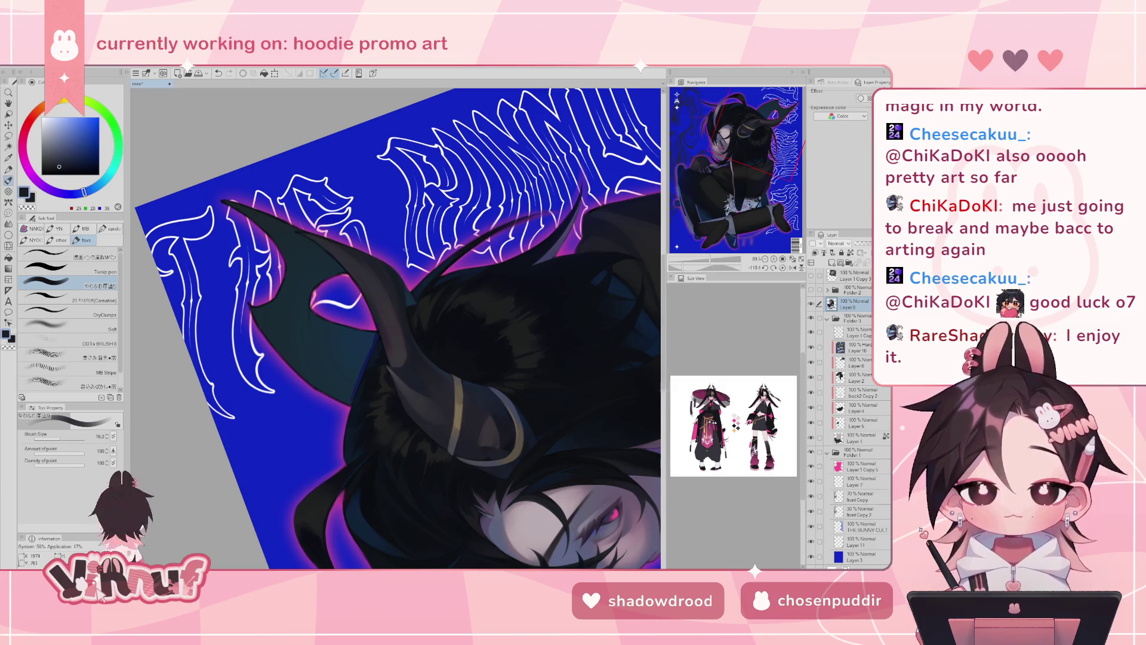
pyautogui.click(783, 267)
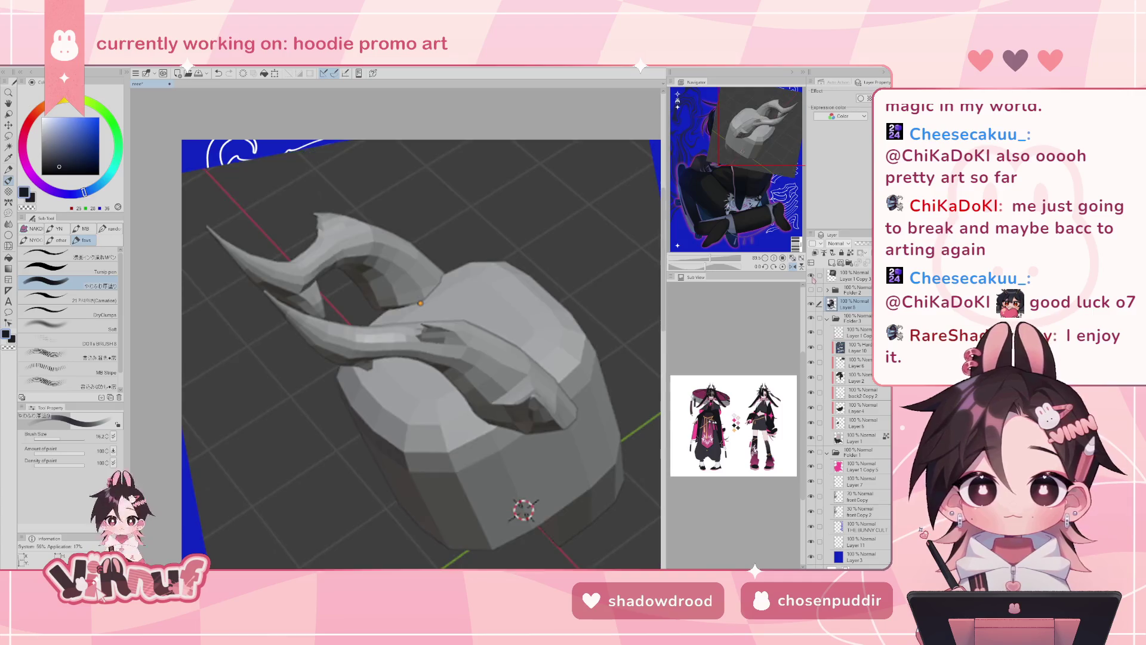
pyautogui.click(811, 275)
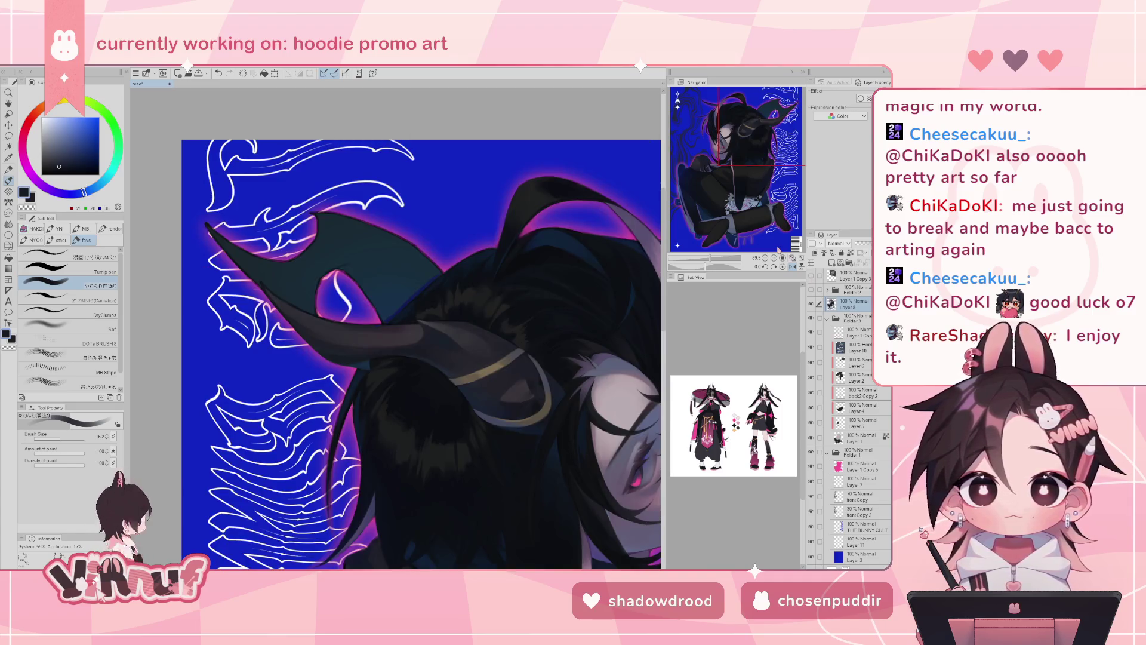
# - Touch up the horn in dark grey-purple and dark magenta with the brush at about 42.5
pyautogui.keyDown('alt'); pyautogui.click(356, 331); pyautogui.keyUp('alt')
pyautogui.moveTo(356, 331); pyautogui.dragTo(370, 337)
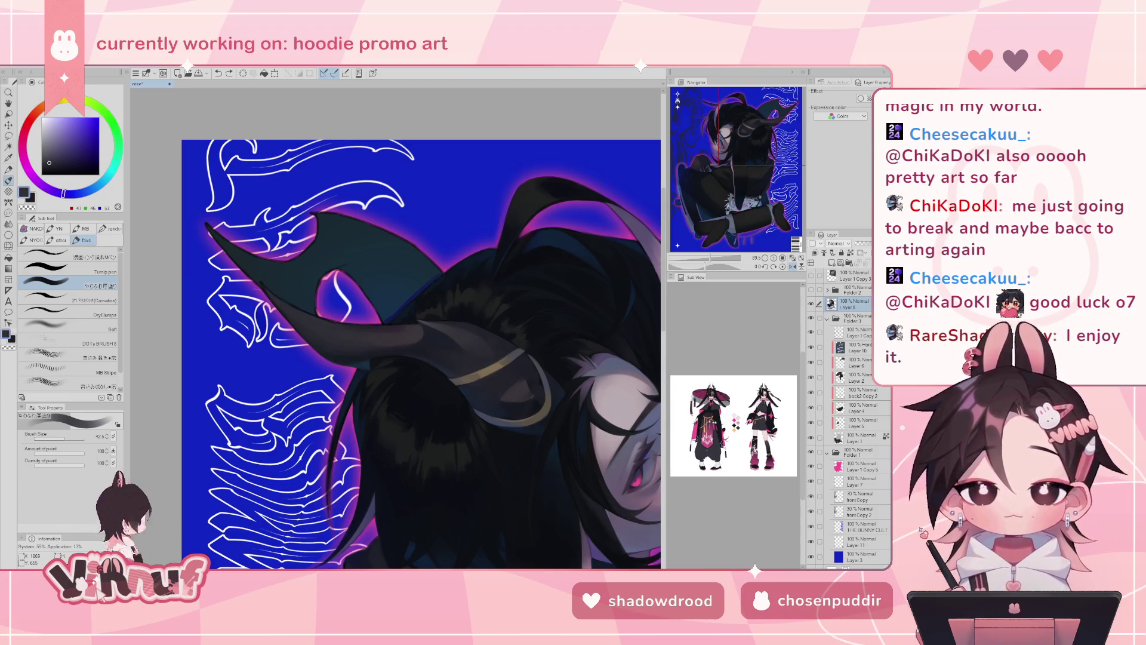
pyautogui.press('h')
pyautogui.keyDown('alt'); pyautogui.click(420, 334); pyautogui.keyUp('alt')
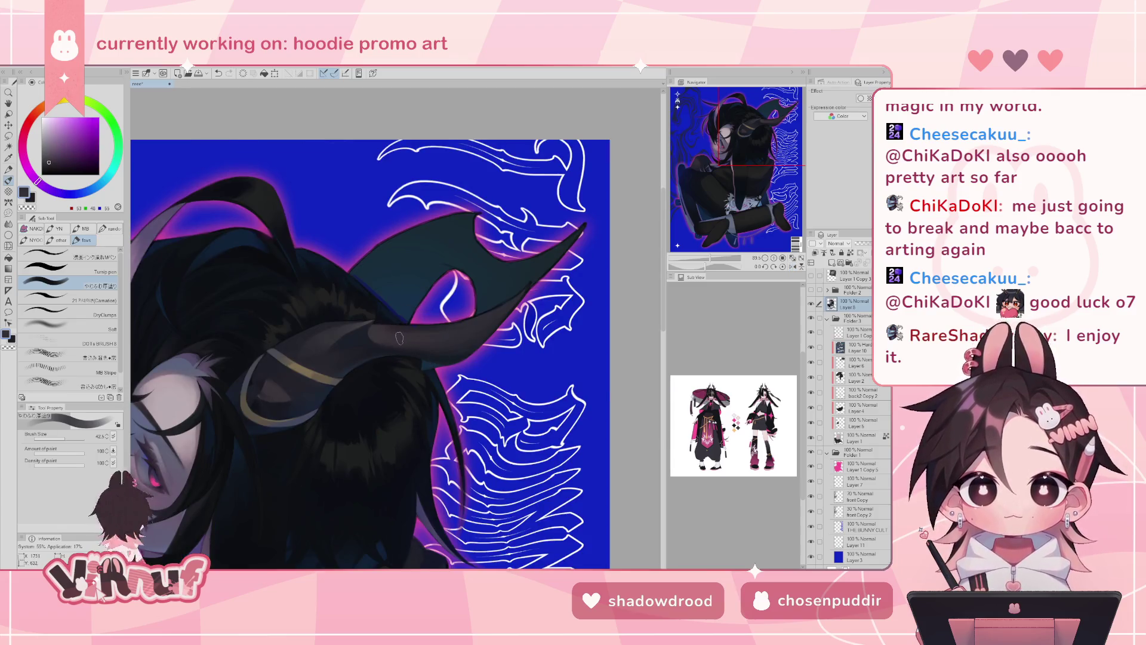
pyautogui.keyDown('alt'); pyautogui.click(270, 390); pyautogui.keyUp('alt')
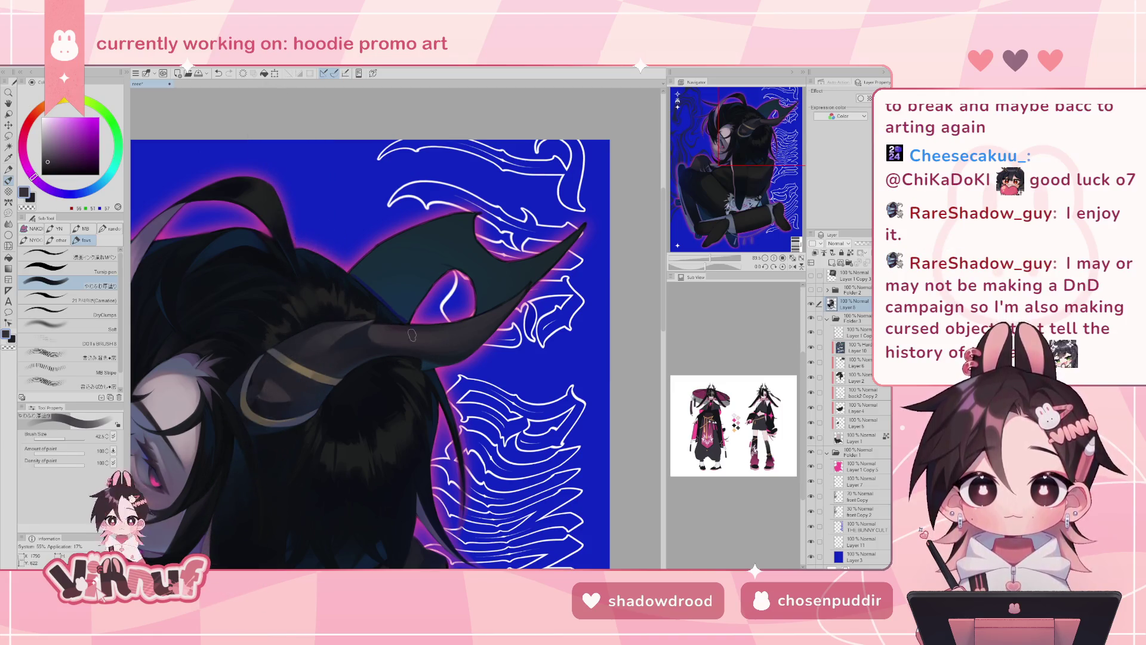
pyautogui.hotkey('ctrl', 'z')
# - Shrink the brush to about 15 and pick darker blue-grey, purple-grey and near-black horn colours
pyautogui.keyDown('alt'); pyautogui.click(445, 324); pyautogui.keyUp('alt')
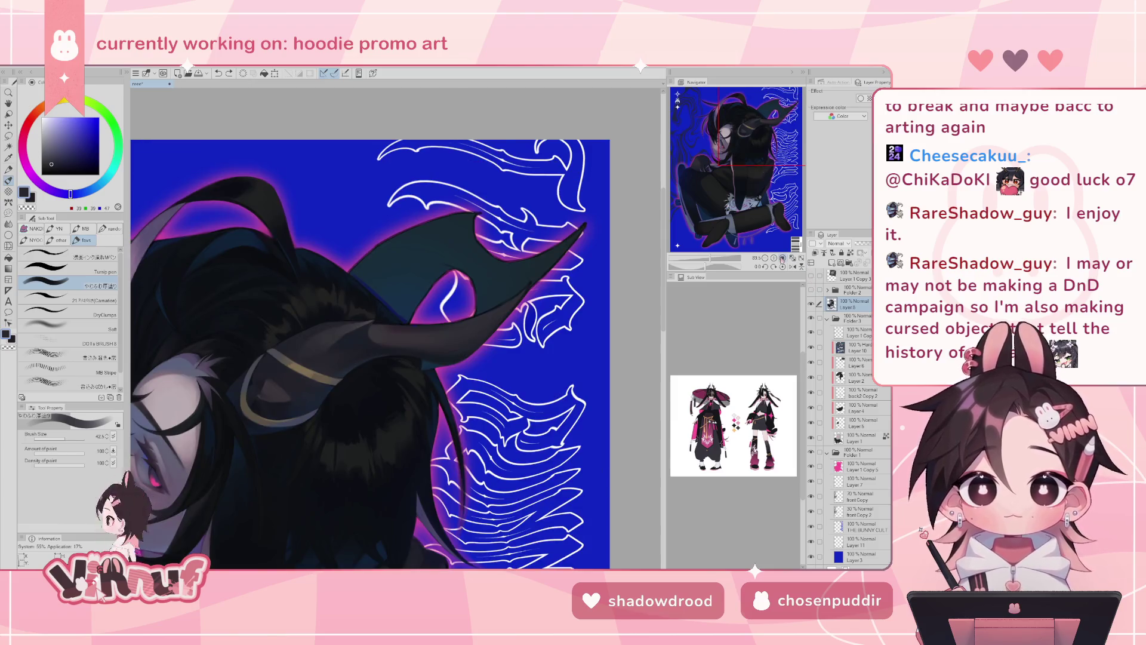
pyautogui.click(60, 438)
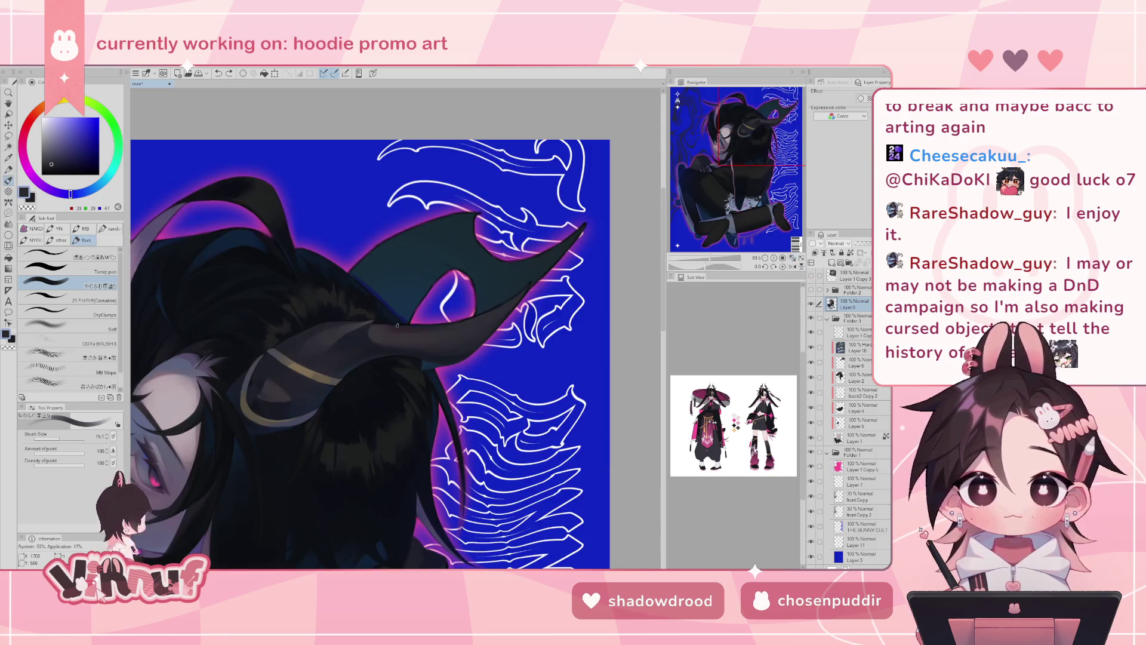
pyautogui.keyDown('alt'); pyautogui.click(372, 330); pyautogui.keyUp('alt')
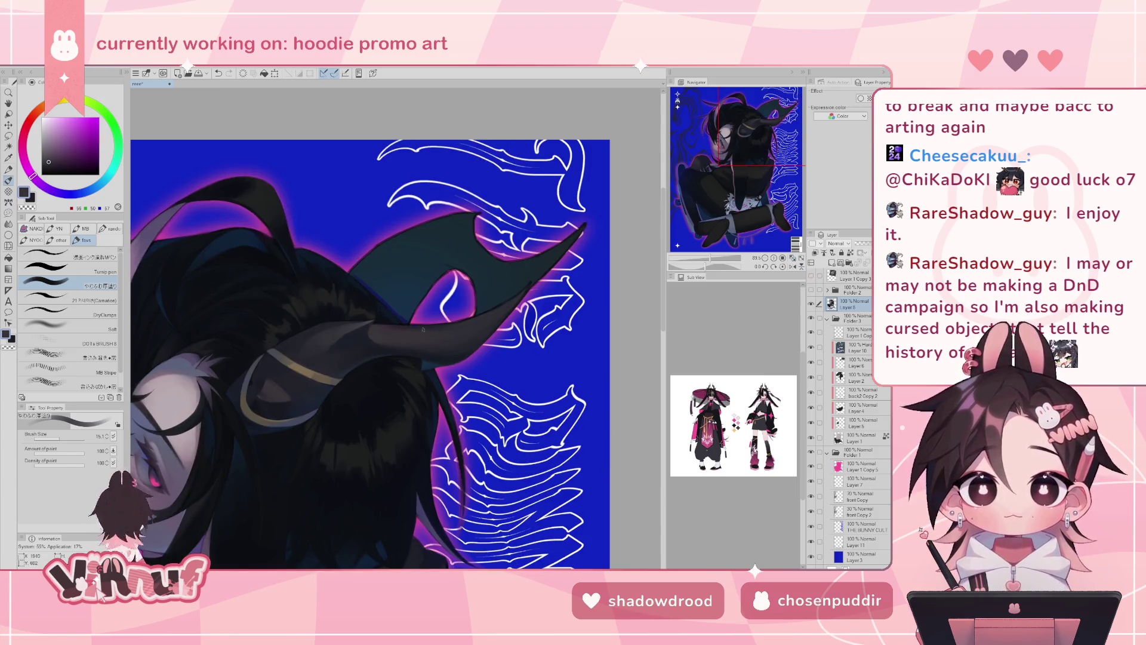
pyautogui.keyDown('alt'); pyautogui.click(438, 323); pyautogui.keyUp('alt')
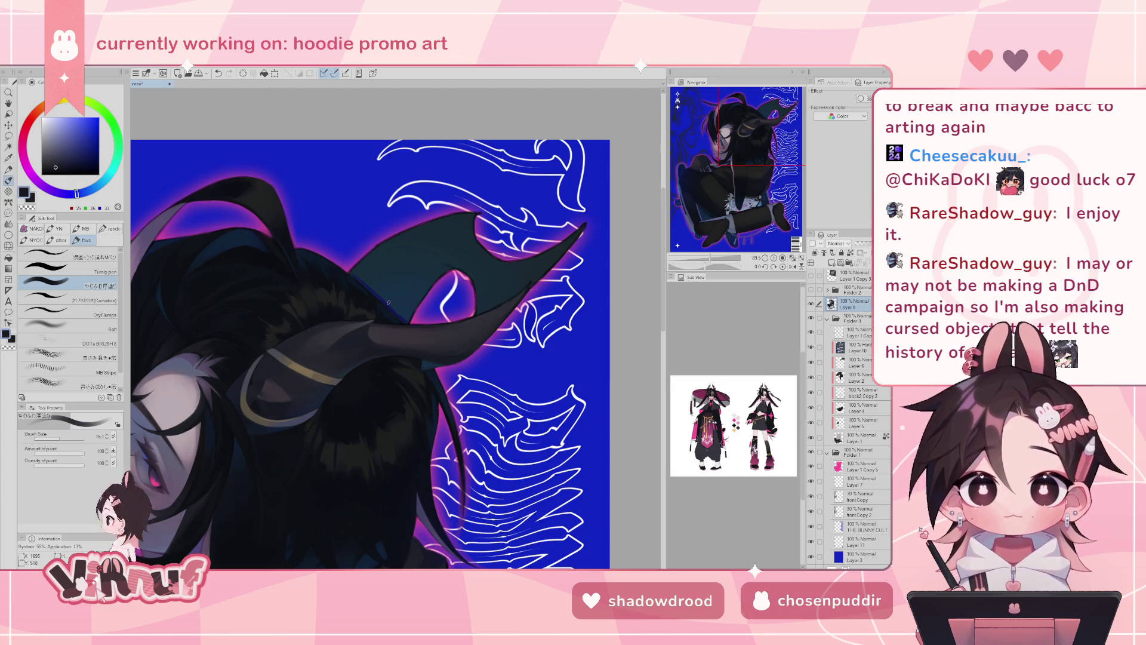
pyautogui.press('c')
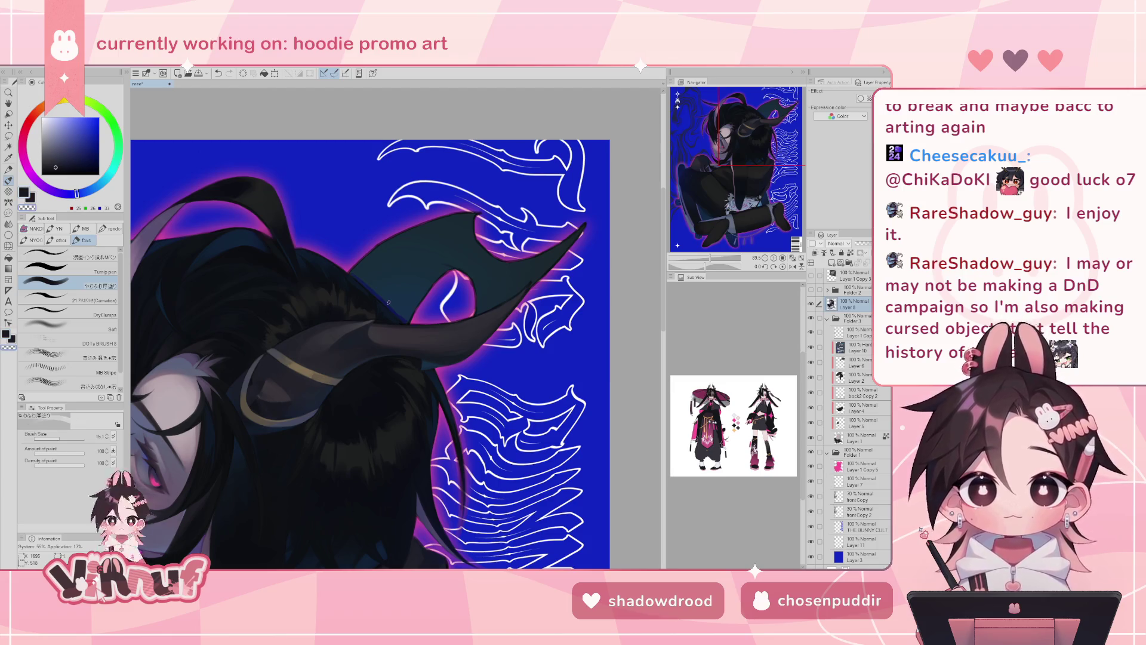
pyautogui.press('c')
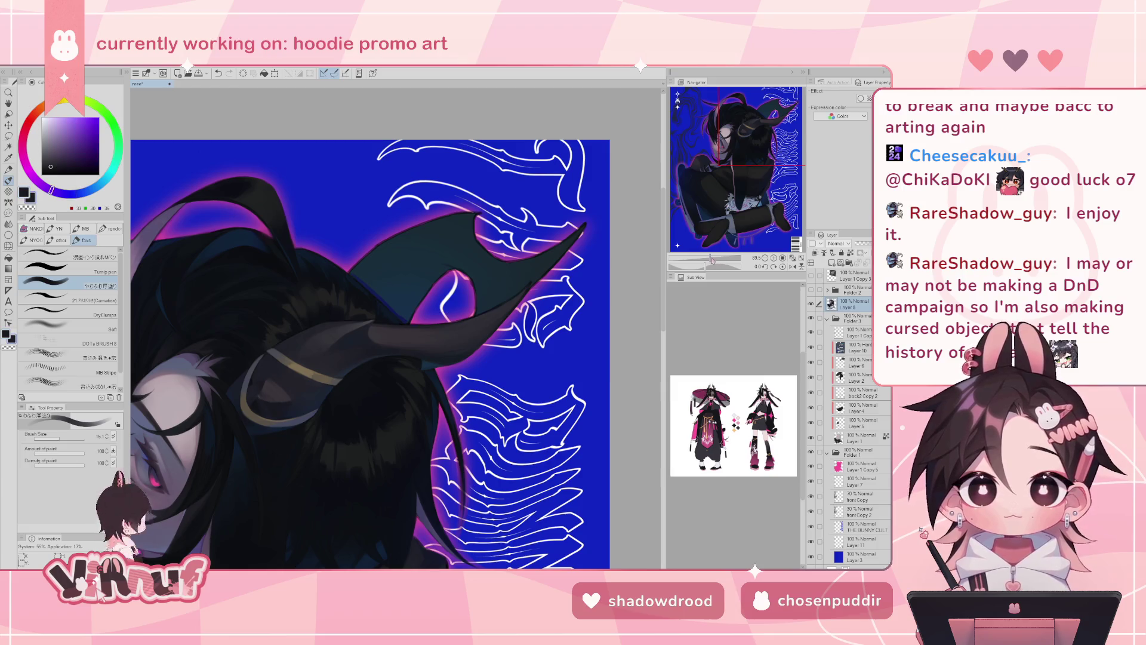
# - Sample the horn's purple-grey tones and enlarge the brush to 48.8
pyautogui.press('h')
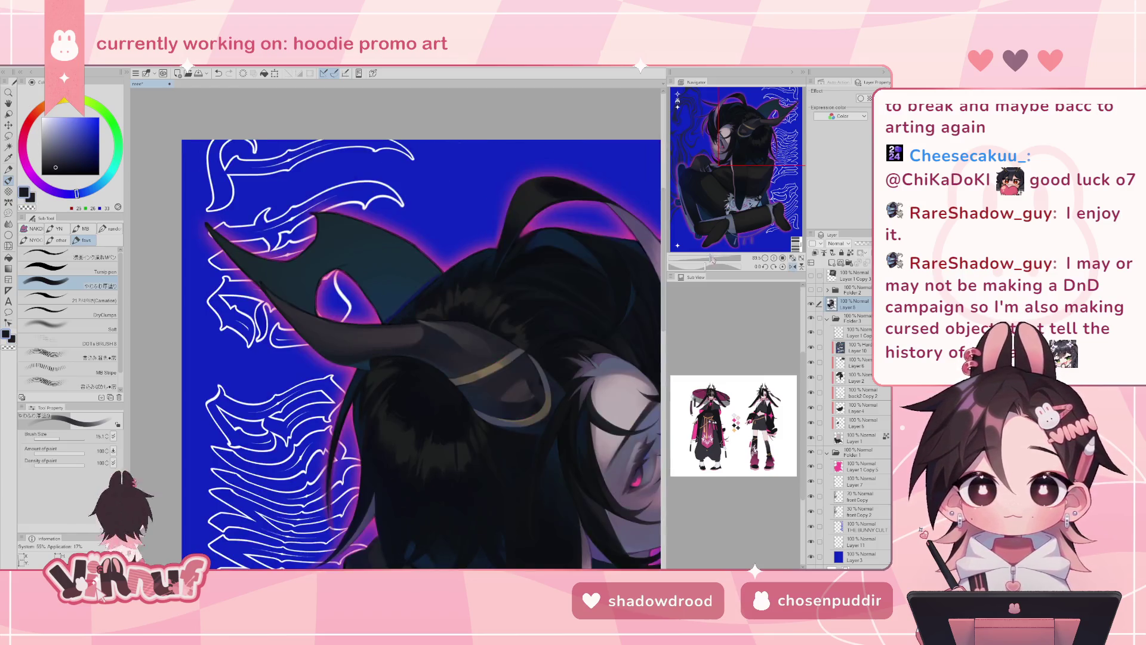
pyautogui.moveTo(706, 267); pyautogui.dragTo(713, 267)
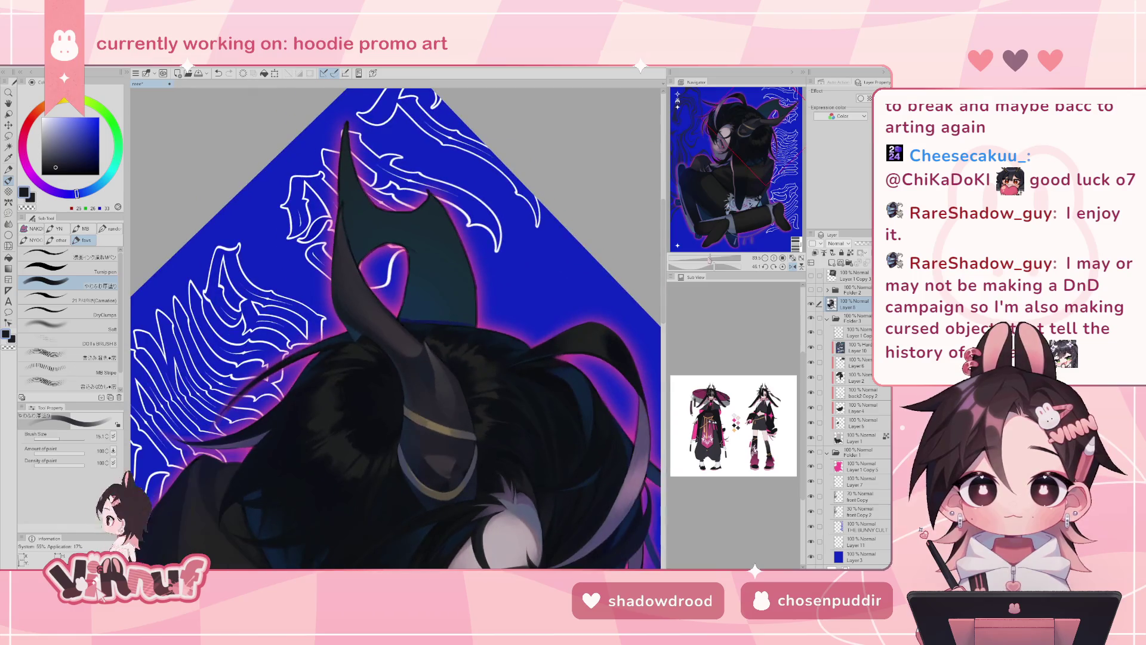
pyautogui.keyDown('alt'); pyautogui.click(398, 338); pyautogui.keyUp('alt')
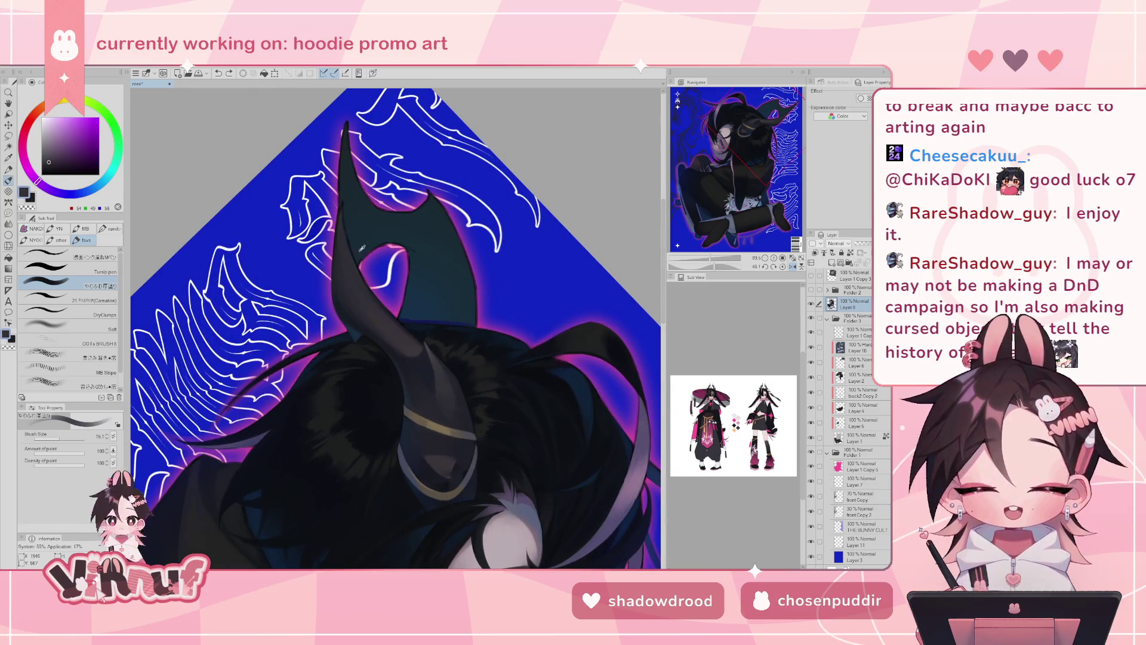
pyautogui.keyDown('alt'); pyautogui.click(435, 357); pyautogui.keyUp('alt')
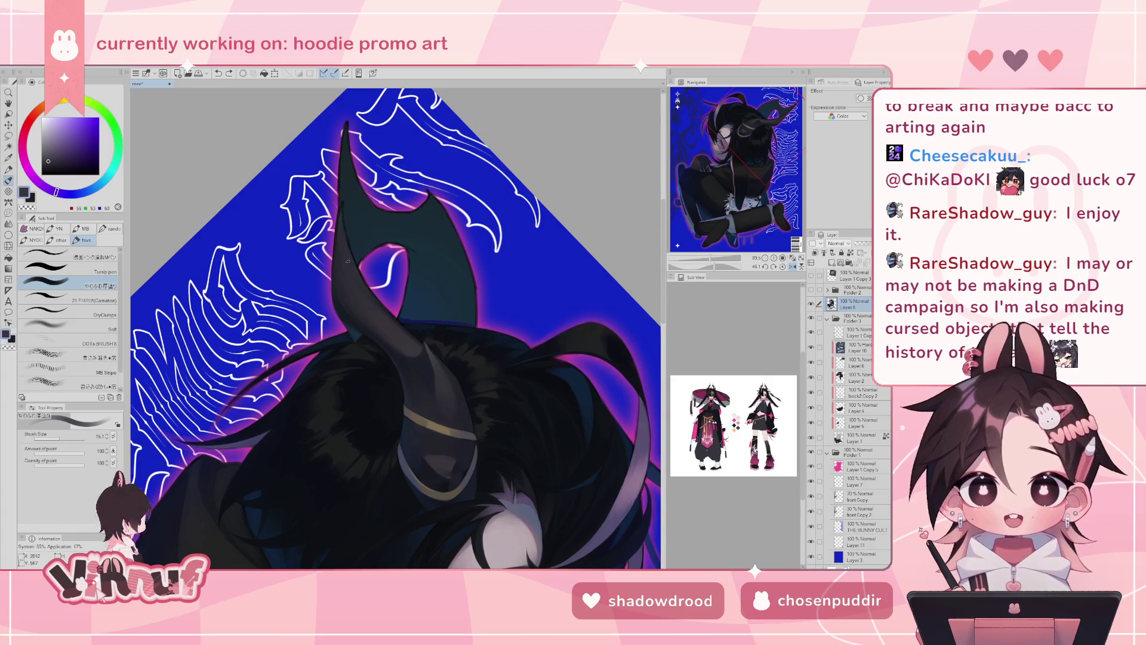
pyautogui.press('h')
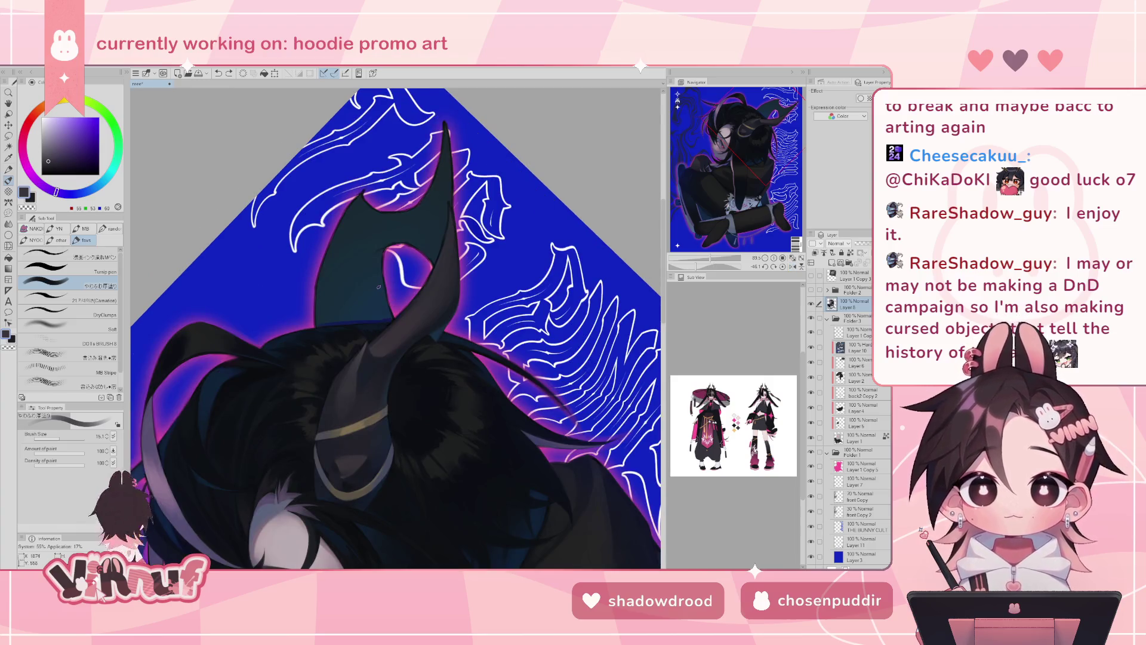
pyautogui.click(783, 266)
pyautogui.moveTo(395, 338); pyautogui.dragTo(412, 327)
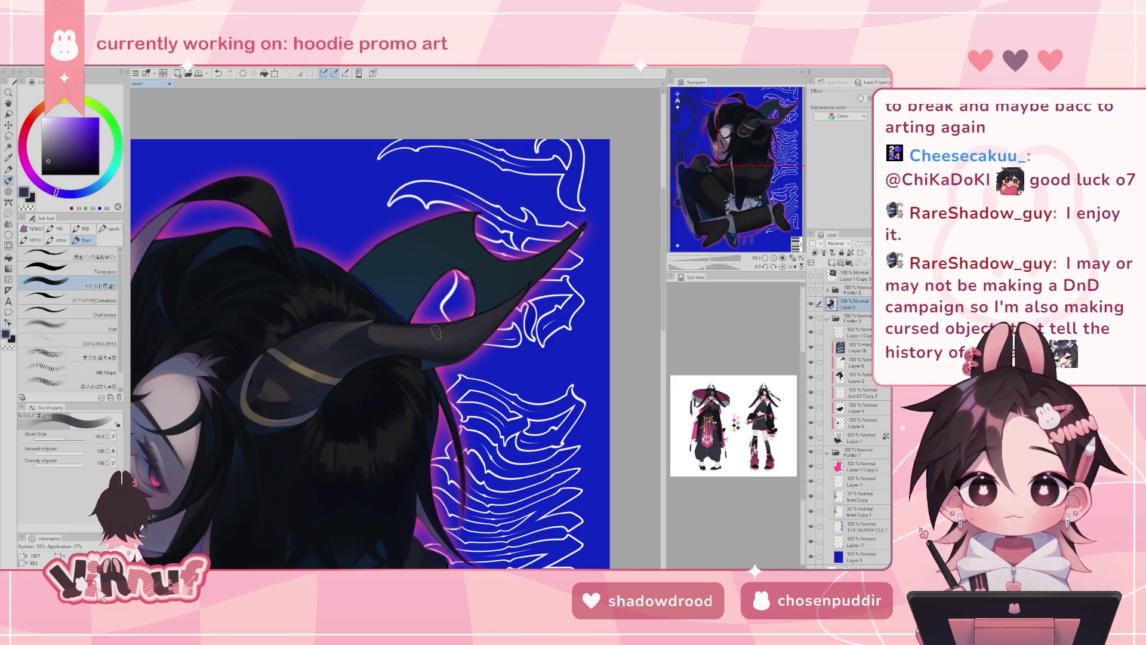
# - Compare the horn against the 3D horn model and shrink the brush to 7.6
pyautogui.press('h')
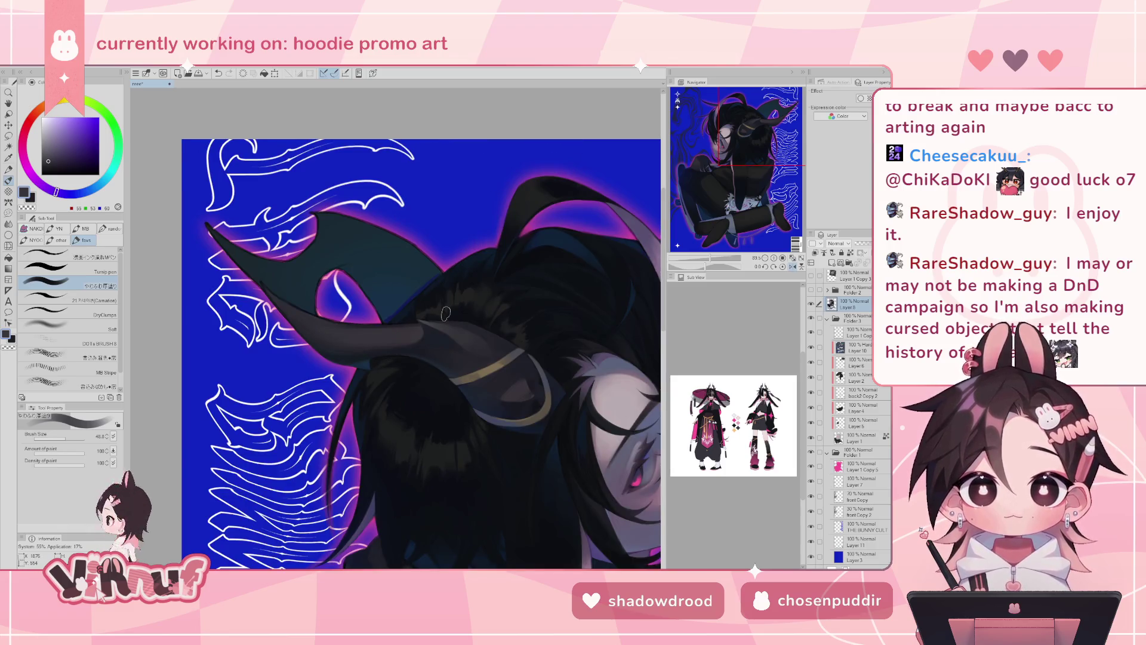
pyautogui.press('h')
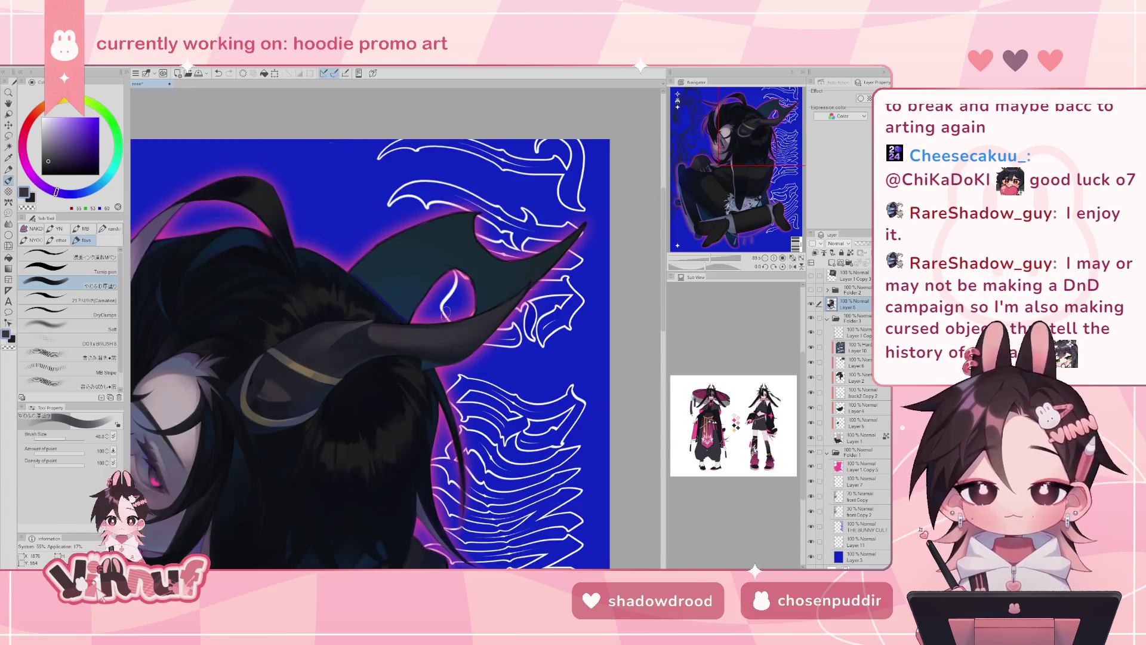
pyautogui.click(811, 276)
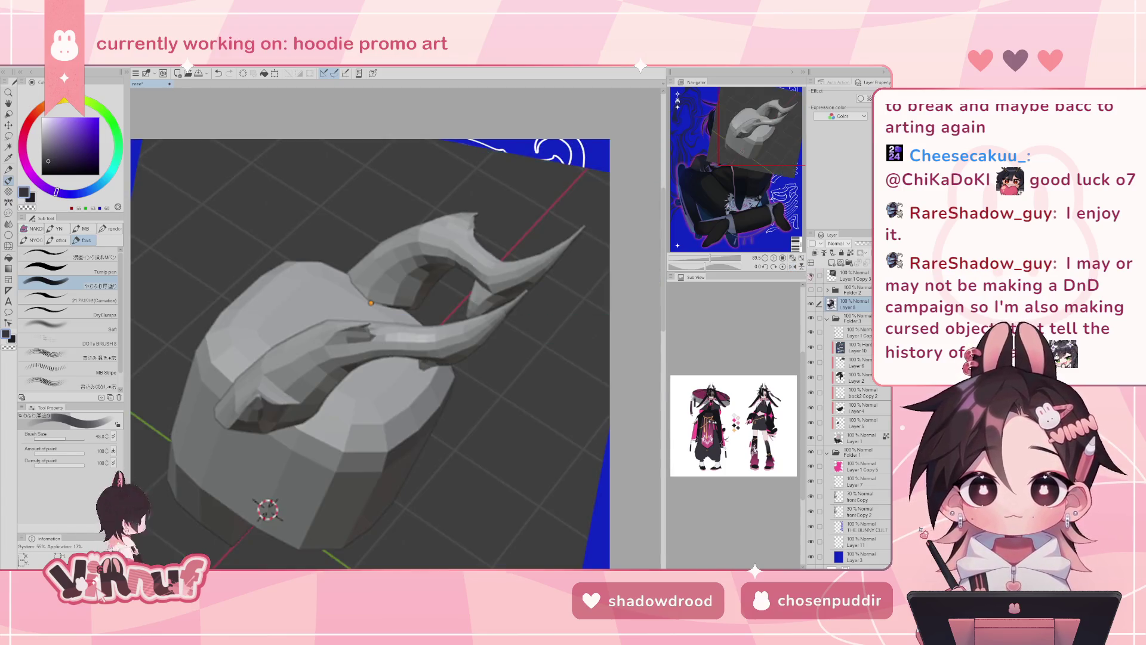
pyautogui.click(810, 275)
pyautogui.click(811, 276)
pyautogui.click(811, 275)
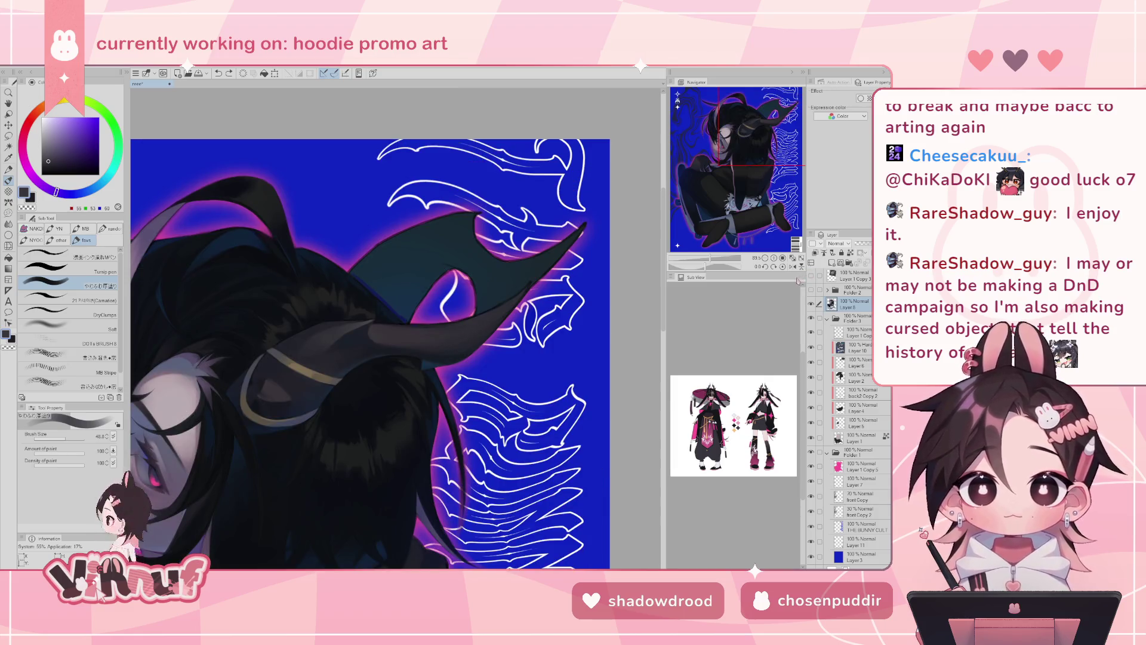
pyautogui.moveTo(710, 257); pyautogui.dragTo(696, 255)
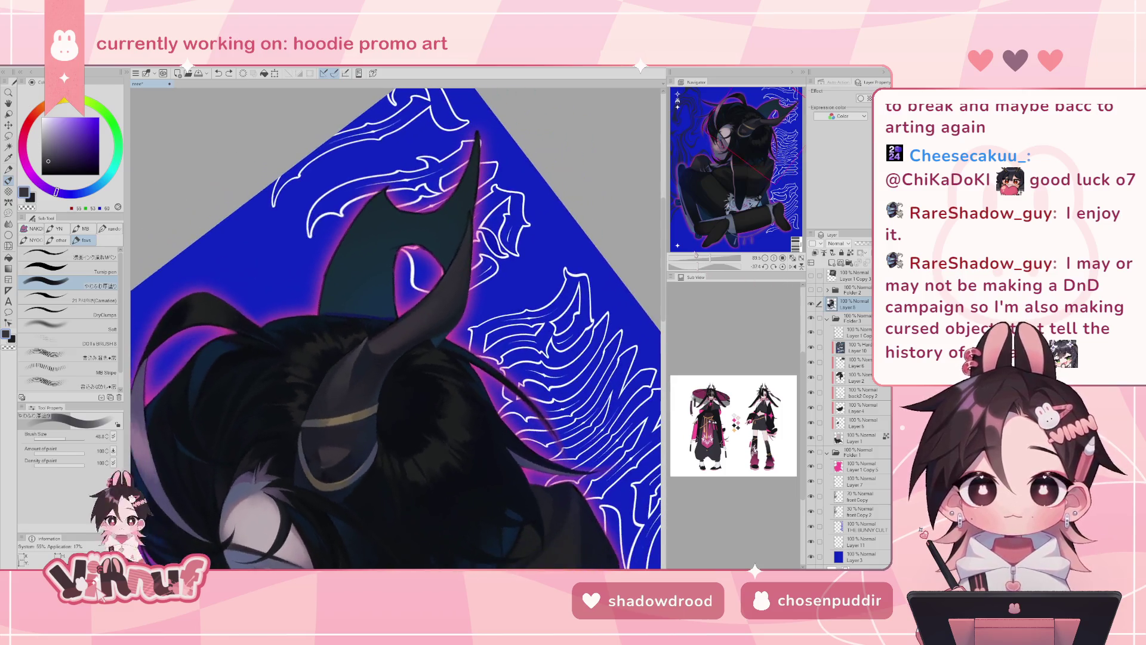
pyautogui.click(57, 440)
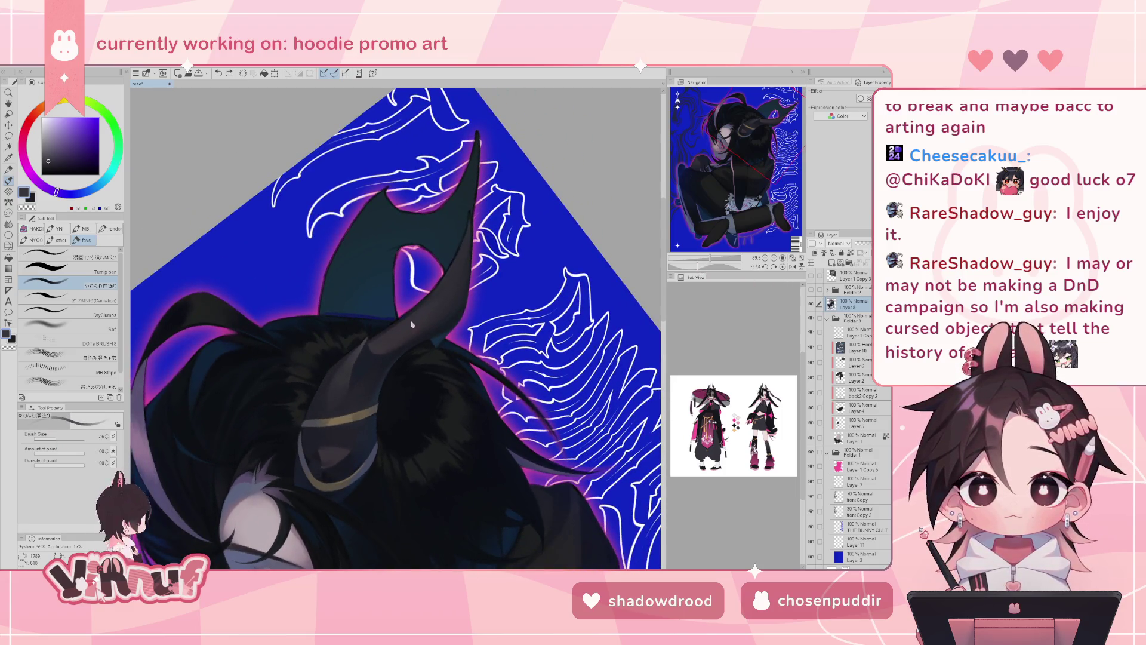
# - Paint a faint dark grey shading stroke on the horn with the brush at 22.9
pyautogui.keyDown('alt'); pyautogui.click(364, 343); pyautogui.keyUp('alt')
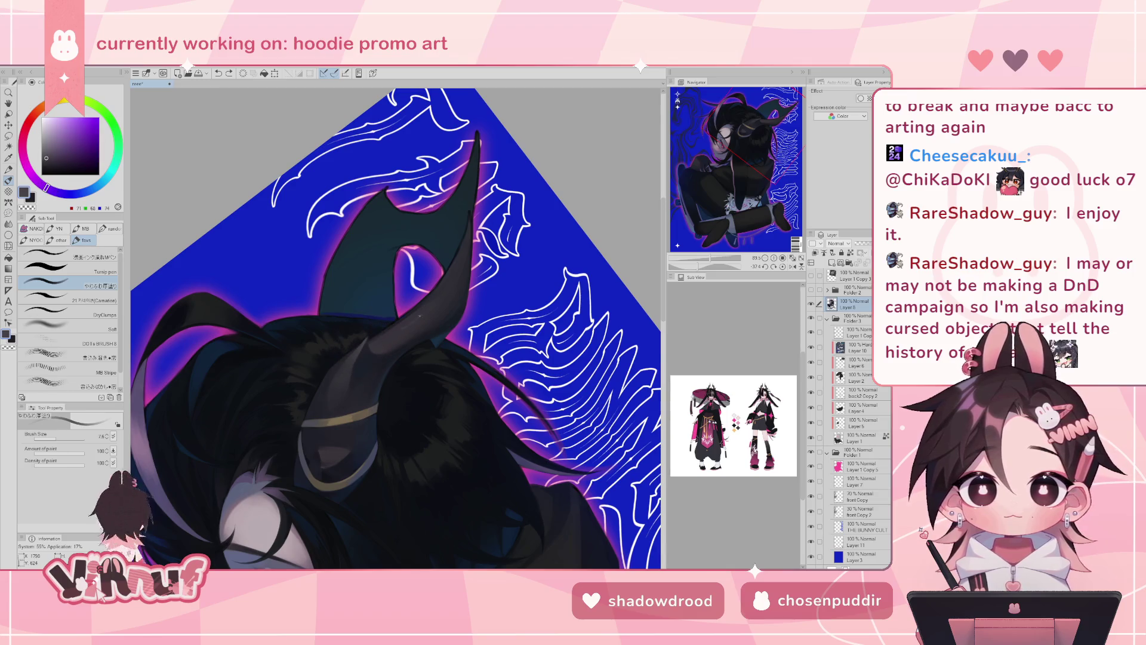
pyautogui.press(']')
pyautogui.press(']')
pyautogui.press(']')
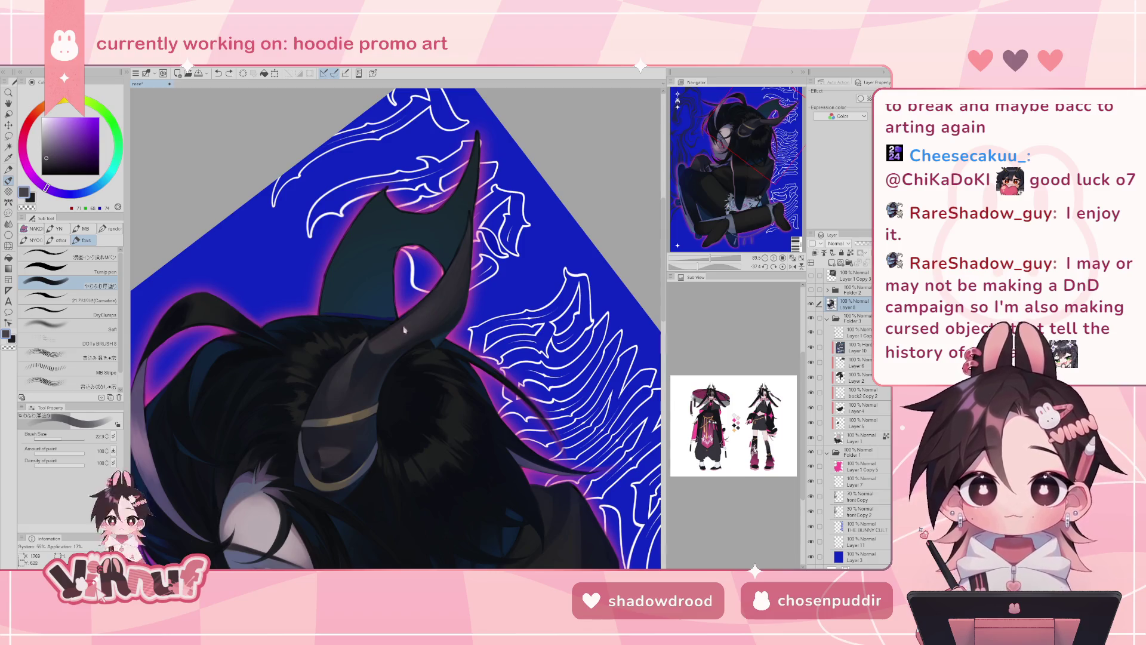
pyautogui.hotkey('ctrl', 'z')
pyautogui.click(783, 267)
pyautogui.moveTo(711, 259)
pyautogui.mouseDown()
pyautogui.moveTo(697, 261)
pyautogui.moveTo(711, 259)
pyautogui.mouseUp()
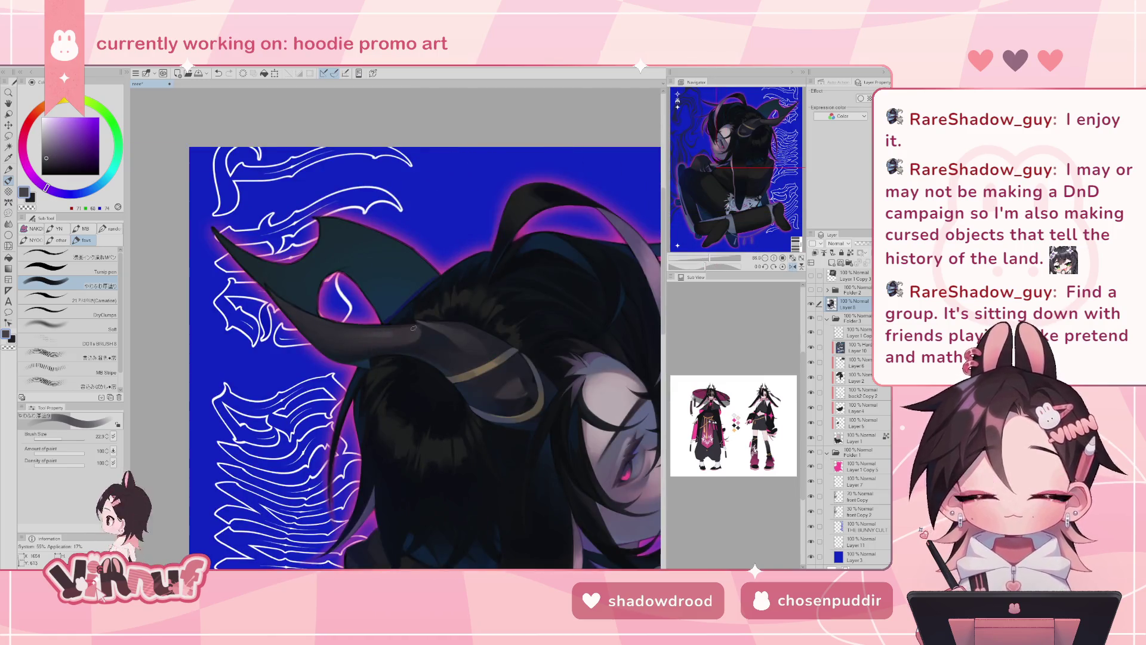
pyautogui.moveTo(373, 334)
pyautogui.mouseDown()
pyautogui.moveTo(352, 335)
pyautogui.moveTo(418, 320)
pyautogui.moveTo(409, 309)
pyautogui.mouseUp()
pyautogui.press('h')
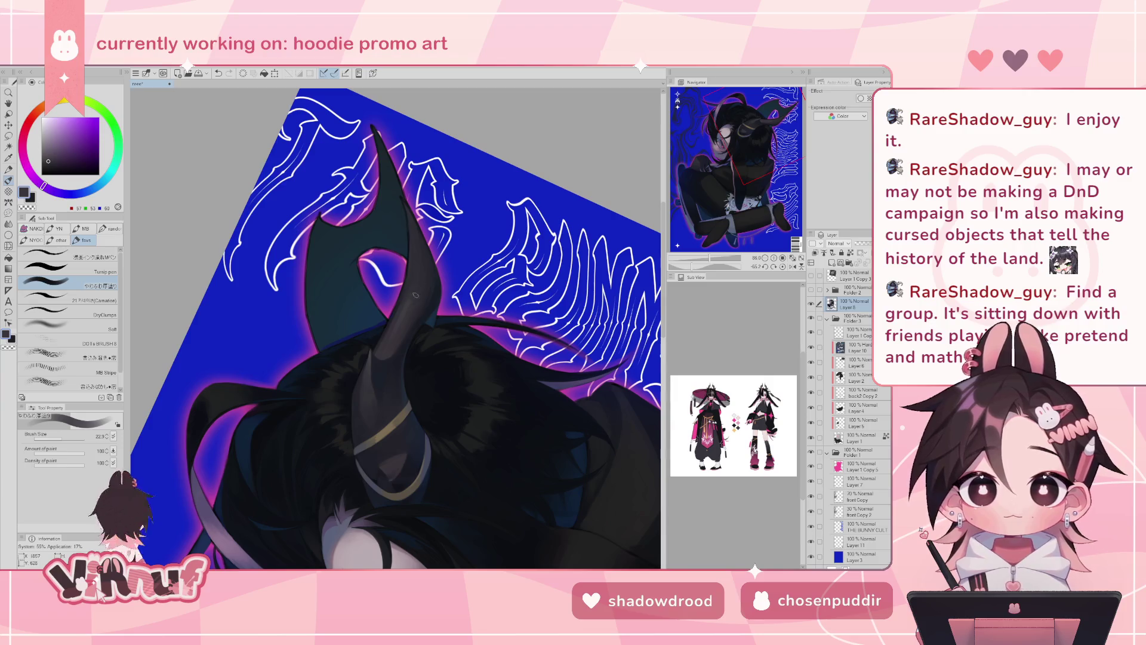
# - Resample lighter, darker and deep greys from the horn, then straighten and unflip the view
pyautogui.keyDown('alt'); pyautogui.click(413, 292); pyautogui.keyUp('alt')
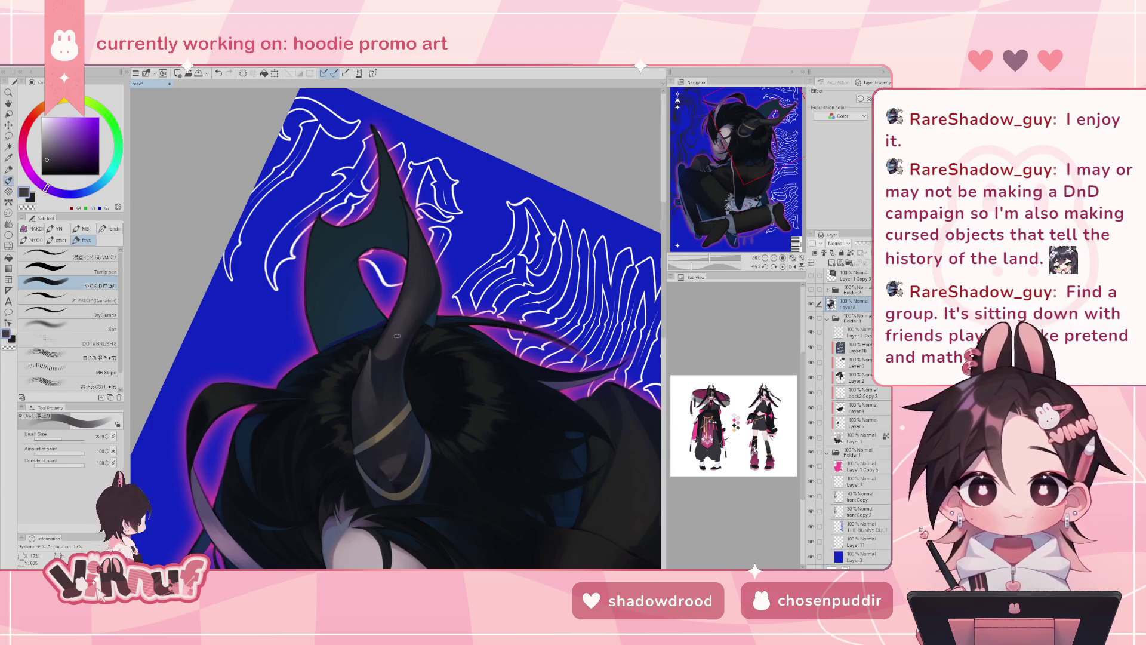
pyautogui.keyDown('alt'); pyautogui.click(423, 281); pyautogui.keyUp('alt')
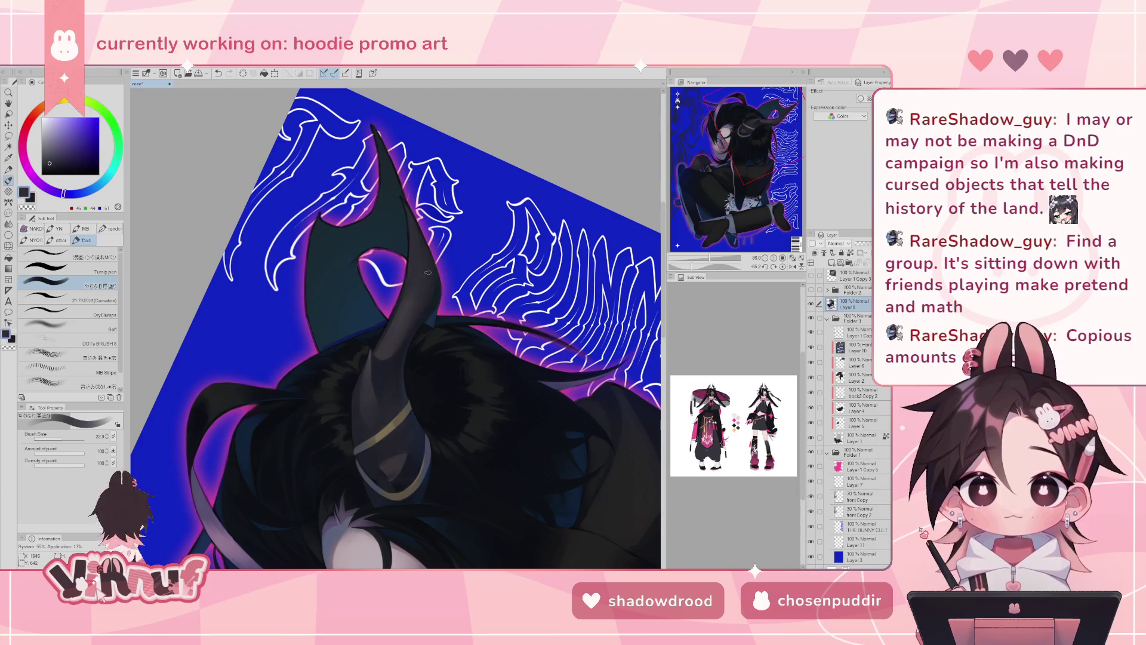
pyautogui.keyDown('alt'); pyautogui.click(368, 369); pyautogui.keyUp('alt')
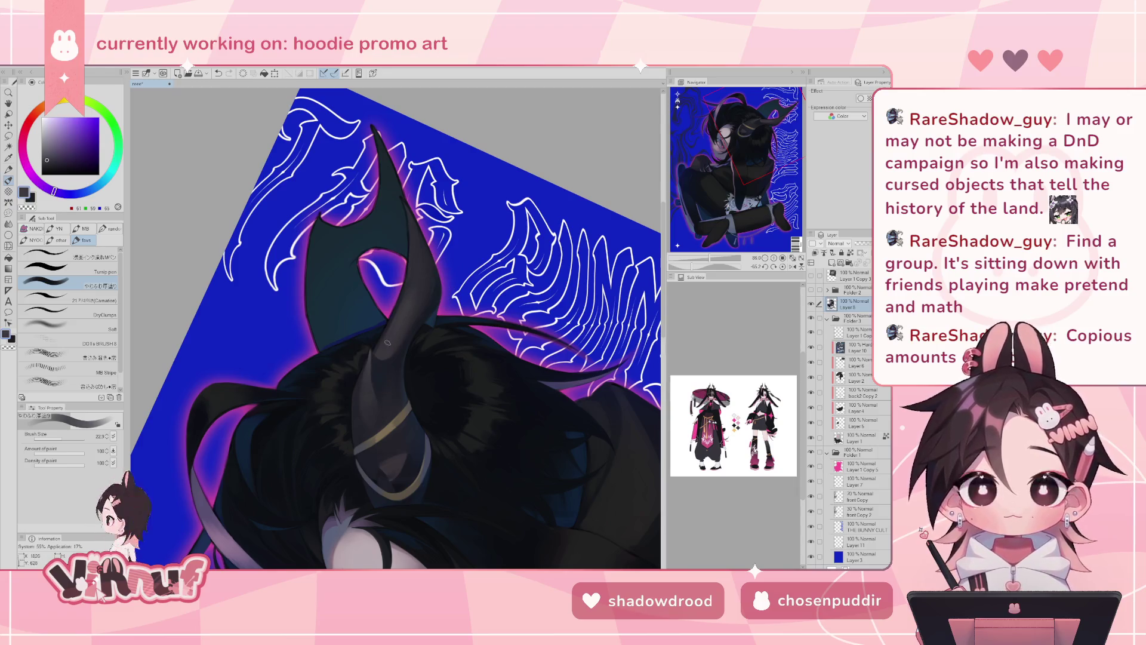
pyautogui.keyDown('alt'); pyautogui.click(412, 301); pyautogui.keyUp('alt')
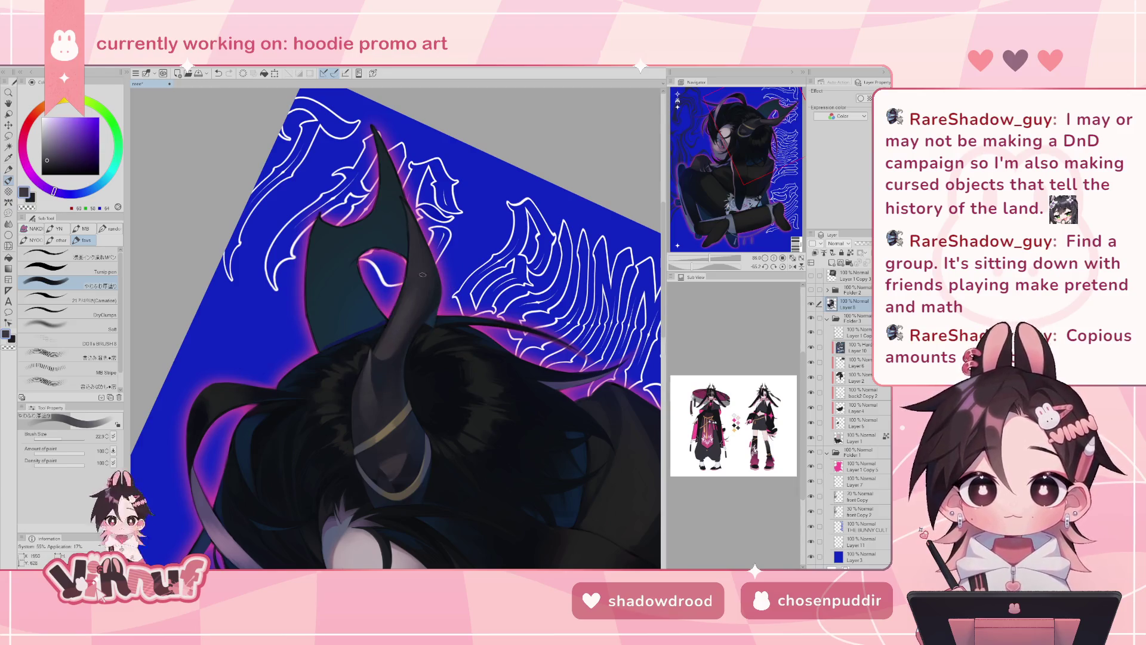
pyautogui.keyDown('alt'); pyautogui.click(398, 338); pyautogui.keyUp('alt')
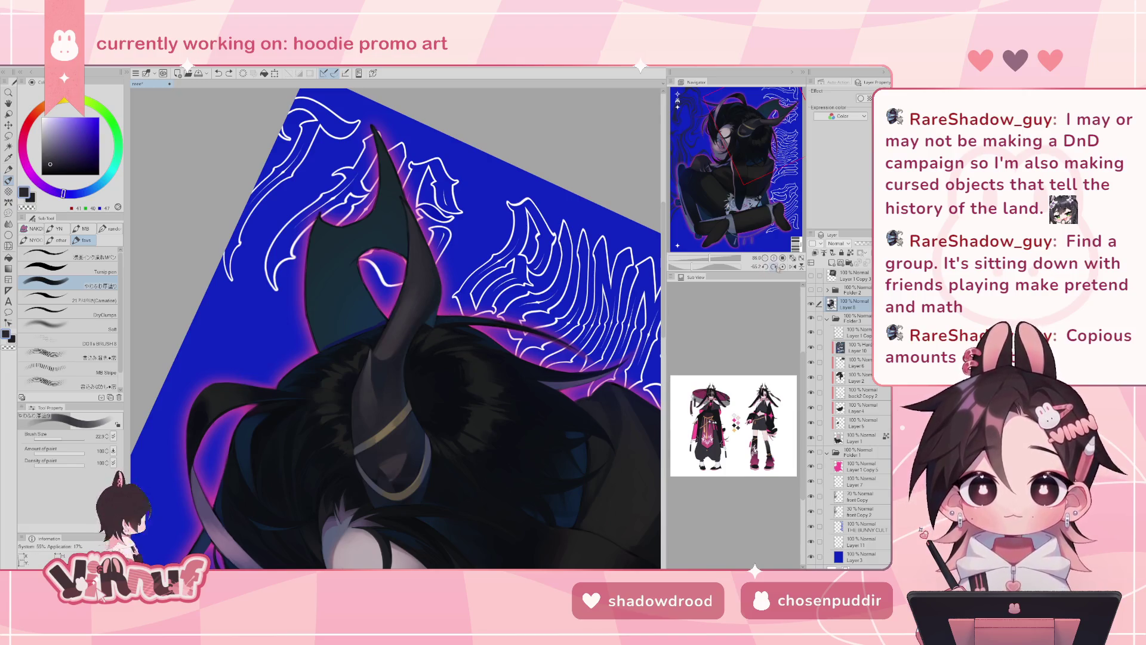
pyautogui.click(783, 267)
pyautogui.click(792, 266)
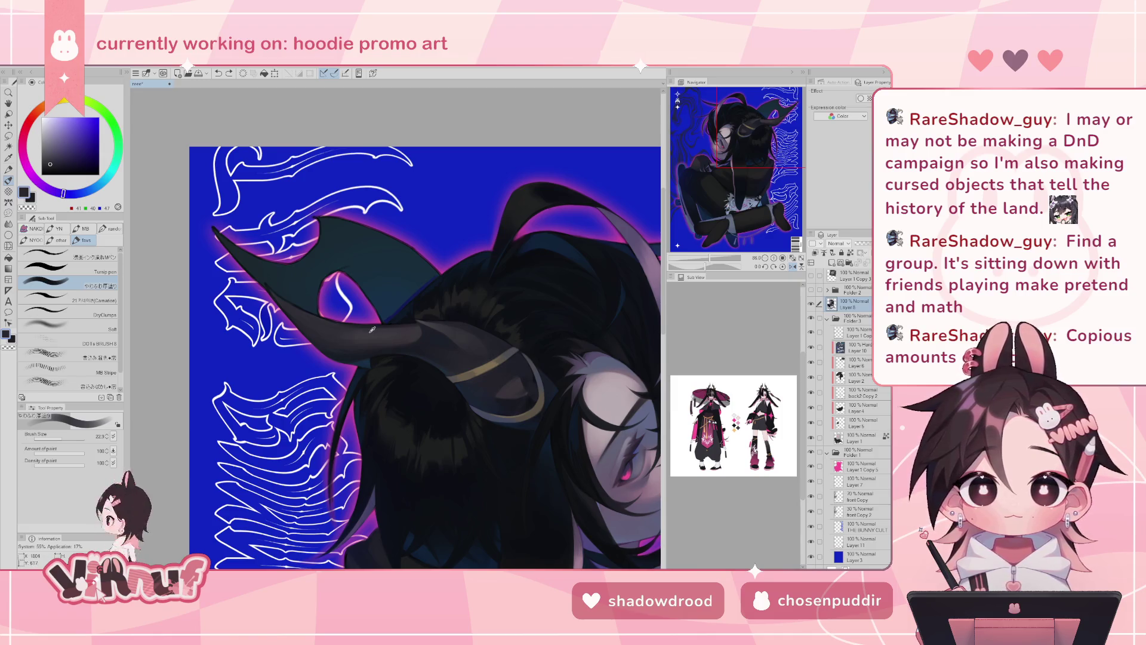
# - Check the 3D horn model, sample a dark horn grey and set the brush to 10
pyautogui.moveTo(62, 440); pyautogui.dragTo(66, 440)
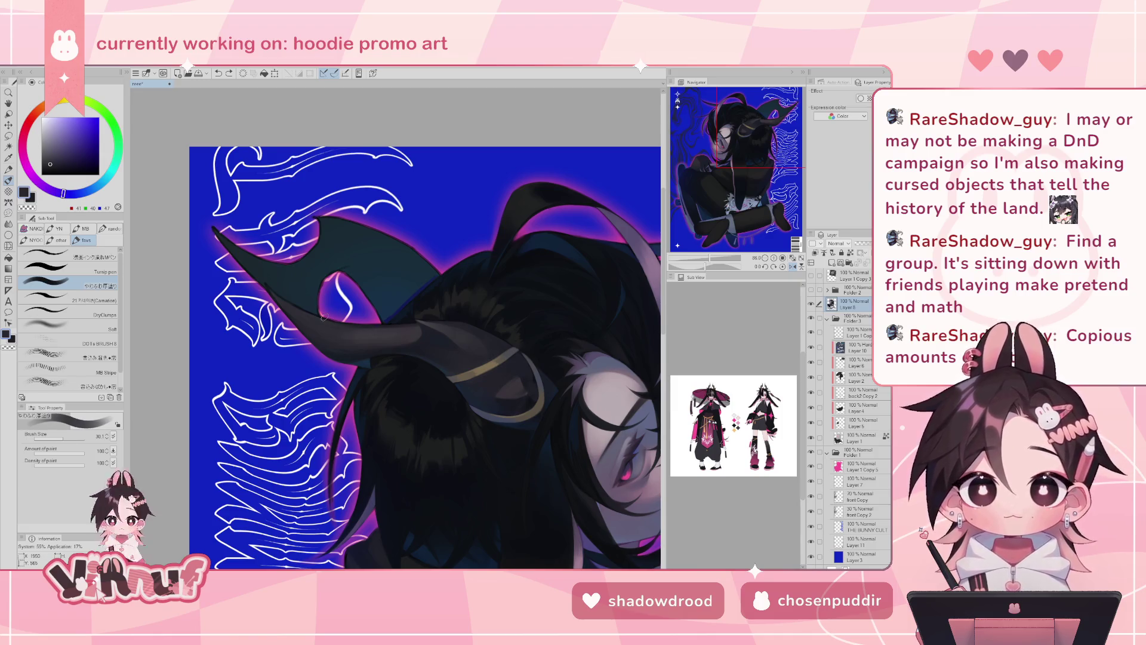
pyautogui.click(810, 276)
pyautogui.click(810, 276)
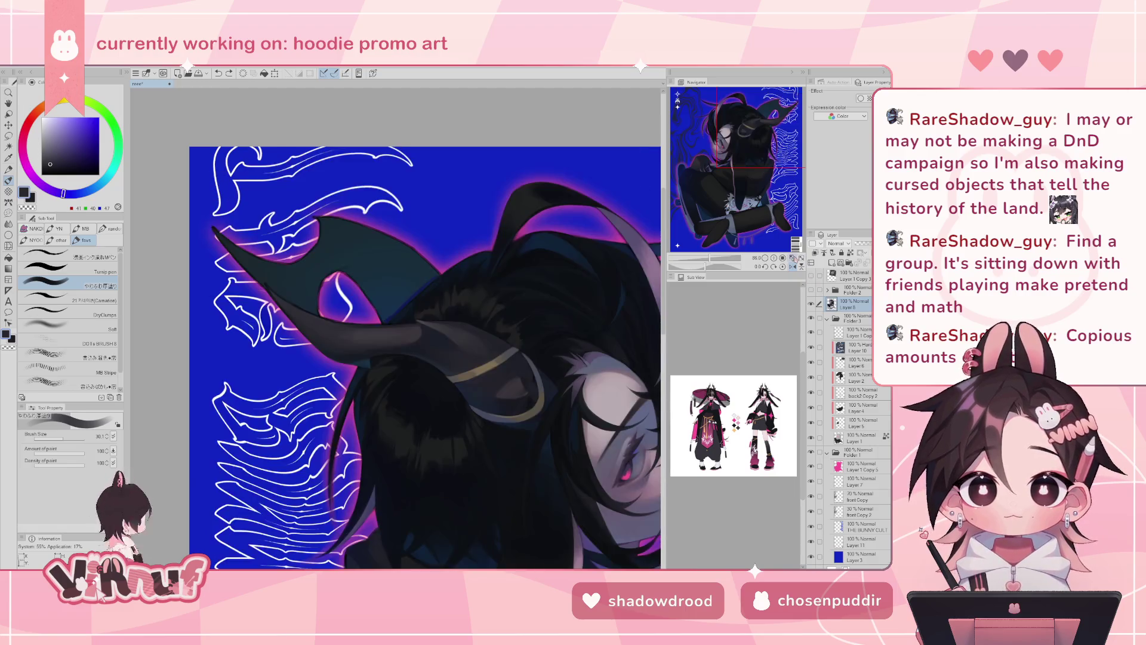
pyautogui.keyDown('alt'); pyautogui.click(325, 334); pyautogui.keyUp('alt')
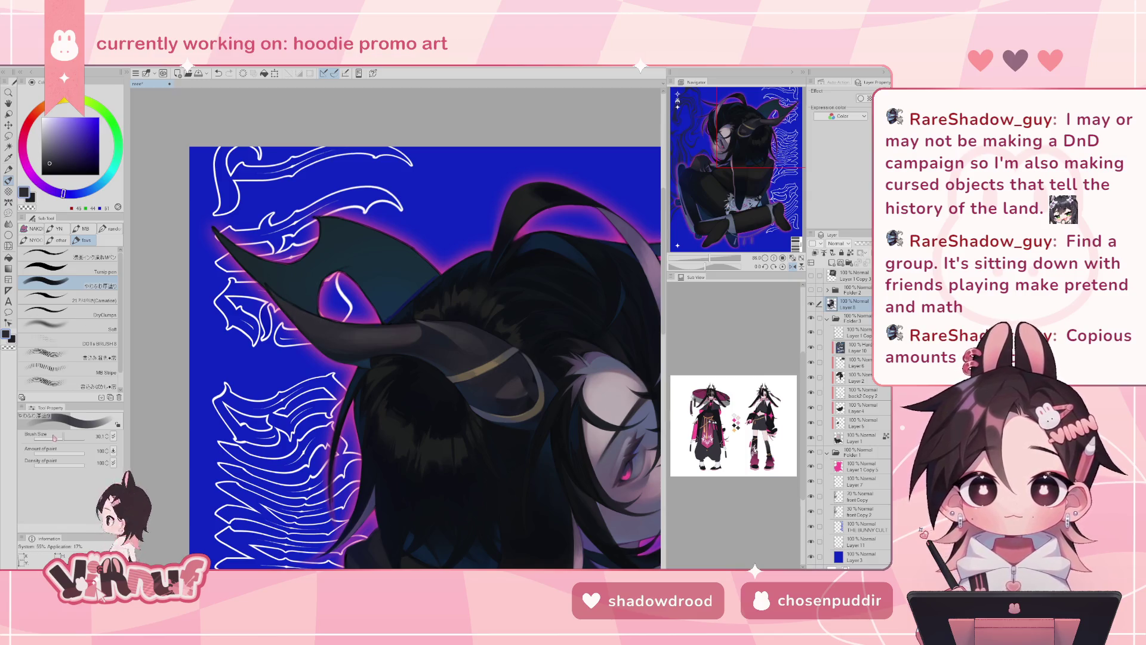
pyautogui.moveTo(54, 438); pyautogui.dragTo(58, 440)
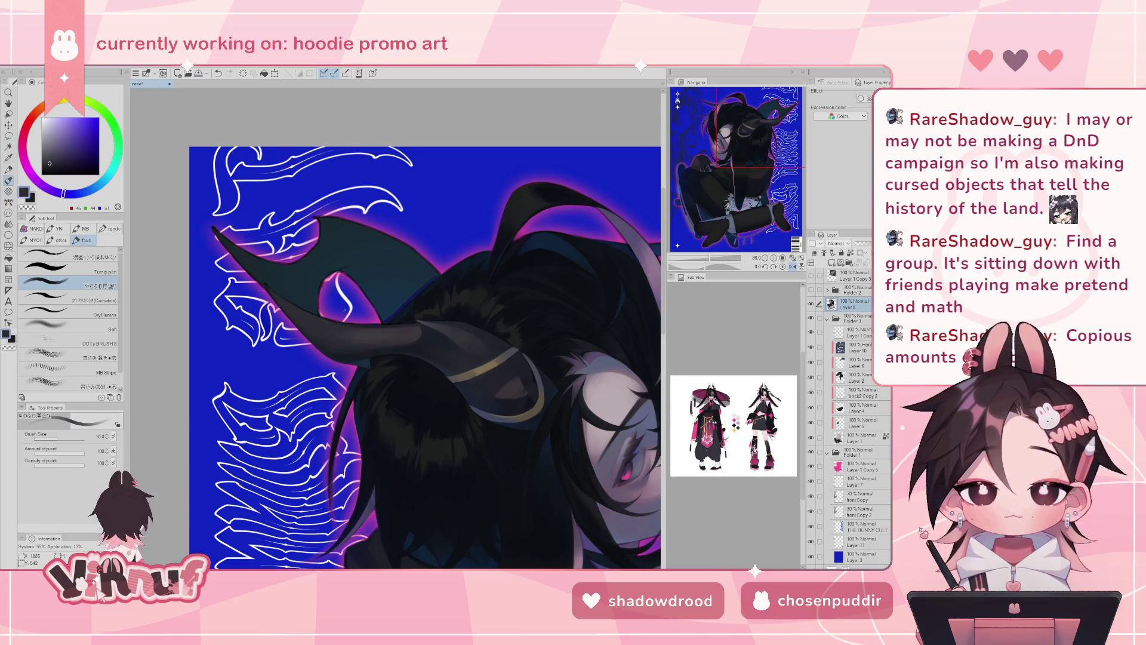
# - Add a tiny near-black / dark blue-grey stroke on the upper horn at brush size 15.1
pyautogui.keyDown('alt'); pyautogui.click(352, 322); pyautogui.keyUp('alt')
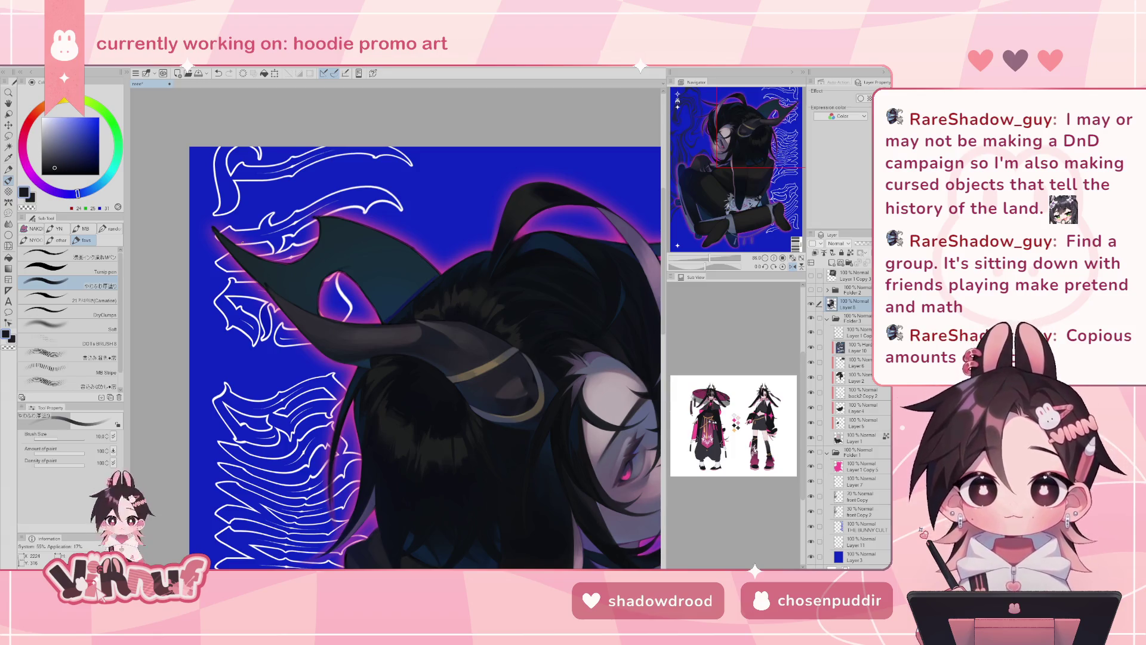
pyautogui.keyDown('alt'); pyautogui.click(366, 321); pyautogui.keyUp('alt')
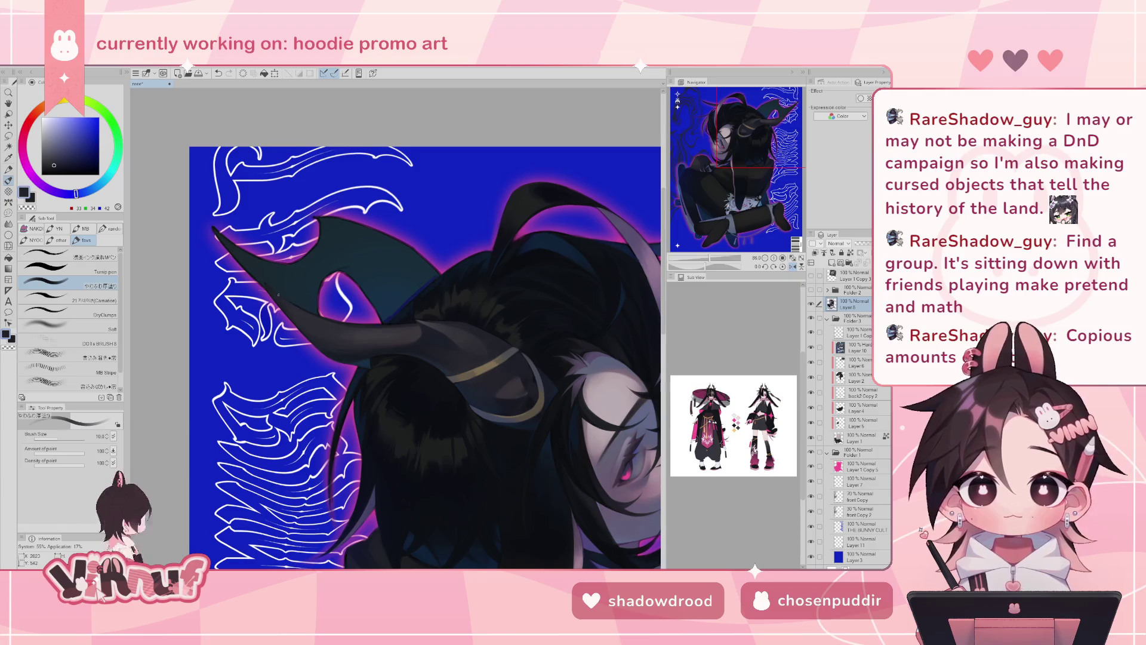
pyautogui.press(']')
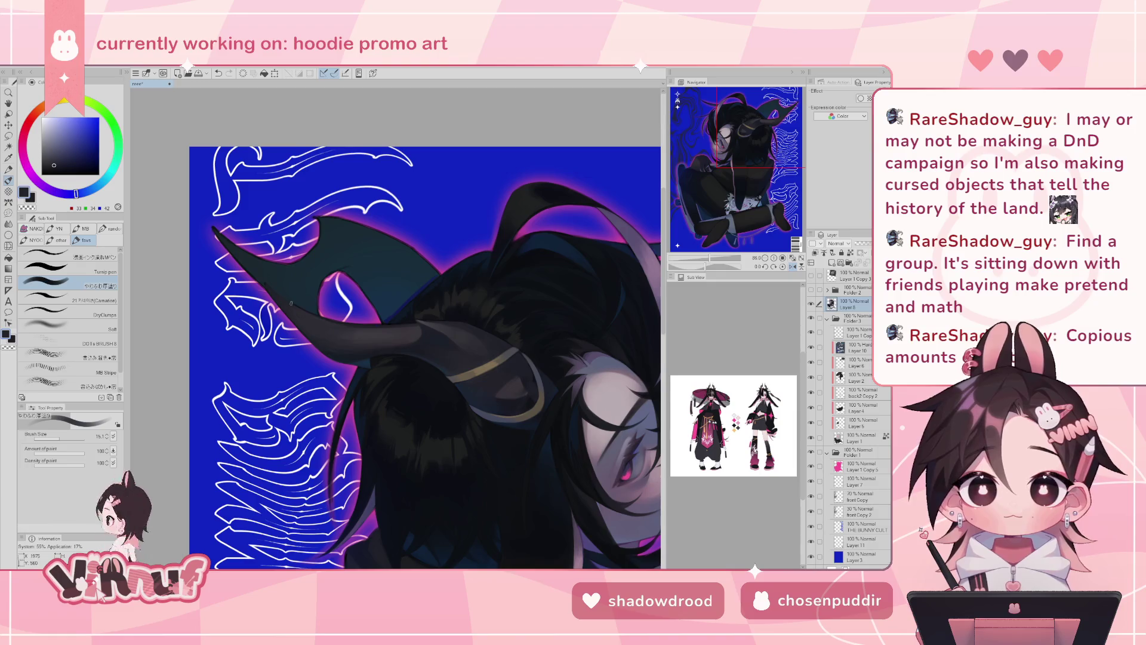
pyautogui.click(292, 305)
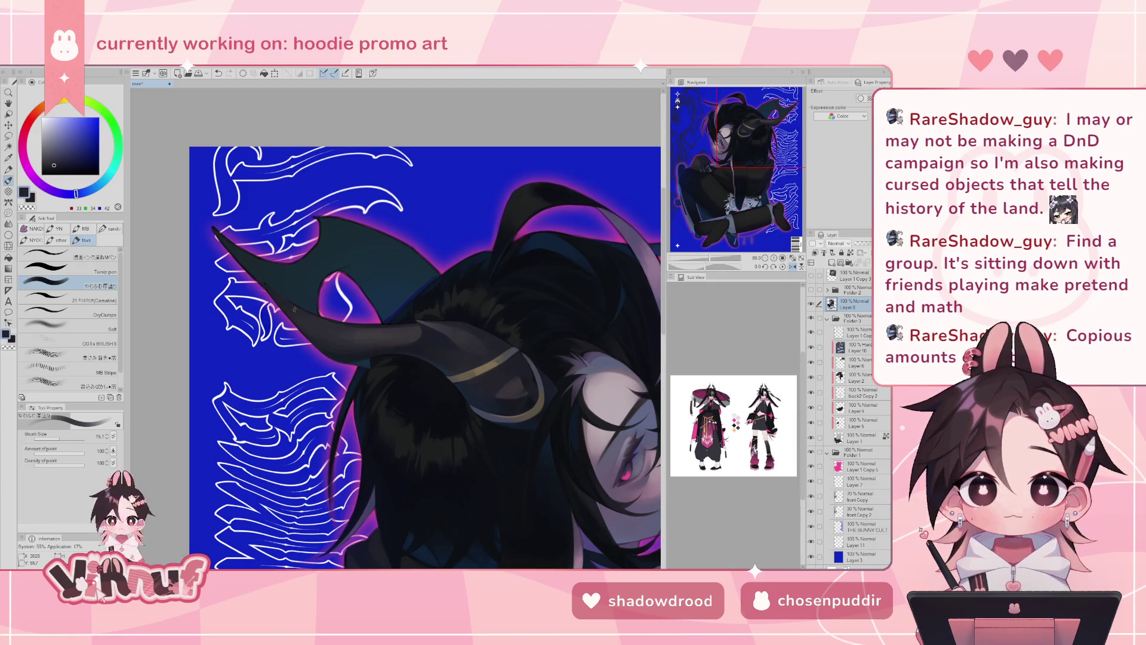
pyautogui.click(792, 265)
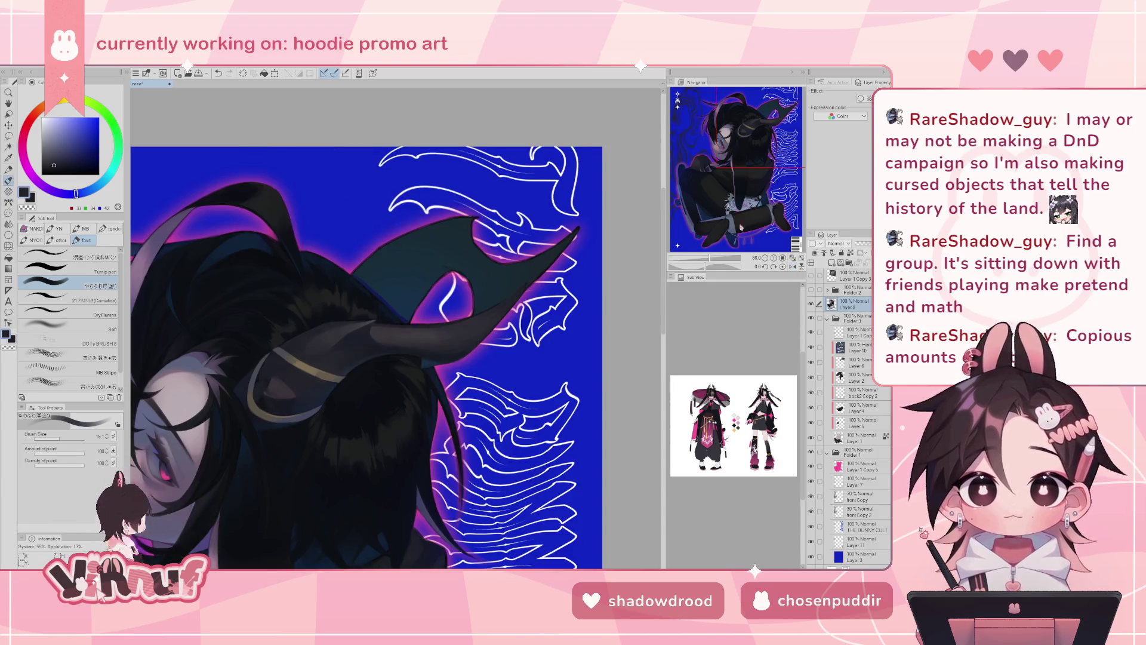
pyautogui.moveTo(717, 269); pyautogui.dragTo(695, 253)
# - Pick purplish, mid, darker and lighter greys for the horn with the brush at 42.5
pyautogui.keyDown('alt'); pyautogui.click(428, 302); pyautogui.keyUp('alt')
pyautogui.moveTo(428, 303); pyautogui.dragTo(396, 338)
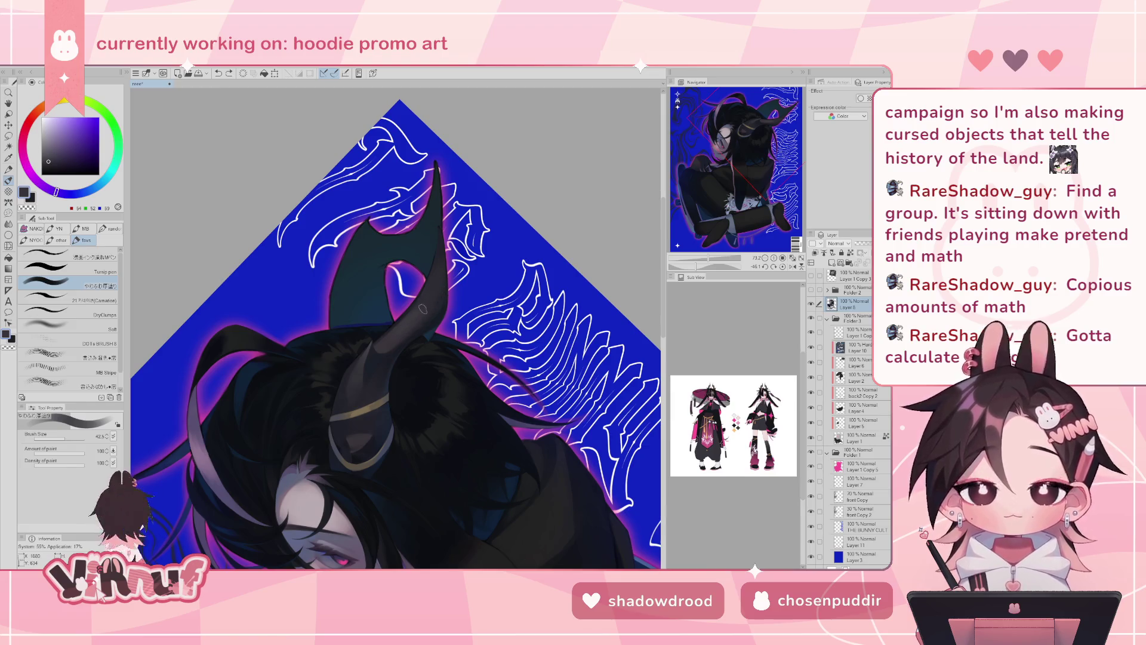
pyautogui.keyDown('alt'); pyautogui.click(398, 337); pyautogui.keyUp('alt')
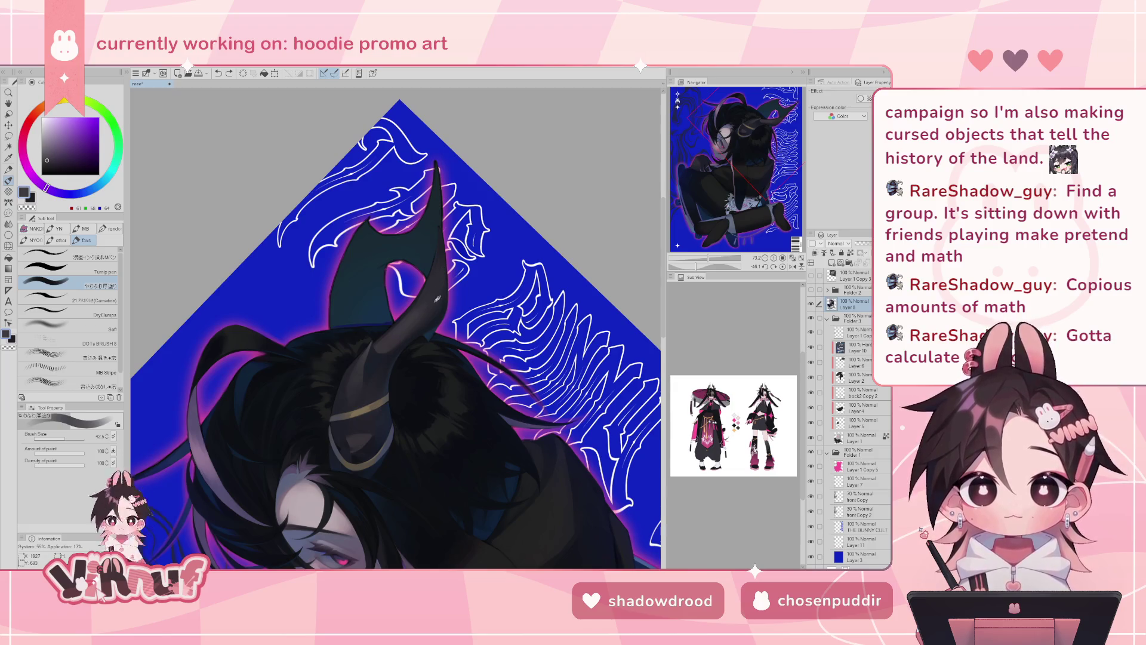
pyautogui.keyDown('alt'); pyautogui.click(421, 301); pyautogui.keyUp('alt')
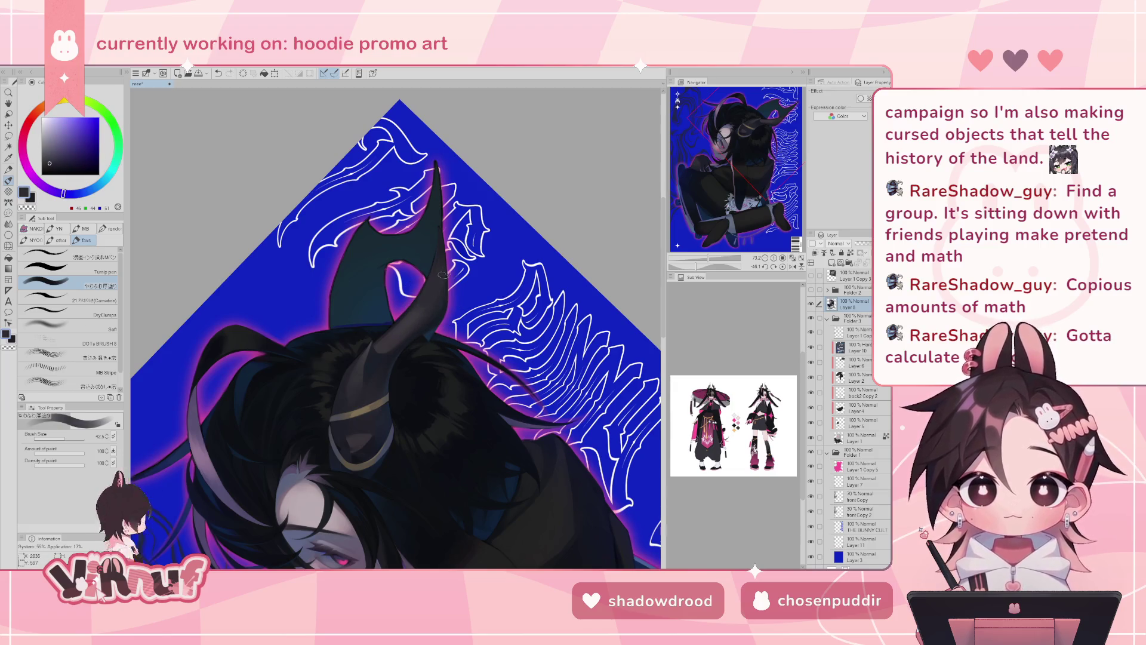
pyautogui.keyDown('alt'); pyautogui.click(419, 312); pyautogui.keyUp('alt')
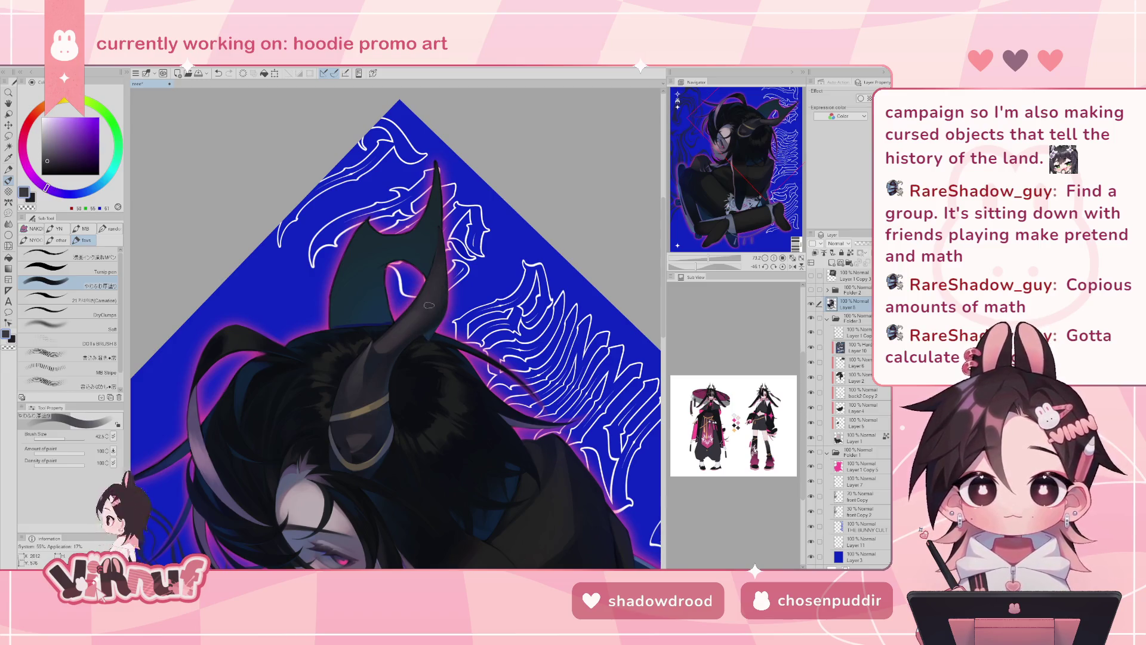
pyautogui.keyDown('alt'); pyautogui.click(433, 281); pyautogui.keyUp('alt')
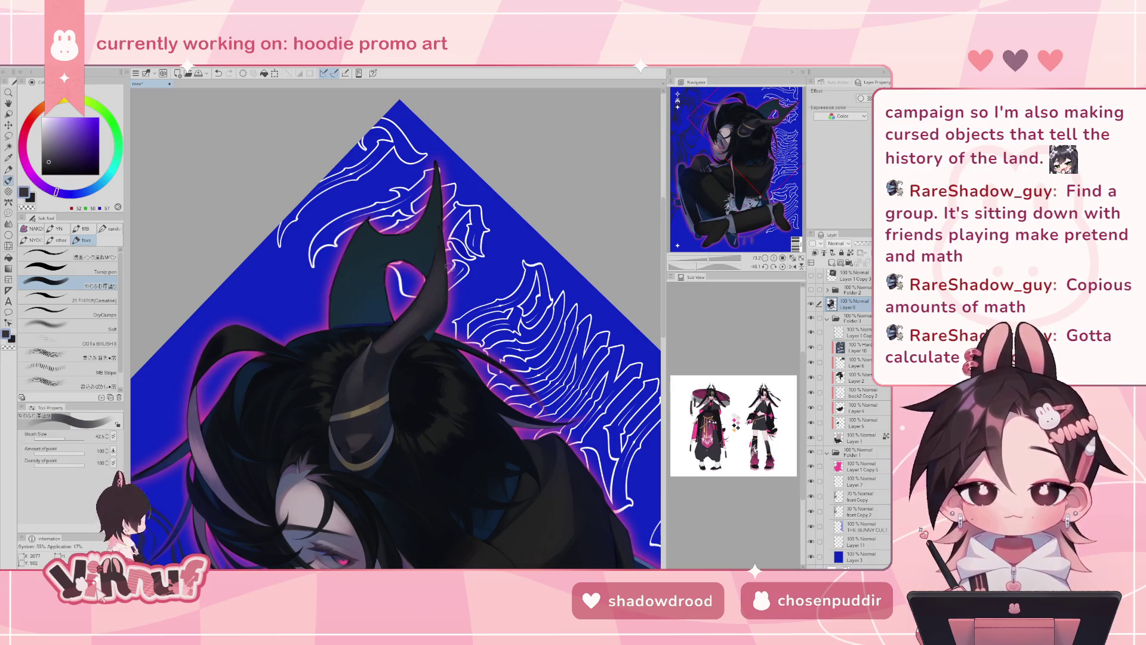
pyautogui.press('h')
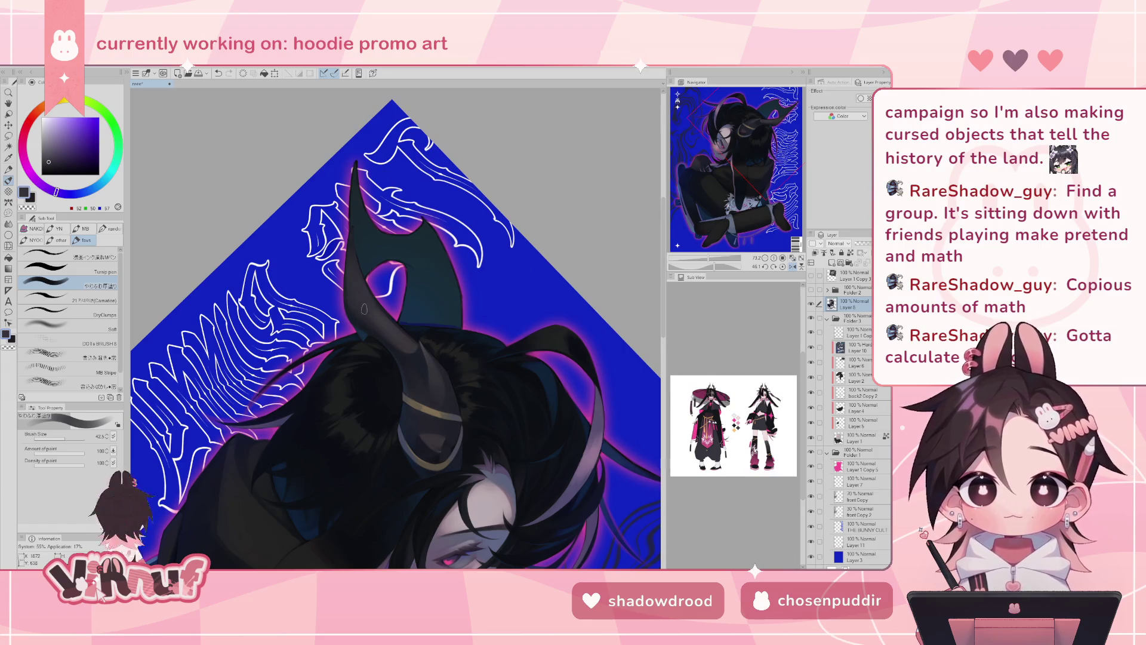
# - Straighten and zoom in, then dab small lighter-grey strokes on the horn above the gold band
pyautogui.click(783, 266)
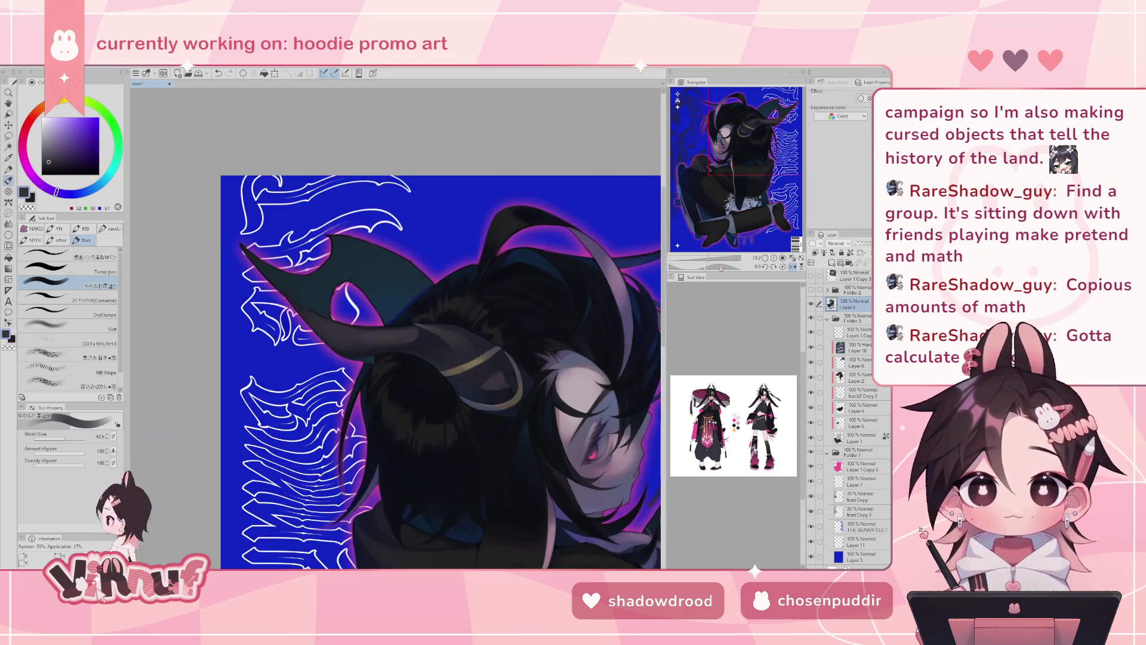
pyautogui.press('h')
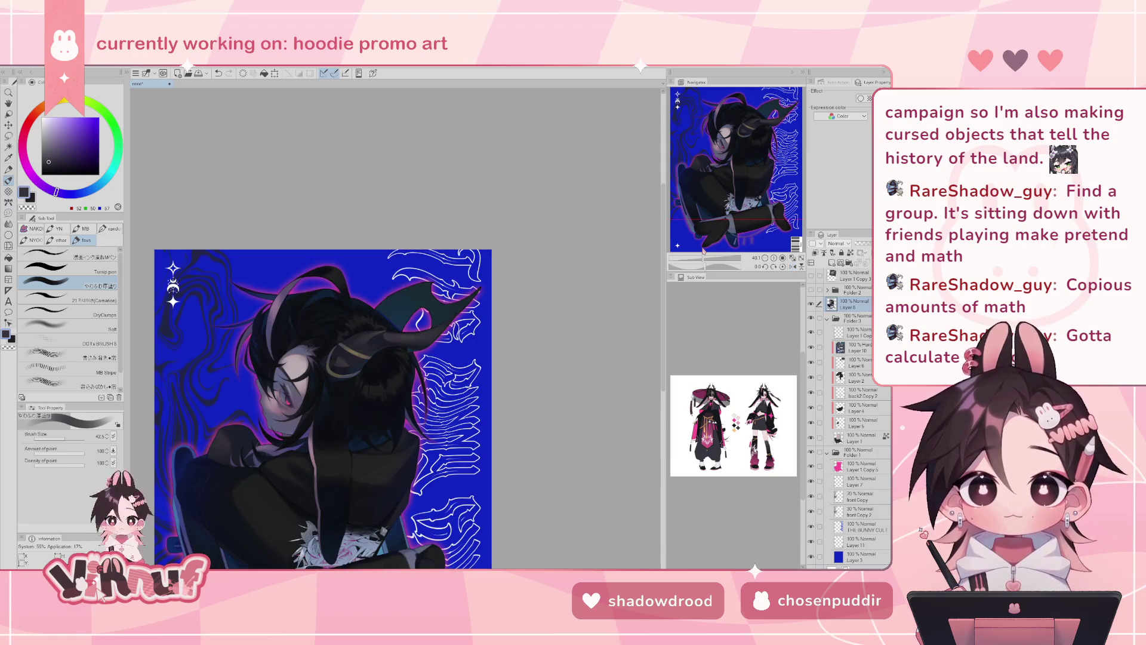
pyautogui.scroll(2, 203, 340)
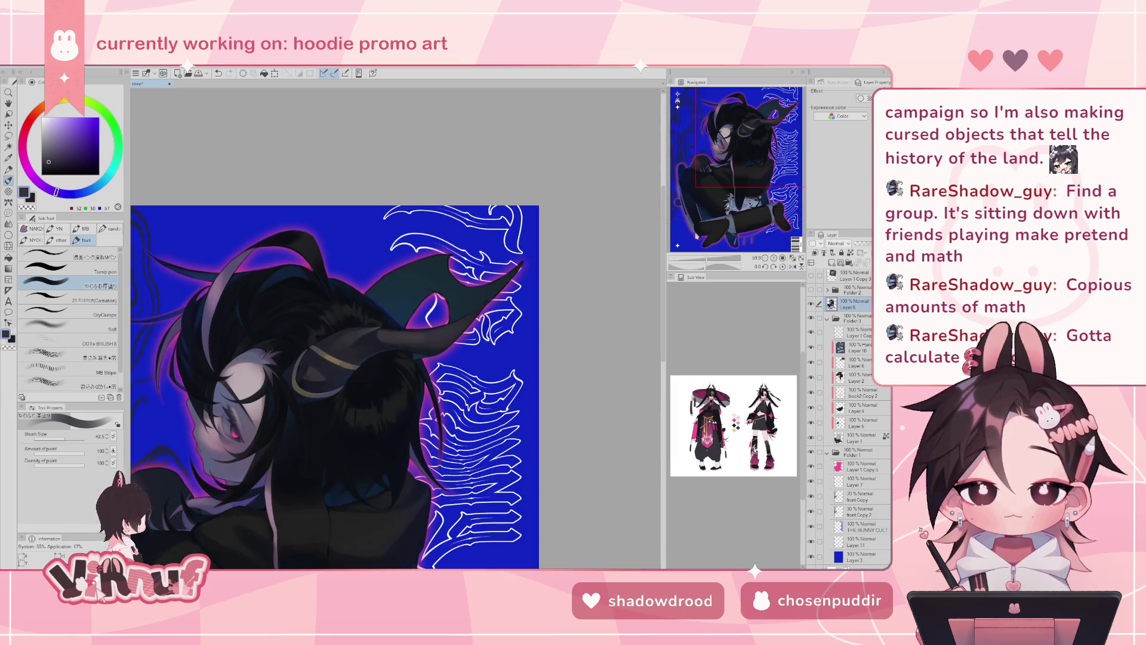
pyautogui.keyDown('alt'); pyautogui.click(423, 332); pyautogui.keyUp('alt')
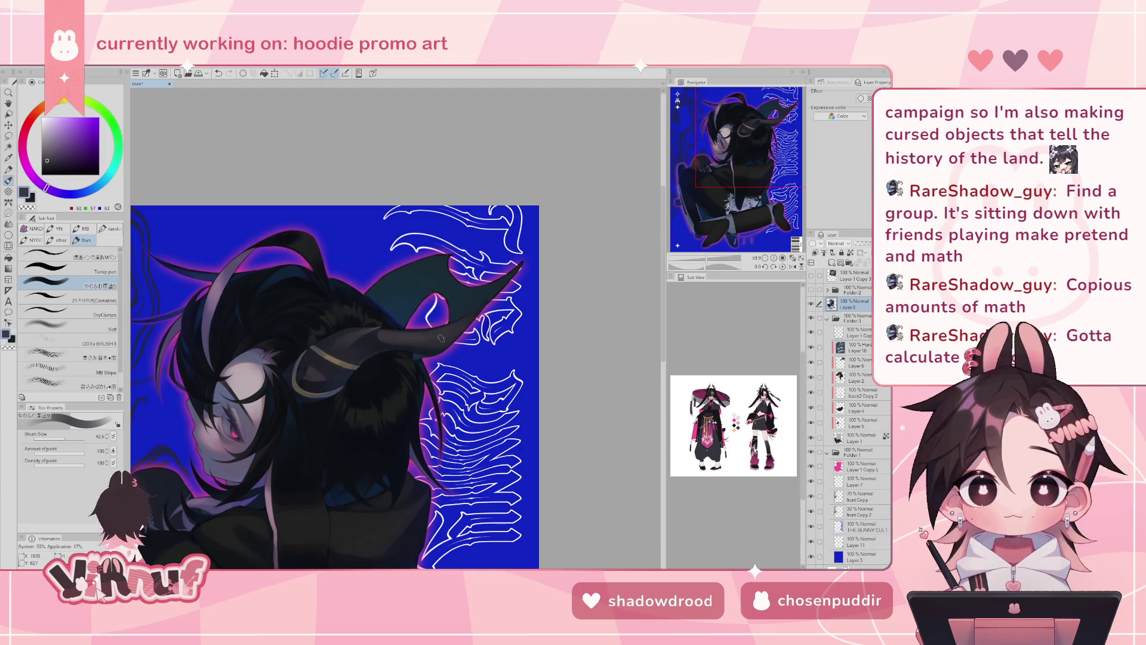
pyautogui.moveTo(431, 339); pyautogui.dragTo(422, 340)
pyautogui.click(437, 329)
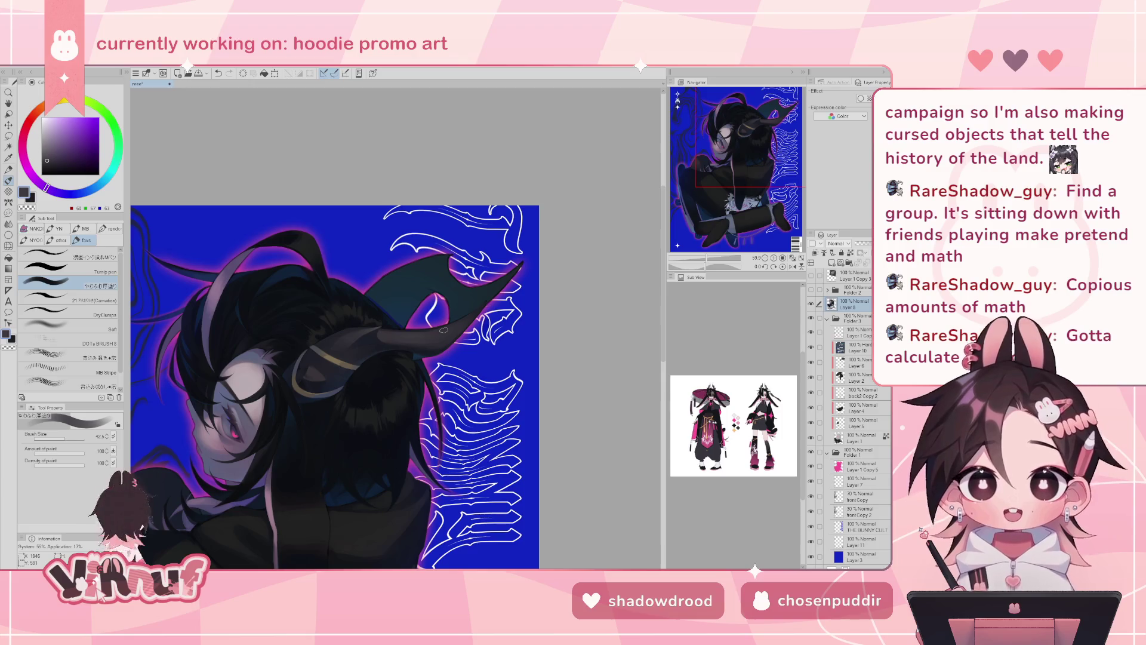
# - Paint a lighter-grey highlight stroke along the horn
pyautogui.press('h')
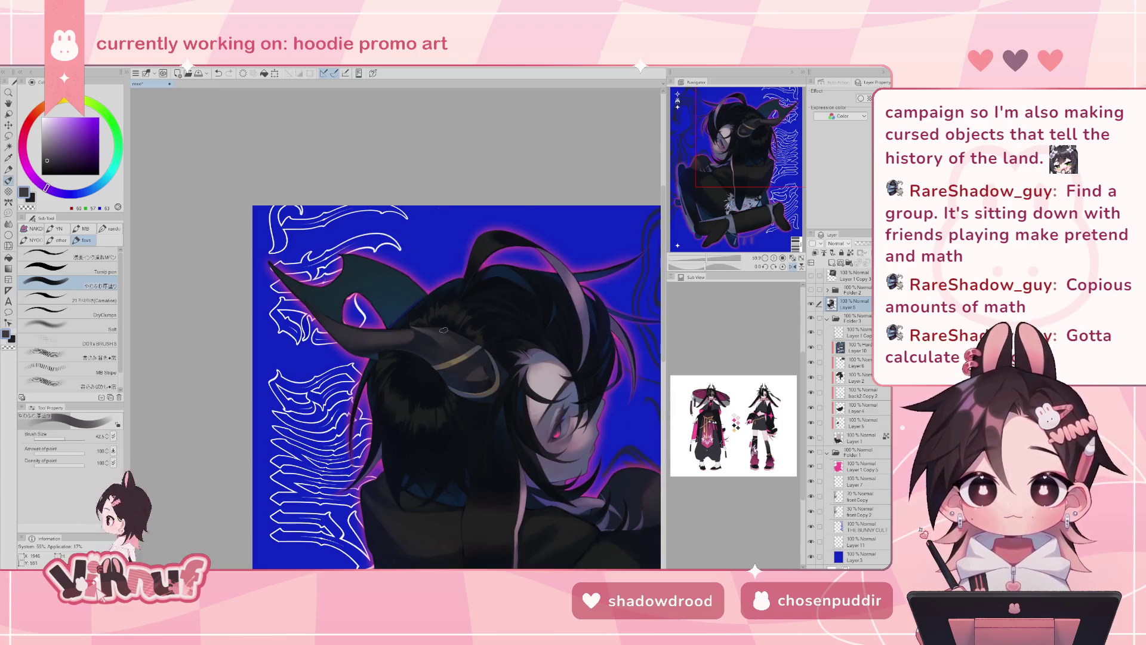
pyautogui.keyDown('alt'); pyautogui.click(414, 323); pyautogui.keyUp('alt')
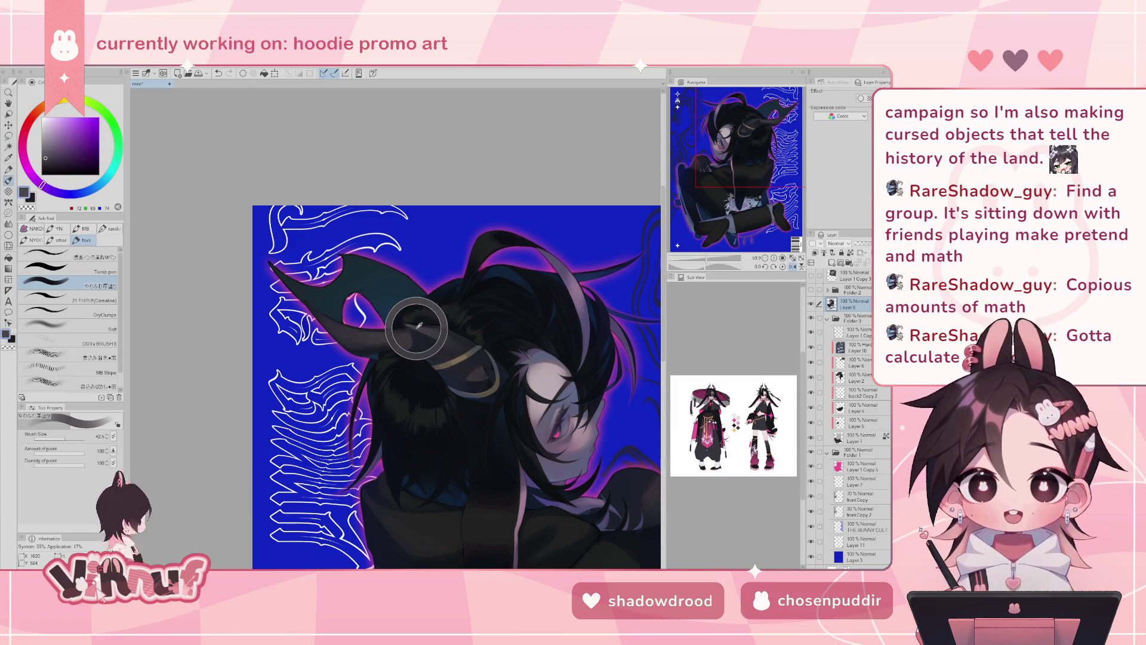
pyautogui.keyDown('alt'); pyautogui.click(398, 339); pyautogui.keyUp('alt')
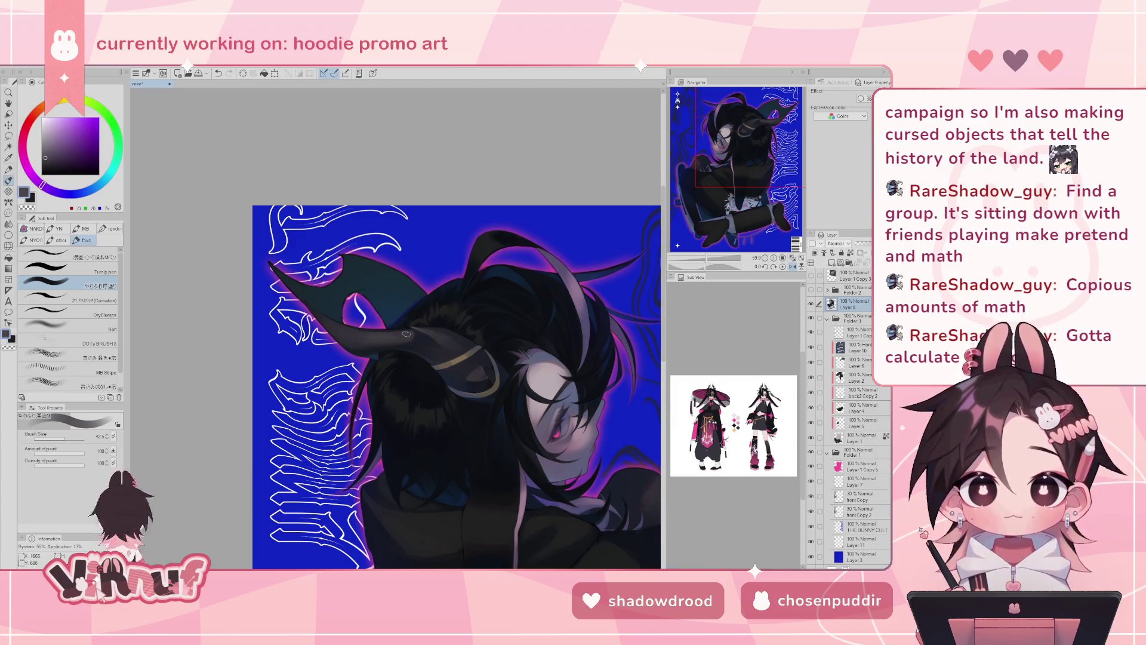
pyautogui.press('h')
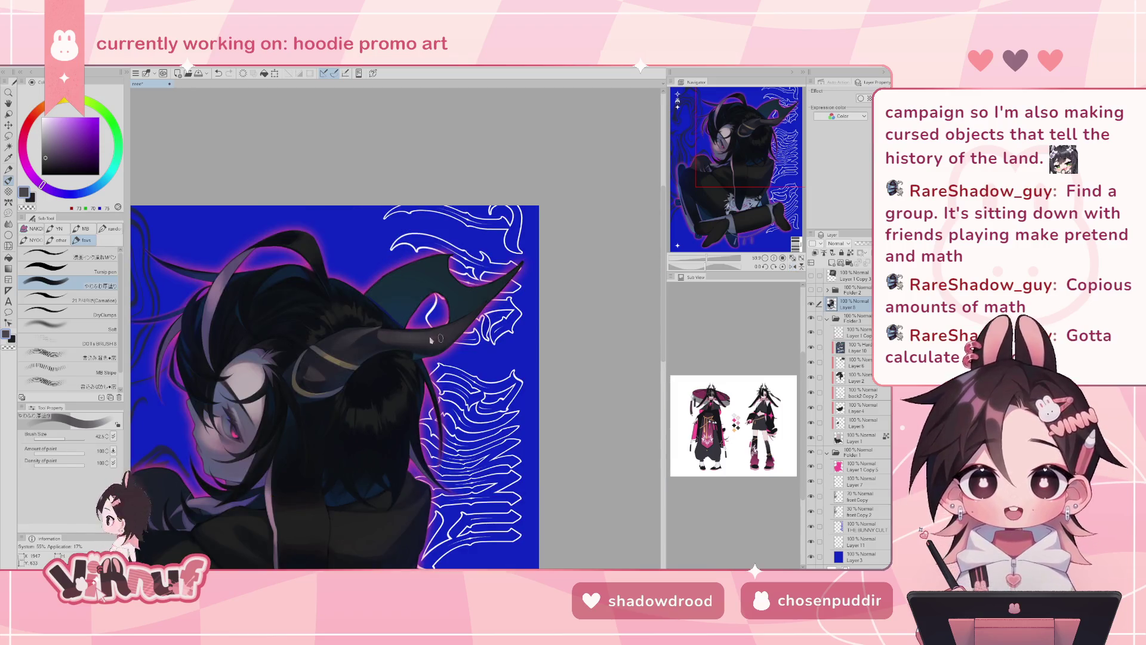
pyautogui.moveTo(398, 338); pyautogui.dragTo(444, 327)
# - Zoom and tilt onto the upper horn, shrink the brush to 5.4, and sample near-black from the hair
pyautogui.moveTo(705, 268); pyautogui.dragTo(695, 267)
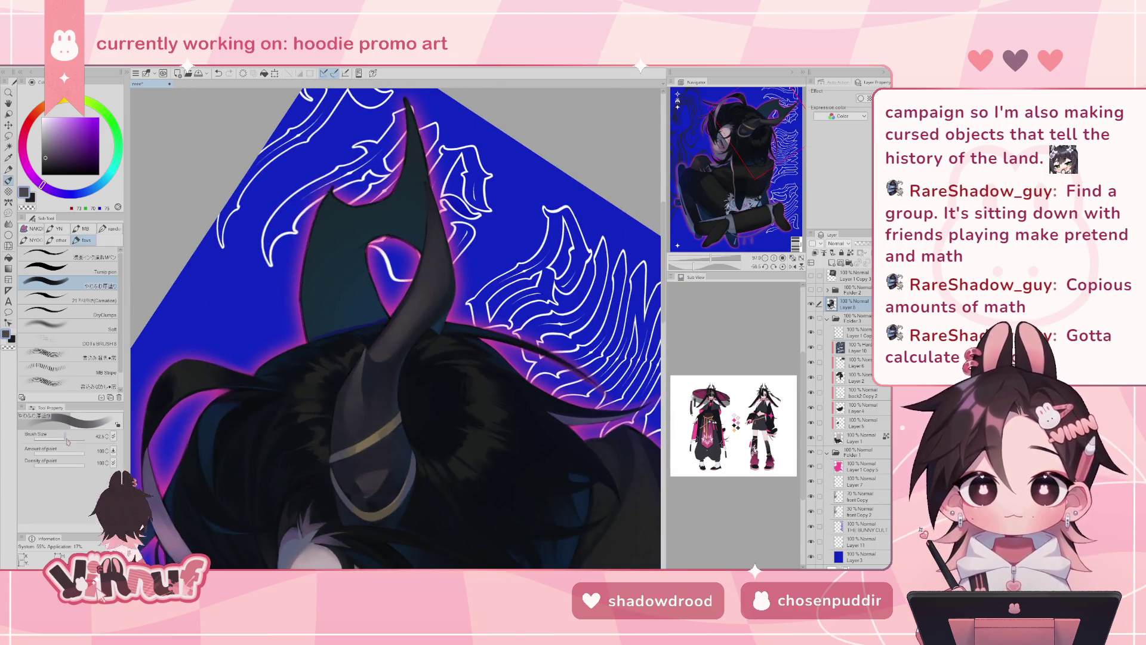
pyautogui.click(792, 267)
pyautogui.keyDown('alt'); pyautogui.click(356, 327); pyautogui.keyUp('alt')
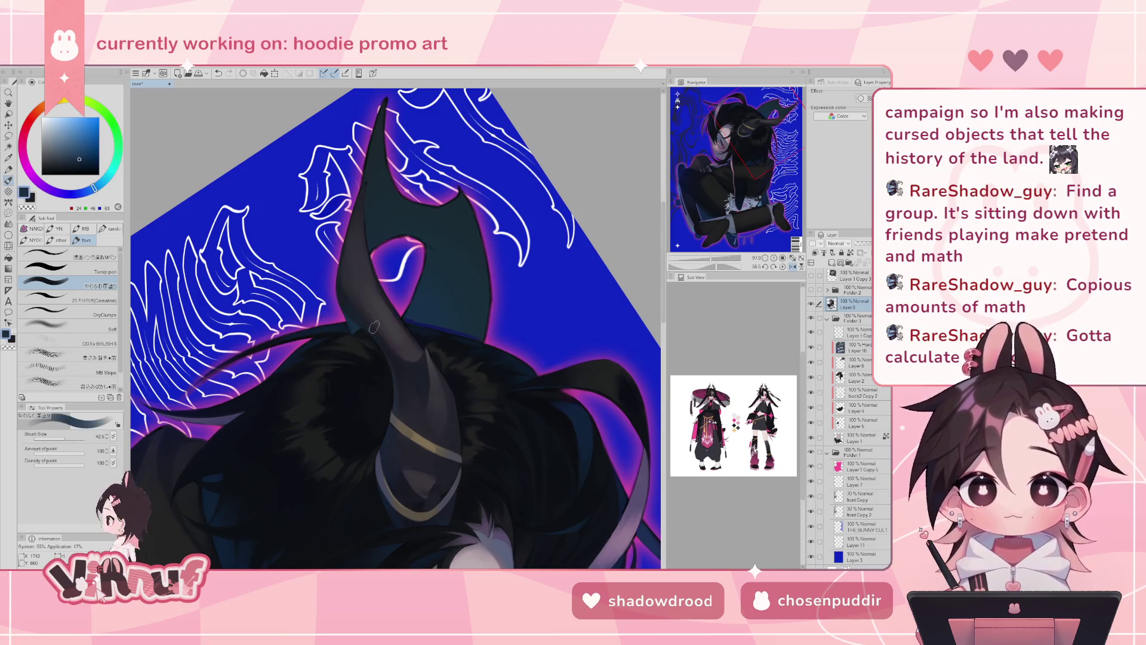
pyautogui.moveTo(365, 258); pyautogui.dragTo(352, 305)
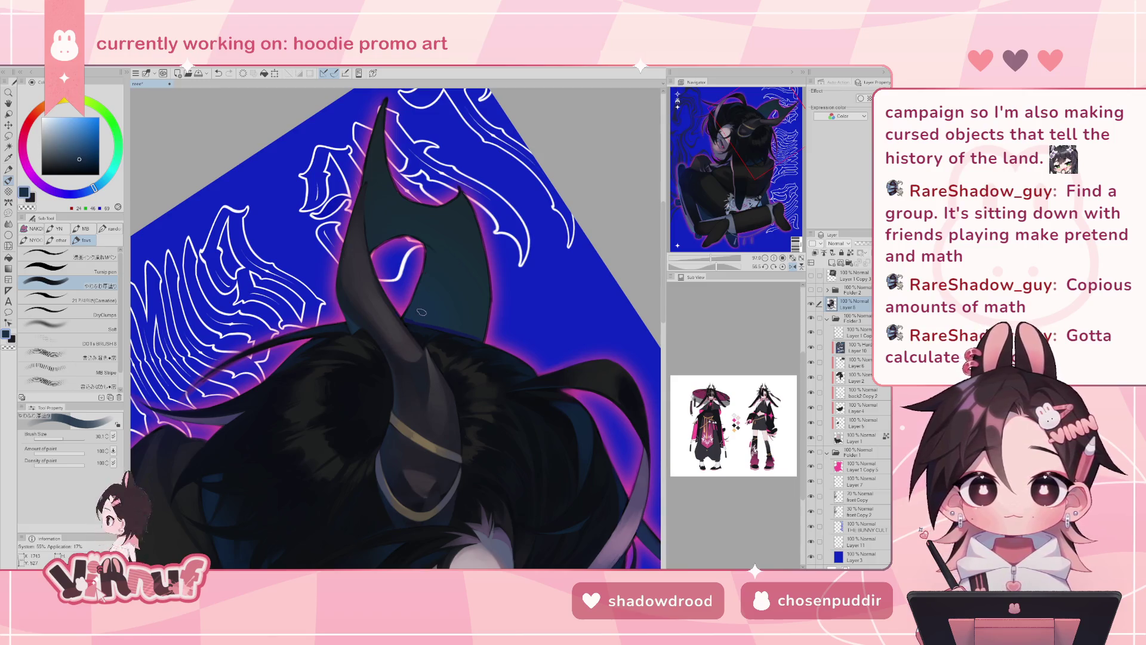
pyautogui.keyDown('alt'); pyautogui.click(364, 377); pyautogui.keyUp('alt')
pyautogui.moveTo(62, 437); pyautogui.dragTo(50, 442)
# - Paint fine dark and grey strokes along the horn edges and tip, undoing unwanted strokes
pyautogui.hotkey('ctrl', 'z')
pyautogui.hotkey('ctrl', 'y')
pyautogui.hotkey('ctrl', 'z')
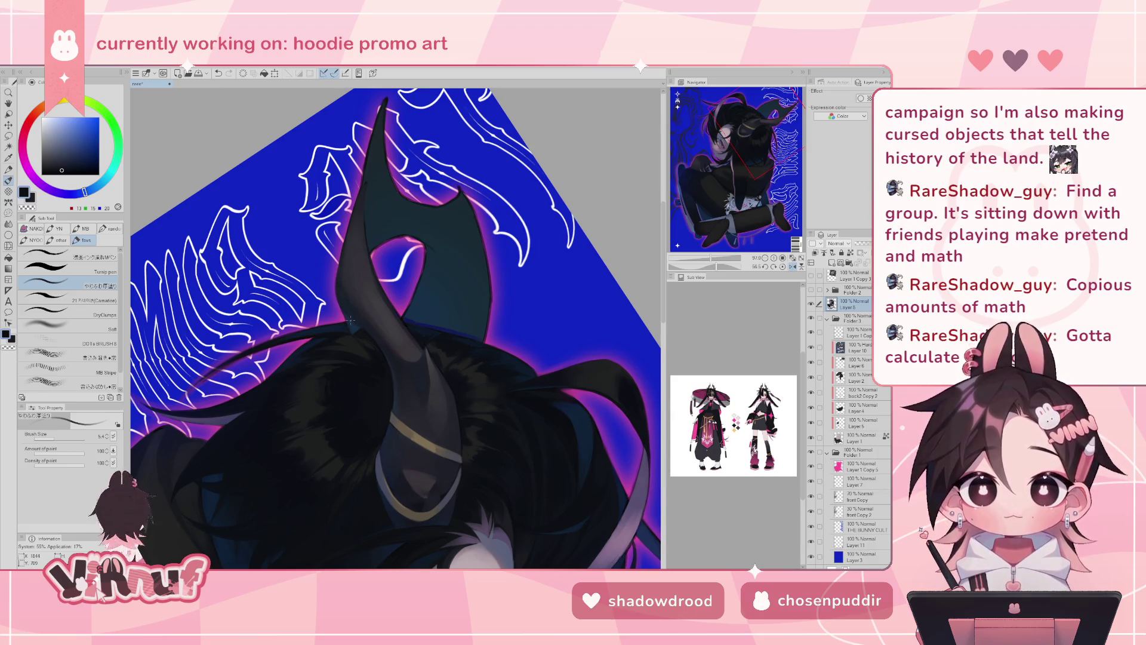
pyautogui.moveTo(350, 320); pyautogui.dragTo(369, 417)
pyautogui.keyDown('alt'); pyautogui.click(385, 358); pyautogui.keyUp('alt')
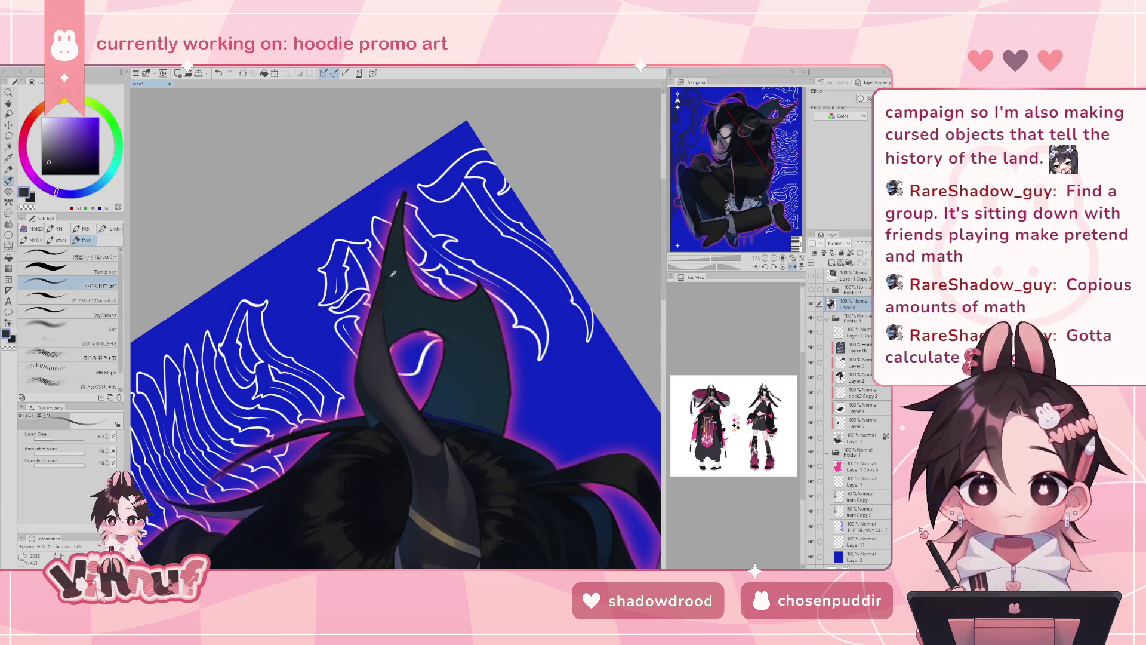
pyautogui.moveTo(406, 251); pyautogui.dragTo(441, 392)
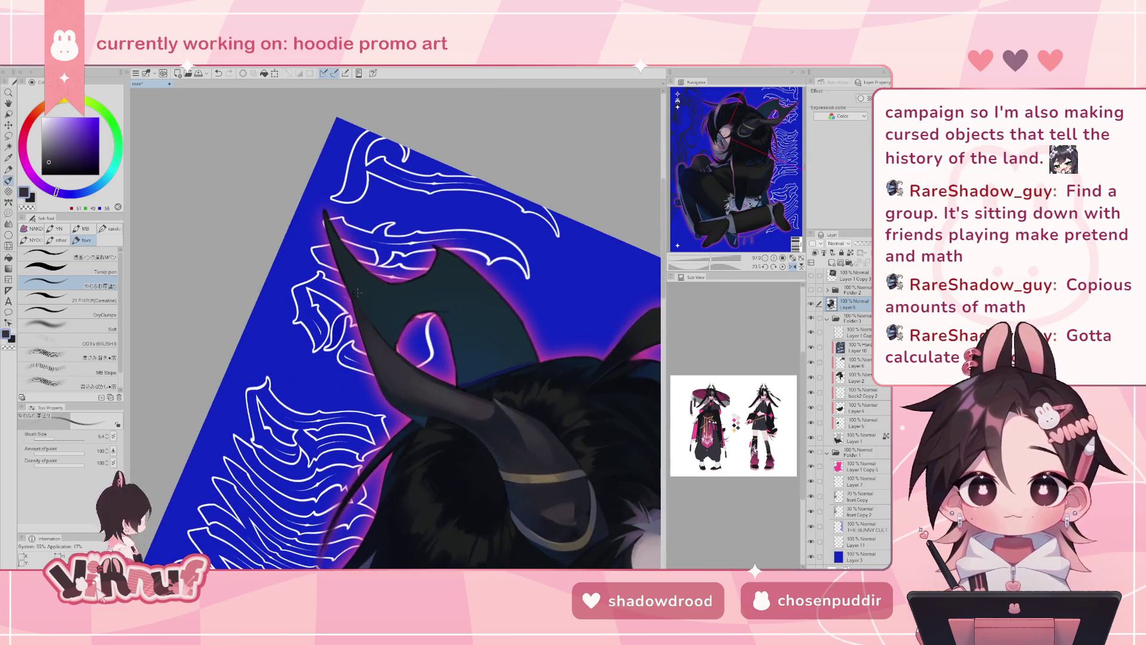
pyautogui.keyDown('alt'); pyautogui.click(441, 392); pyautogui.keyUp('alt')
pyautogui.keyDown('alt'); pyautogui.click(414, 386); pyautogui.keyUp('alt')
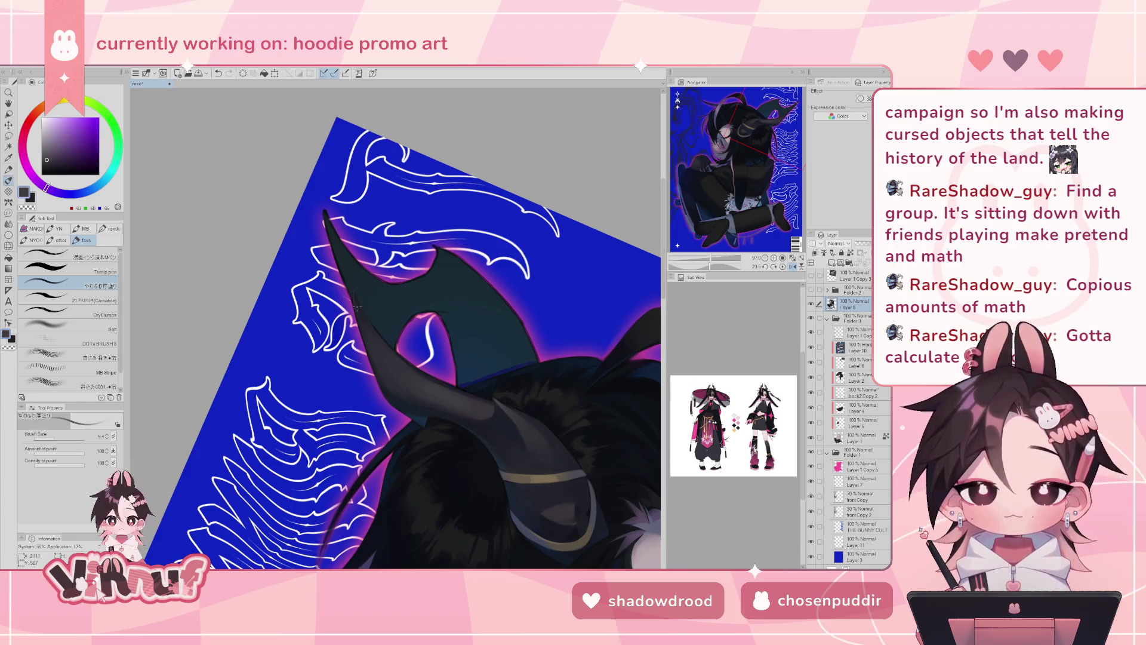
pyautogui.hotkey('ctrl', 'z')
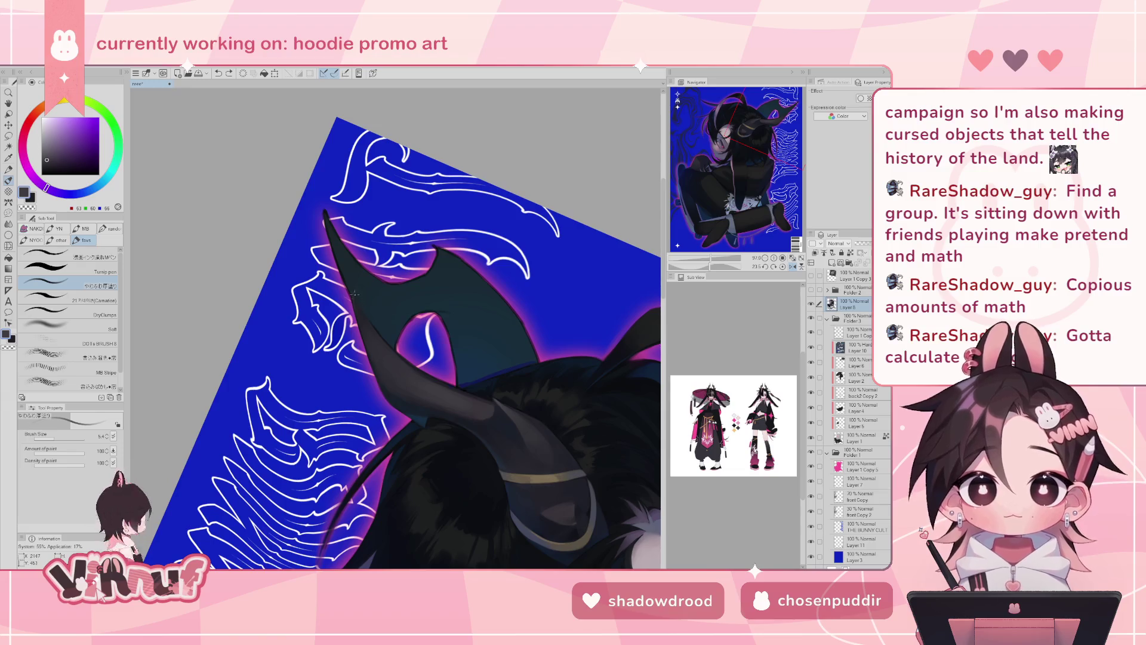
# - Sample dark navy, mirror the view to check the horn, then reset rotation and zoom out
pyautogui.press('h')
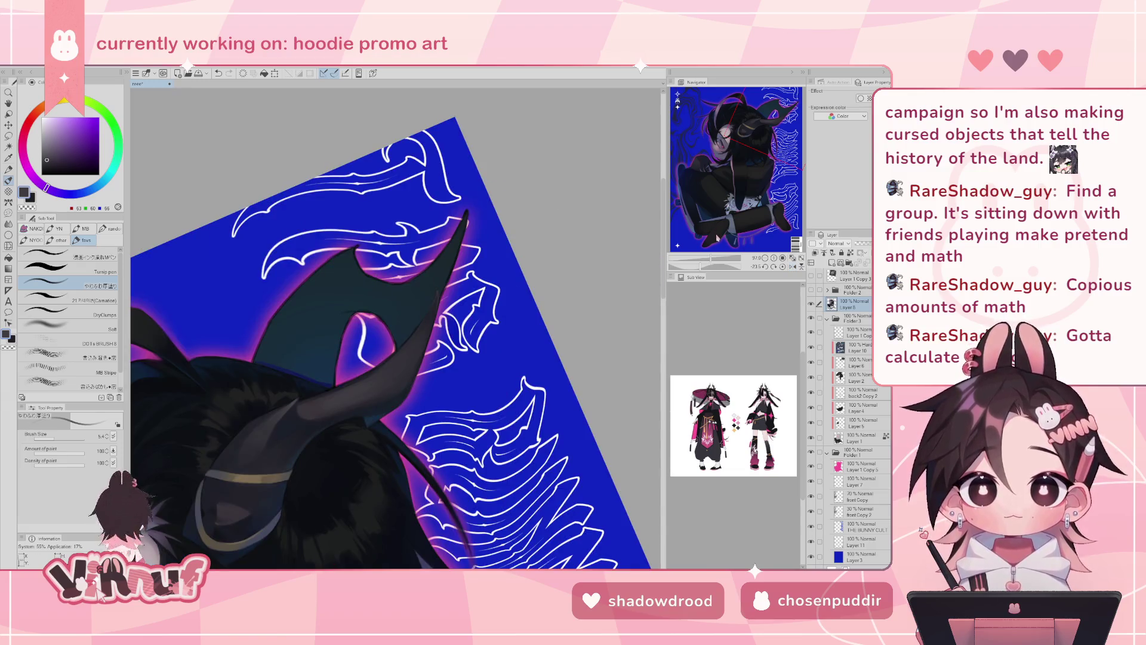
pyautogui.keyDown('alt'); pyautogui.click(396, 332); pyautogui.keyUp('alt')
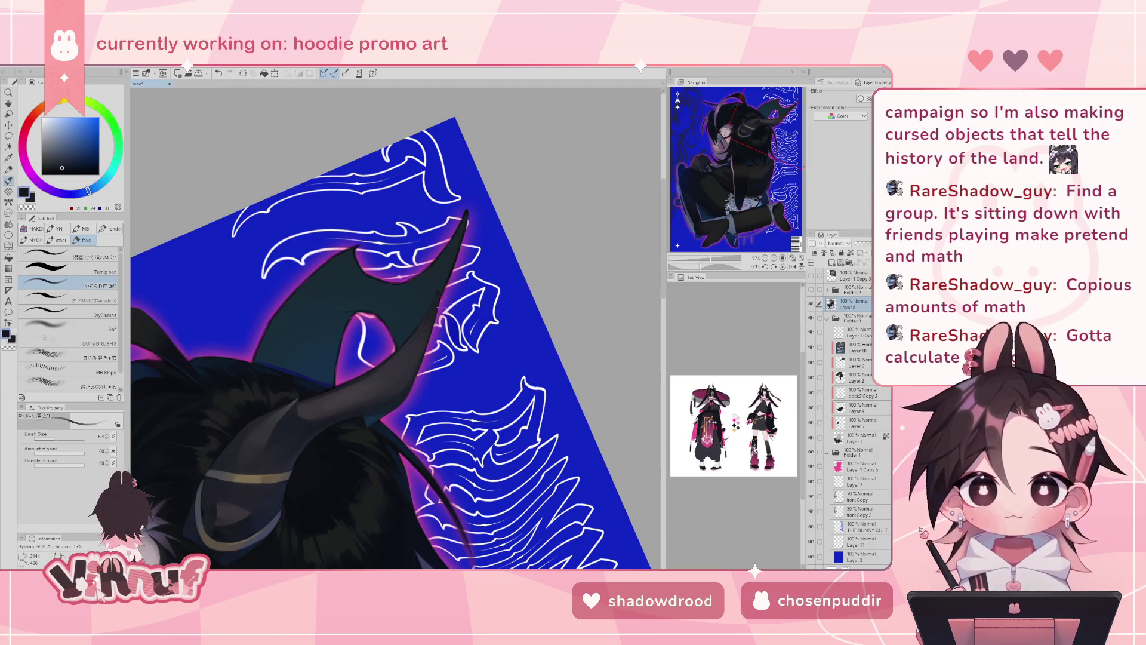
pyautogui.press('h')
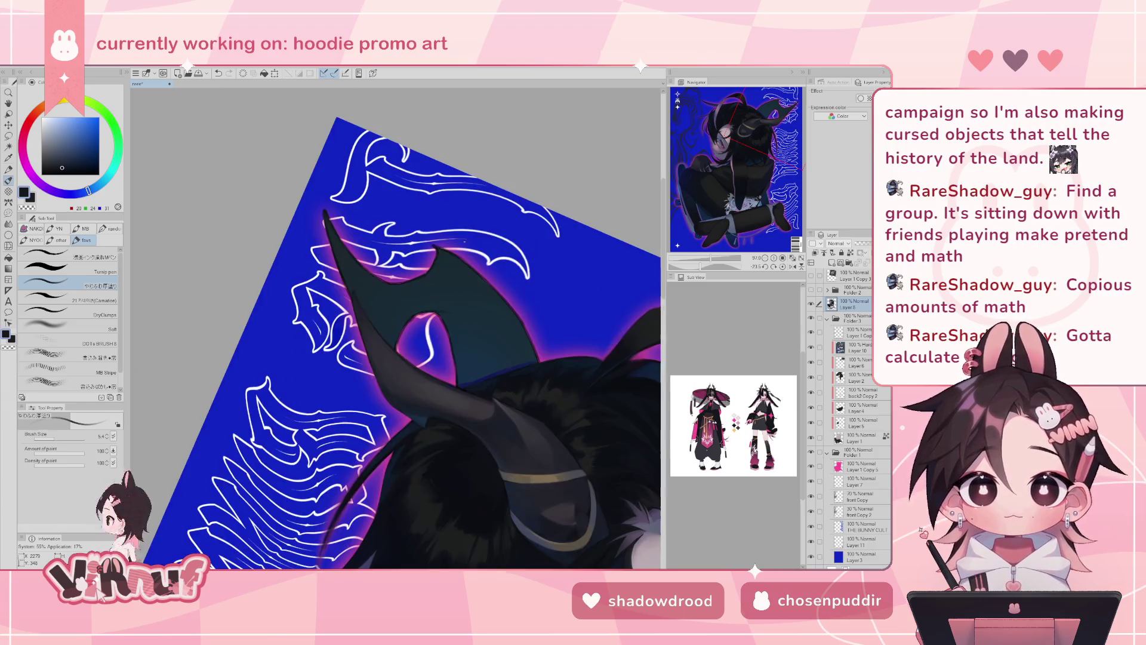
pyautogui.press('h')
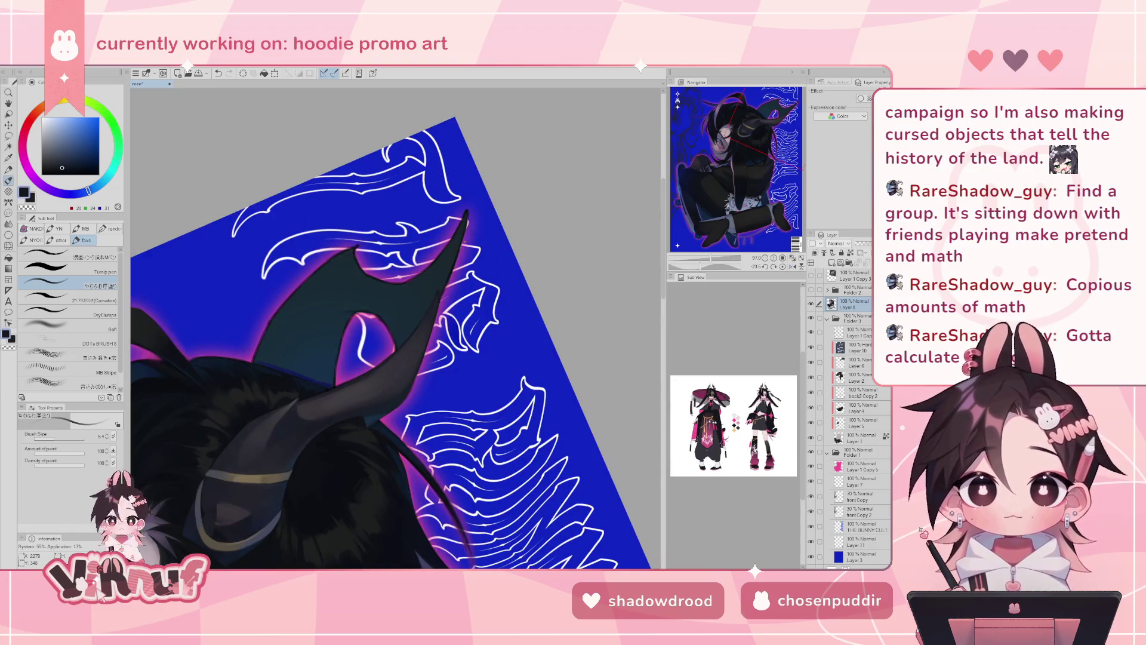
pyautogui.click(783, 266)
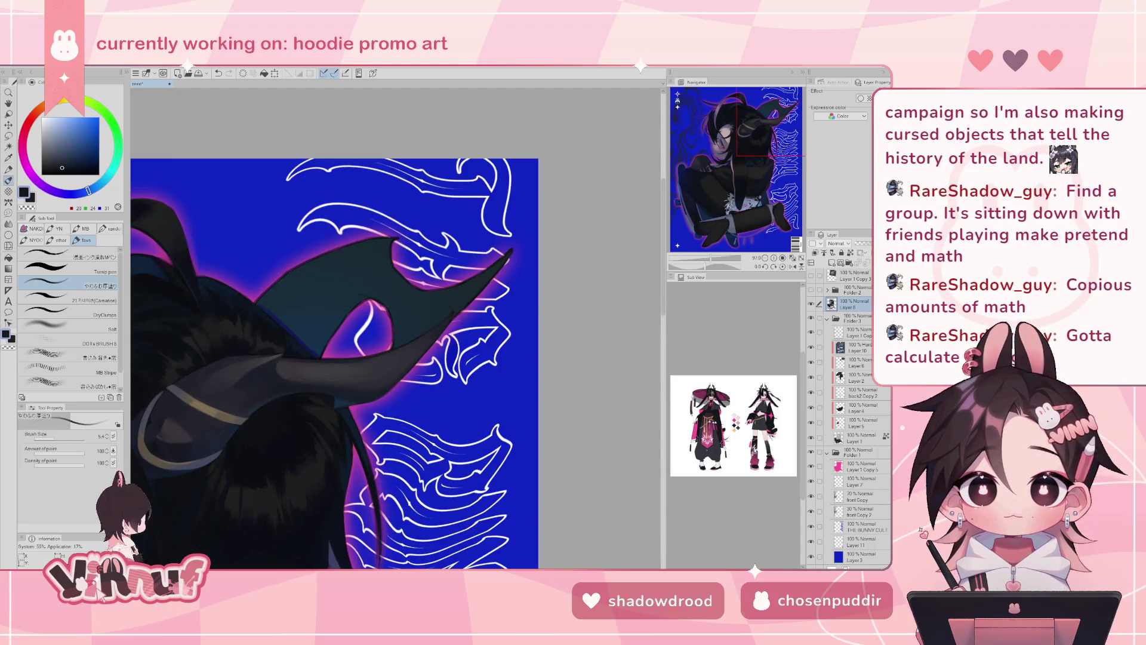
pyautogui.press('h')
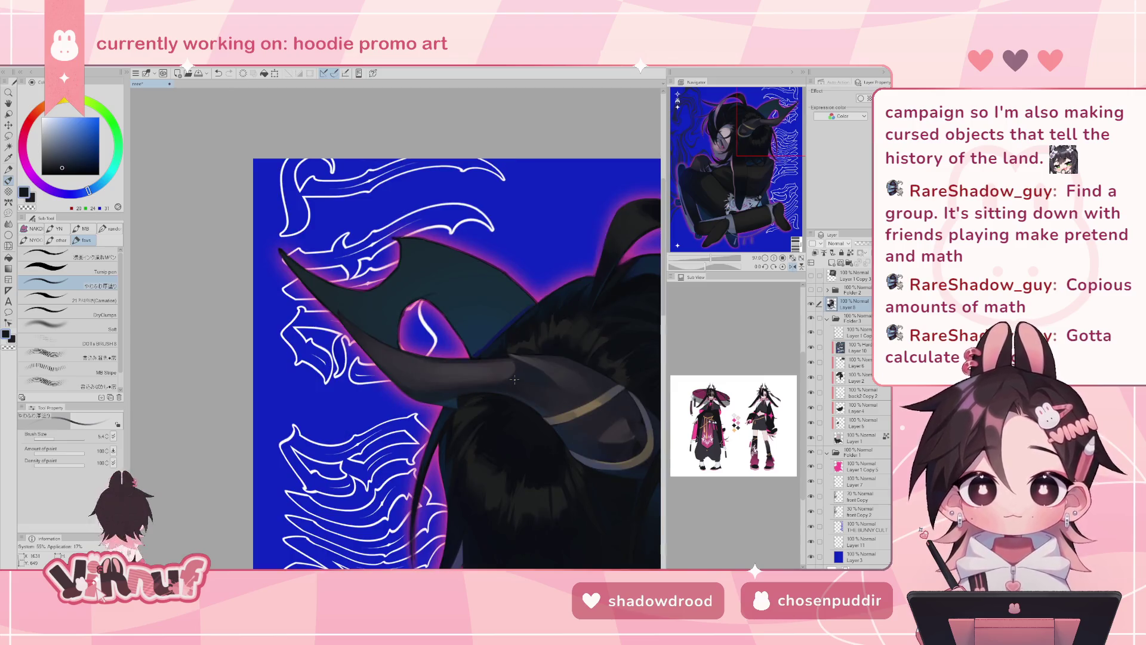
pyautogui.press('h')
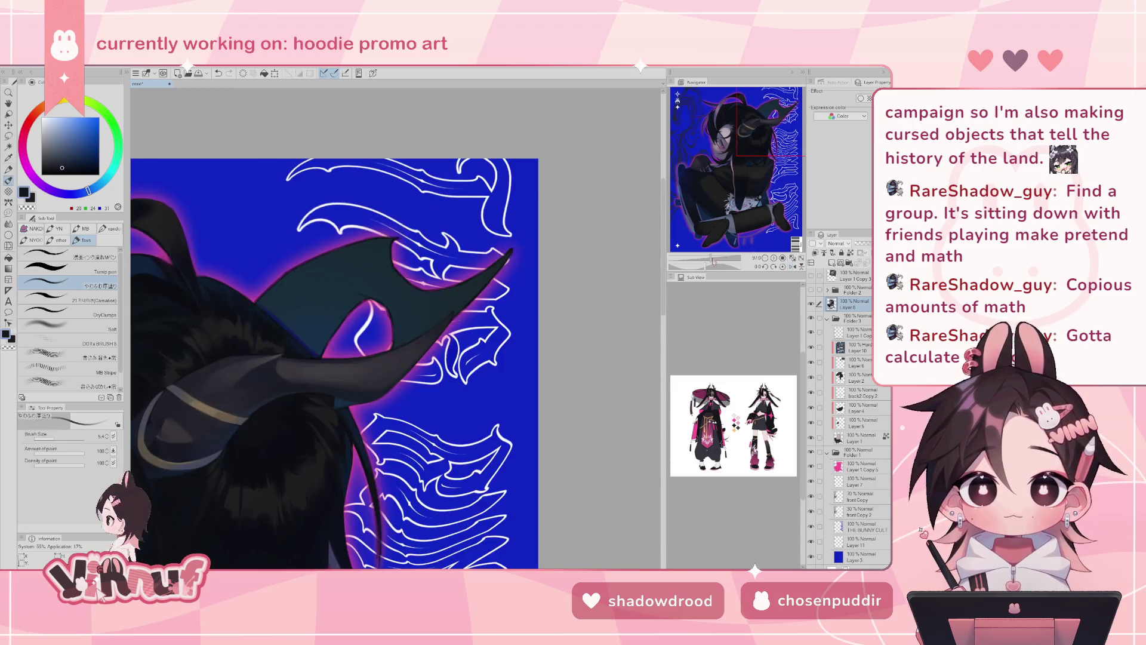
pyautogui.hotkey('ctrl', '-')
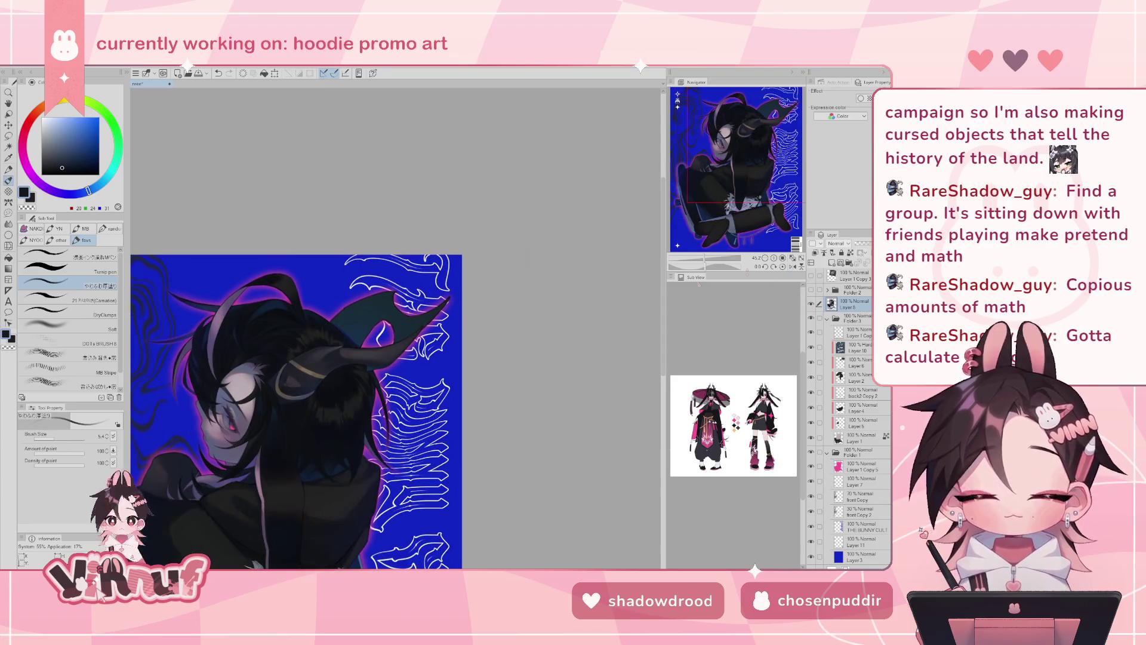
# - Zoom back in on the horn area and hide the 3D horn reference model
pyautogui.moveTo(705, 261); pyautogui.dragTo(711, 258)
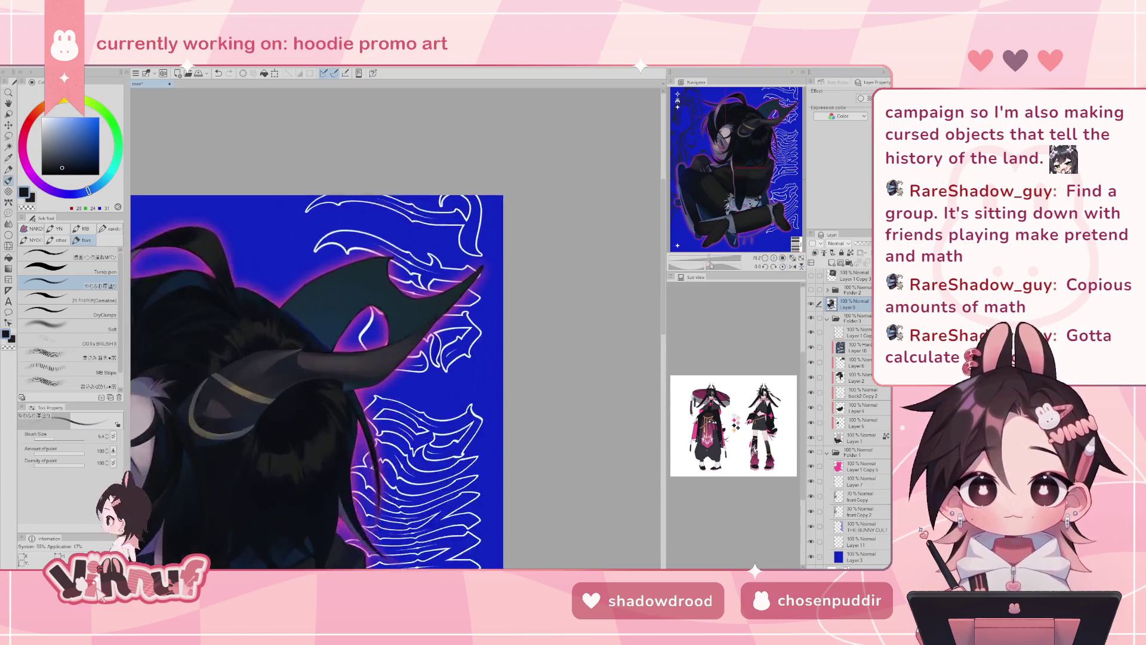
pyautogui.moveTo(511, 366)
pyautogui.mouseDown()
pyautogui.moveTo(586, 331)
pyautogui.moveTo(478, 358)
pyautogui.mouseUp()
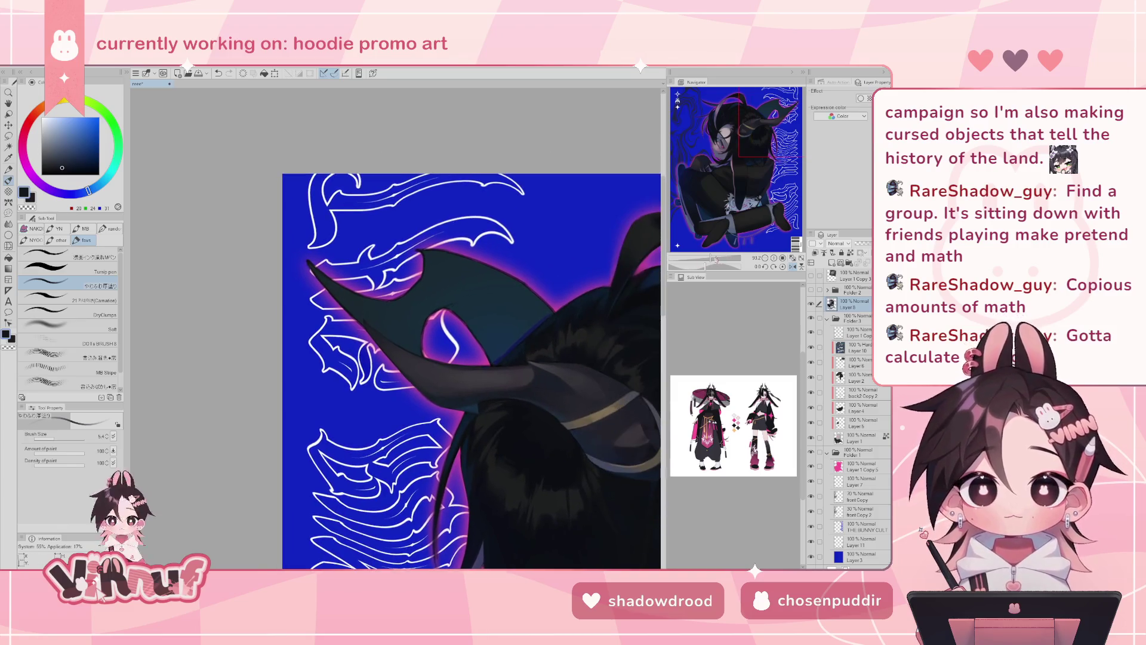
pyautogui.scroll(5, 478, 358)
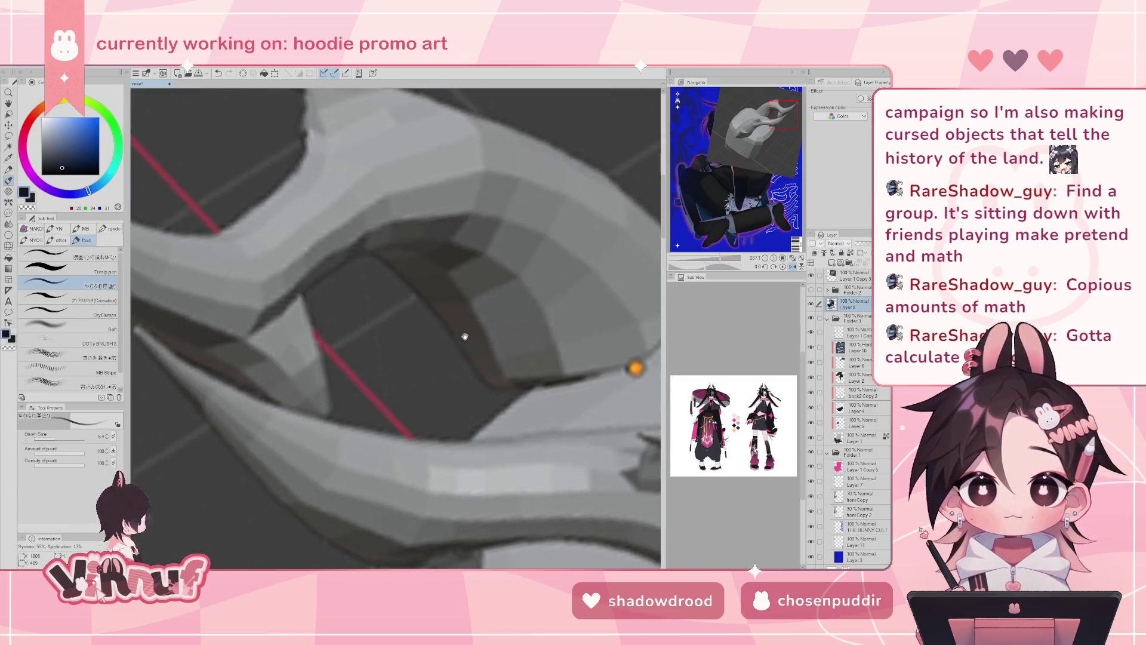
pyautogui.scroll(-4, 464, 337)
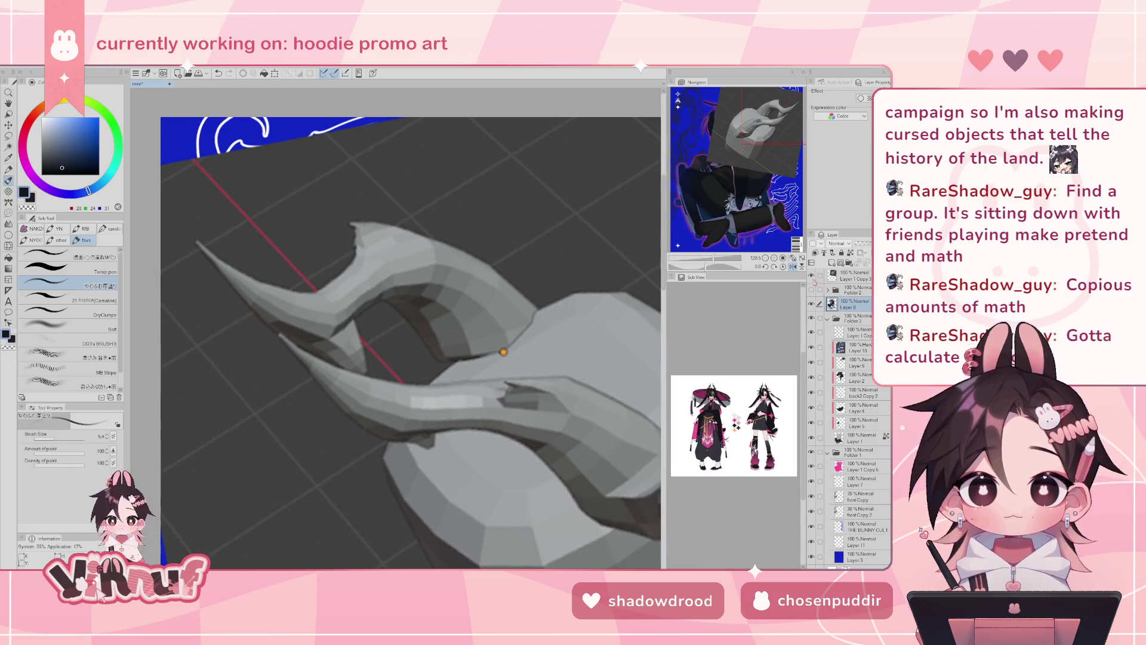
pyautogui.click(810, 275)
# - Paint dark navy shading along the horn's inner edge at brush size 199, then add Layer 17
pyautogui.keyDown('alt'); pyautogui.click(469, 339); pyautogui.keyUp('alt')
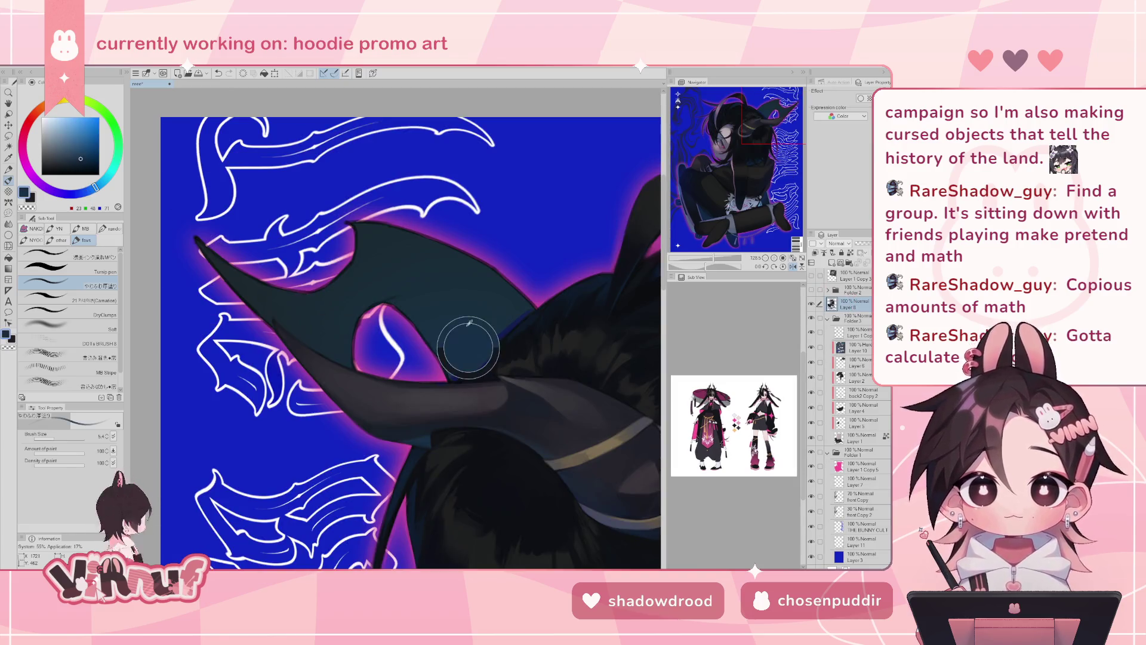
pyautogui.moveTo(51, 439); pyautogui.dragTo(63, 442)
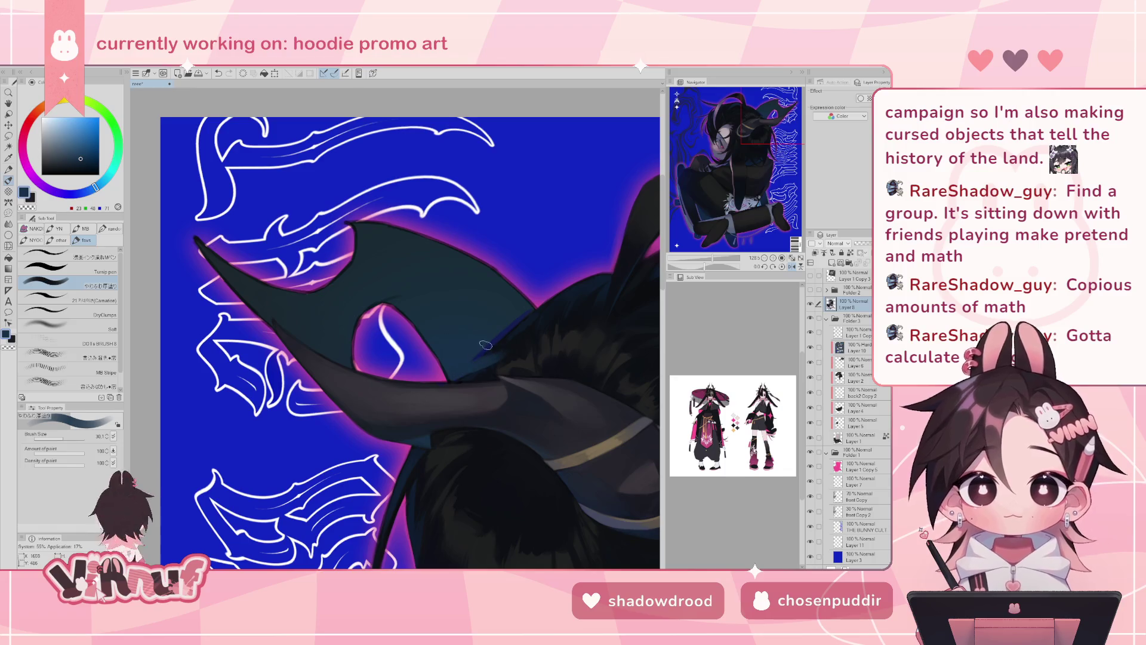
pyautogui.moveTo(507, 334); pyautogui.dragTo(452, 379)
pyautogui.click(832, 263)
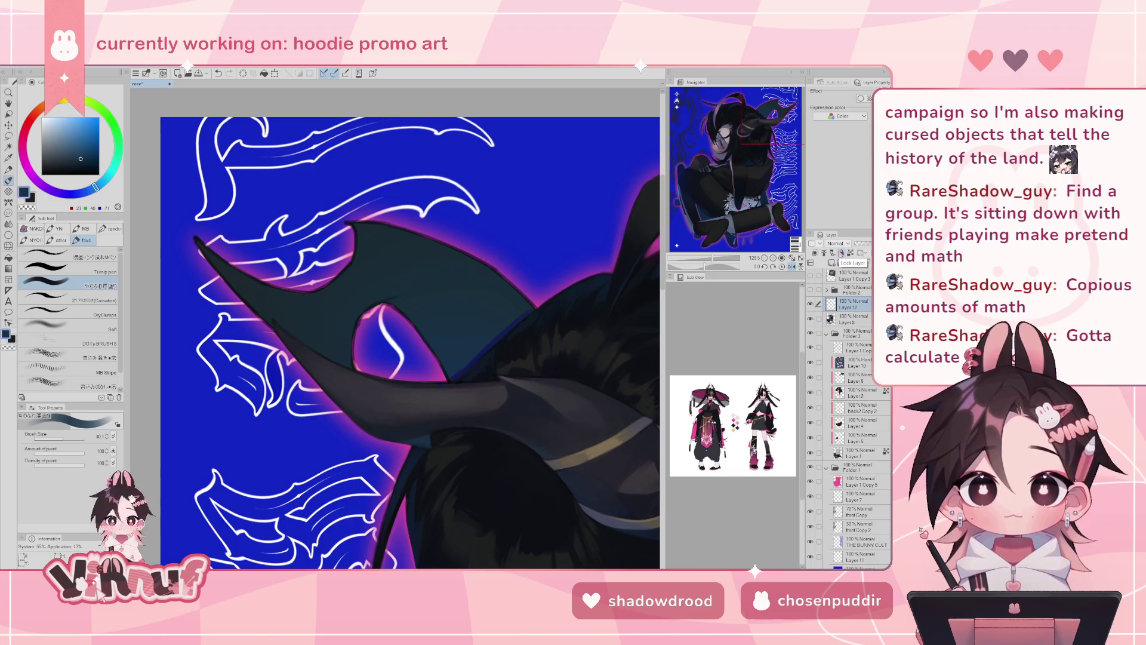
pyautogui.press('h')
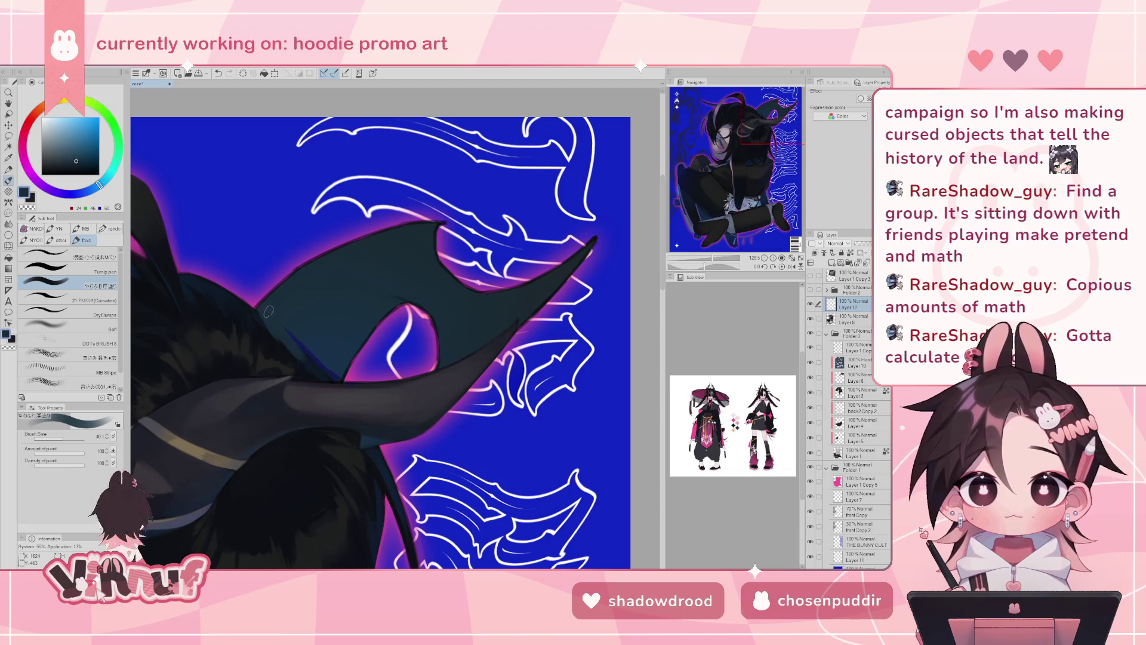
pyautogui.keyDown('alt'); pyautogui.click(337, 367); pyautogui.keyUp('alt')
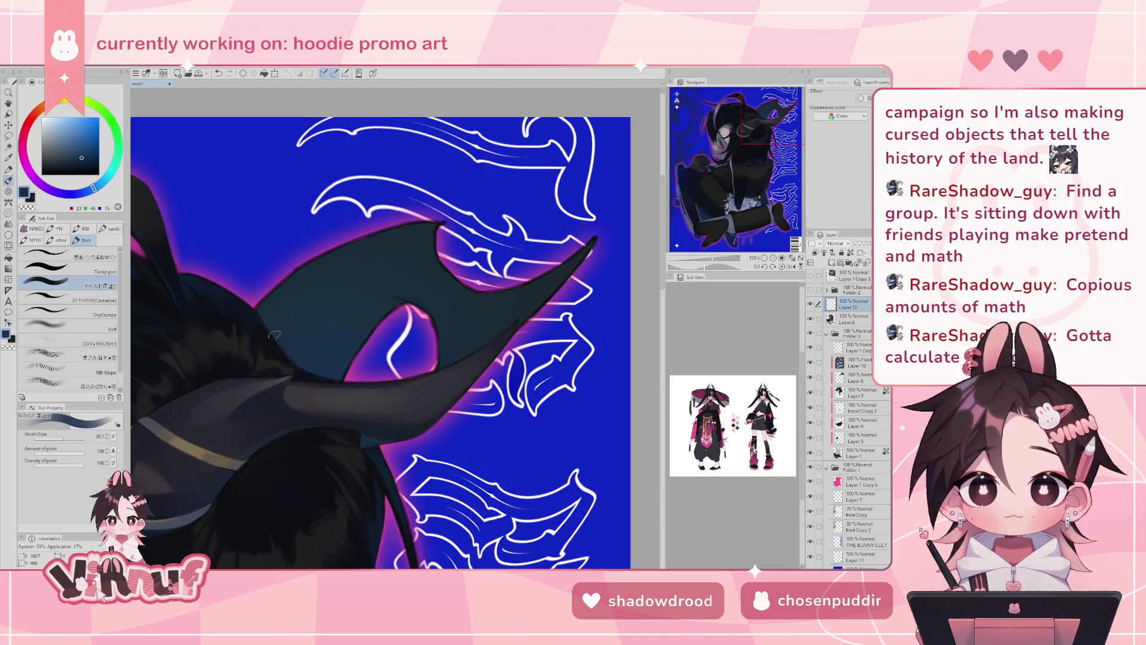
pyautogui.moveTo(272, 326); pyautogui.dragTo(293, 357)
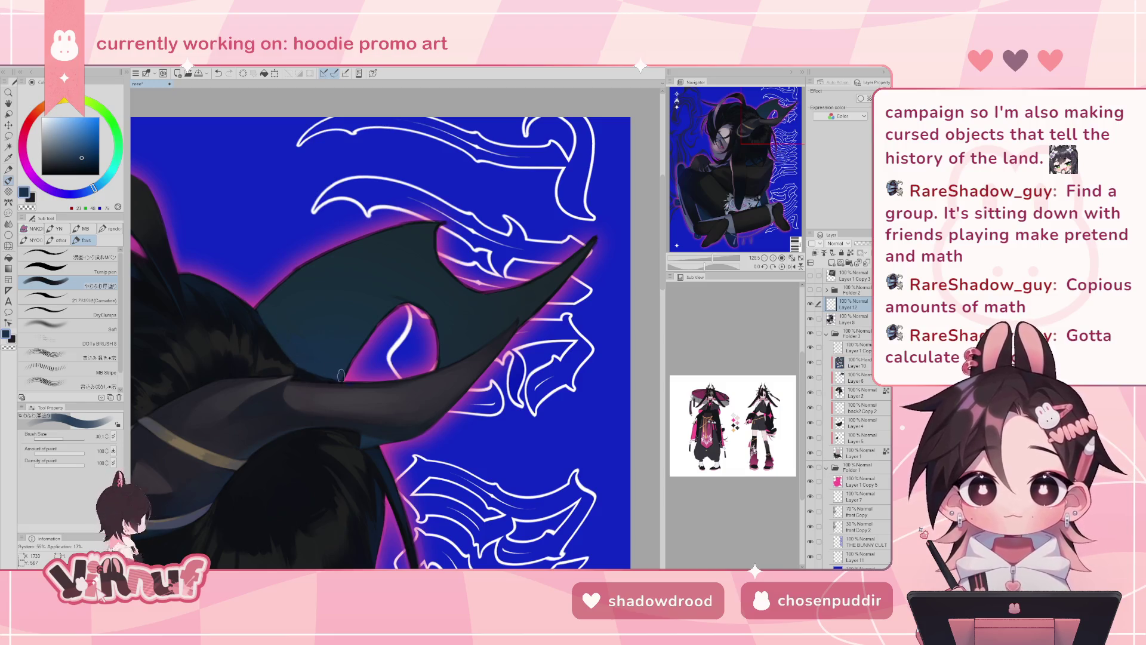
pyautogui.click(811, 276)
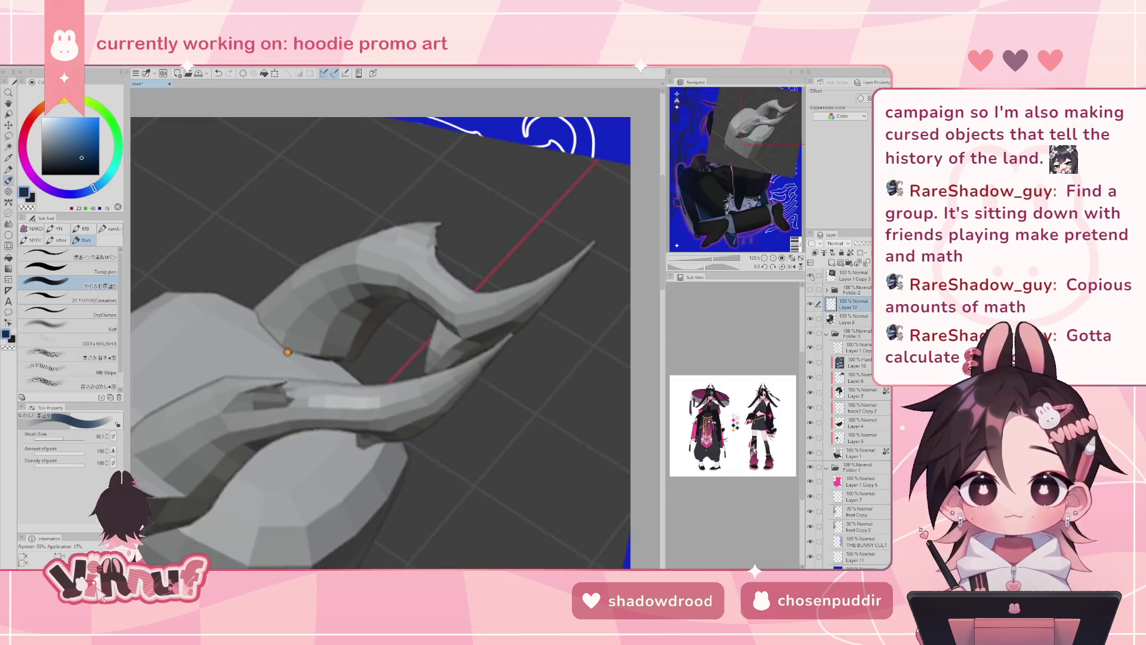
pyautogui.click(811, 275)
pyautogui.click(811, 276)
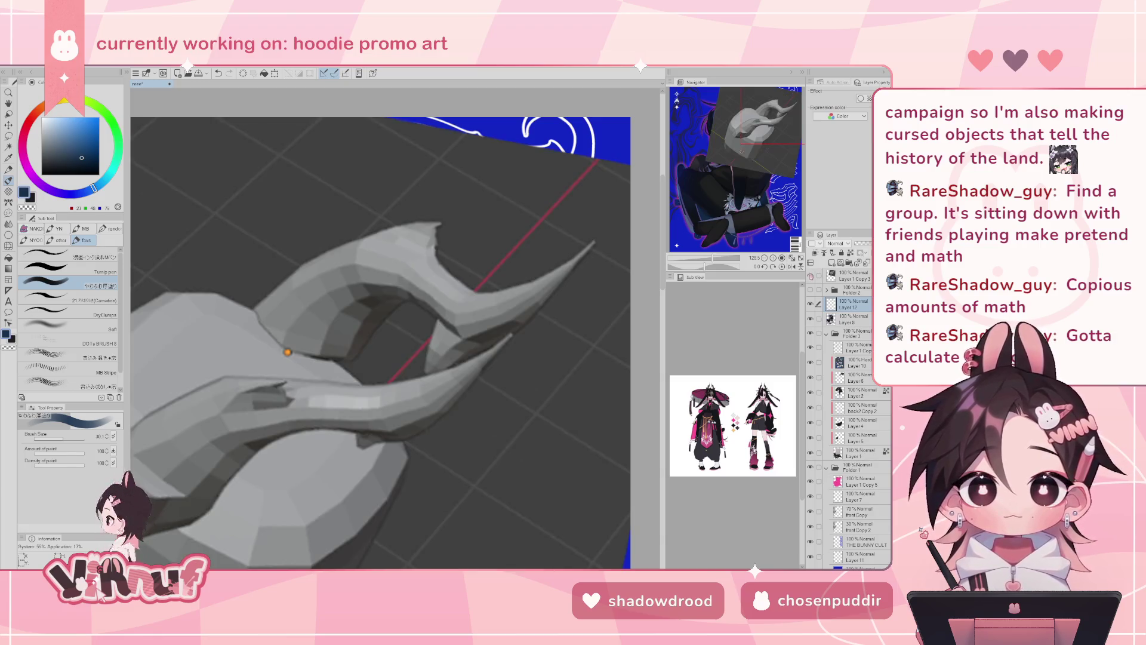
pyautogui.click(811, 276)
pyautogui.click(811, 275)
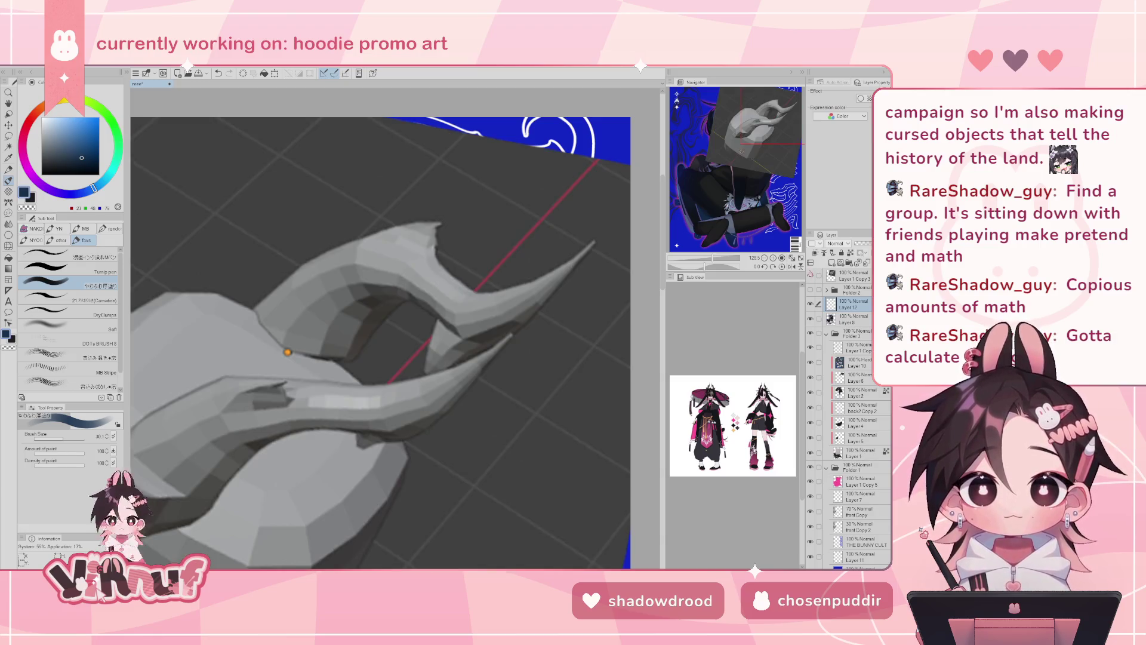
pyautogui.click(810, 275)
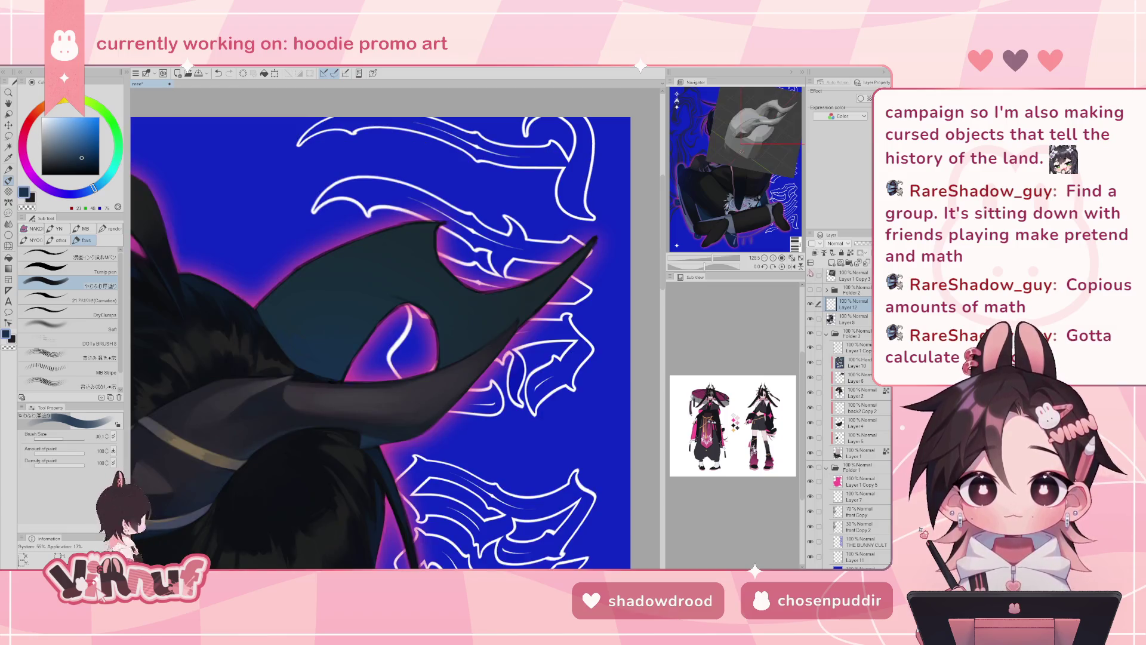
pyautogui.click(811, 275)
pyautogui.click(811, 276)
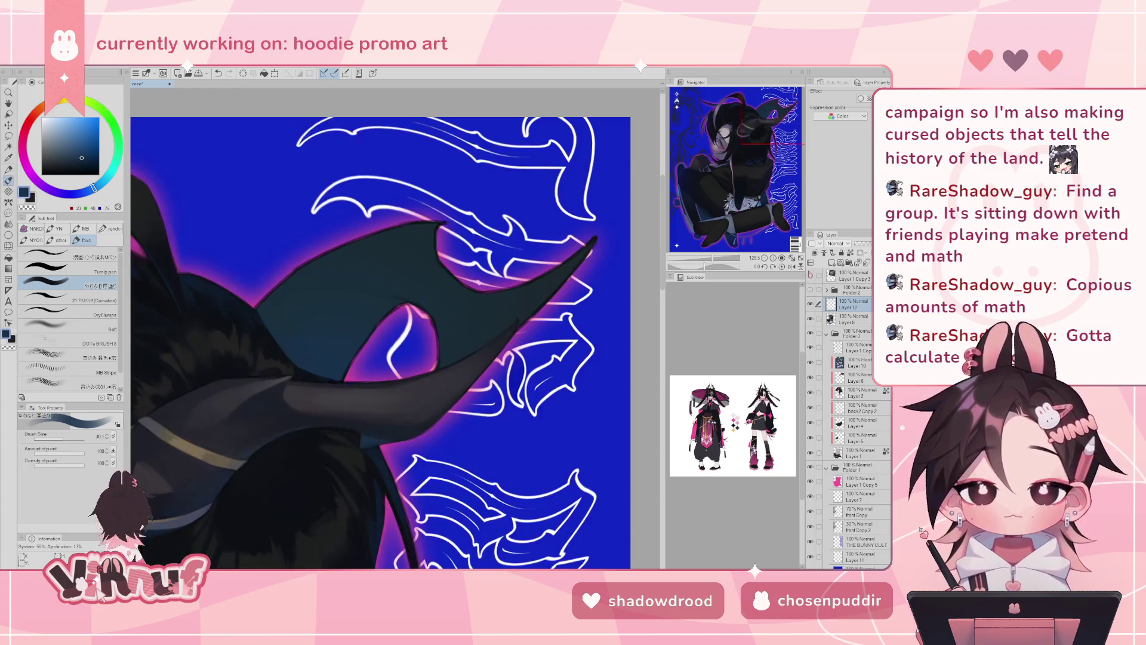
pyautogui.hotkey('ctrl', 'z')
pyautogui.moveTo(335, 376)
pyautogui.mouseDown()
pyautogui.moveTo(278, 340)
pyautogui.moveTo(290, 350)
pyautogui.moveTo(280, 327)
pyautogui.mouseUp()
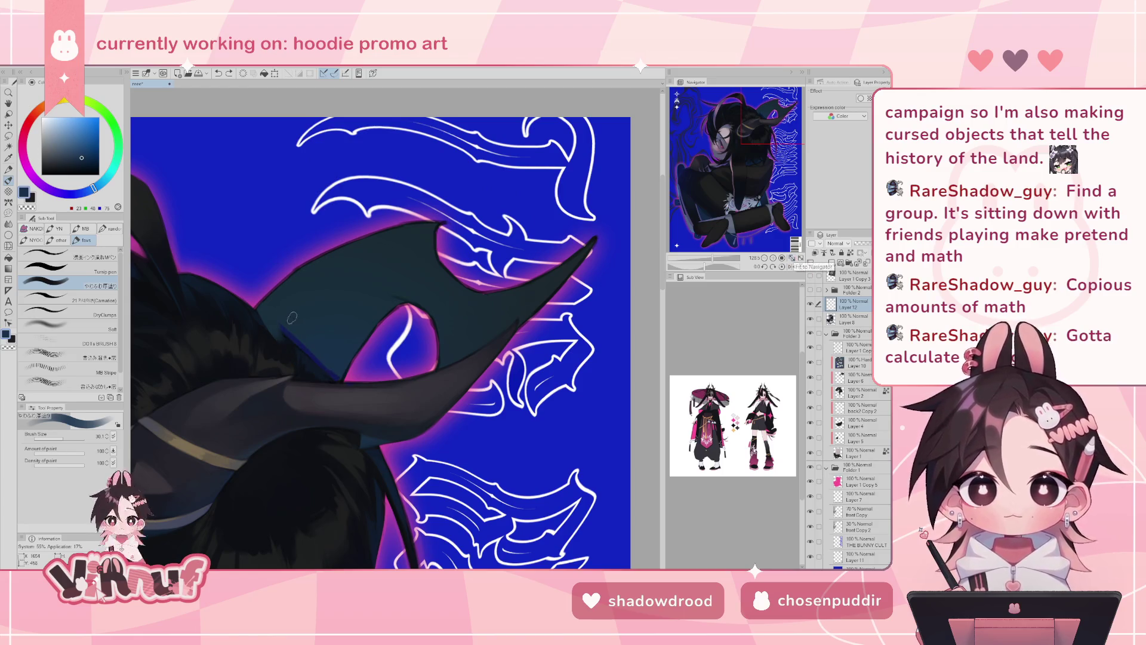
pyautogui.keyDown('alt'); pyautogui.click(333, 350); pyautogui.keyUp('alt')
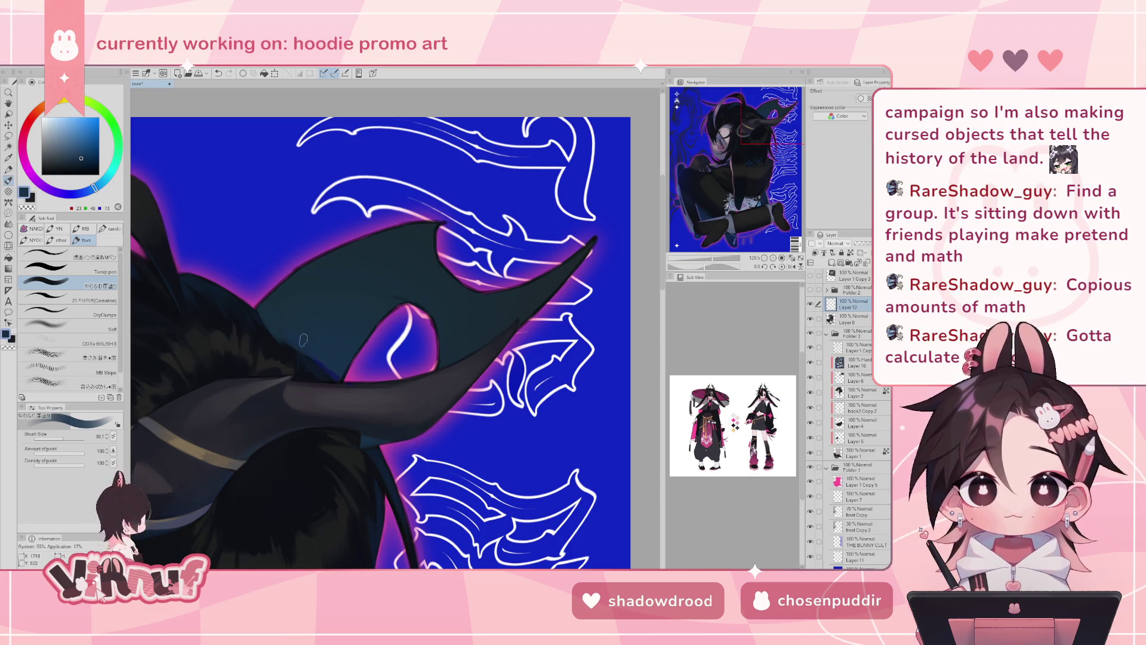
pyautogui.hotkey('ctrl', 'z')
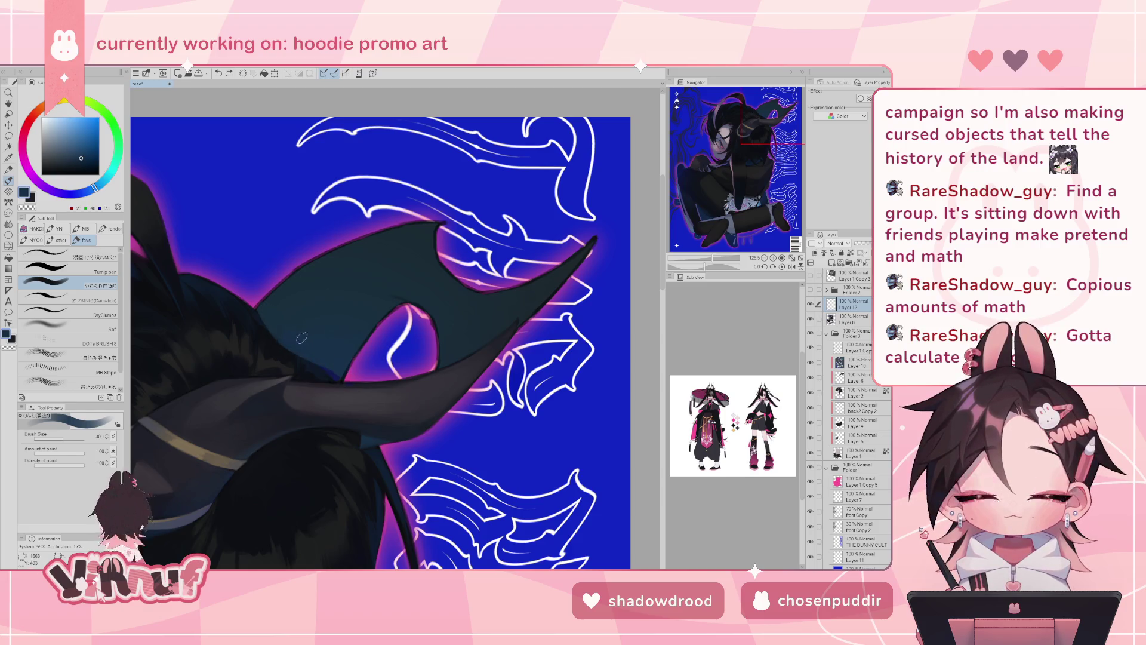
pyautogui.click(811, 277)
pyautogui.click(812, 277)
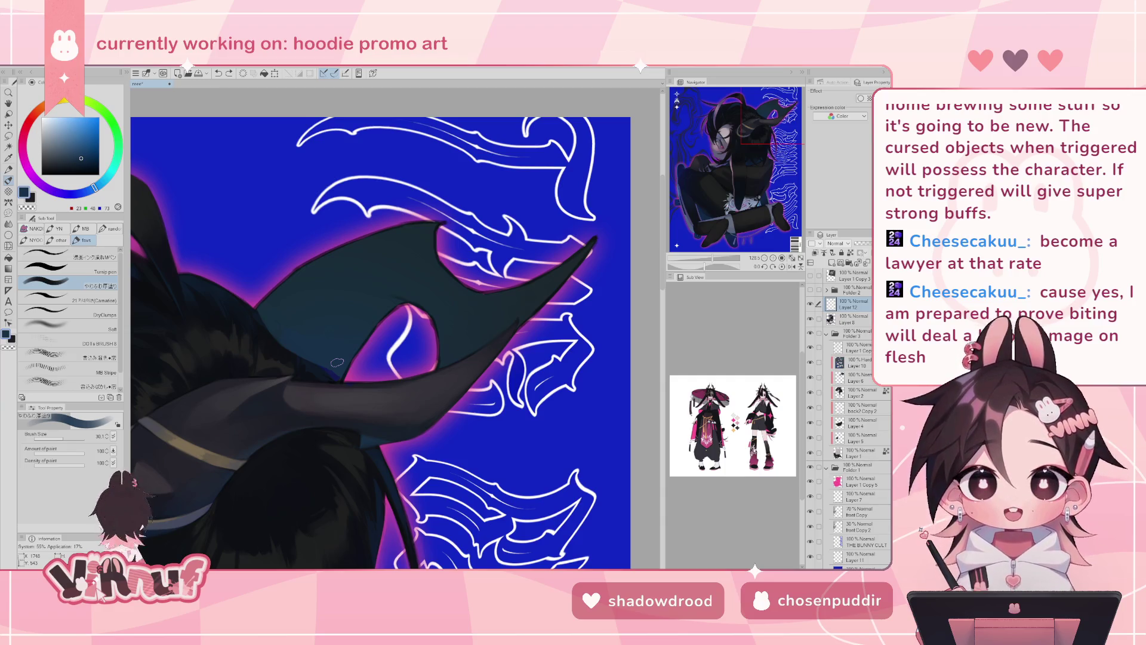
pyautogui.press('h')
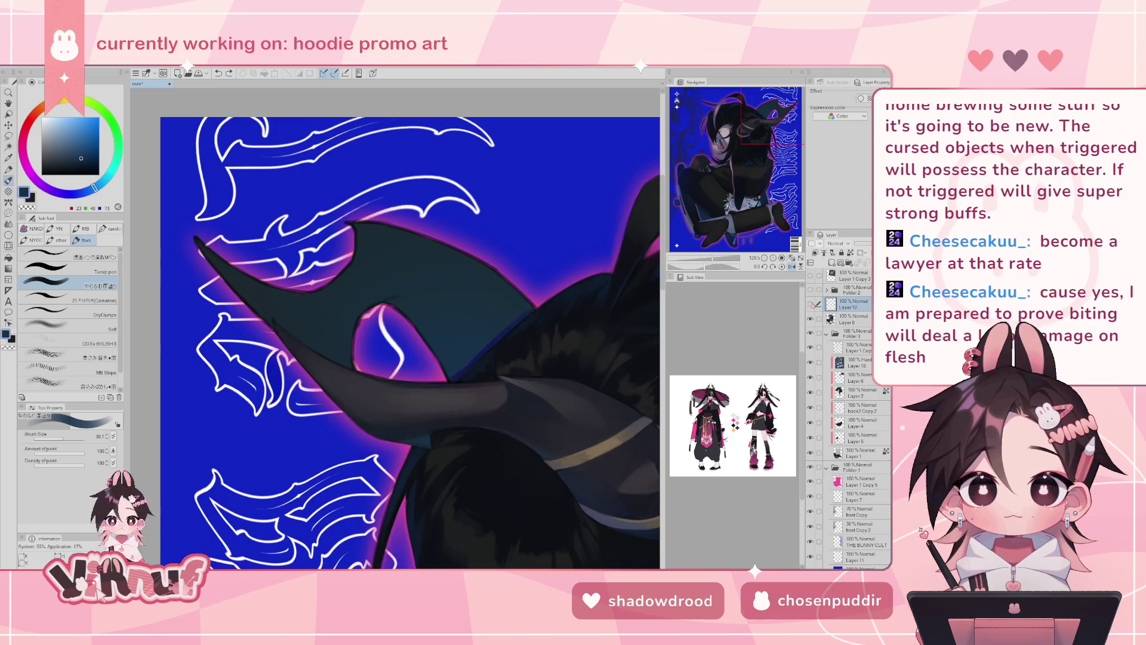
# - Set the brush size to 10 and sample a darker navy from the artwork
pyautogui.click(811, 276)
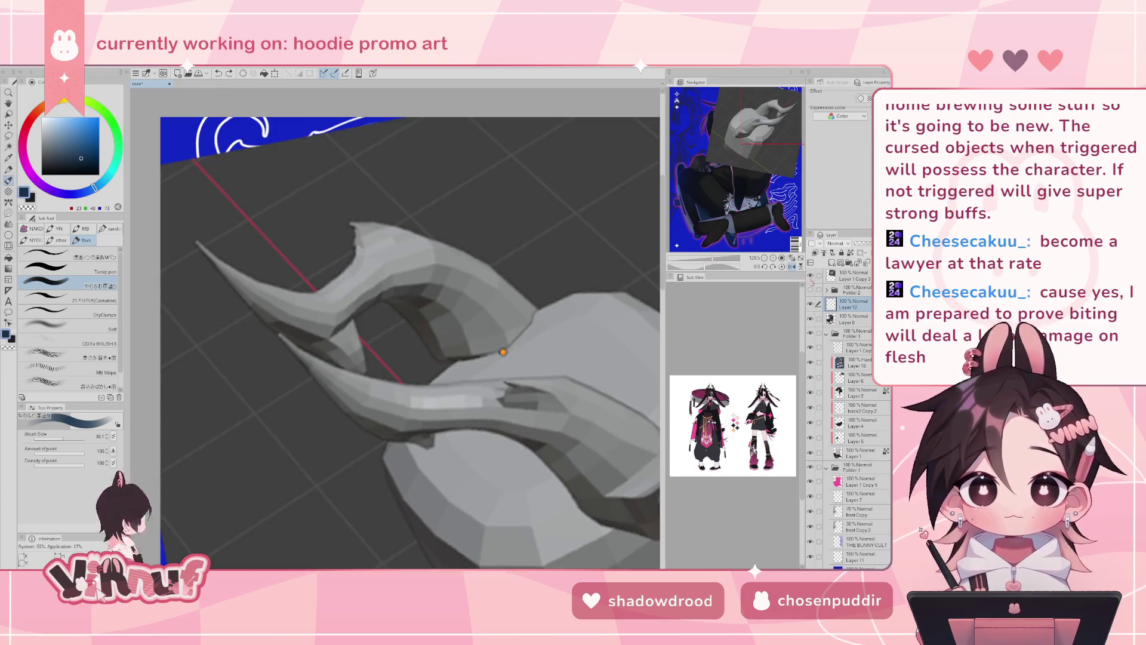
pyautogui.click(811, 278)
pyautogui.moveTo(78, 439); pyautogui.dragTo(57, 440)
pyautogui.keyDown('alt'); pyautogui.click(455, 378); pyautogui.keyUp('alt')
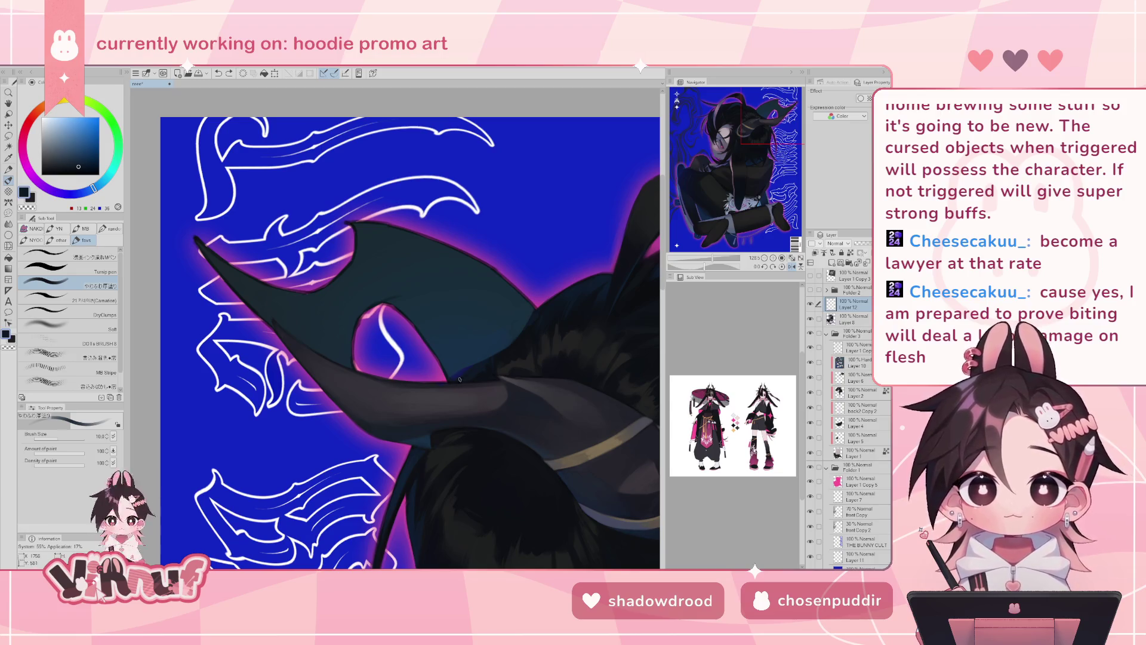
# - Rotate the canvas about 44 degrees, compare with the 3D horn reference, then reset rotation and zoom out
pyautogui.moveTo(482, 356); pyautogui.dragTo(470, 317)
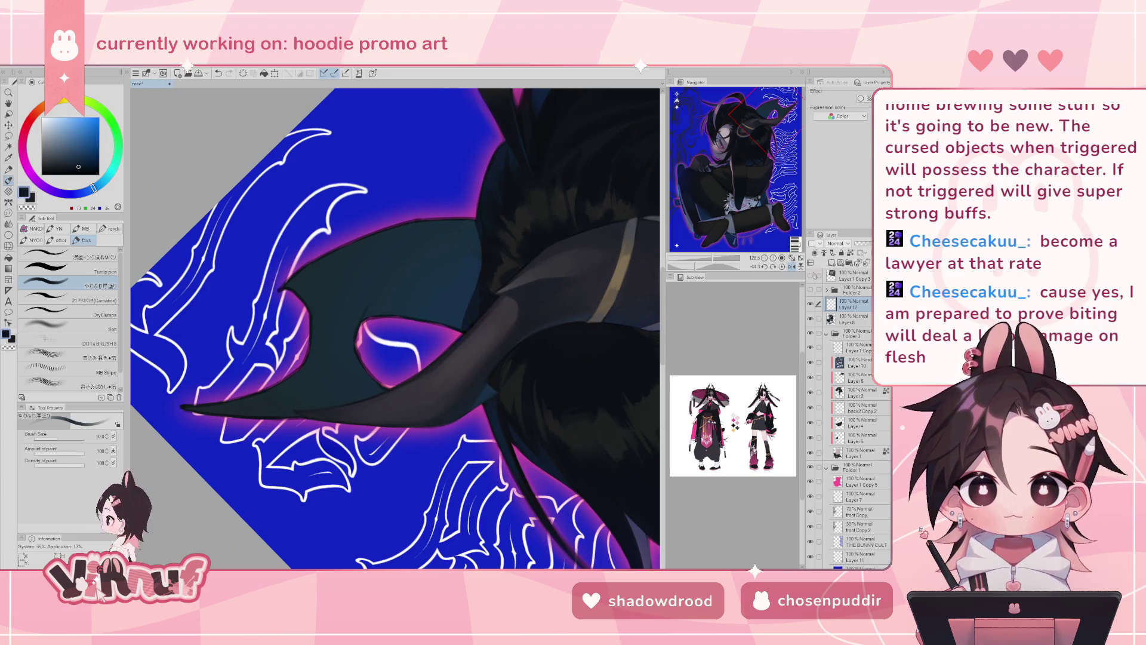
pyautogui.click(810, 276)
pyautogui.click(810, 275)
pyautogui.click(810, 275)
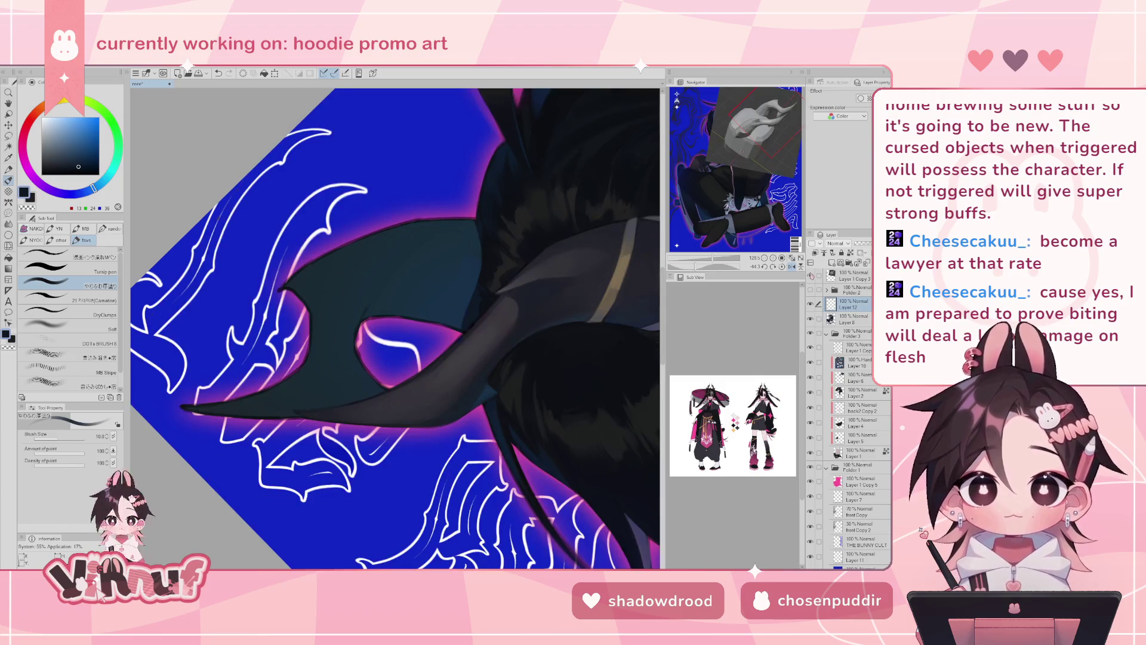
pyautogui.click(810, 275)
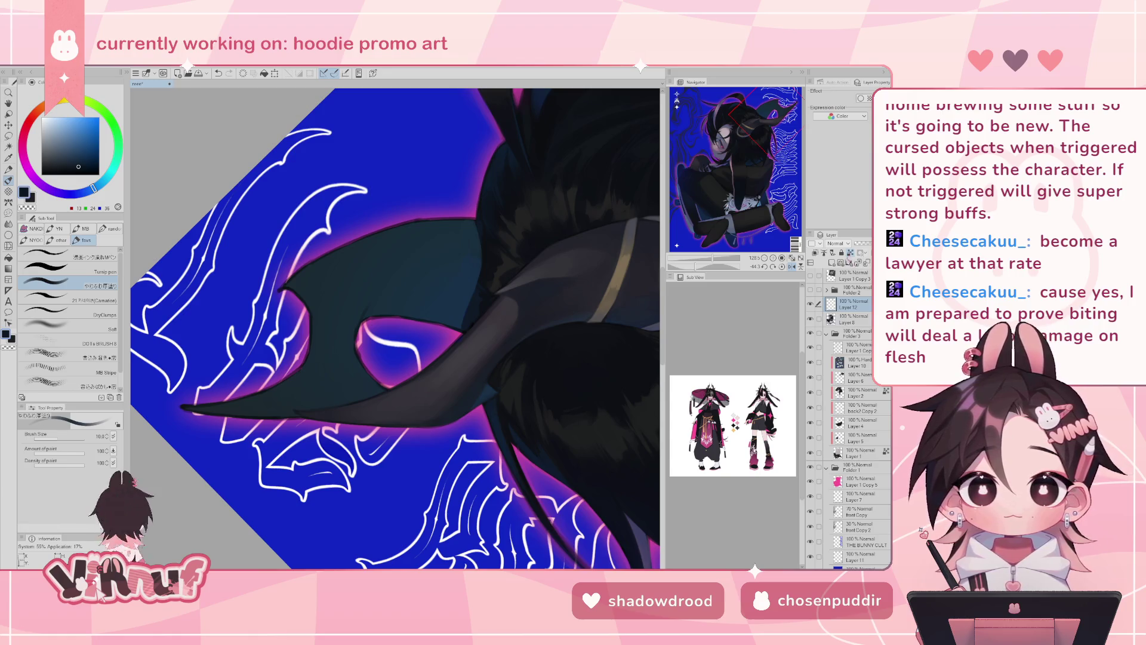
pyautogui.click(781, 267)
pyautogui.moveTo(719, 261); pyautogui.dragTo(710, 261)
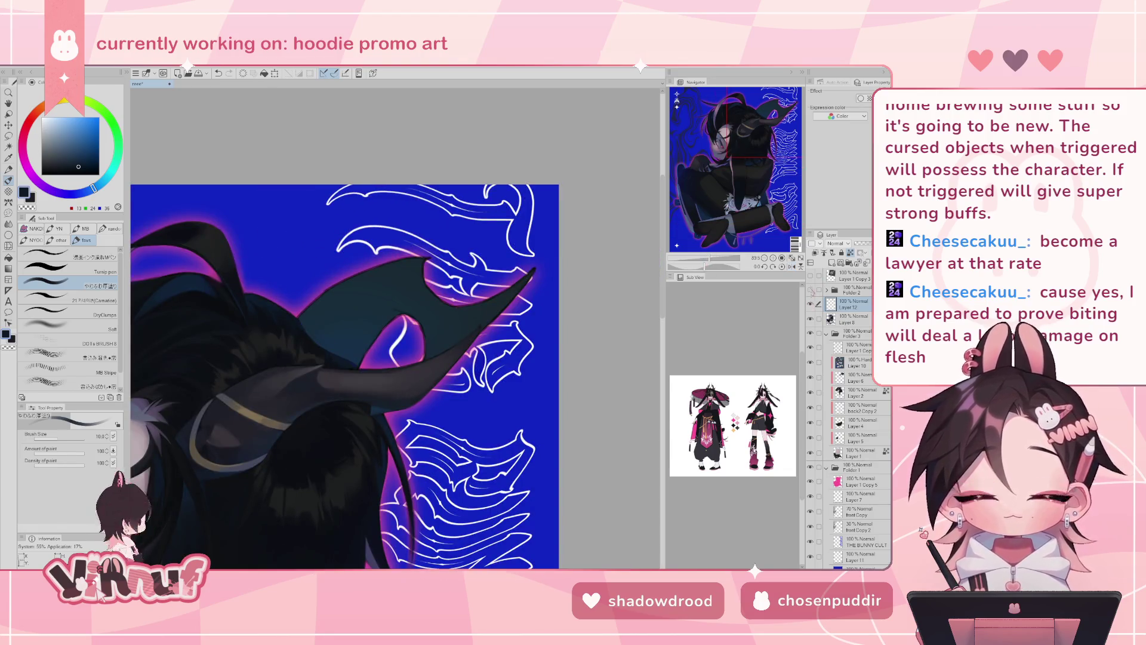
# - Sample dark navy and near-black from the artwork and mirror the canvas view horizontally
pyautogui.click(810, 276)
pyautogui.click(811, 276)
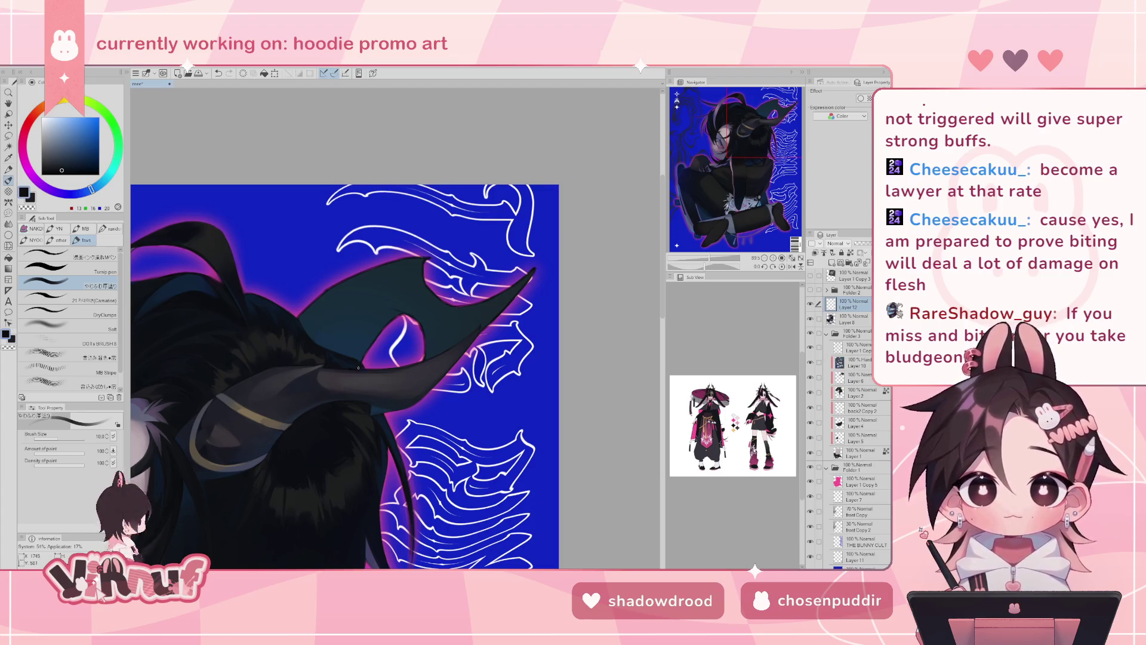
pyautogui.keyDown('alt'); pyautogui.click(342, 361); pyautogui.keyUp('alt')
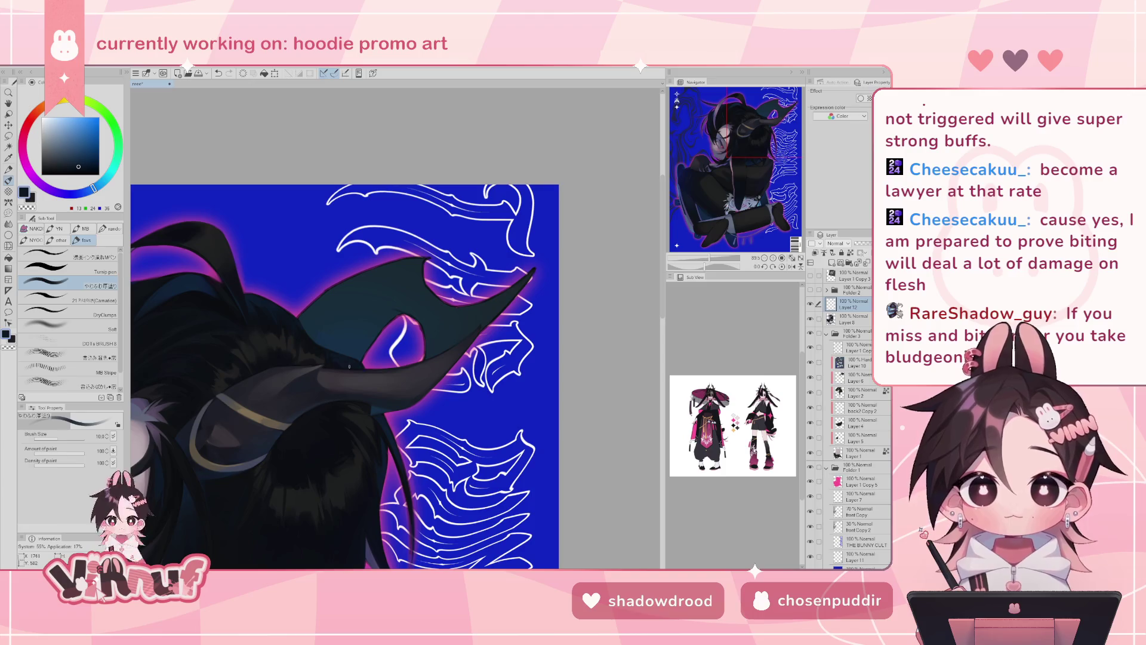
pyautogui.keyDown('alt'); pyautogui.click(339, 357); pyautogui.keyUp('alt')
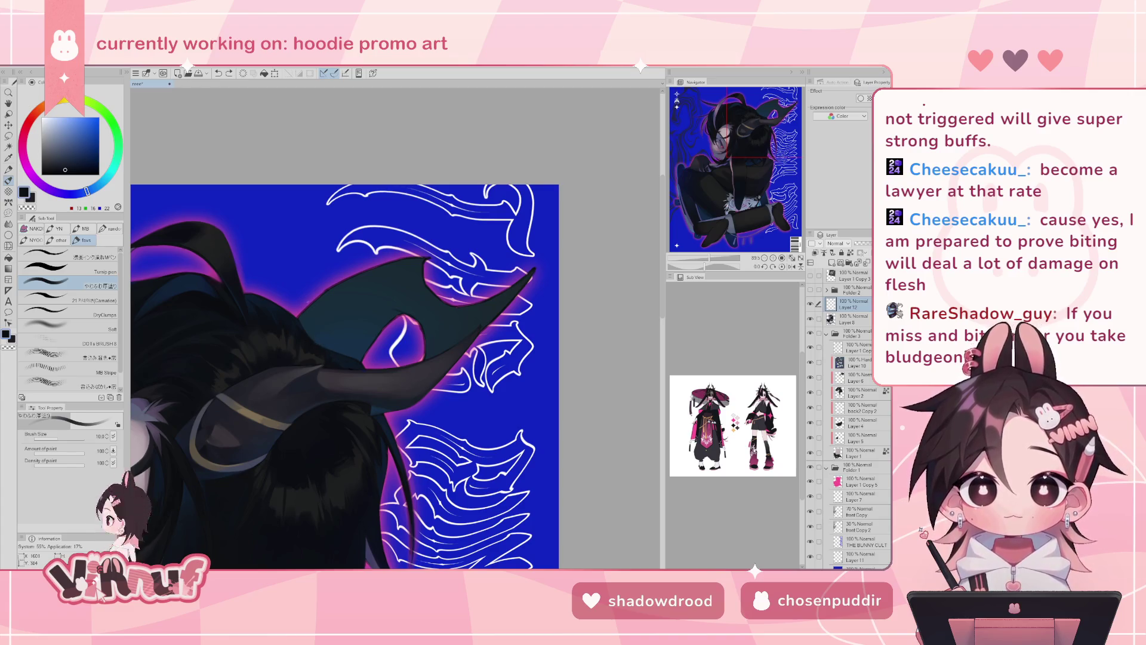
pyautogui.press('h')
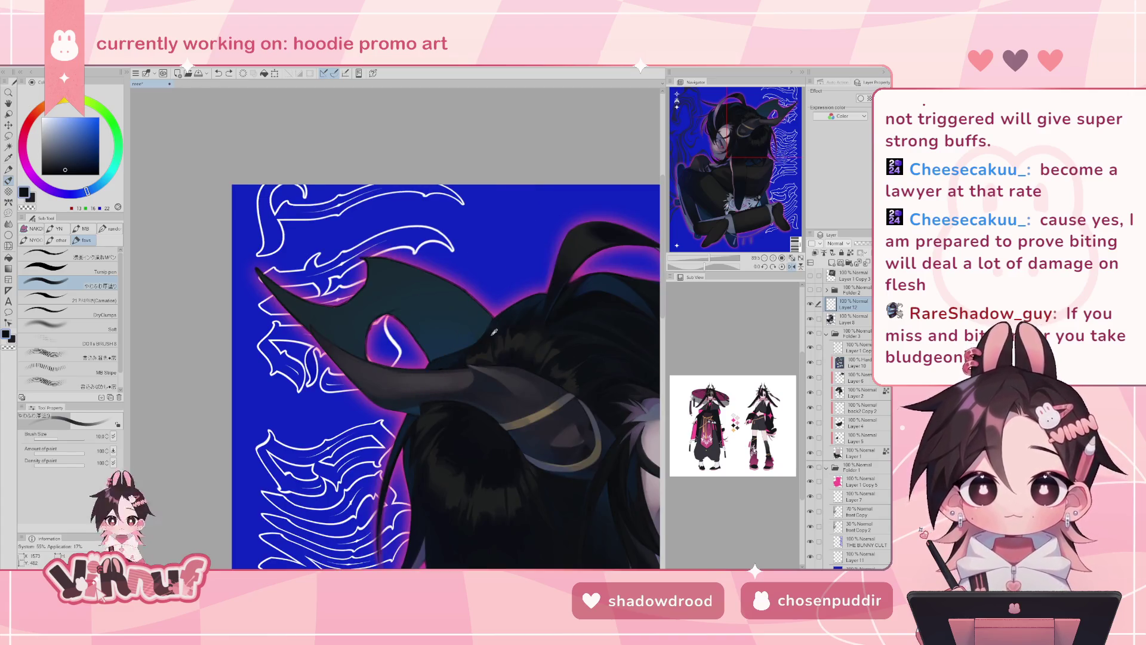
# - Fine-tune a dark blue-black hair shading colour, flip the view back, and undo a small change
pyautogui.keyDown('alt'); pyautogui.click(478, 349); pyautogui.keyUp('alt')
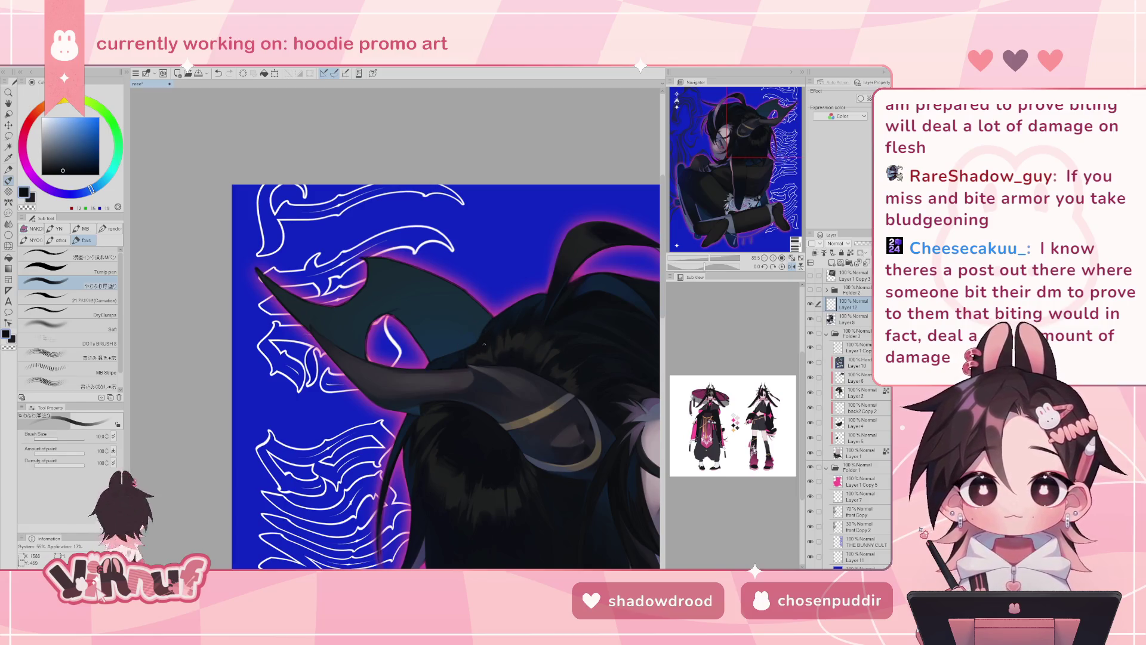
pyautogui.keyDown('alt'); pyautogui.click(500, 314); pyautogui.keyUp('alt')
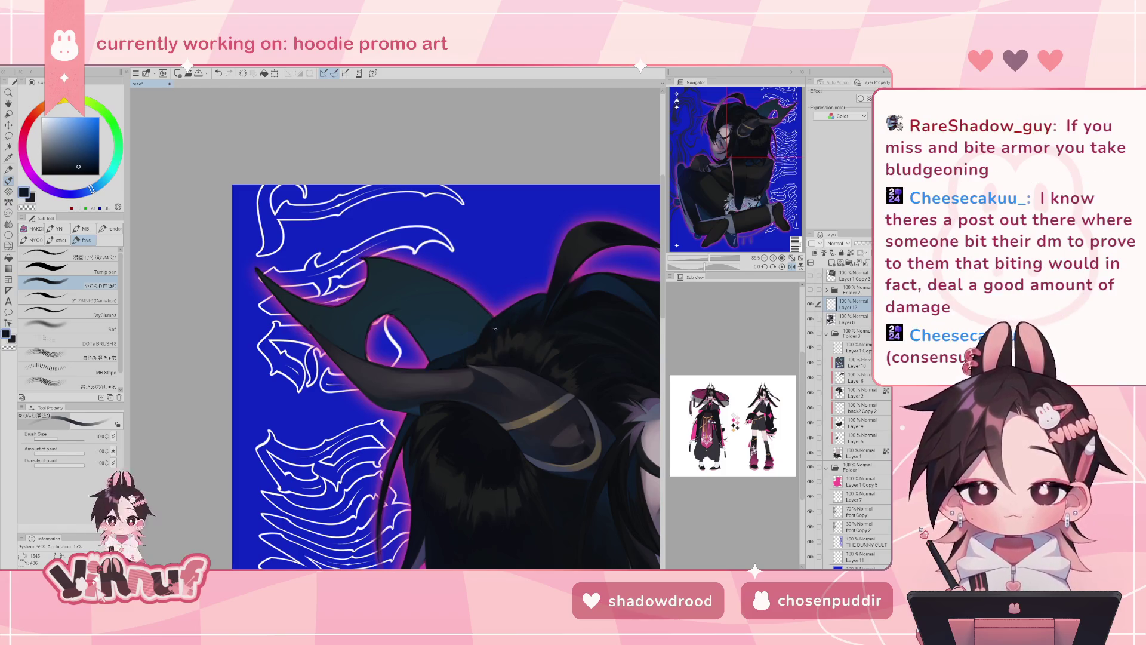
pyautogui.keyDown('alt'); pyautogui.click(498, 322); pyautogui.keyUp('alt')
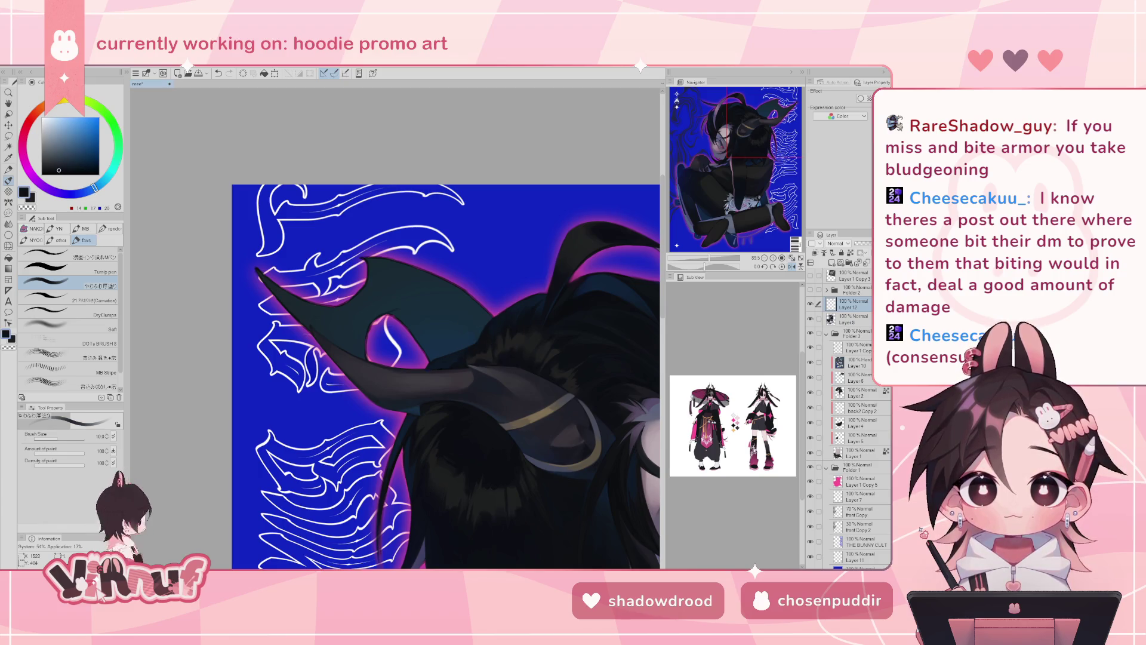
pyautogui.keyDown('alt'); pyautogui.click(510, 317); pyautogui.keyUp('alt')
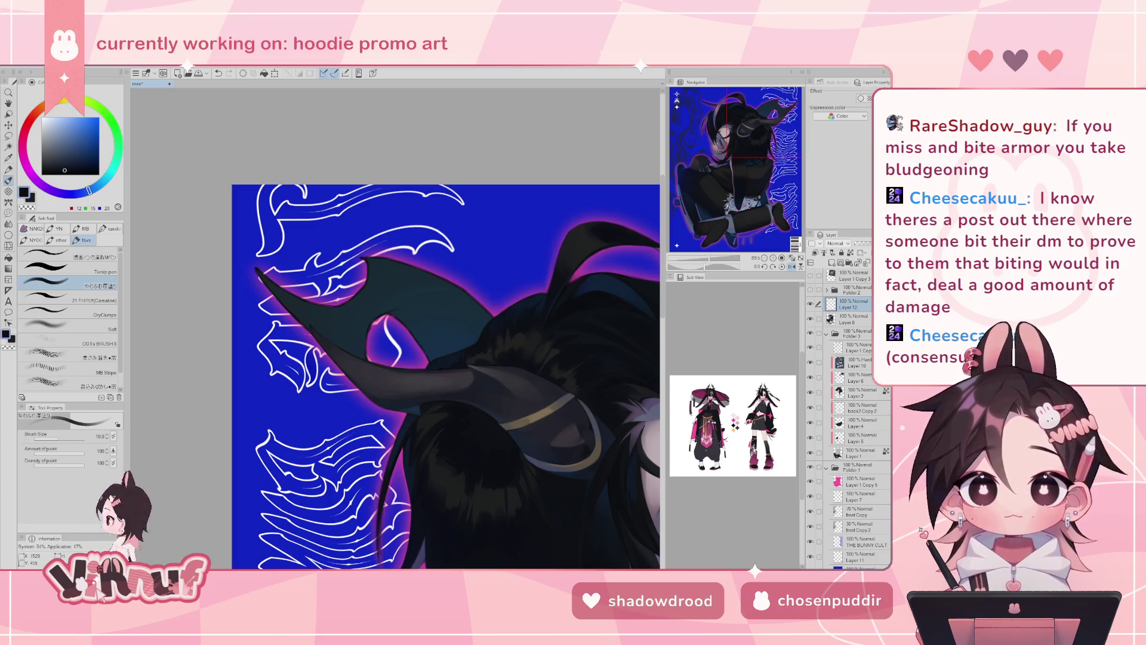
pyautogui.keyDown('alt'); pyautogui.click(492, 325); pyautogui.keyUp('alt')
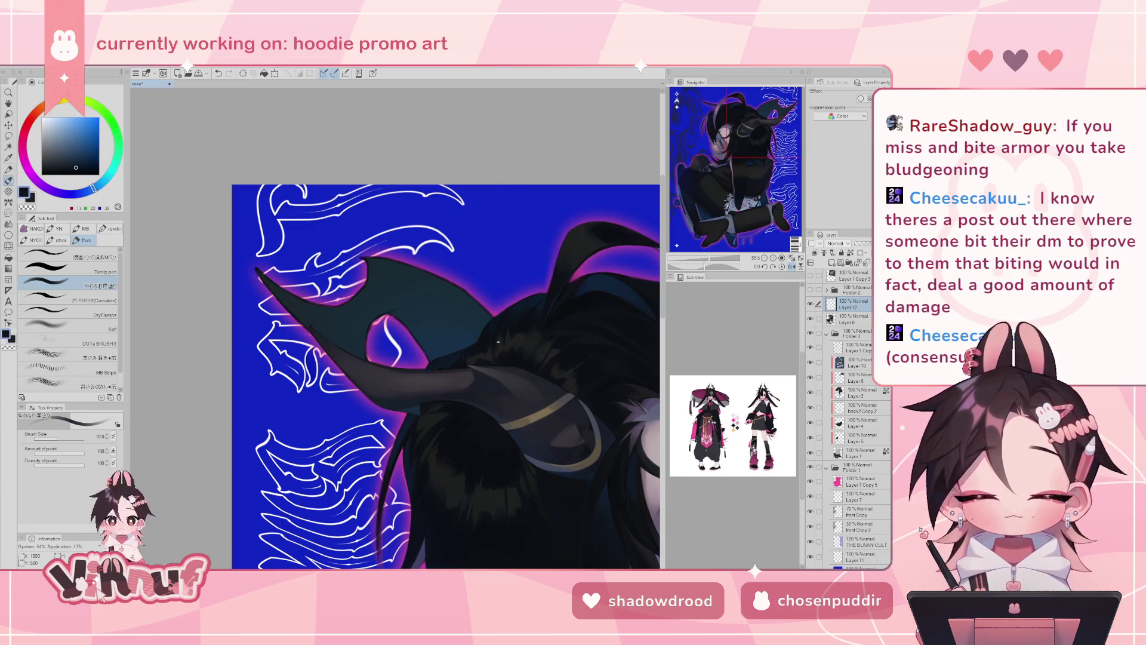
pyautogui.press('h')
pyautogui.keyDown('alt'); pyautogui.click(311, 352); pyautogui.keyUp('alt')
pyautogui.hotkey('ctrl', 'z')
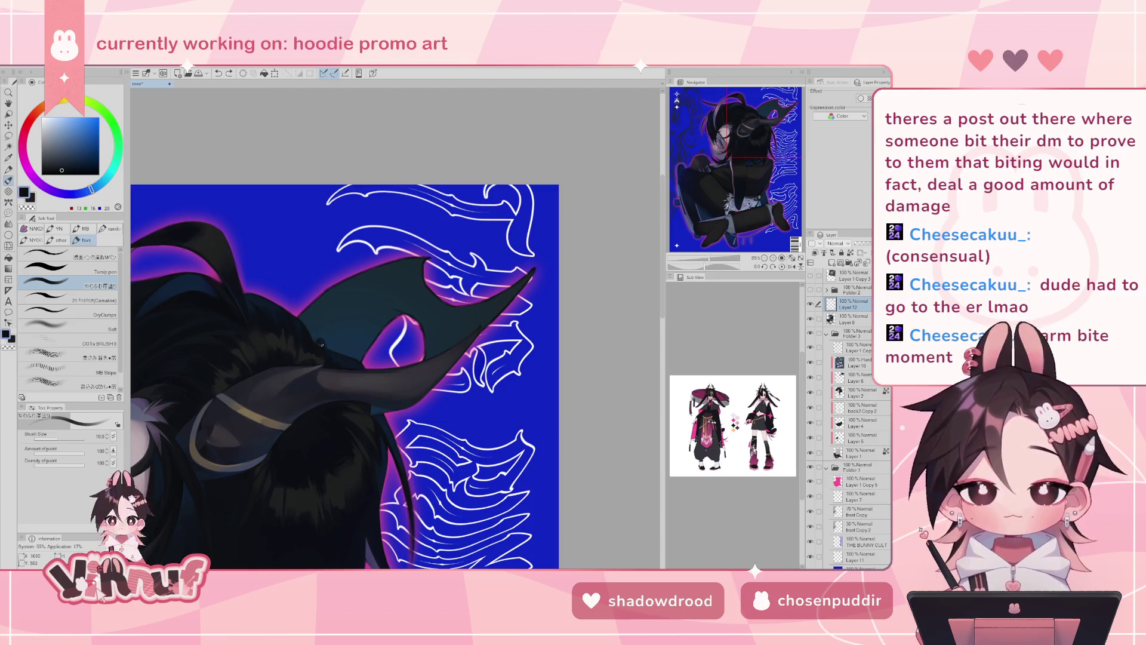
# - Mirror the view to check the horn, then shade the hair beside it with a faint dark stroke
pyautogui.press('h')
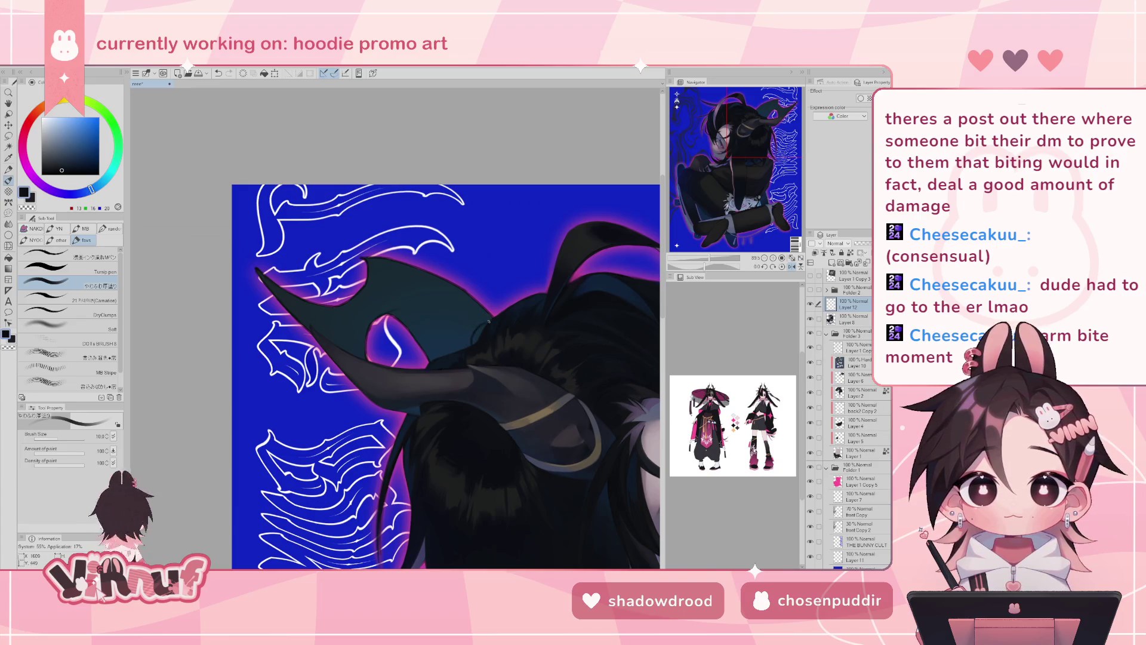
pyautogui.press('h')
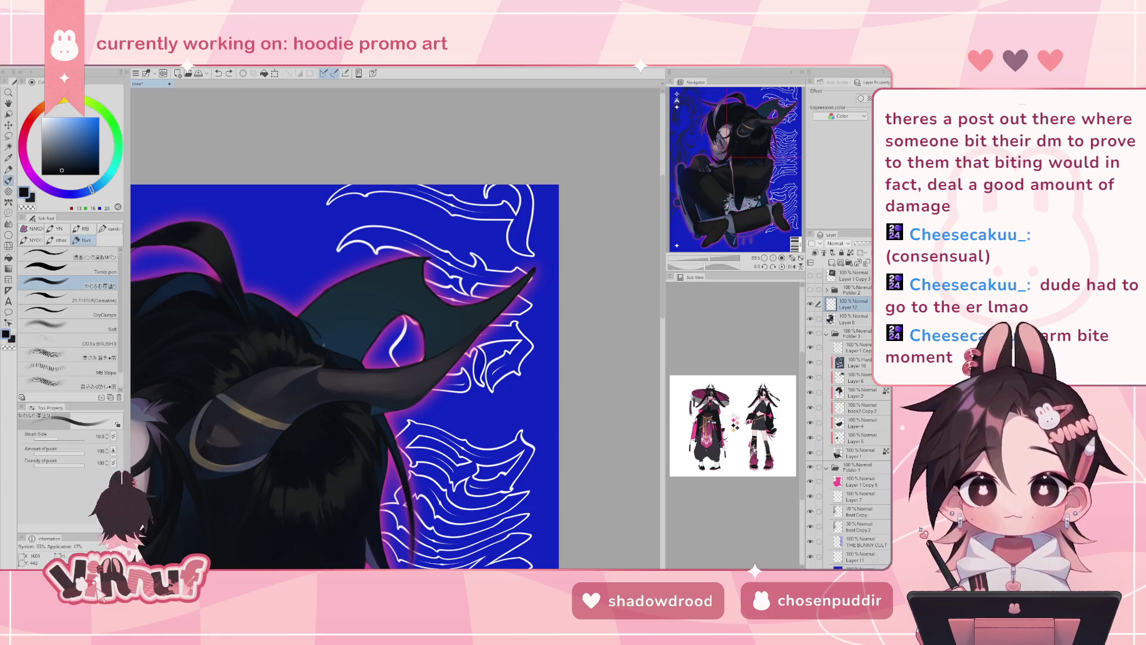
pyautogui.moveTo(316, 341); pyautogui.dragTo(308, 332)
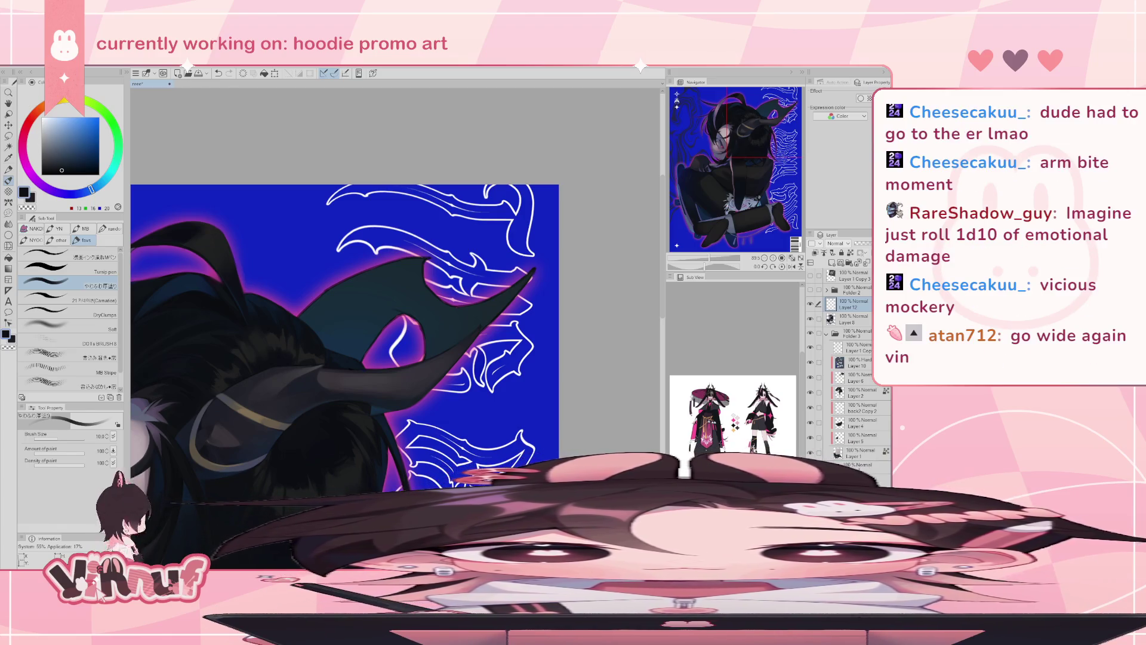
pyautogui.keyDown('alt'); pyautogui.click(334, 348); pyautogui.keyUp('alt')
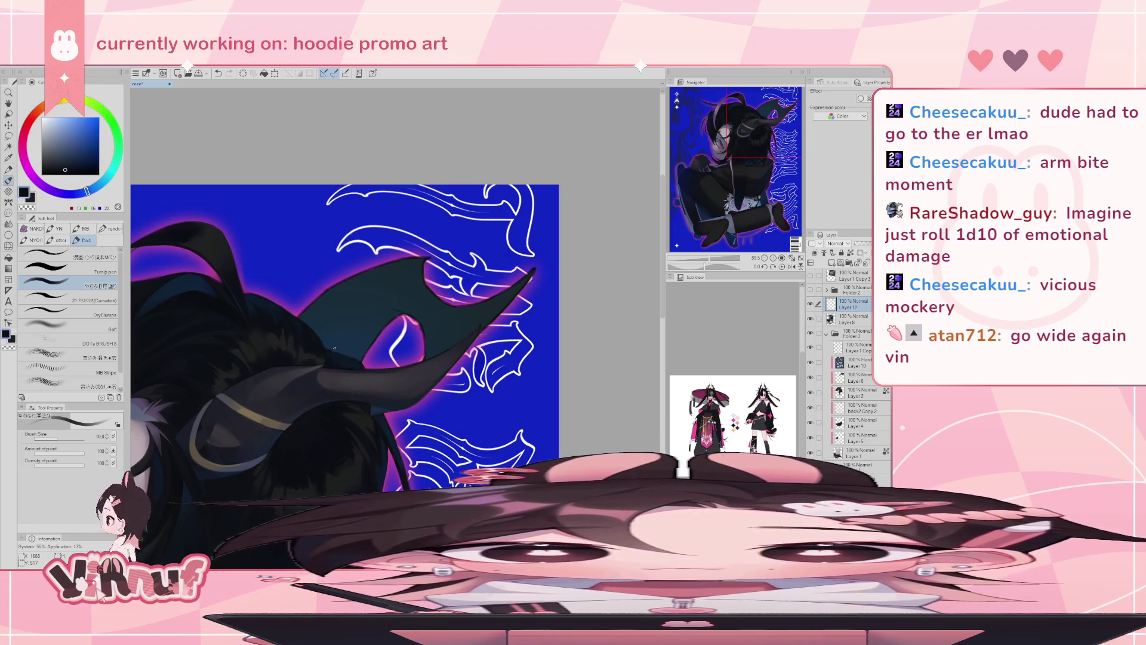
# - Paint small dark shading strokes on the horn, undo the last one, and pick a darker blue-black
pyautogui.moveTo(335, 347); pyautogui.dragTo(358, 362)
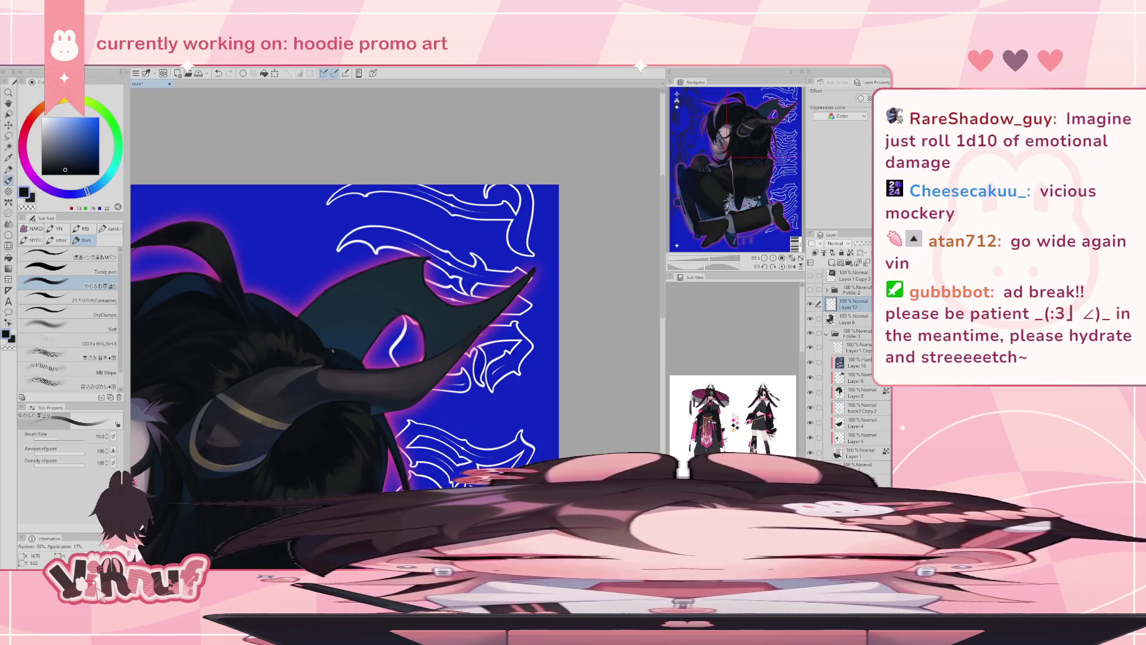
pyautogui.keyDown('alt'); pyautogui.click(341, 358); pyautogui.keyUp('alt')
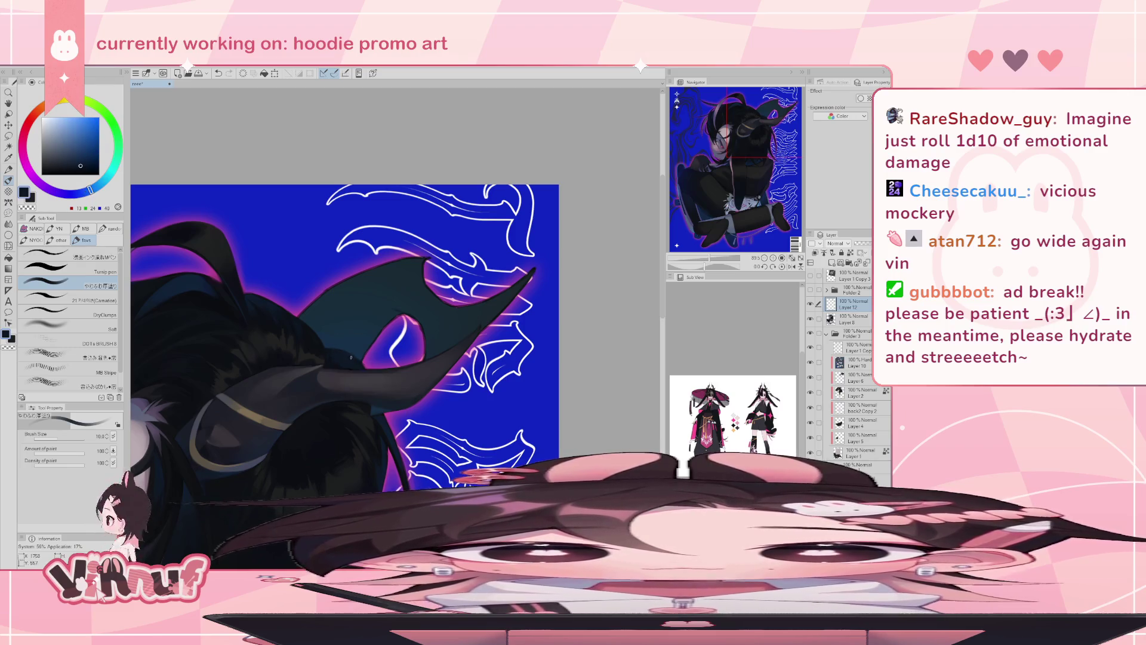
pyautogui.hotkey('ctrl', 'z')
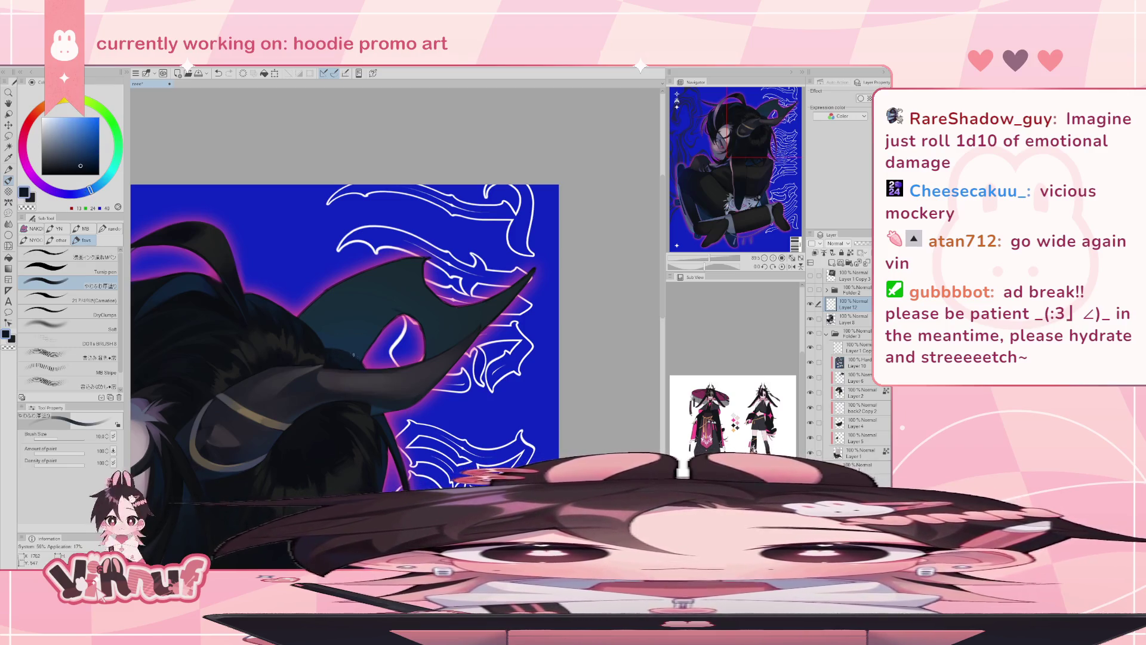
pyautogui.keyDown('alt'); pyautogui.click(330, 354); pyautogui.keyUp('alt')
# - Reset the canvas rotation and zoom out to show the whole hoodie illustration
pyautogui.scroll(3, 332, 353)
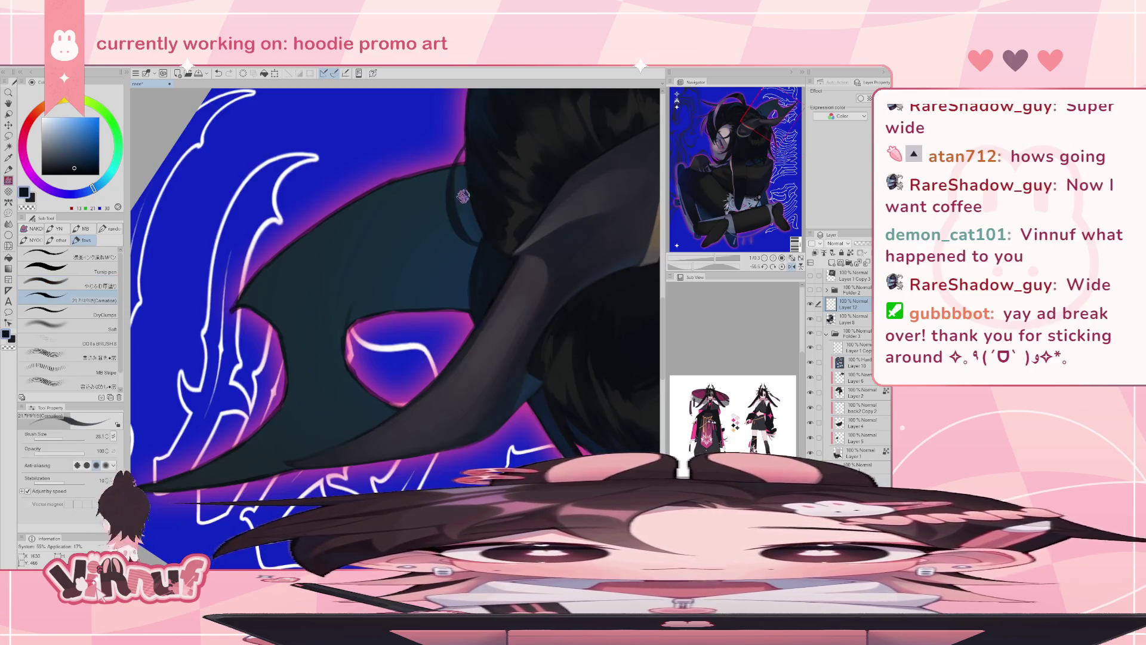
pyautogui.click(788, 267)
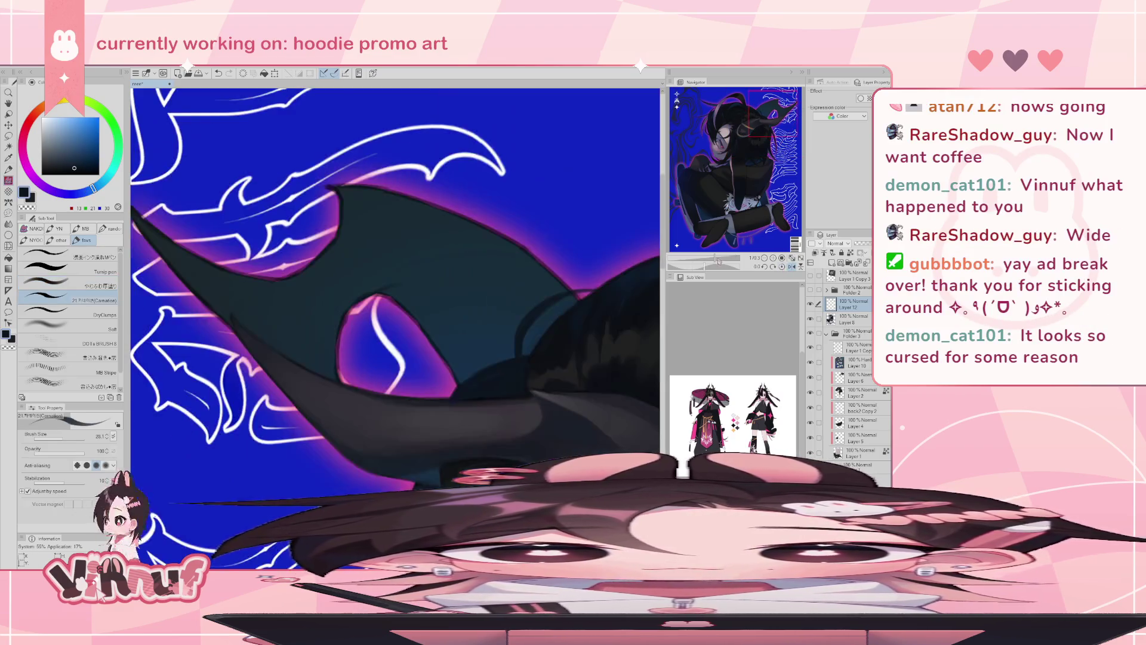
pyautogui.moveTo(720, 259); pyautogui.dragTo(712, 259)
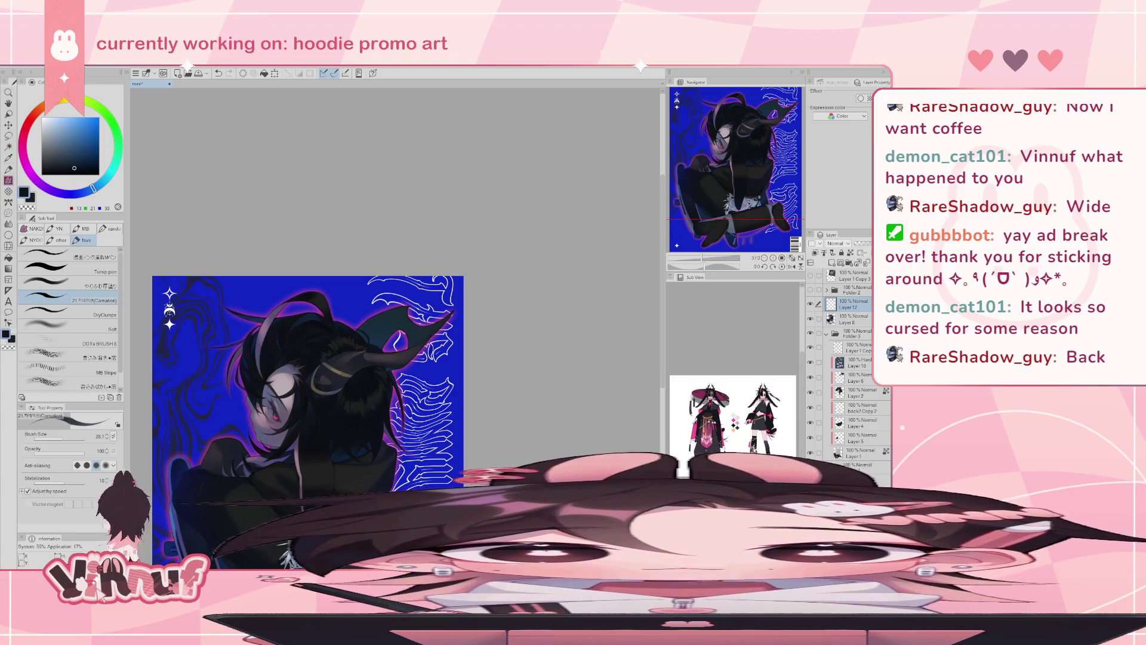
# - Zoom and rotate onto the horn, check the 3D reference, and resample a dark blue with the Carnation brush
pyautogui.moveTo(702, 264); pyautogui.dragTo(703, 268)
pyautogui.moveTo(445, 446)
pyautogui.mouseDown()
pyautogui.moveTo(552, 359)
pyautogui.moveTo(521, 400)
pyautogui.moveTo(621, 280)
pyautogui.mouseUp()
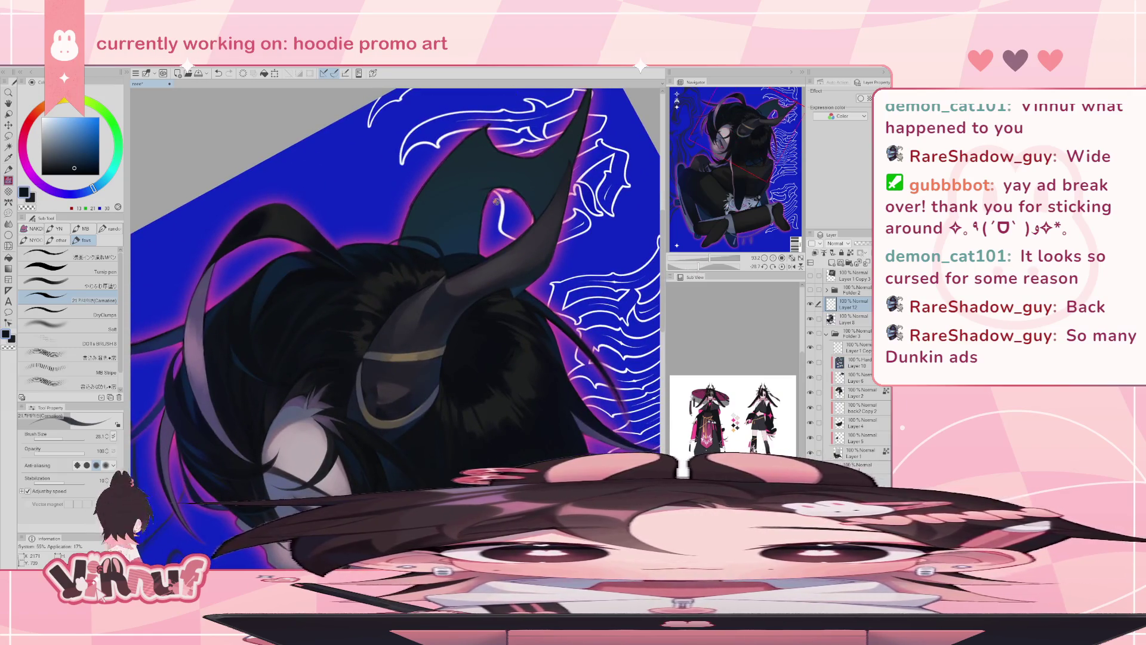
pyautogui.click(810, 275)
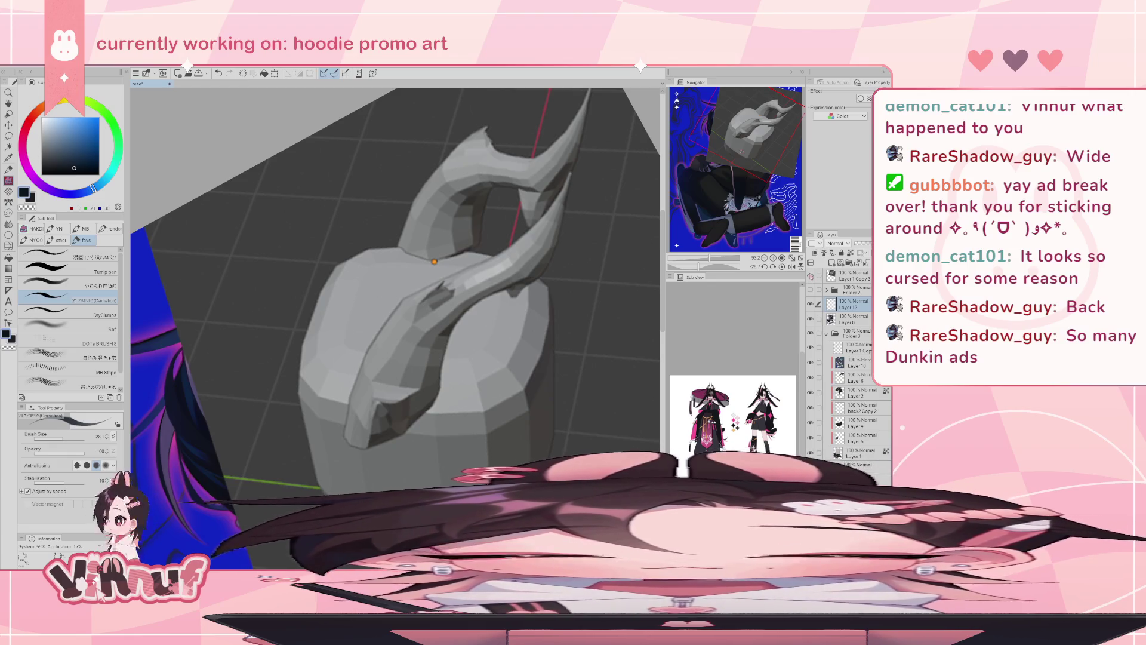
pyautogui.click(810, 275)
pyautogui.keyDown('alt'); pyautogui.click(514, 292); pyautogui.keyUp('alt')
pyautogui.click(84, 269)
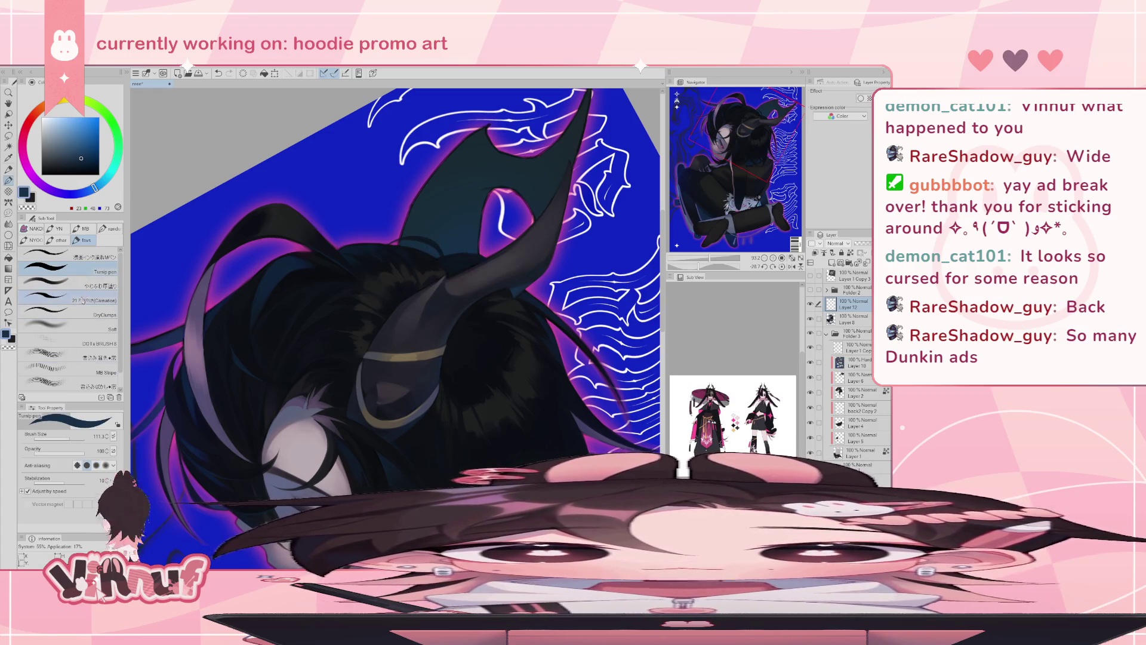
pyautogui.click(90, 299)
pyautogui.keyDown('alt'); pyautogui.click(512, 292); pyautogui.keyUp('alt')
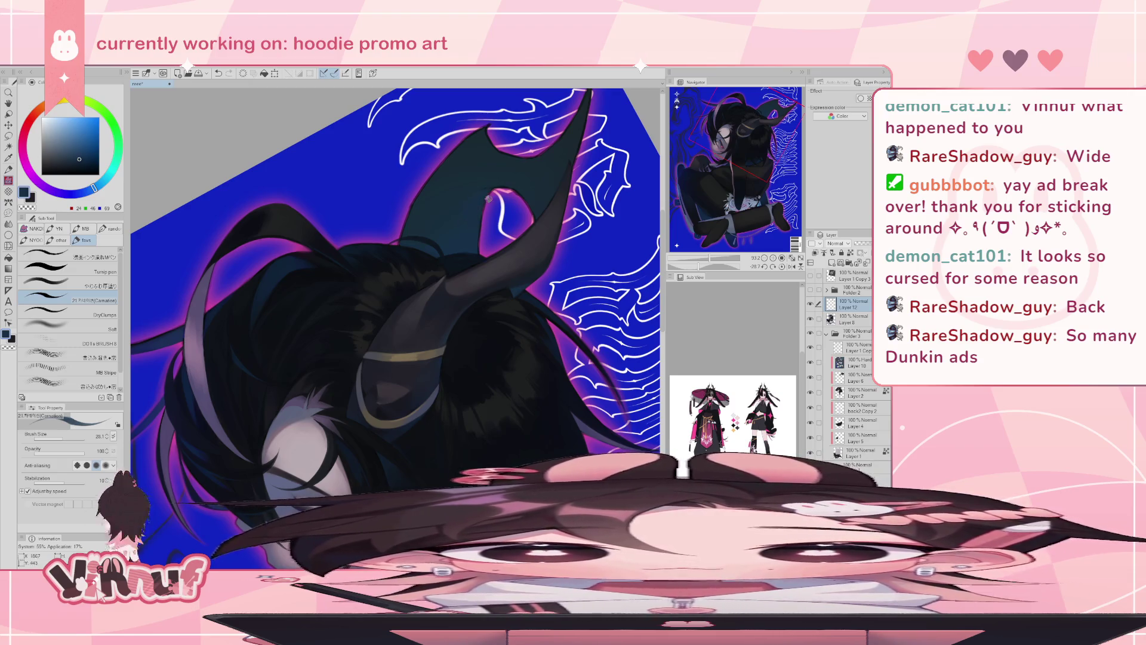
# - Pan to the horn and toggle the 3D model and Layer 12's hair strokes for comparison
pyautogui.click(811, 276)
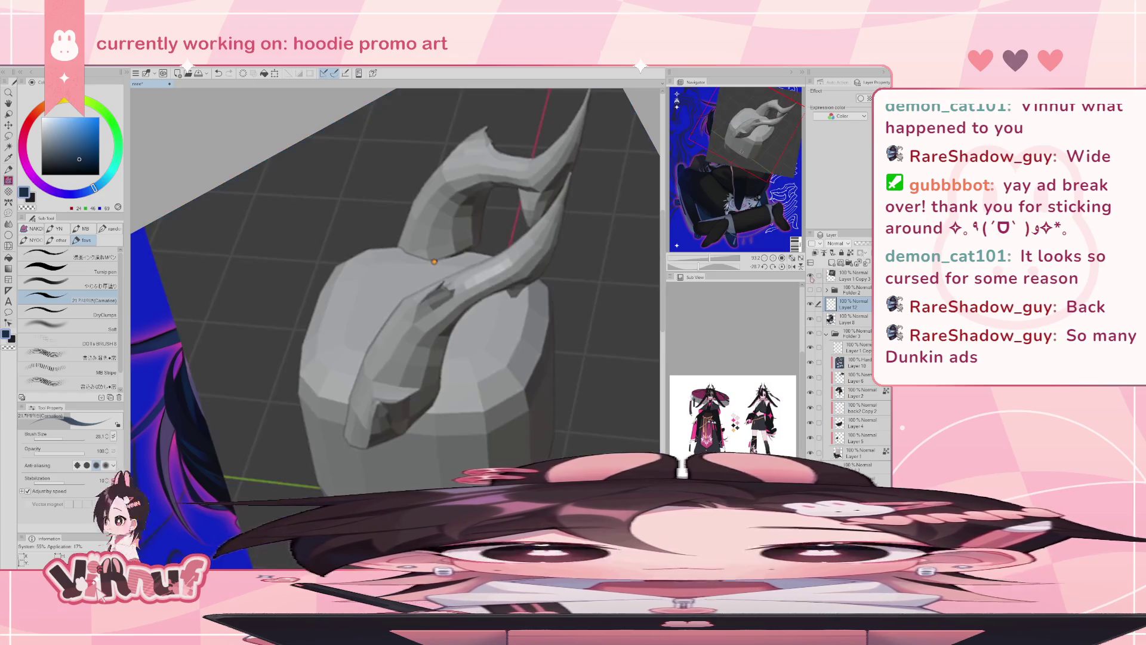
pyautogui.click(811, 276)
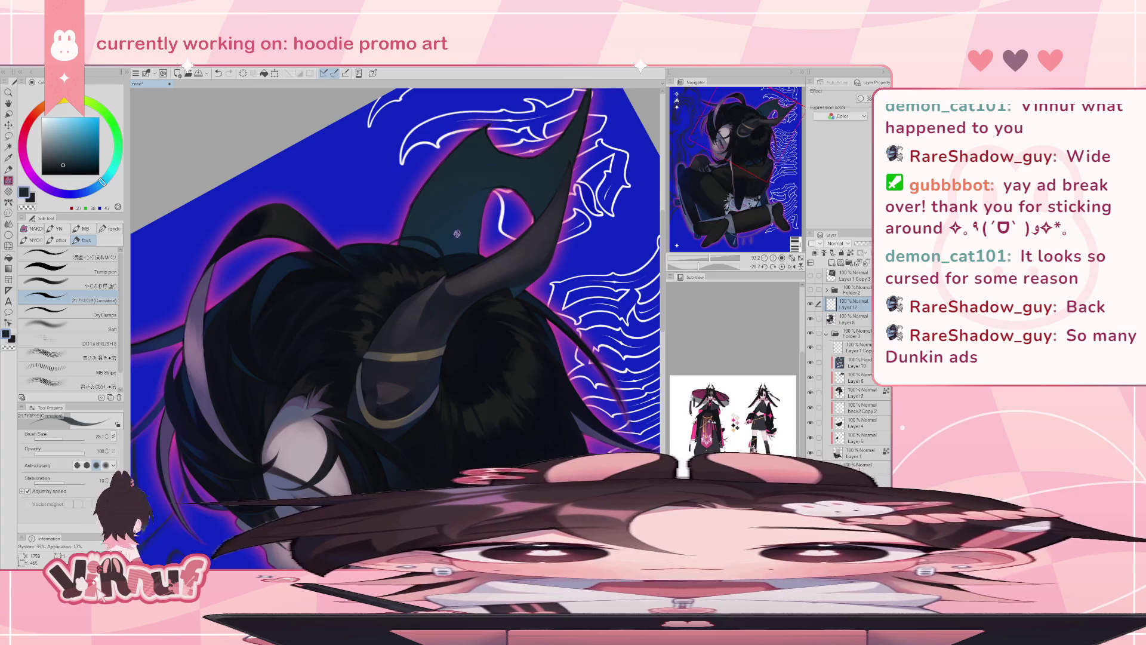
pyautogui.moveTo(585, 146); pyautogui.dragTo(558, 212)
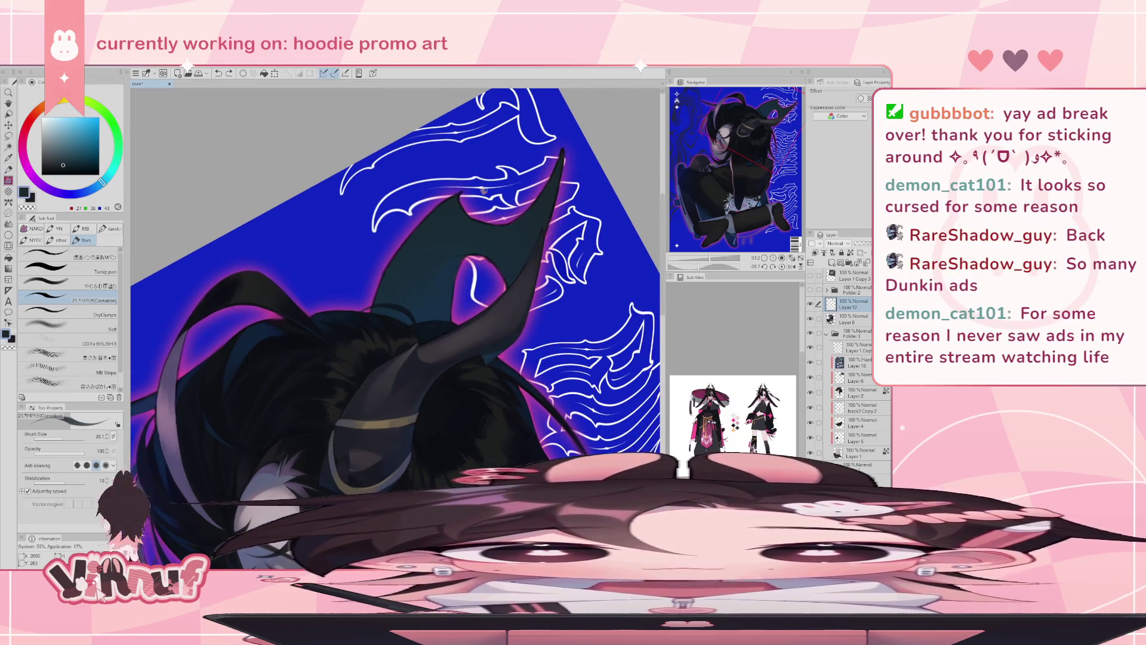
pyautogui.click(811, 305)
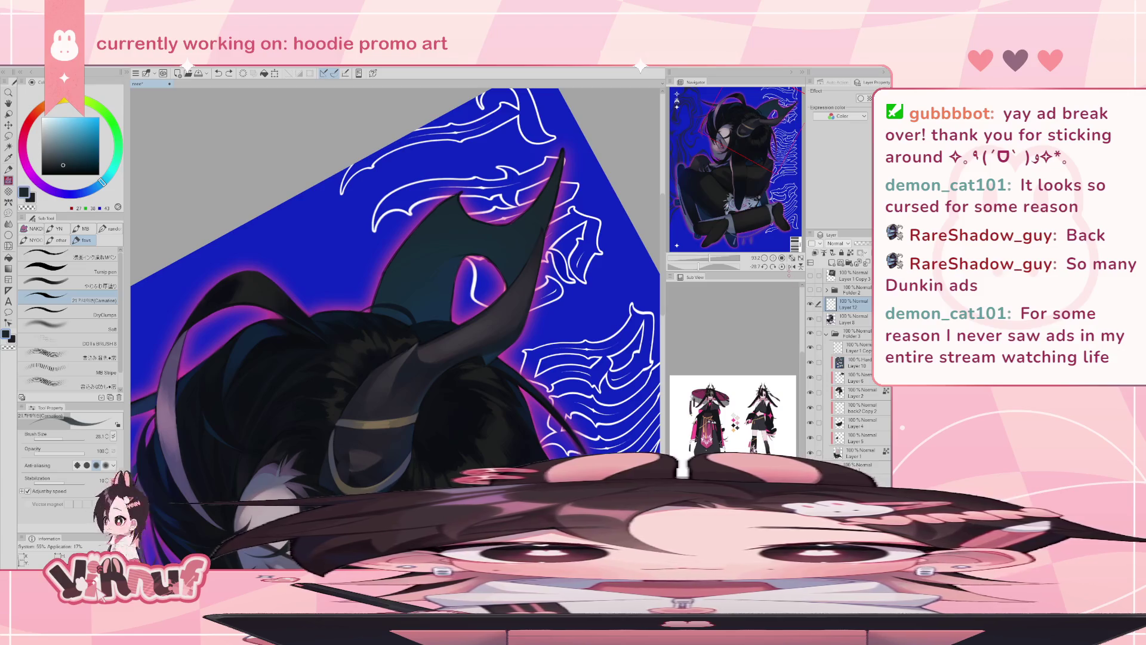
pyautogui.click(811, 304)
pyautogui.click(810, 302)
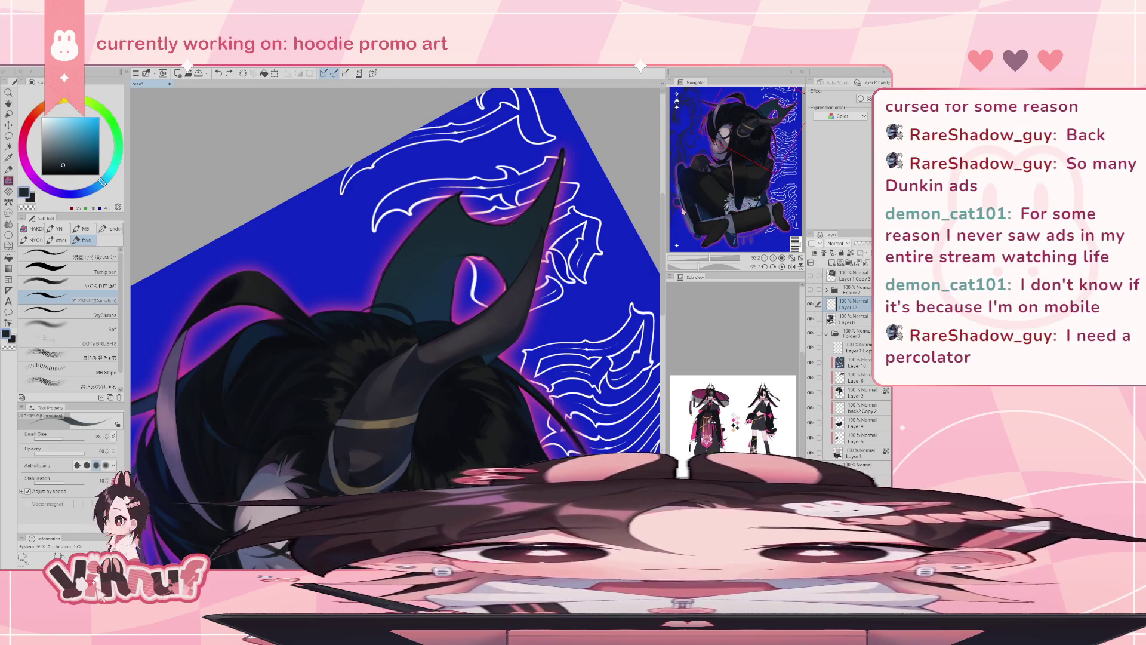
# - Rotate the view to -42.6° and compare the painted horn against the 3D model
pyautogui.moveTo(698, 266); pyautogui.dragTo(695, 266)
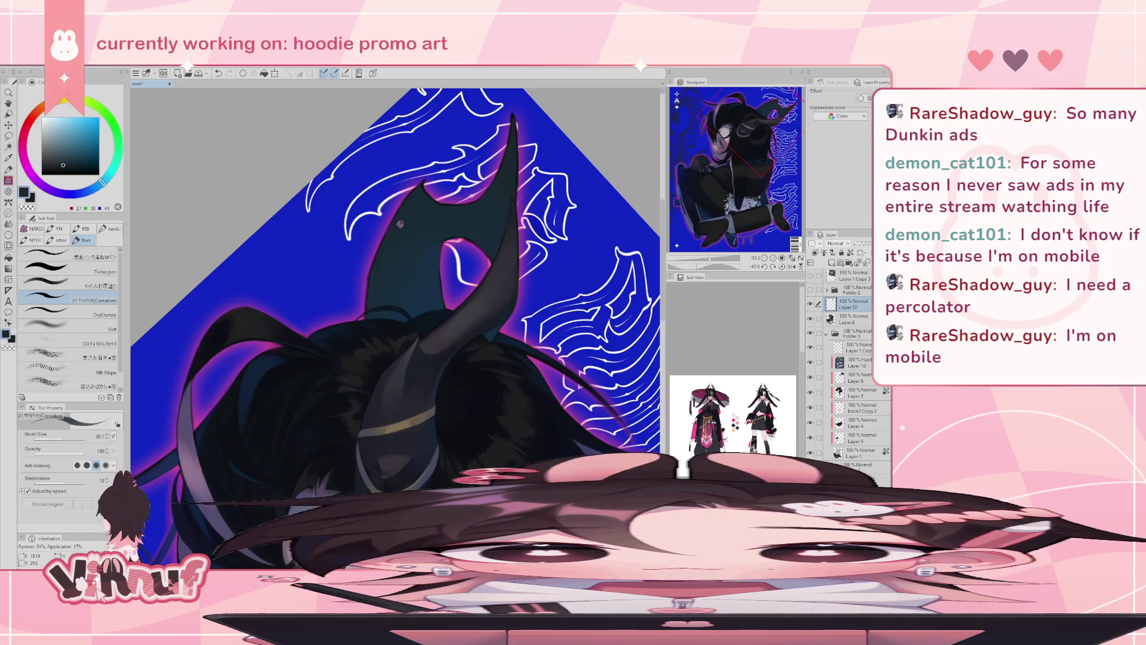
pyautogui.click(810, 275)
pyautogui.click(810, 275)
pyautogui.click(810, 276)
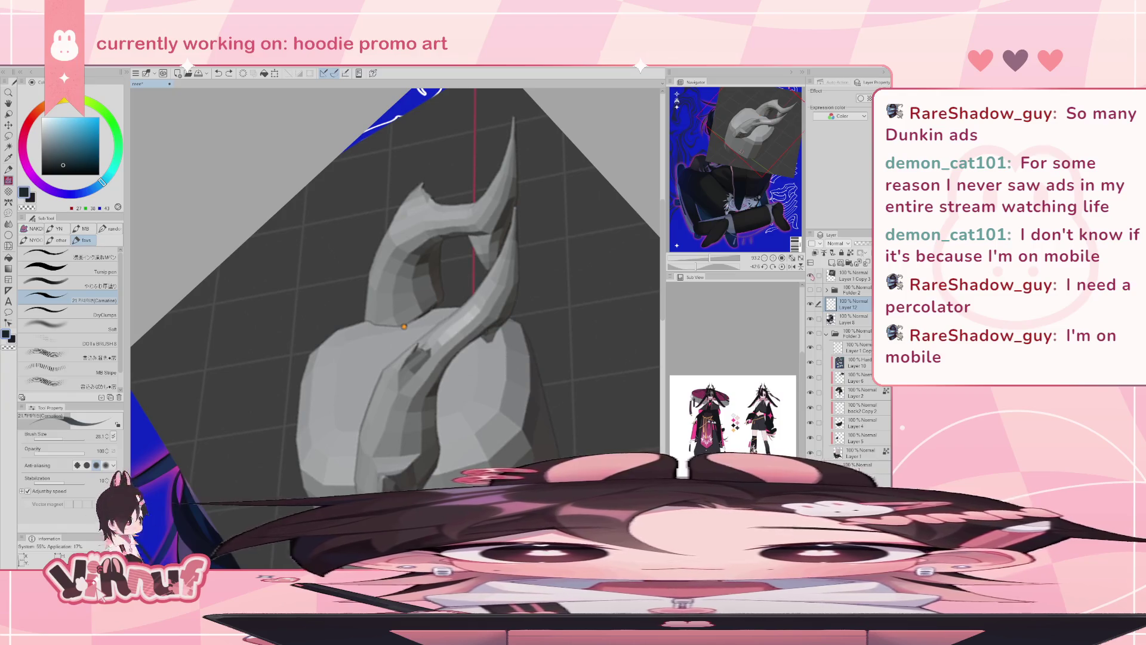
pyautogui.click(810, 276)
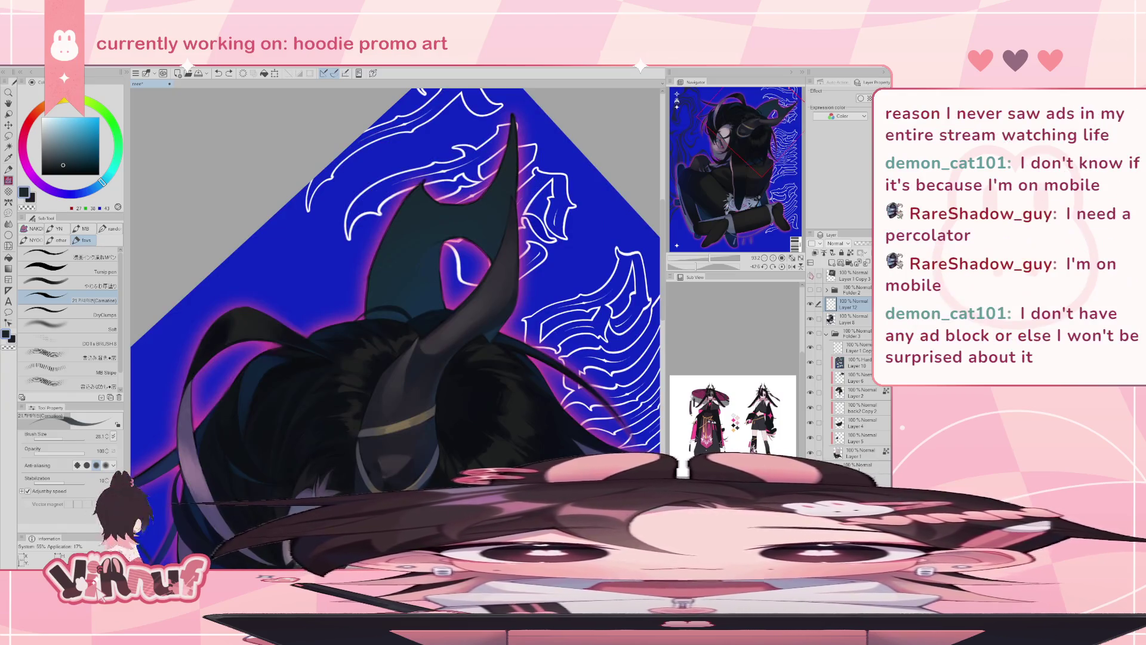
pyautogui.click(810, 275)
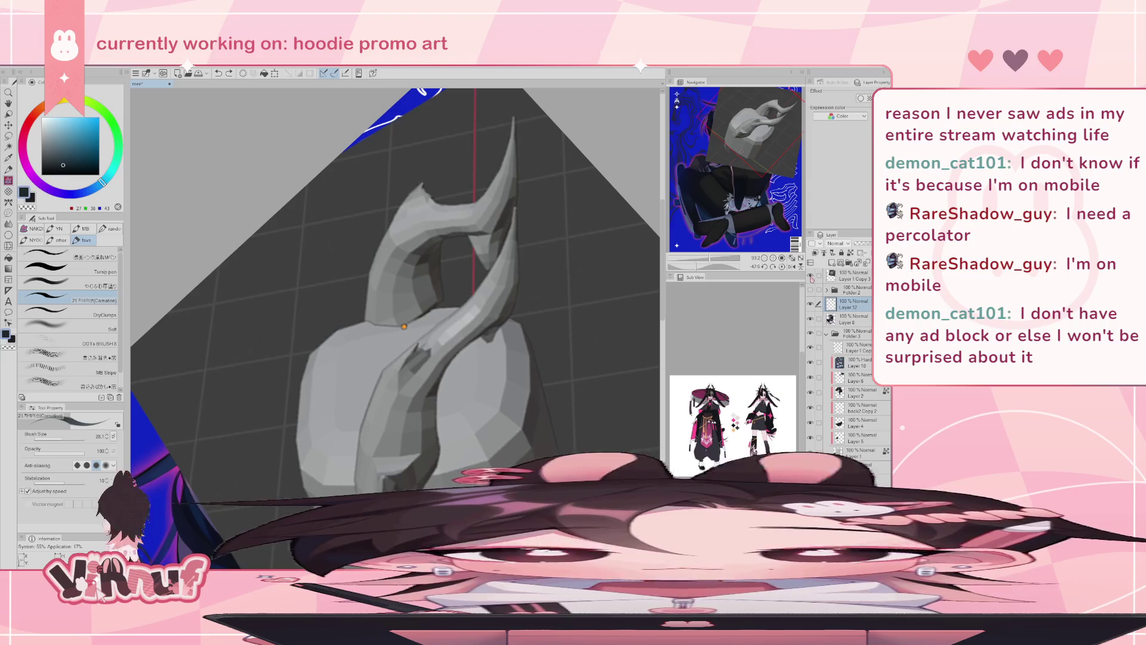
pyautogui.click(810, 276)
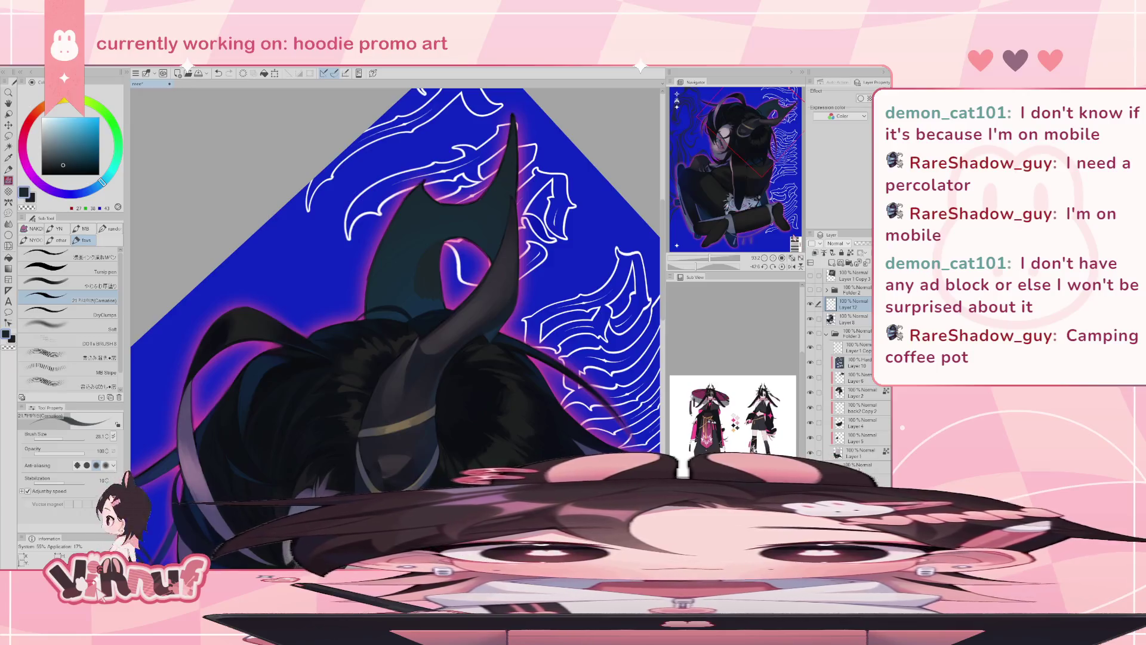
# - Switch to the やわらか厚塗り brush at size 39.7 and choose dark teal and grey-teal horn shades
pyautogui.click(79, 284)
pyautogui.click(64, 435)
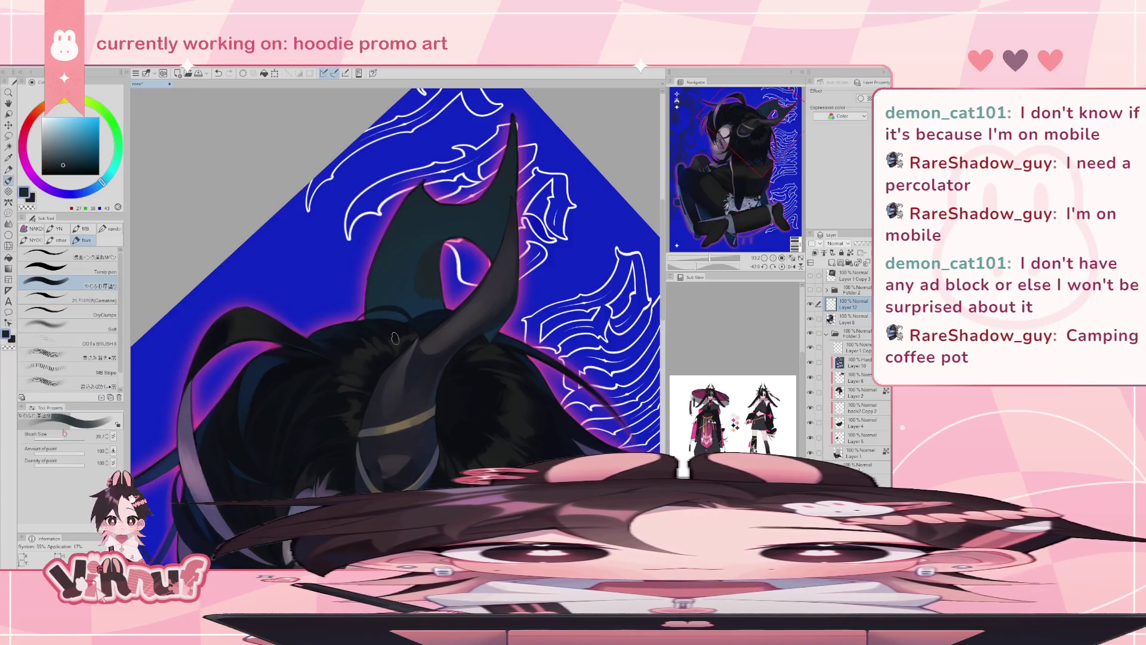
pyautogui.hotkey('ctrl', ',')
pyautogui.hotkey('ctrl', ',')
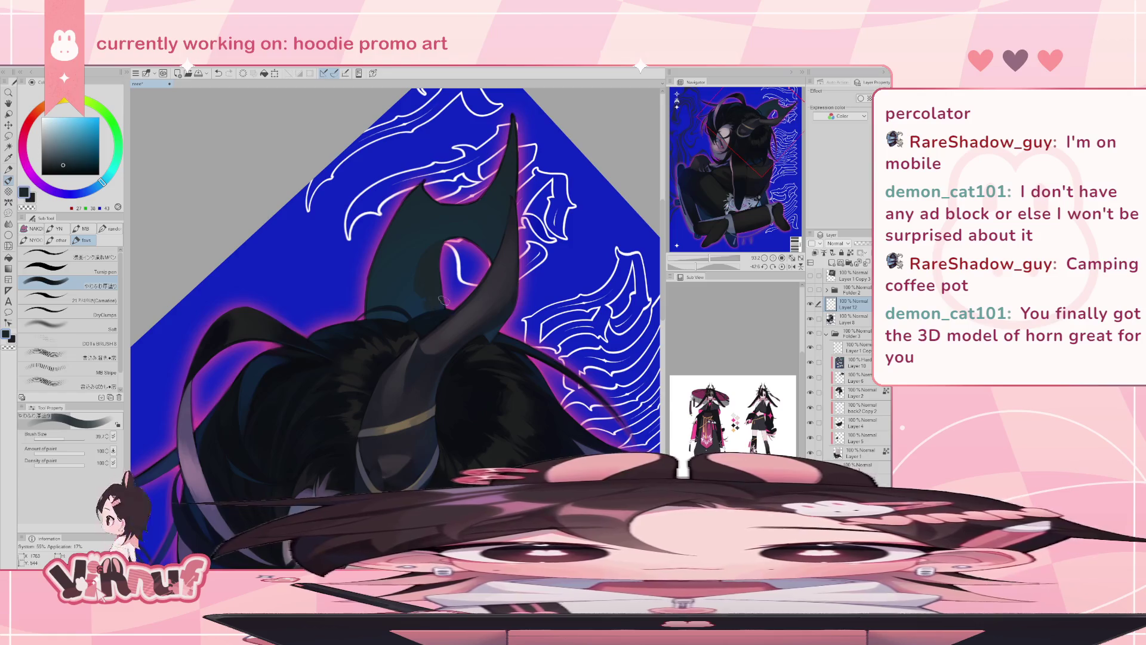
pyautogui.keyDown('alt'); pyautogui.click(431, 258); pyautogui.keyUp('alt')
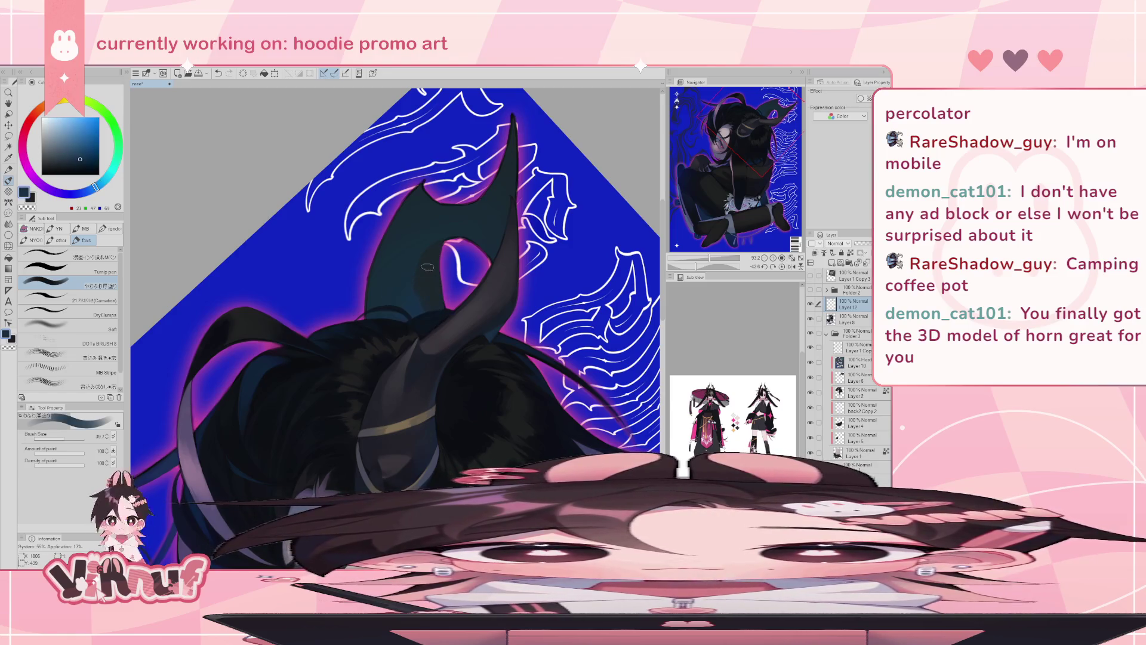
pyautogui.keyDown('alt'); pyautogui.click(430, 275); pyautogui.keyUp('alt')
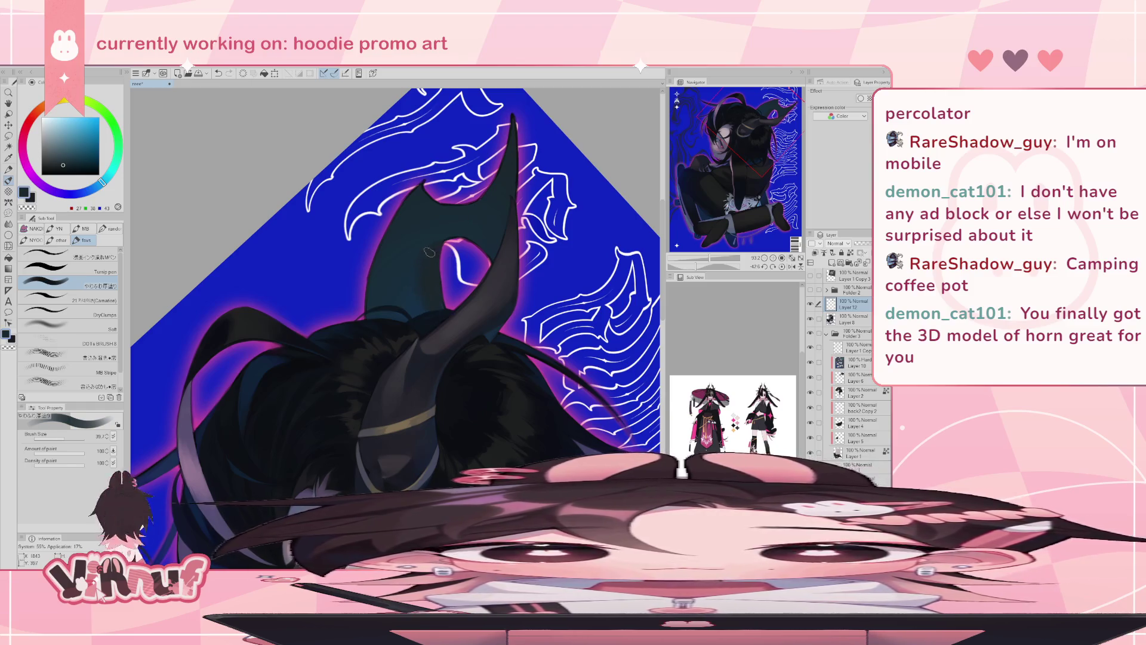
pyautogui.keyDown('alt'); pyautogui.click(406, 281); pyautogui.keyUp('alt')
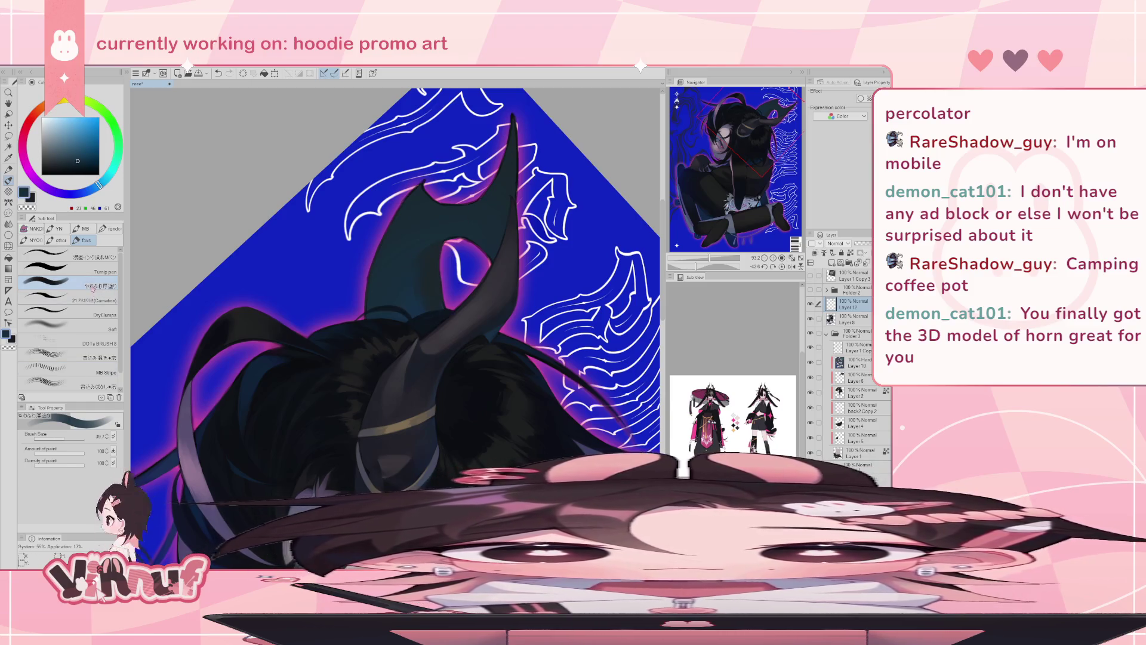
pyautogui.keyDown('alt'); pyautogui.click(418, 296); pyautogui.keyUp('alt')
pyautogui.keyDown('alt'); pyautogui.click(418, 238); pyautogui.keyUp('alt')
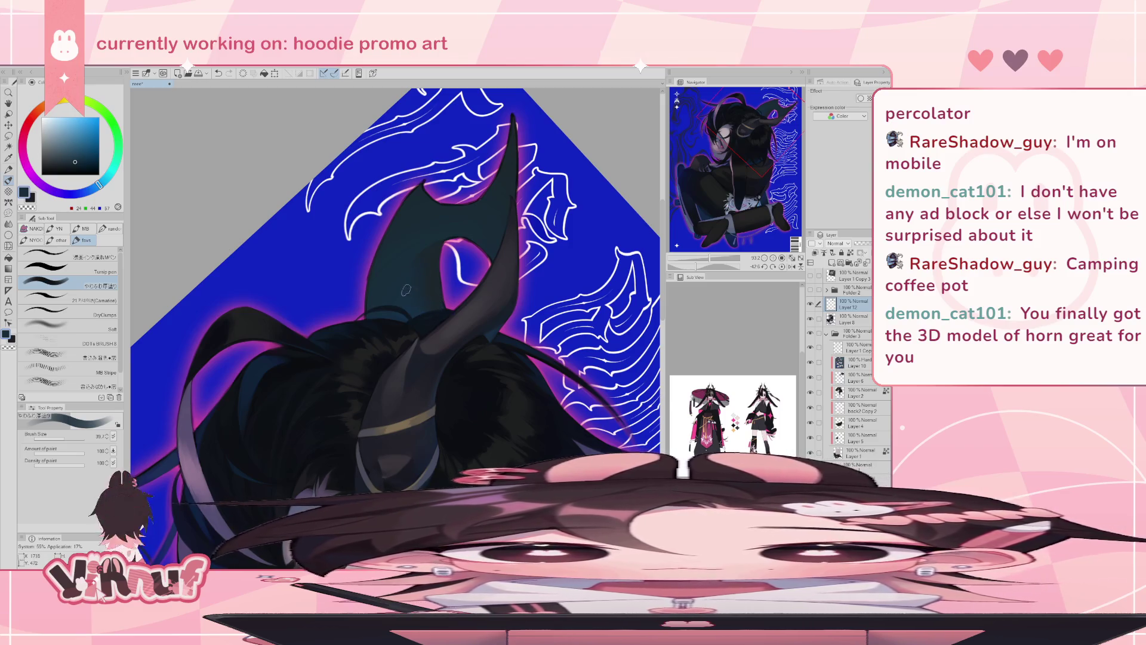
pyautogui.keyDown('alt'); pyautogui.click(437, 252); pyautogui.keyUp('alt')
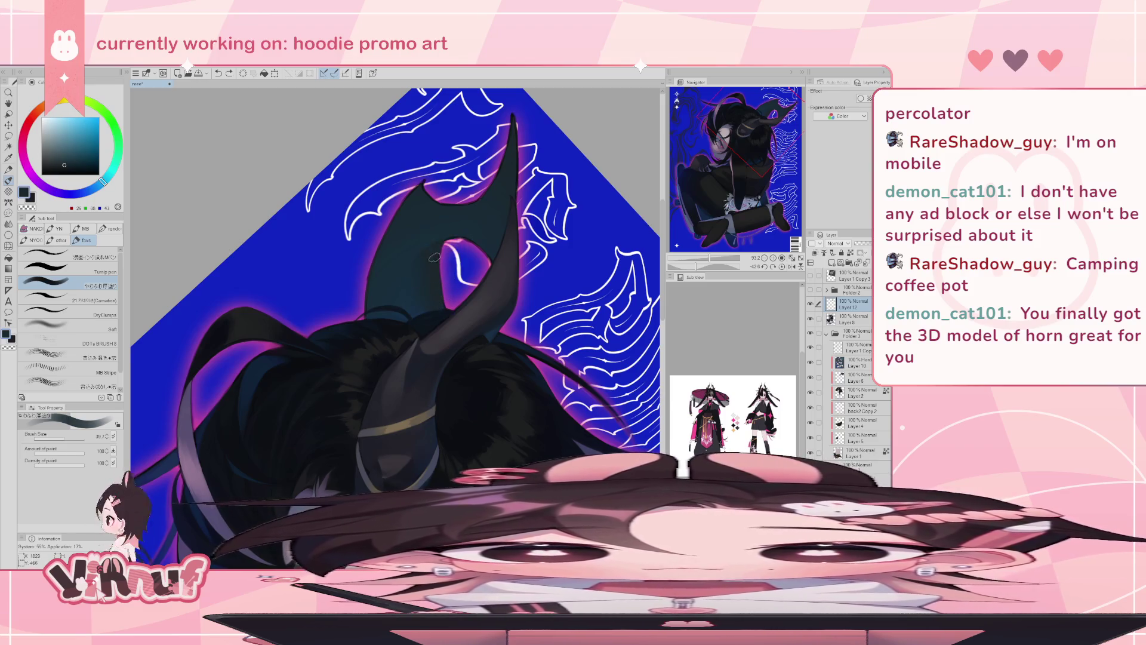
# - Check the 3D horn model once more and rotate the canvas to a steeper angle
pyautogui.click(811, 277)
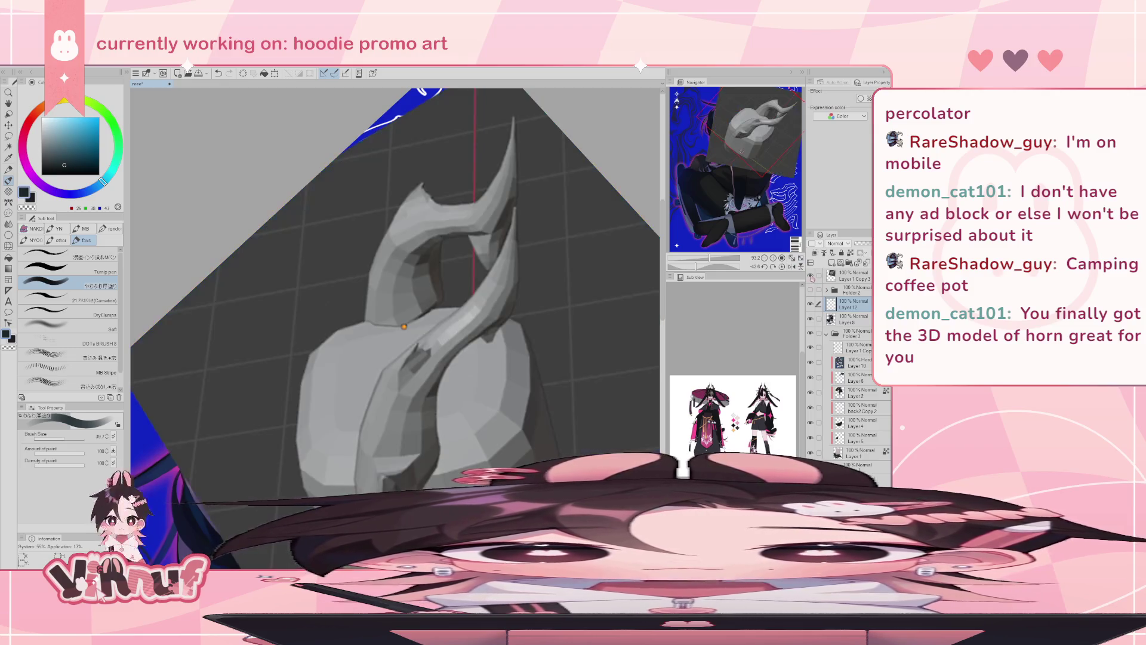
pyautogui.click(811, 276)
pyautogui.moveTo(721, 266); pyautogui.dragTo(687, 266)
pyautogui.click(811, 276)
pyautogui.click(811, 276)
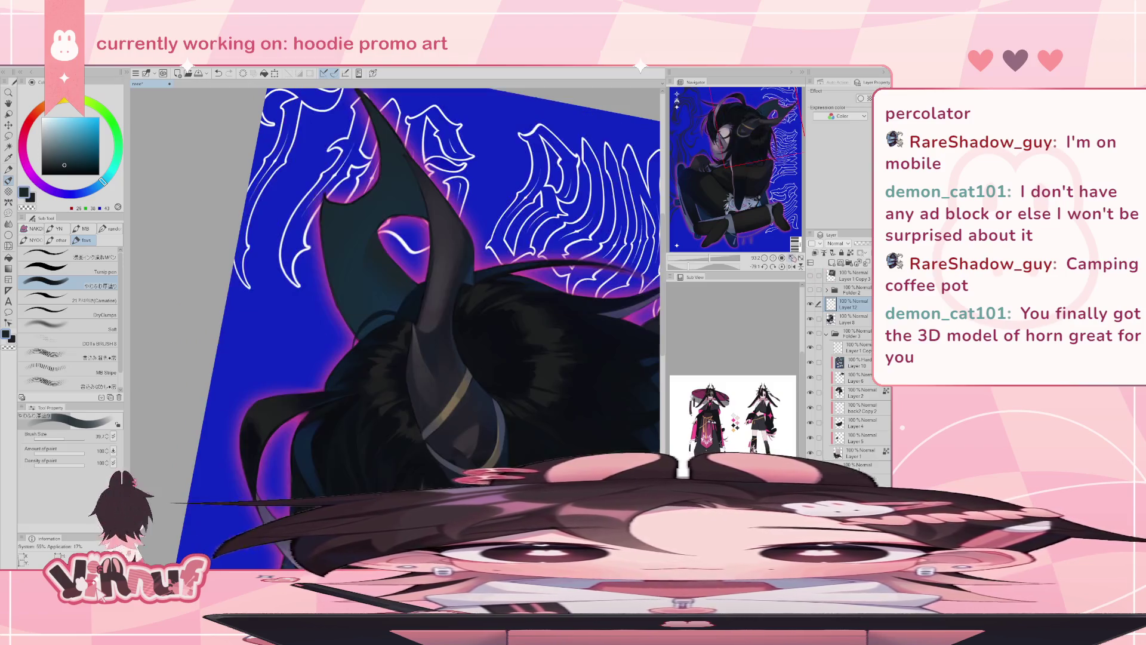
# - Adjust the brush from larger to a fine size while checking the 3D horn model
pyautogui.press('[')
pyautogui.press('[')
pyautogui.press('[')
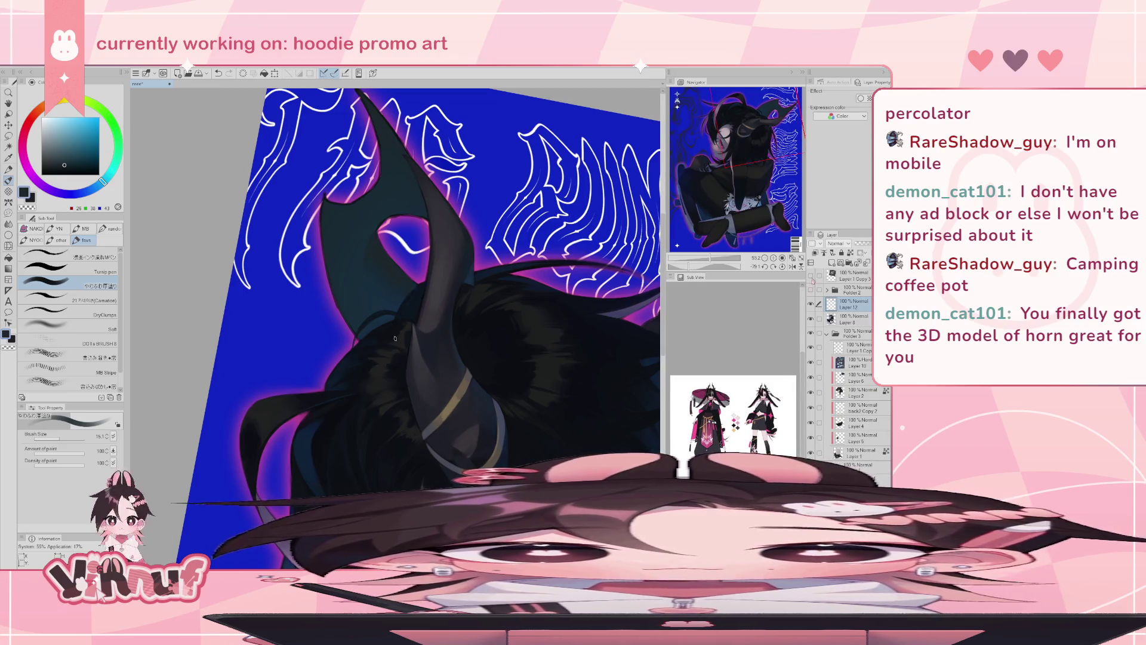
pyautogui.click(810, 276)
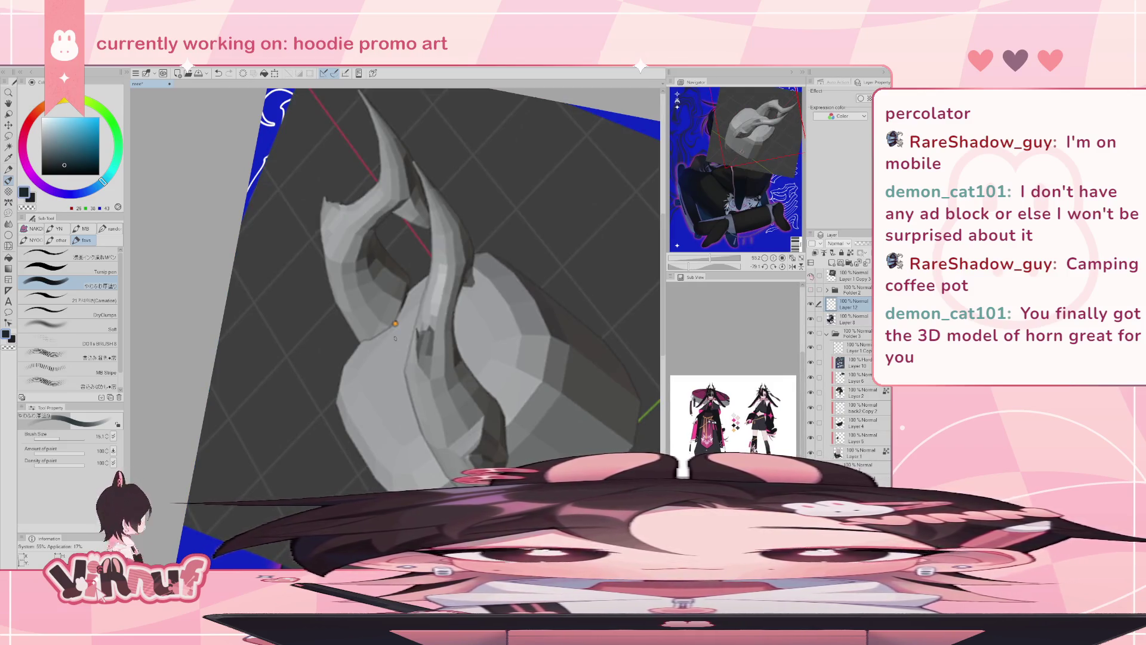
pyautogui.click(811, 277)
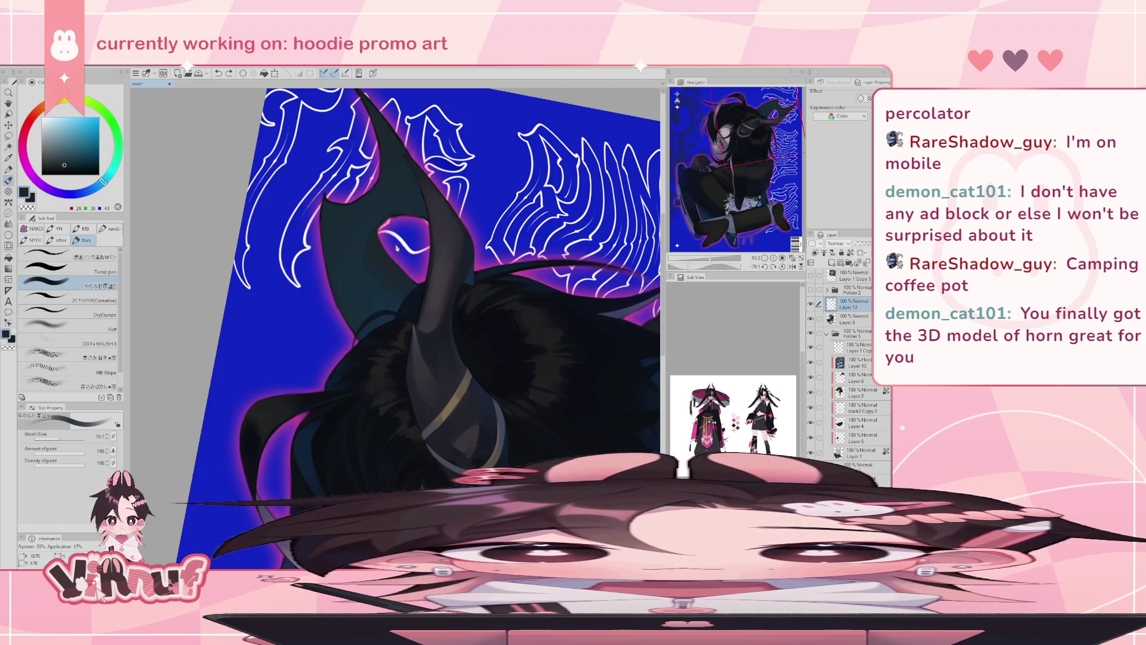
pyautogui.moveTo(395, 337); pyautogui.dragTo(378, 272)
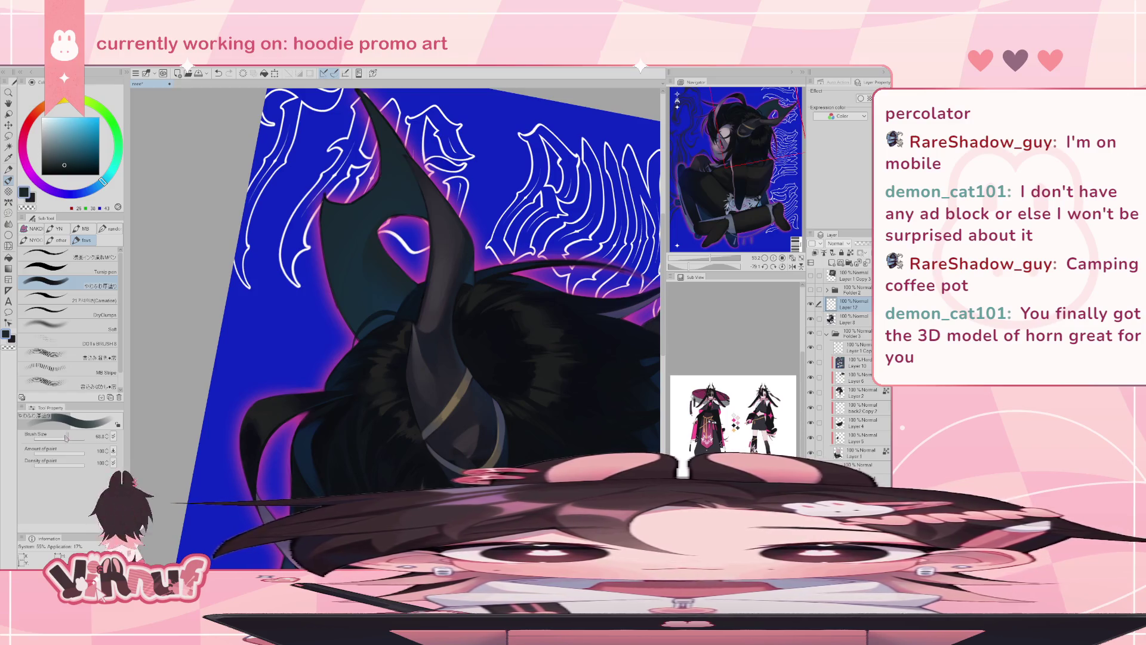
pyautogui.moveTo(70, 439); pyautogui.dragTo(37, 439)
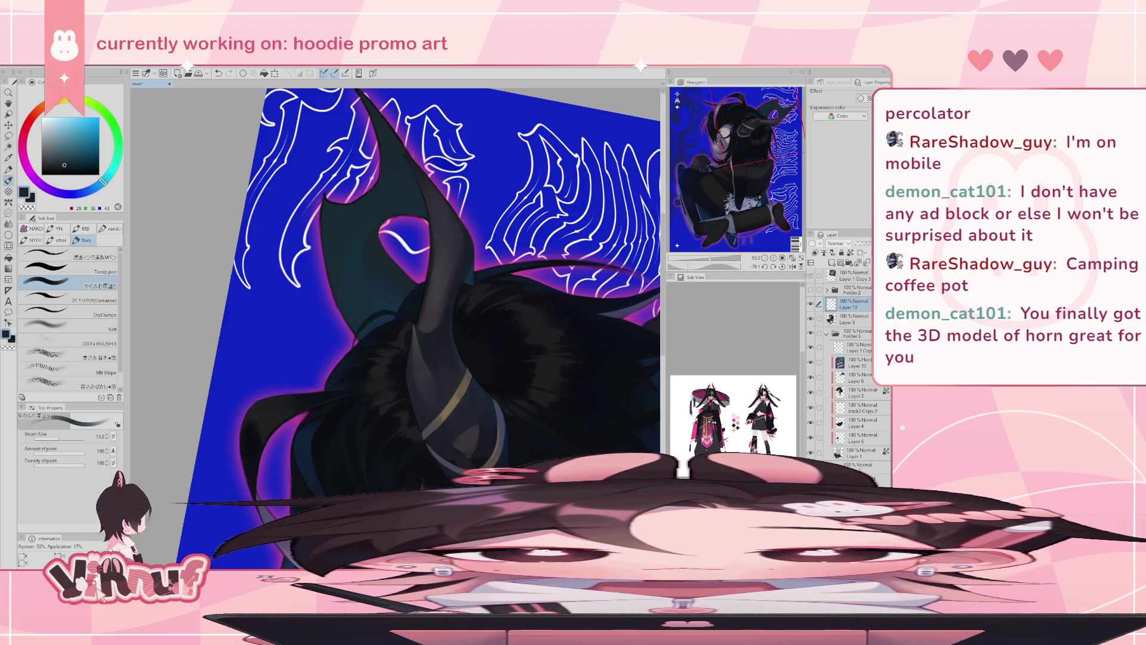
# - Compare the horn with the 3D model again and reset the canvas rotation to upright
pyautogui.click(811, 276)
pyautogui.click(811, 276)
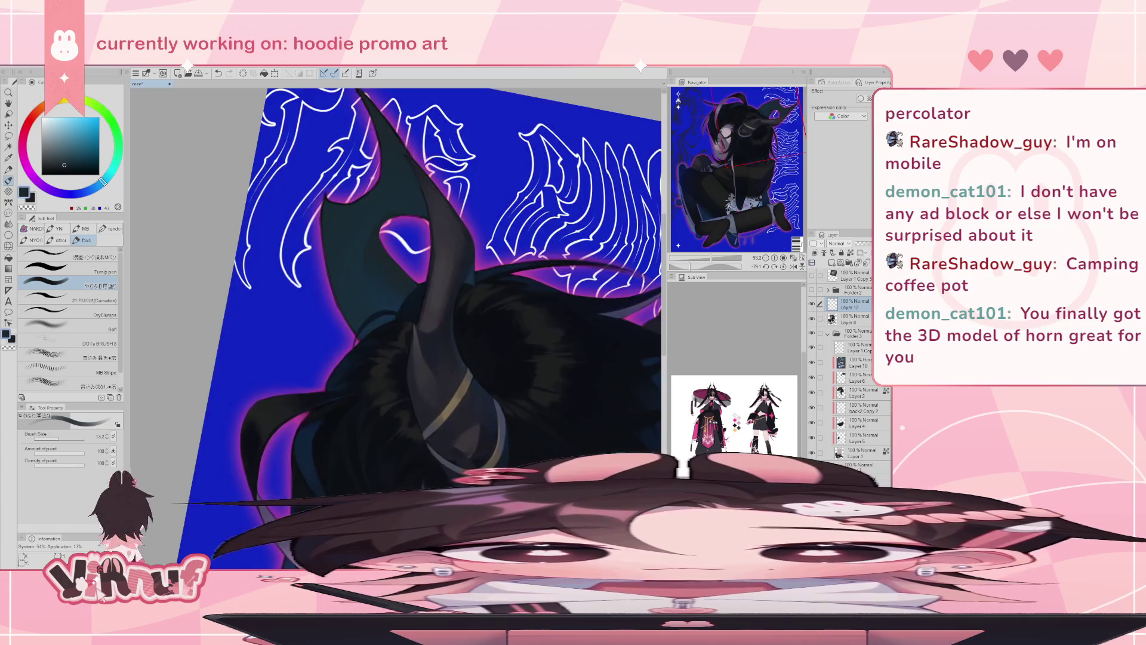
pyautogui.click(784, 267)
pyautogui.click(793, 267)
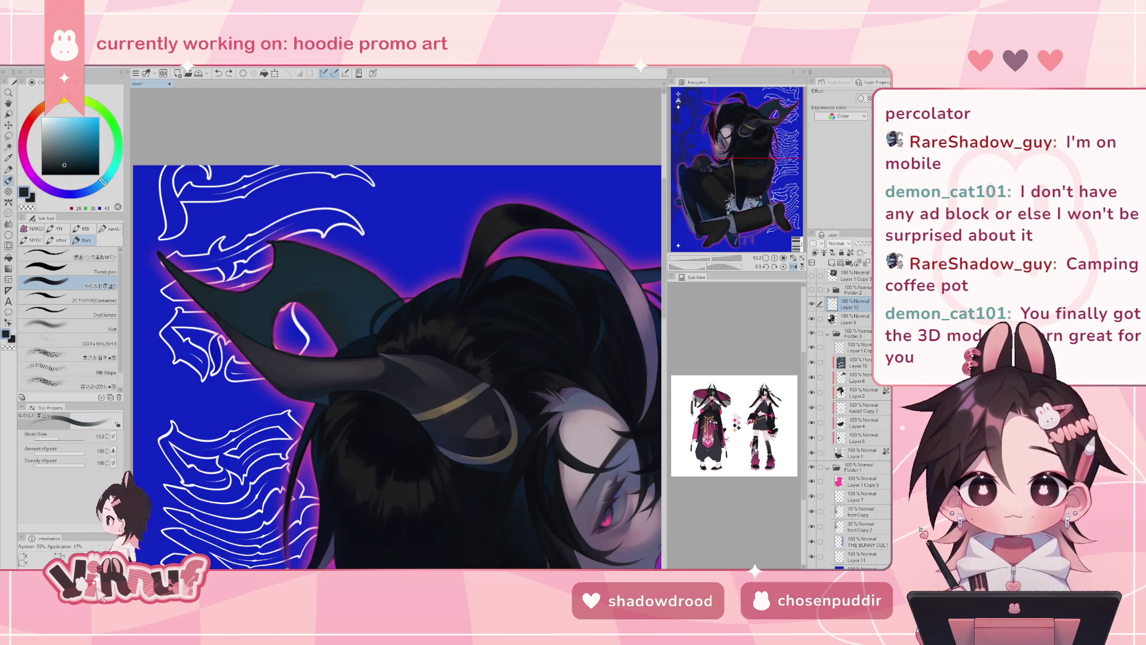
# - Tilt the view about 30° and mirror it, enlarge the brush, and compare against the 3D horn model
pyautogui.moveTo(508, 238); pyautogui.dragTo(532, 358)
pyautogui.click(812, 276)
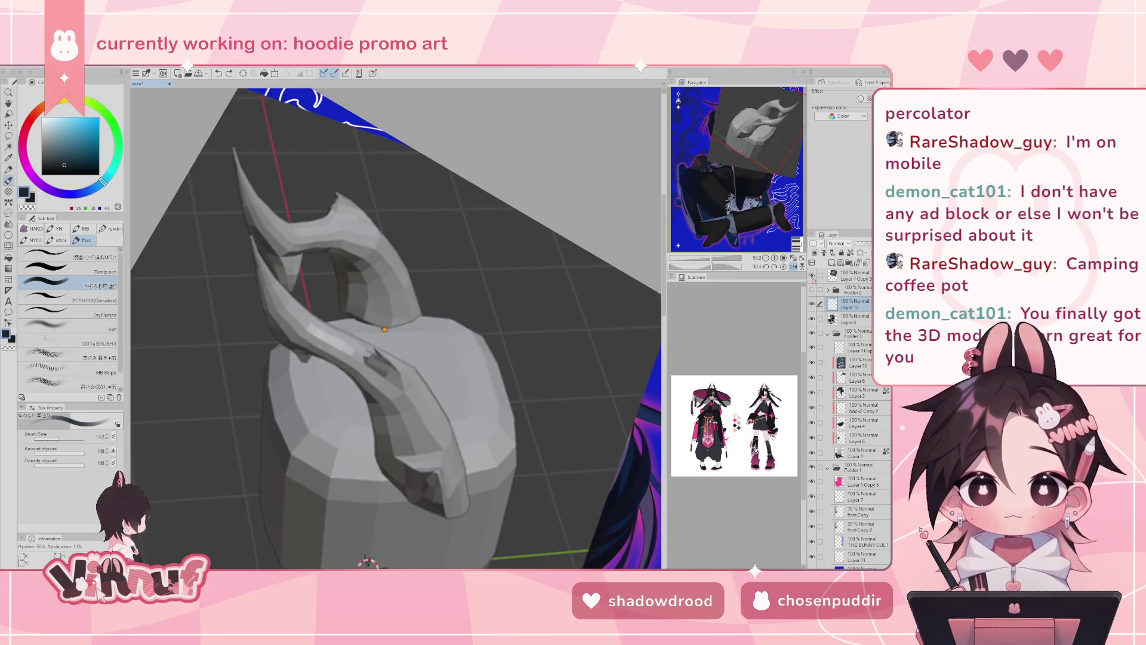
pyautogui.click(812, 277)
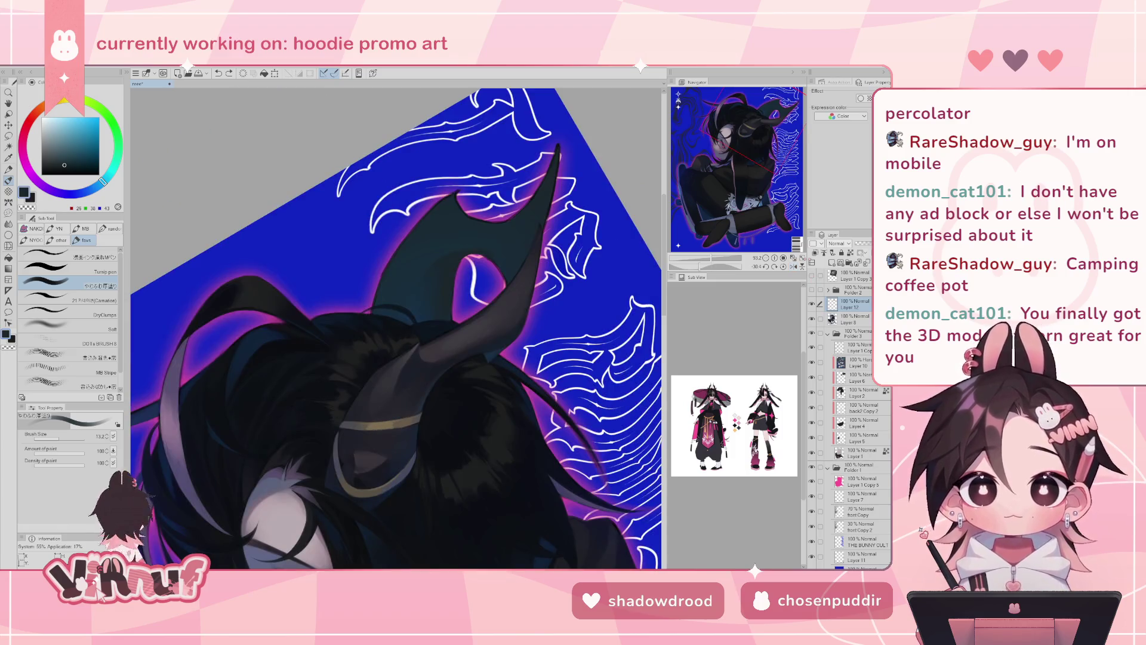
pyautogui.click(812, 276)
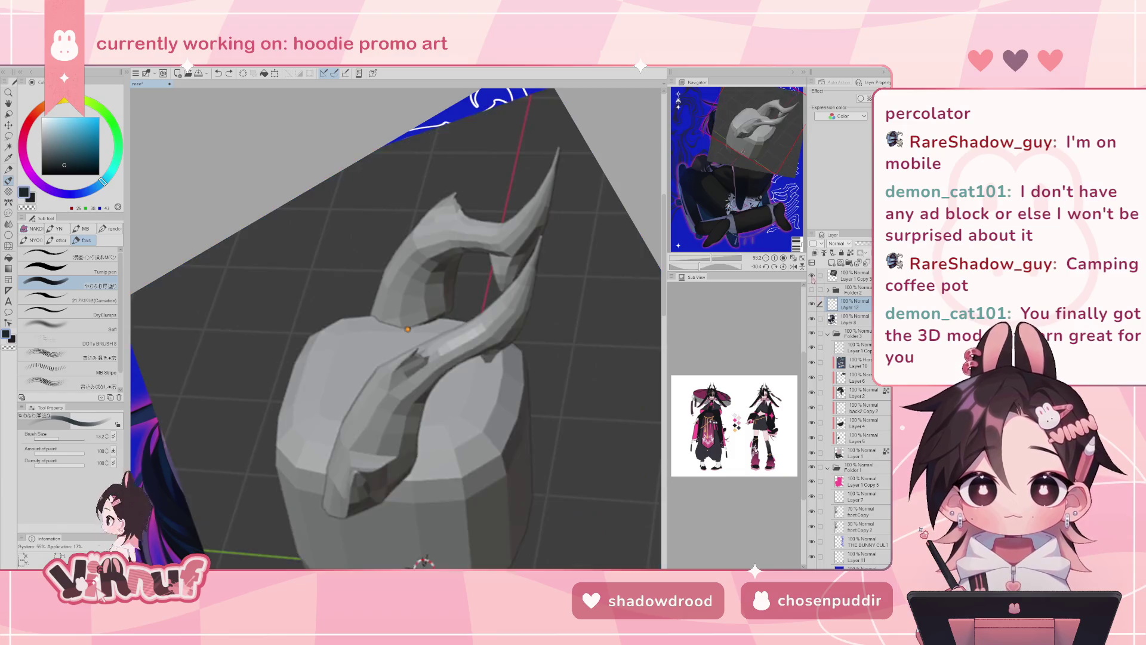
pyautogui.click(811, 277)
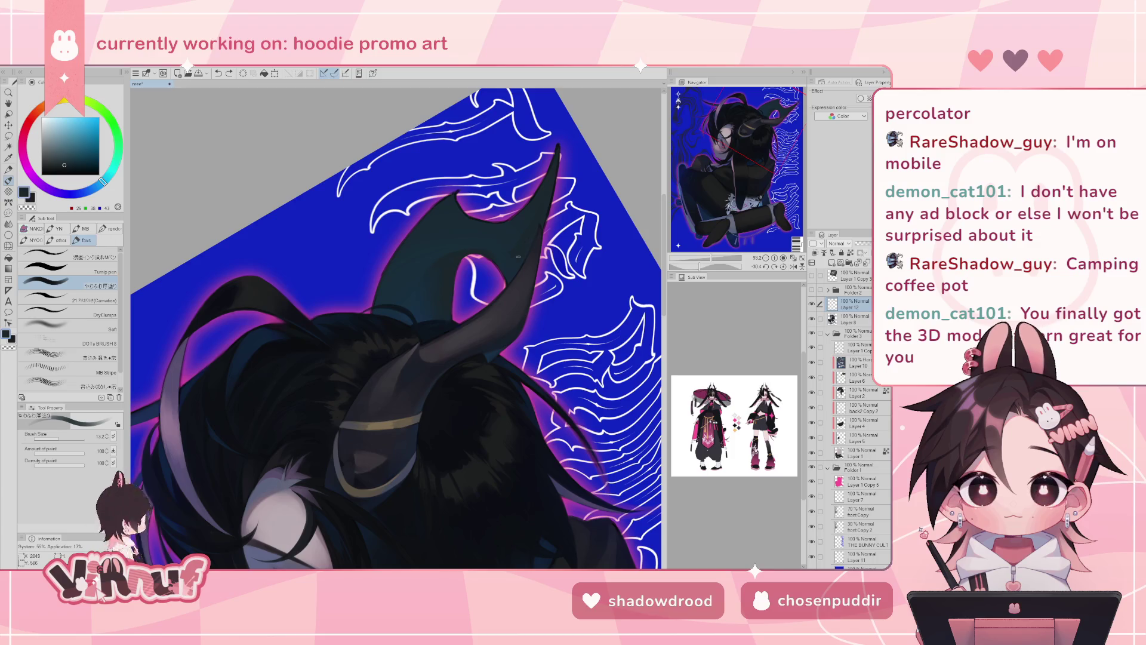
pyautogui.press('h')
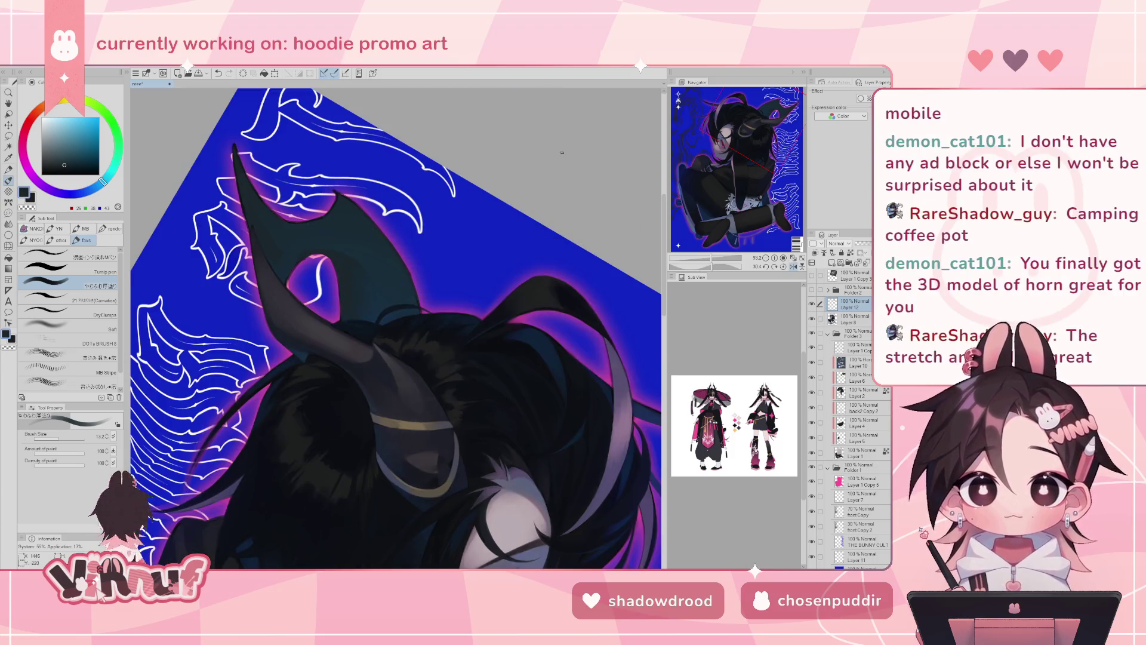
pyautogui.moveTo(418, 203); pyautogui.dragTo(291, 255)
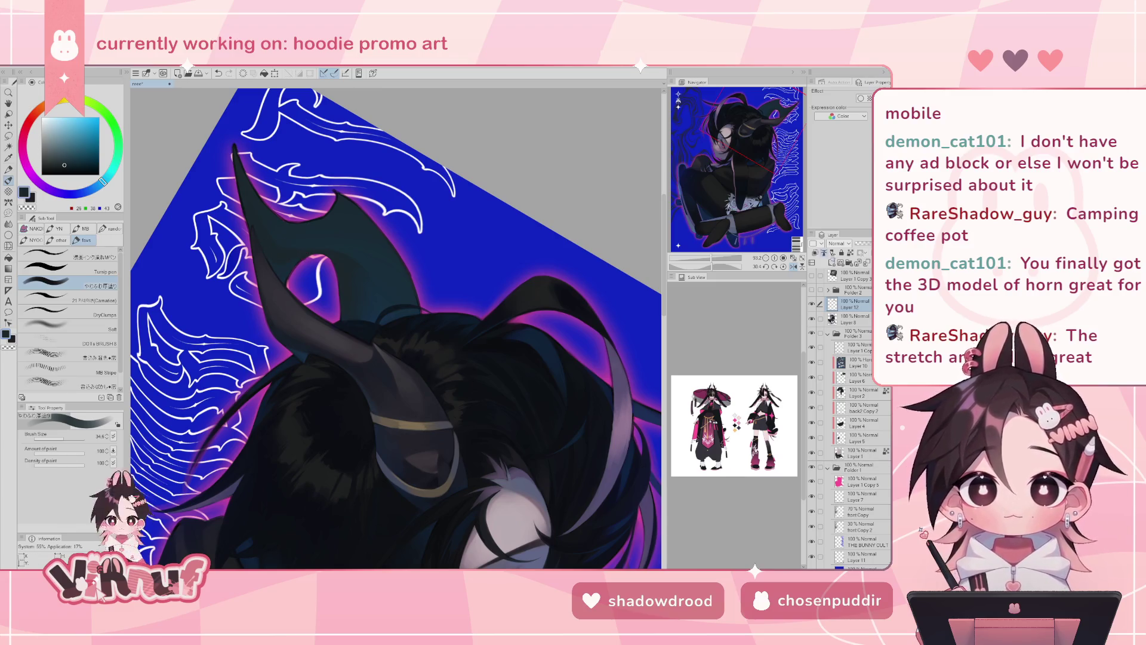
pyautogui.click(812, 275)
pyautogui.click(812, 276)
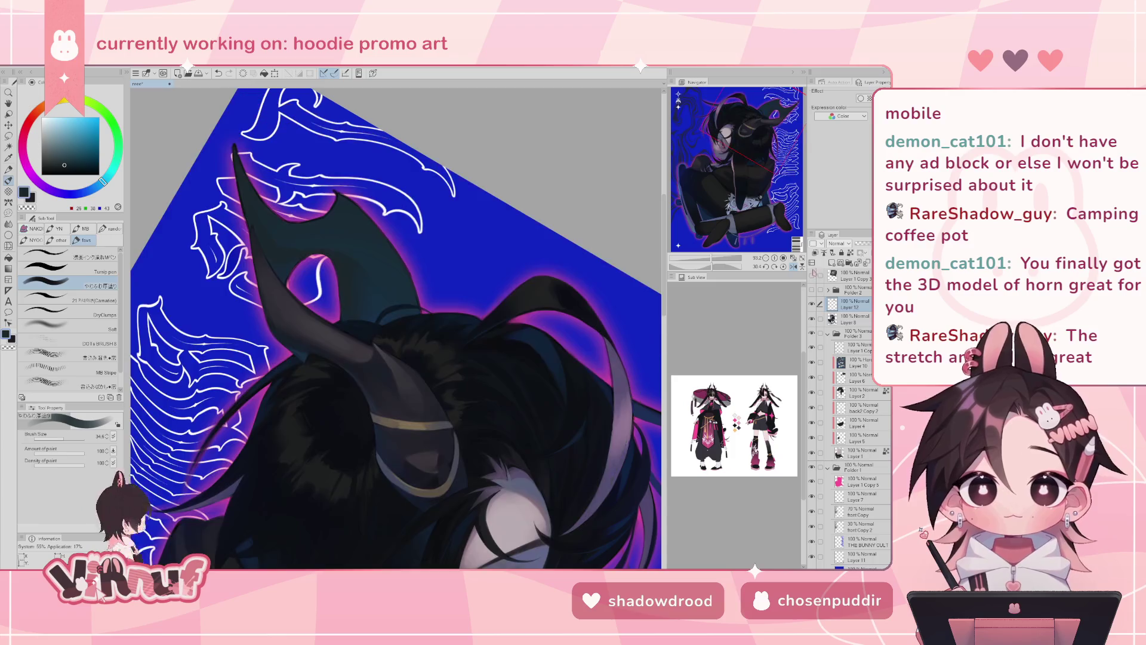
# - Pick a lighter dark teal, then a darker blue-grey sampled from the horn, with the view unflipped
pyautogui.keyDown('alt'); pyautogui.click(286, 266); pyautogui.keyUp('alt')
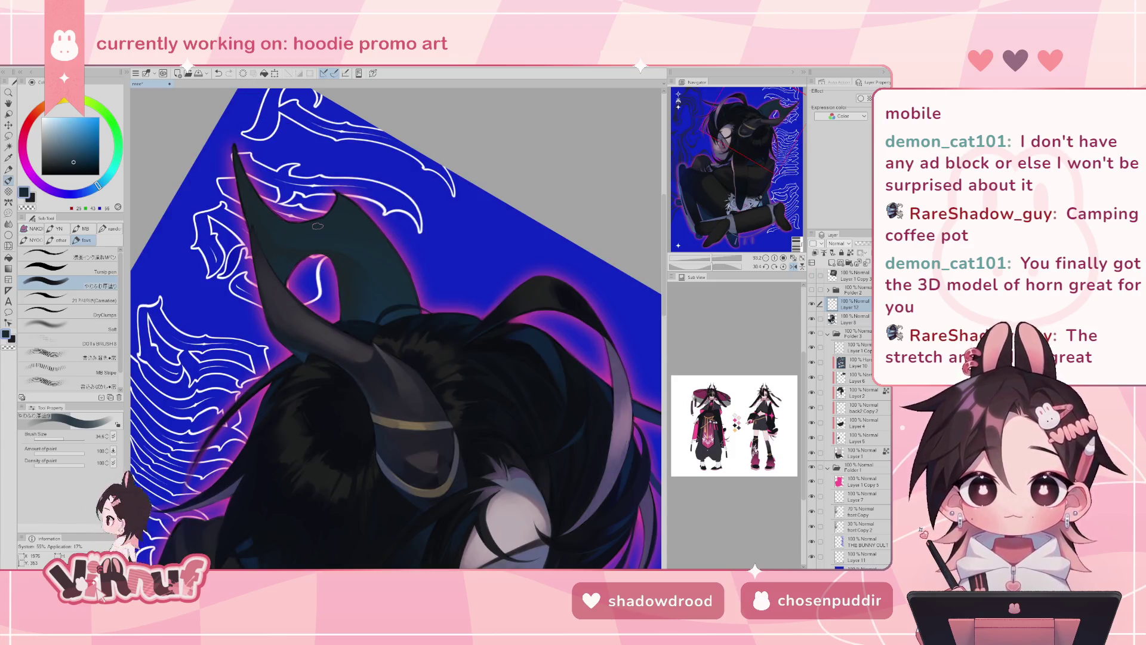
pyautogui.click(812, 276)
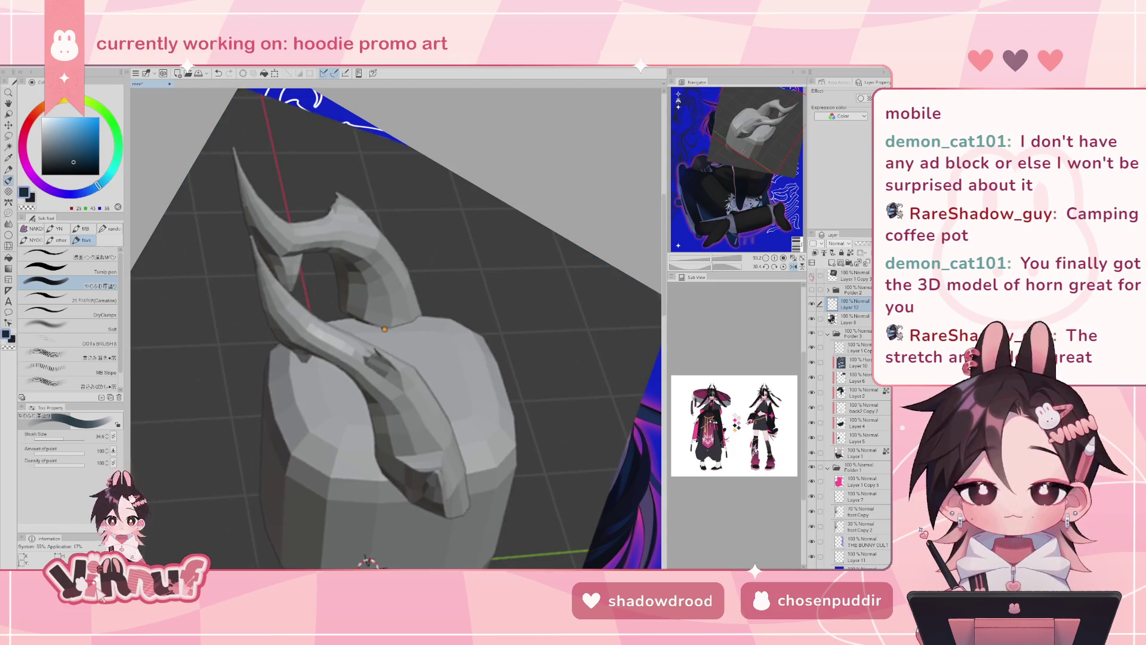
pyautogui.click(812, 276)
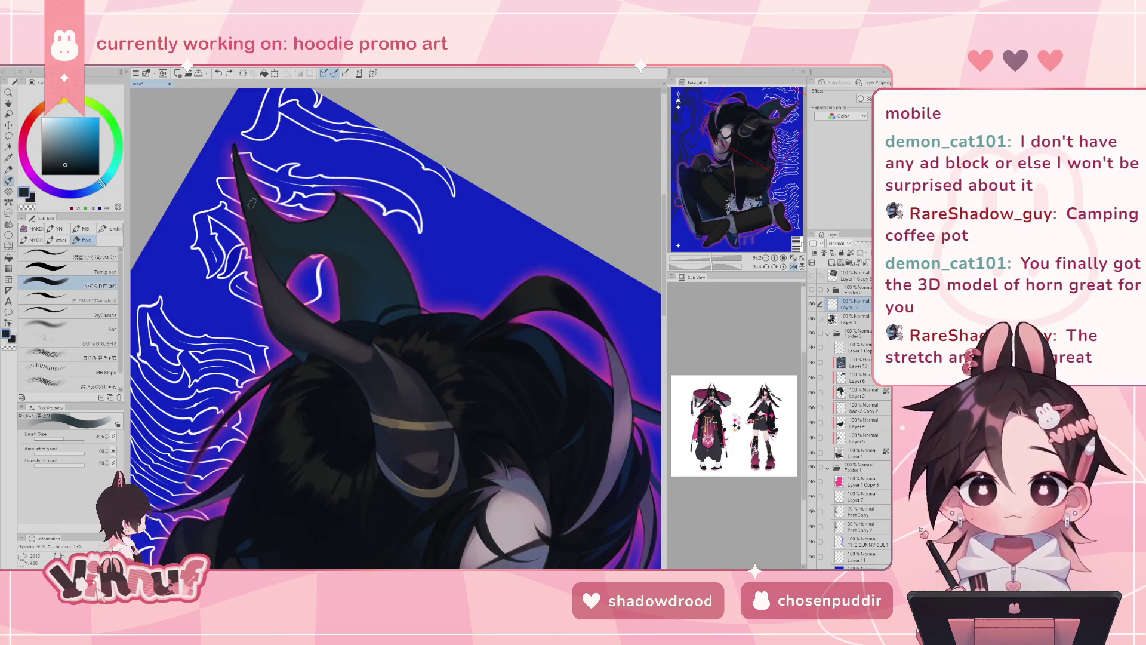
pyautogui.press('h')
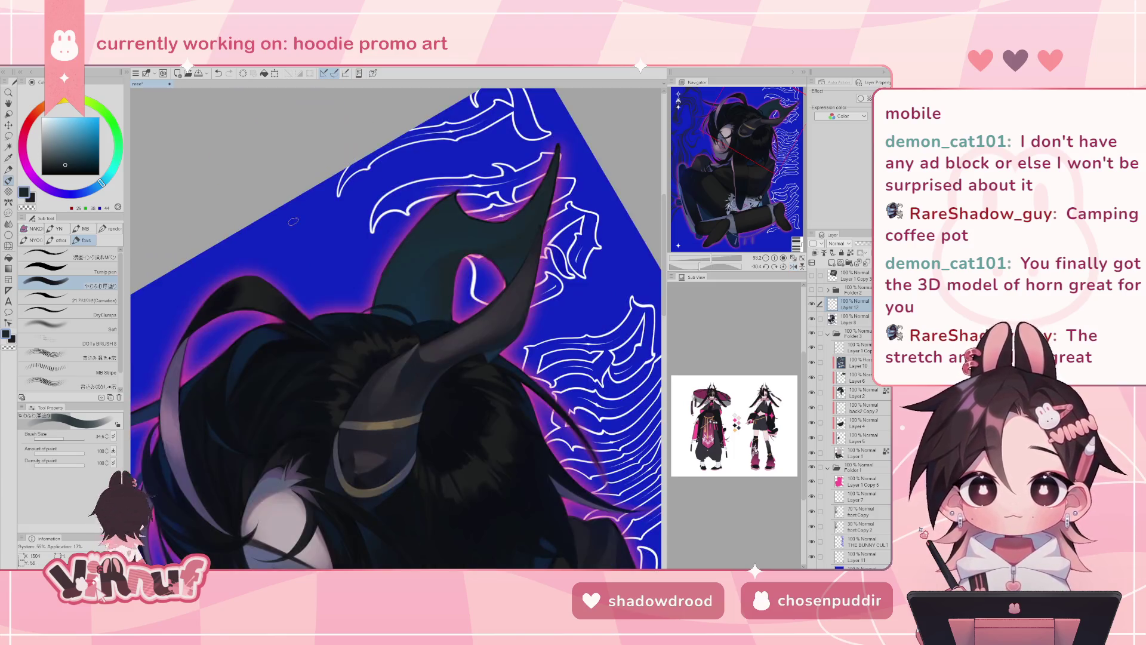
pyautogui.keyDown('alt'); pyautogui.click(518, 263); pyautogui.keyUp('alt')
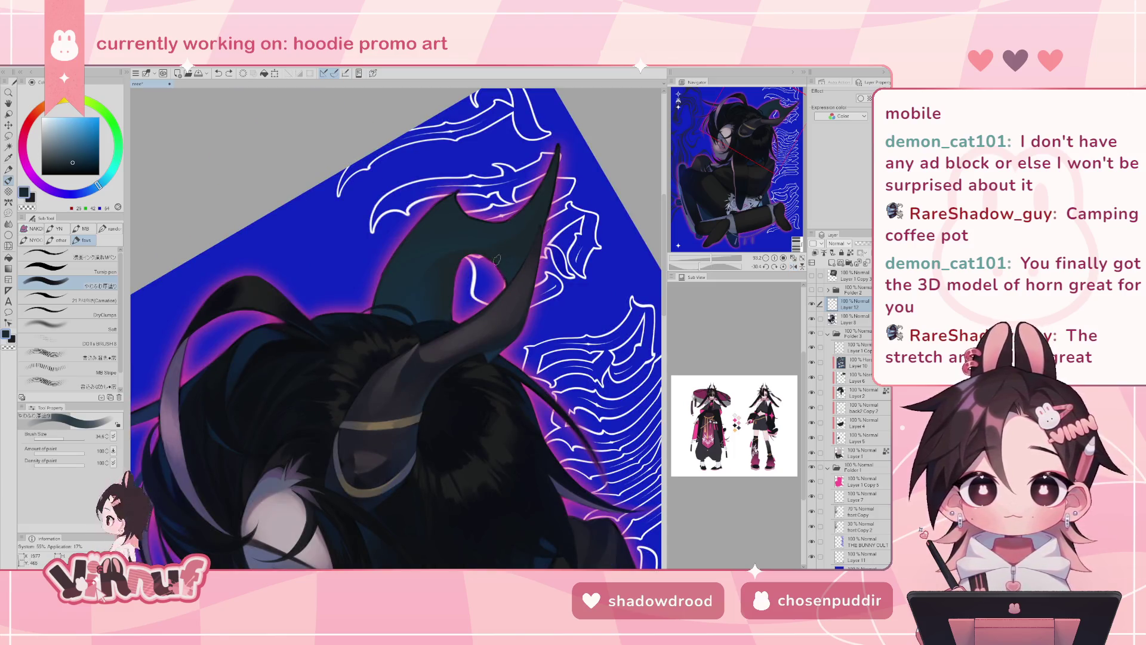
pyautogui.keyDown('alt'); pyautogui.click(512, 246); pyautogui.keyUp('alt')
# - Shrink the brush and try short dark strokes on the horn edge, undoing the last one
pyautogui.moveTo(72, 439); pyautogui.dragTo(60, 439)
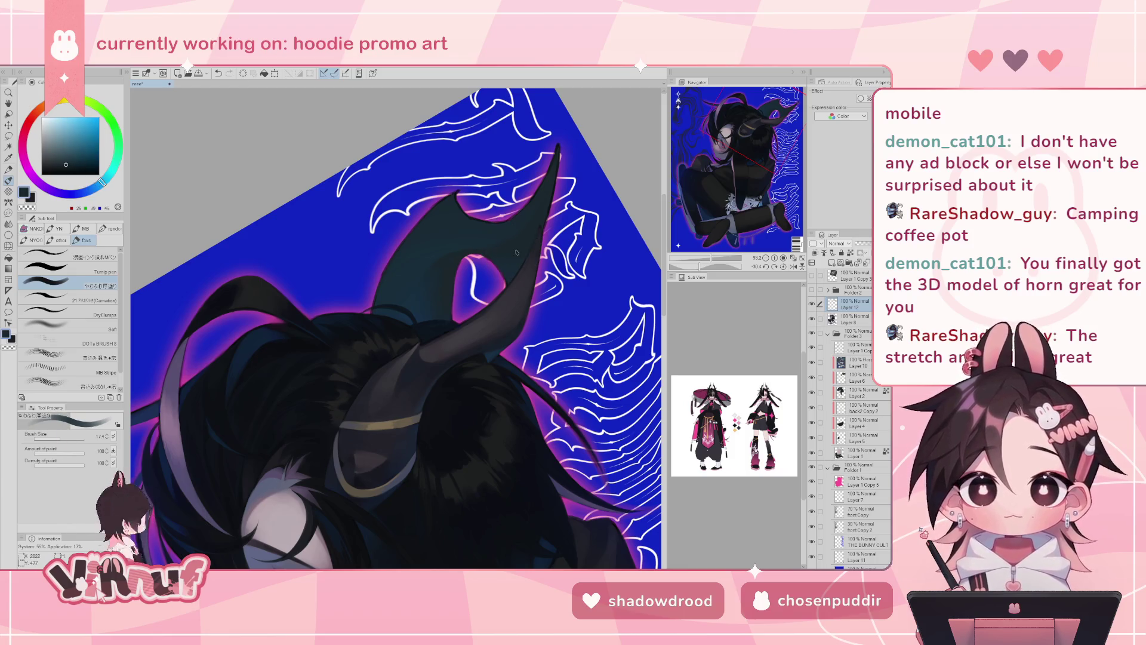
pyautogui.keyDown('alt'); pyautogui.click(490, 255); pyautogui.keyUp('alt')
pyautogui.moveTo(489, 255); pyautogui.dragTo(491, 263)
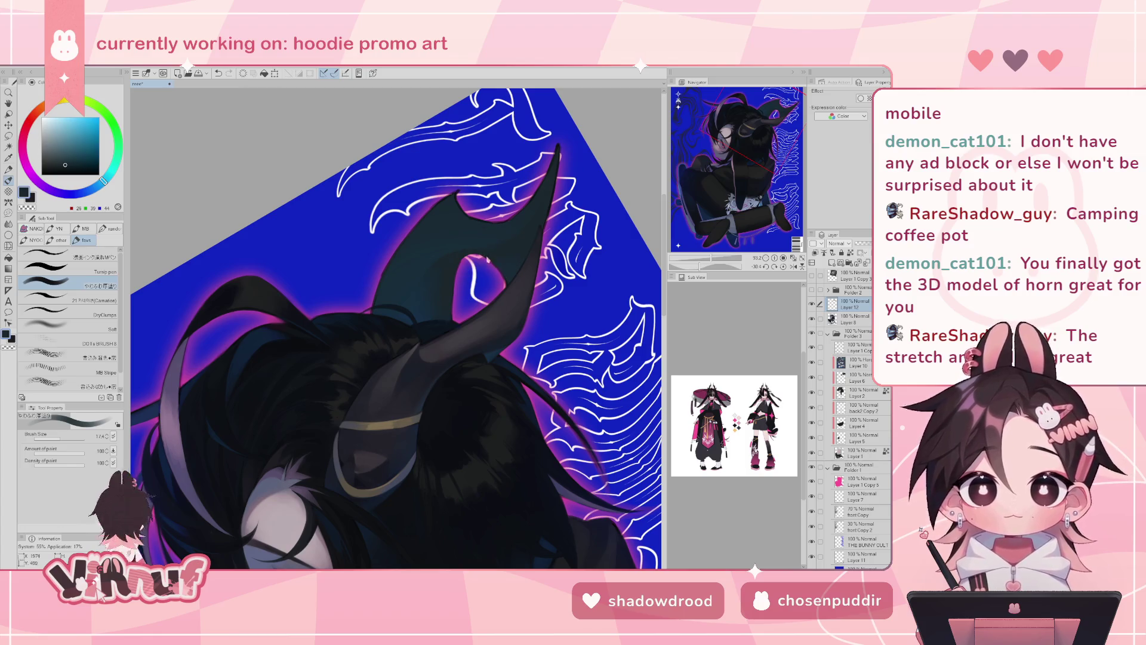
pyautogui.keyDown('alt'); pyautogui.click(506, 269); pyautogui.keyUp('alt')
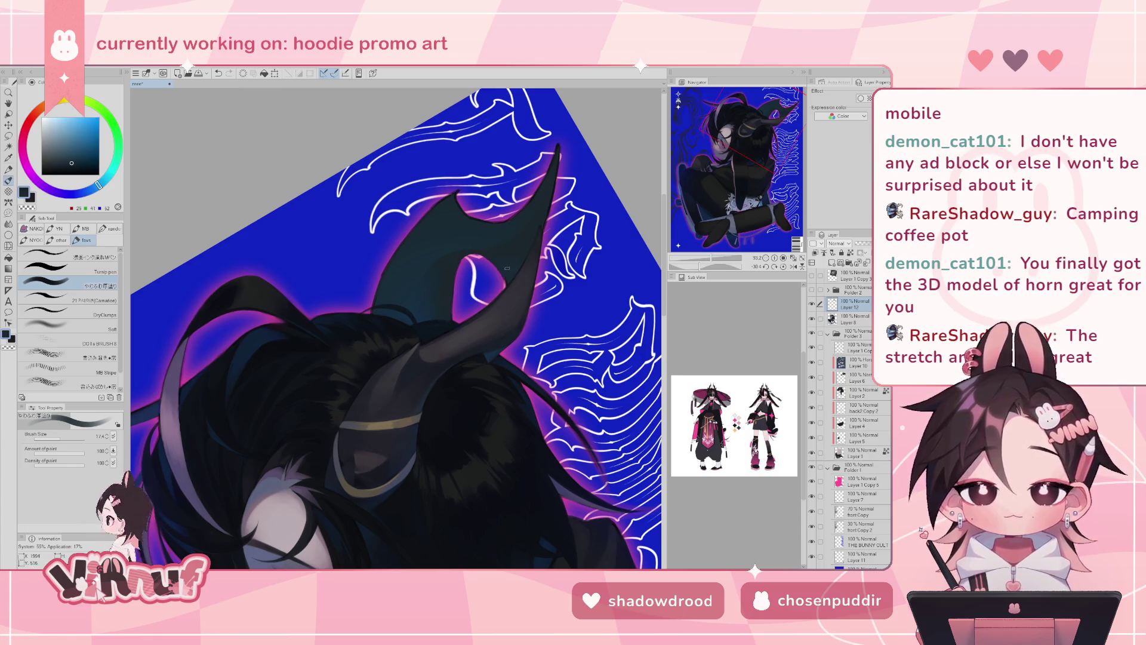
pyautogui.moveTo(504, 270); pyautogui.dragTo(505, 271)
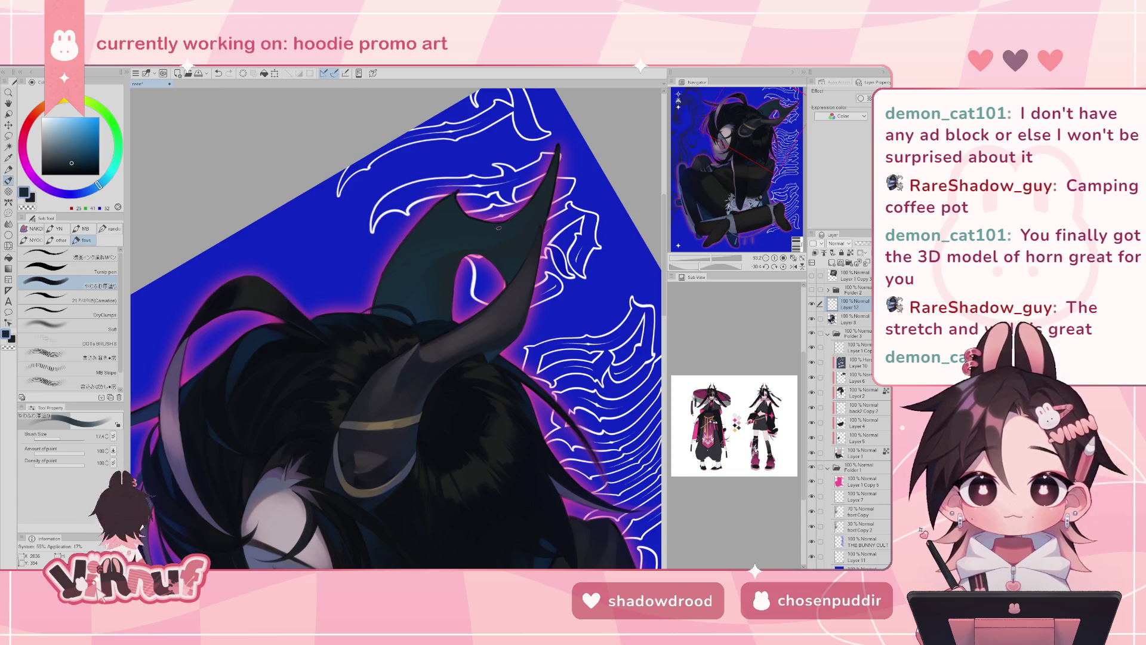
pyautogui.keyDown('alt'); pyautogui.click(489, 244); pyautogui.keyUp('alt')
pyautogui.hotkey('ctrl', 'z')
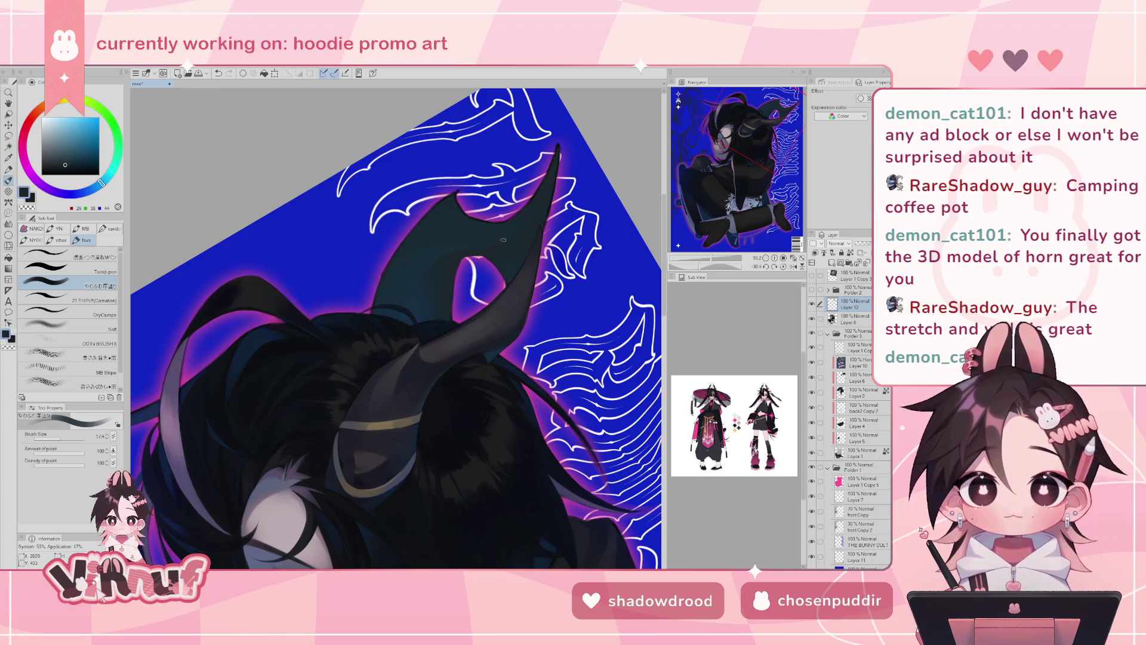
# - Sample dark blues from the horn tip, select the Carnation brush, and zoom in on the horn
pyautogui.click(812, 276)
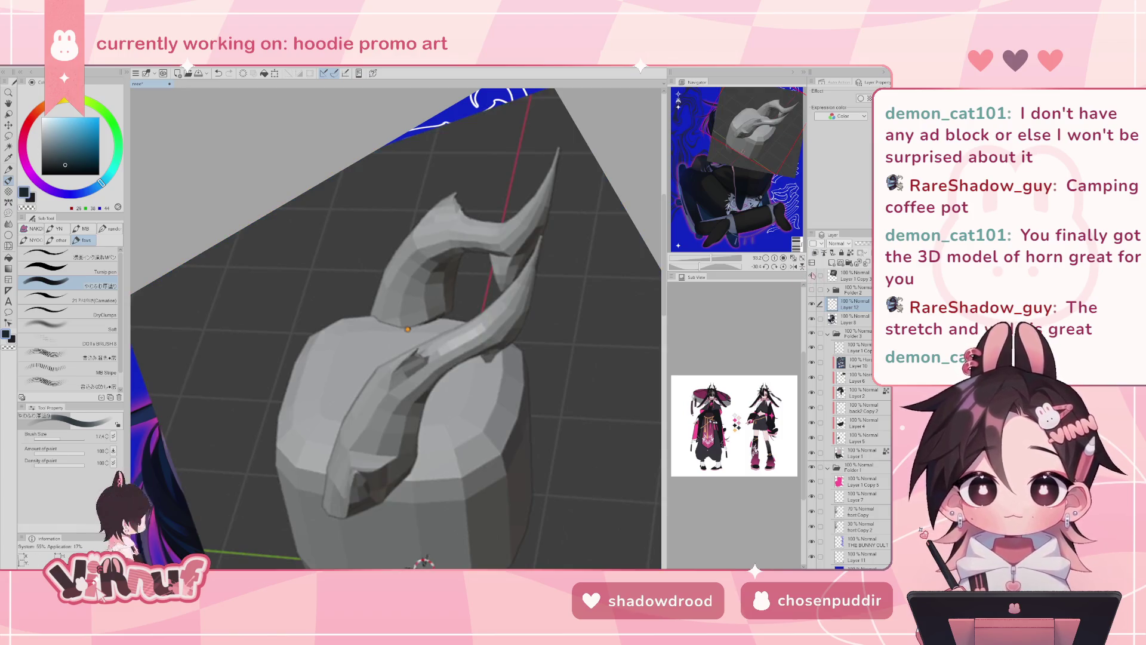
pyautogui.click(812, 276)
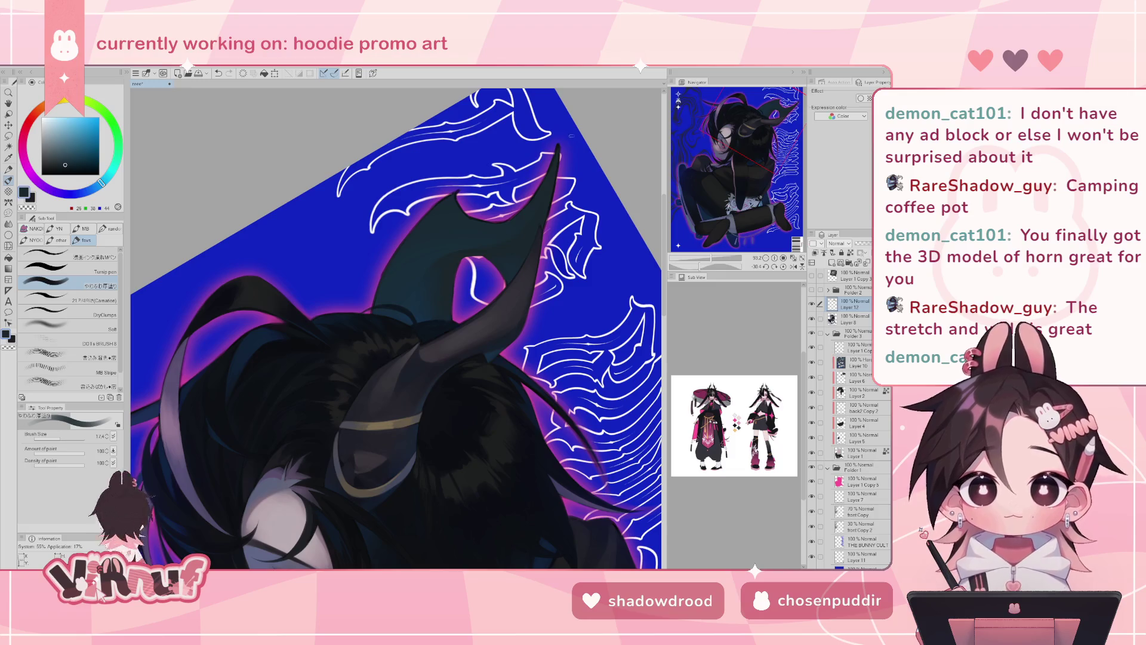
pyautogui.keyDown('alt'); pyautogui.click(544, 191); pyautogui.keyUp('alt')
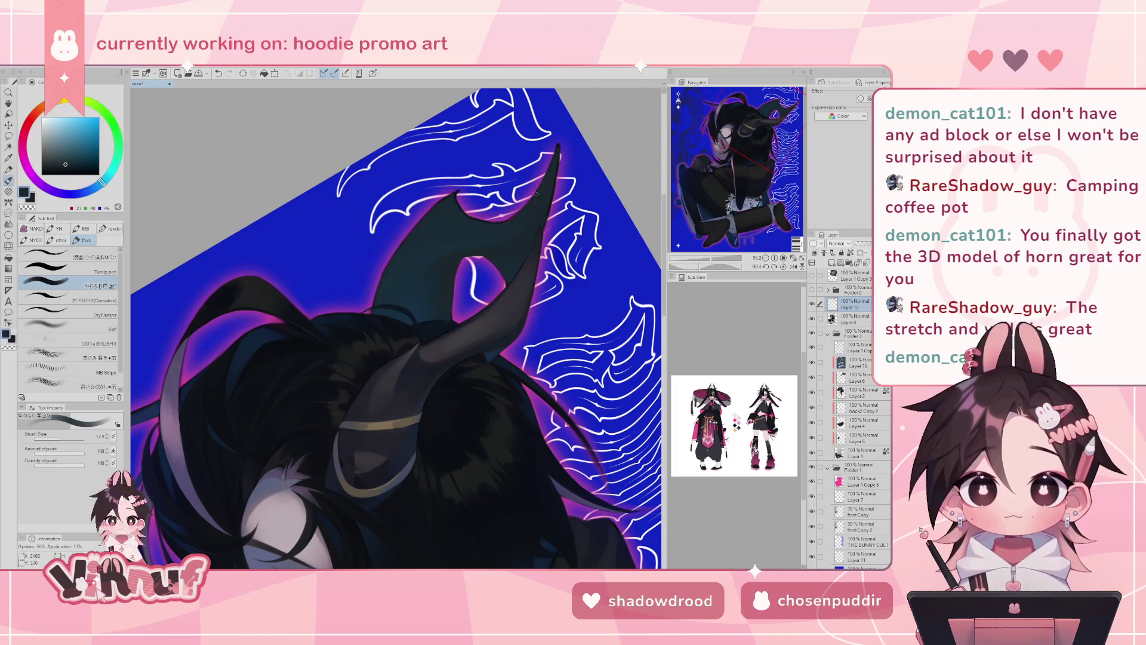
pyautogui.keyDown('alt'); pyautogui.click(520, 206); pyautogui.keyUp('alt')
pyautogui.moveTo(520, 206); pyautogui.dragTo(537, 173)
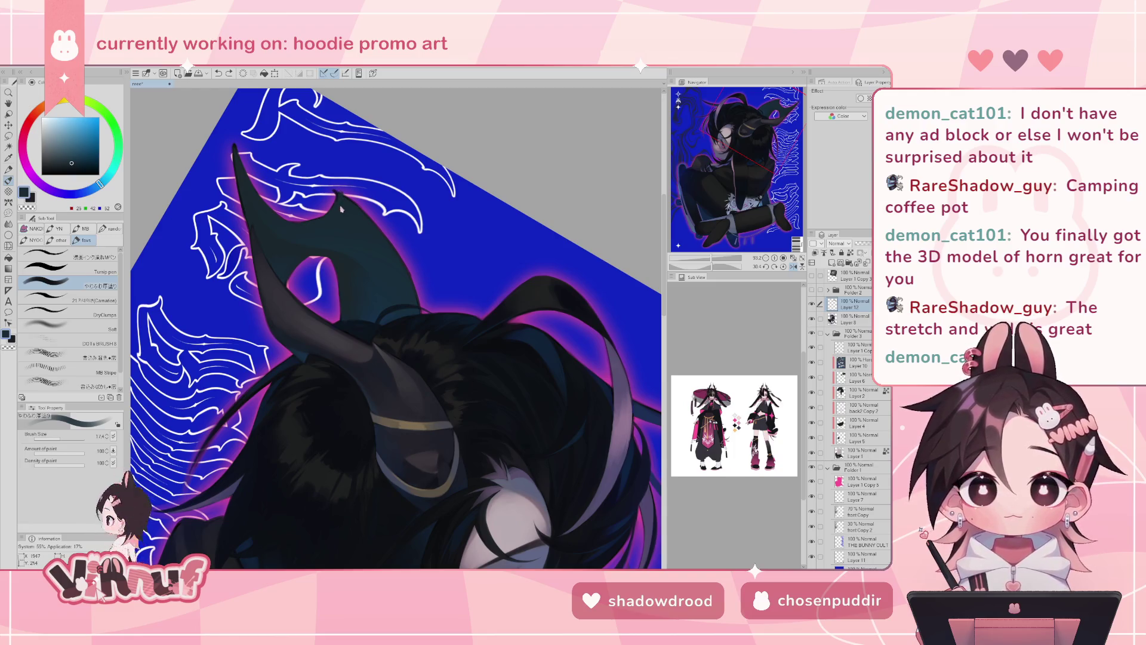
pyautogui.moveTo(330, 177); pyautogui.dragTo(330, 174)
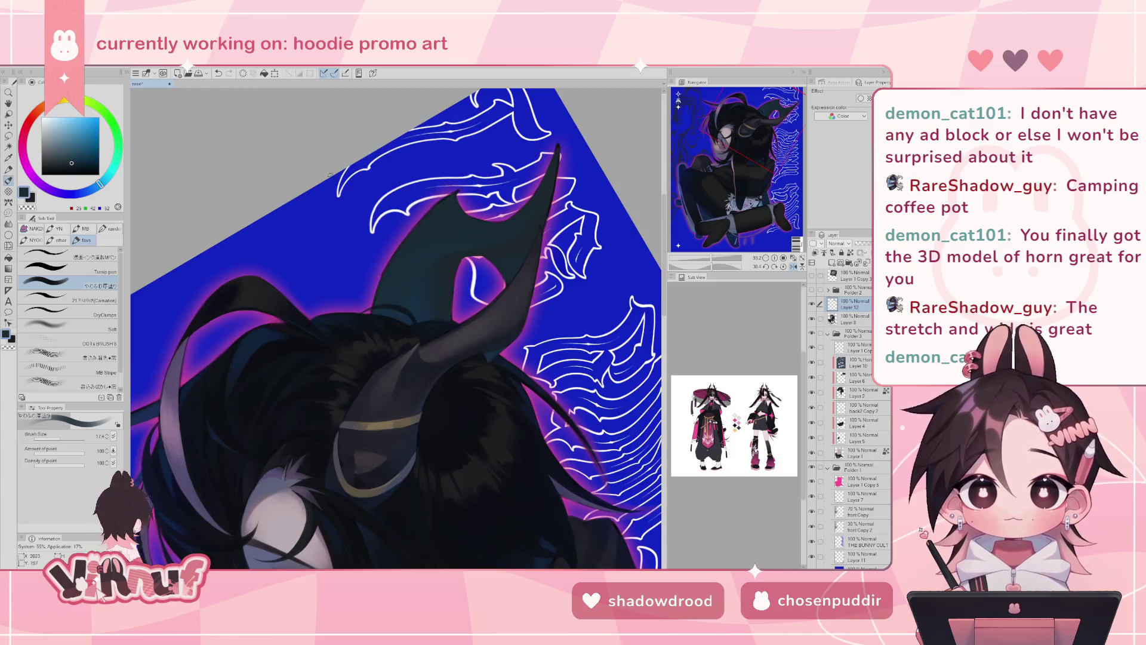
pyautogui.click(60, 297)
pyautogui.moveTo(394, 328); pyautogui.dragTo(370, 281)
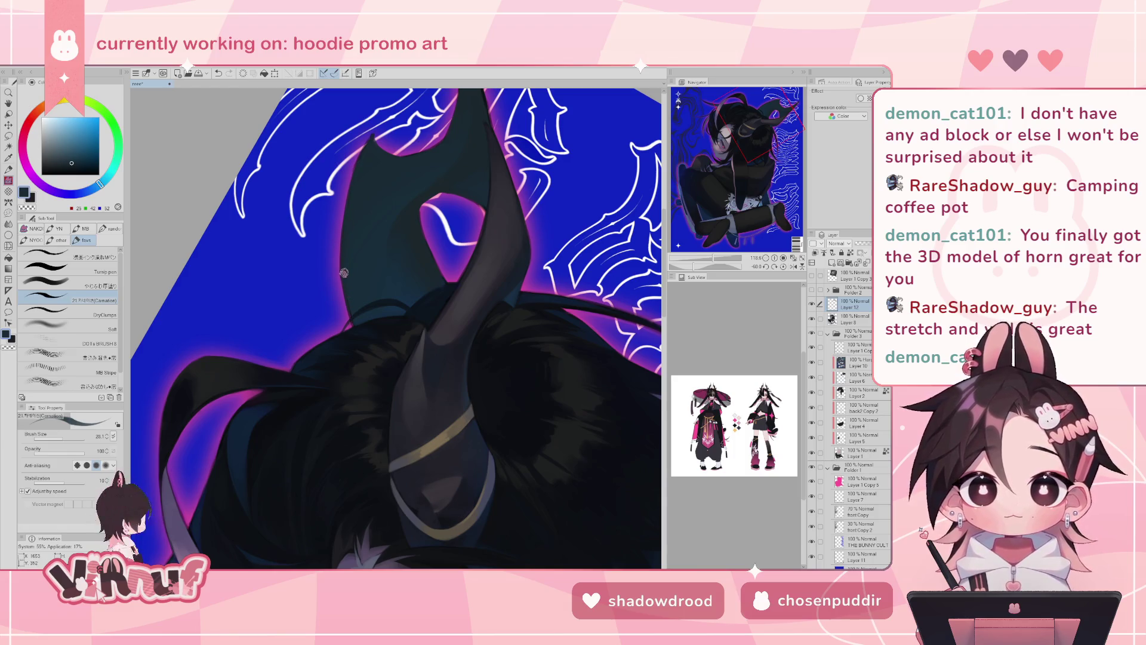
# - Settle on a dark teal sampled from the horn and mask area, then select a different painting brush
pyautogui.keyDown('alt'); pyautogui.click(353, 317); pyautogui.keyUp('alt')
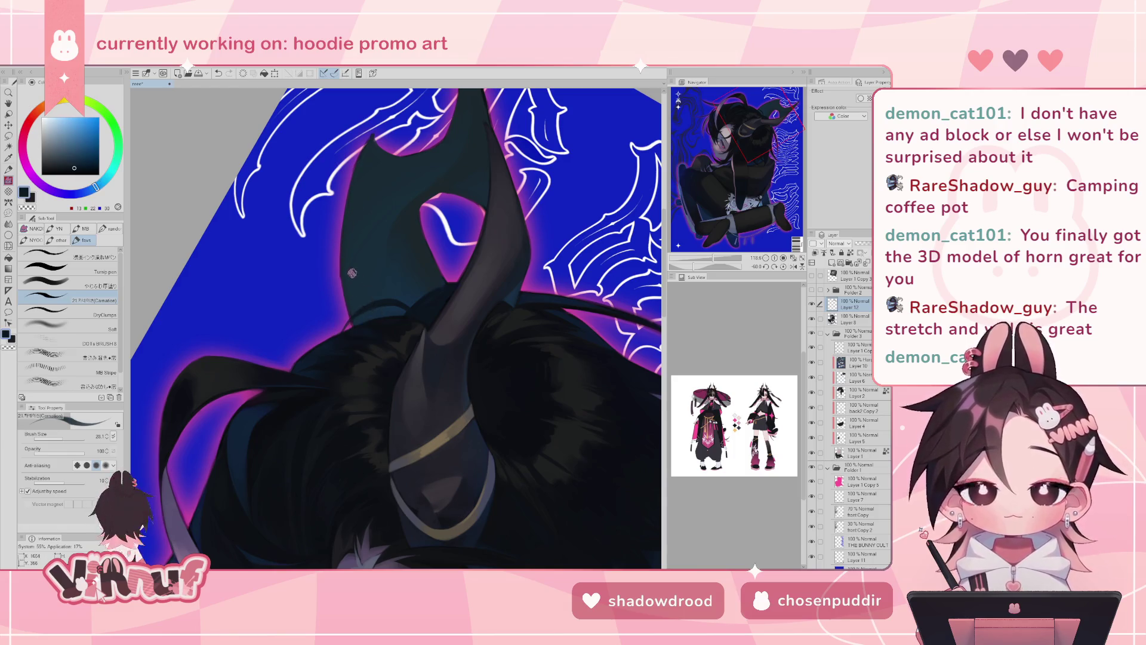
pyautogui.keyDown('alt'); pyautogui.click(365, 312); pyautogui.keyUp('alt')
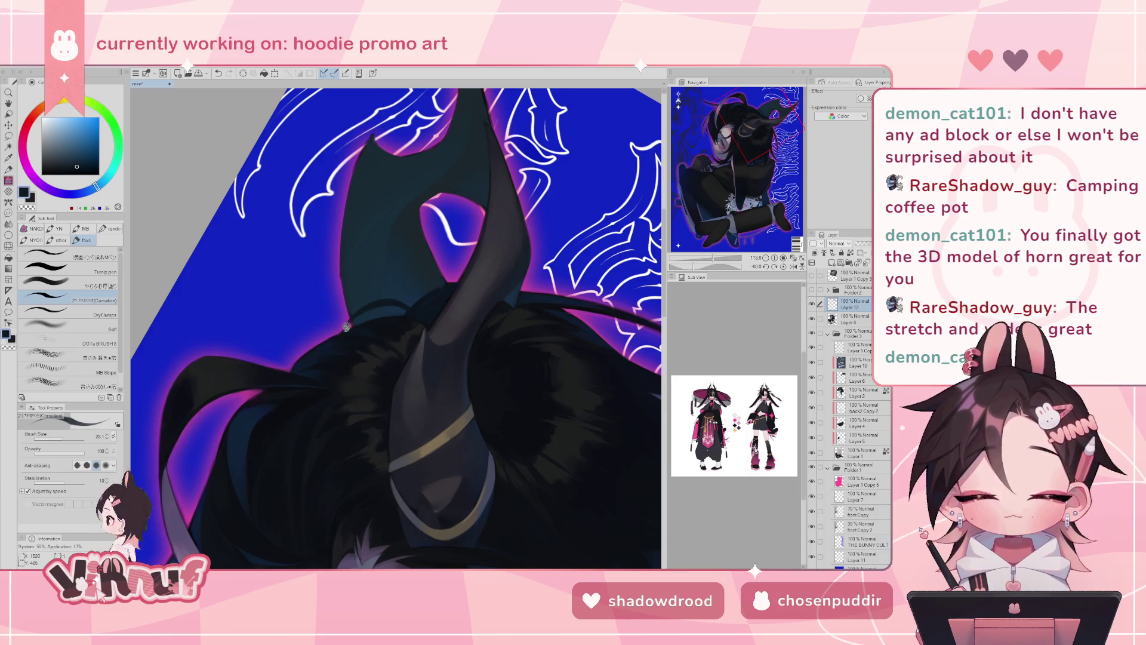
pyautogui.keyDown('alt'); pyautogui.click(357, 305); pyautogui.keyUp('alt')
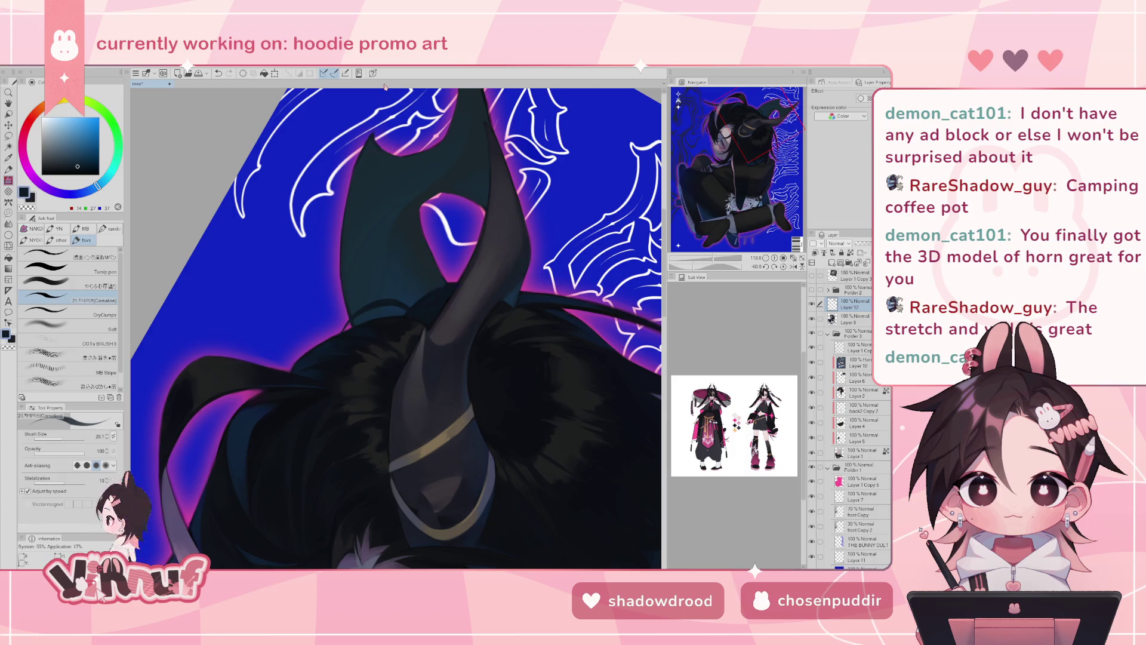
pyautogui.keyDown('alt'); pyautogui.click(377, 138); pyautogui.keyUp('alt')
pyautogui.keyDown('alt'); pyautogui.click(382, 144); pyautogui.keyUp('alt')
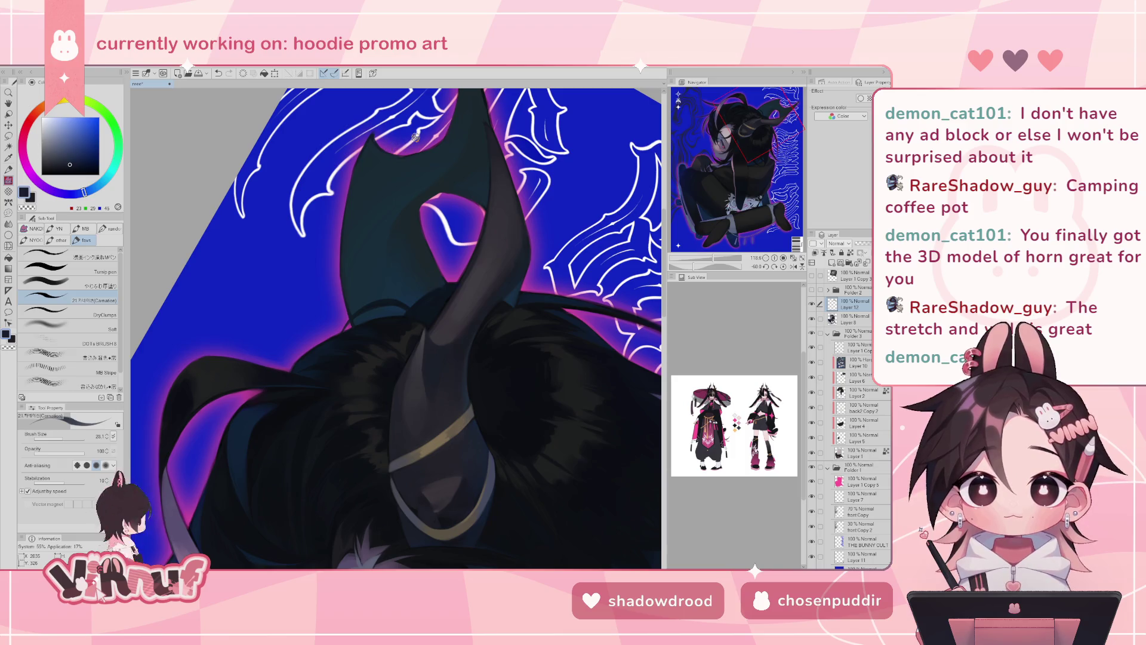
pyautogui.click(811, 276)
pyautogui.click(811, 276)
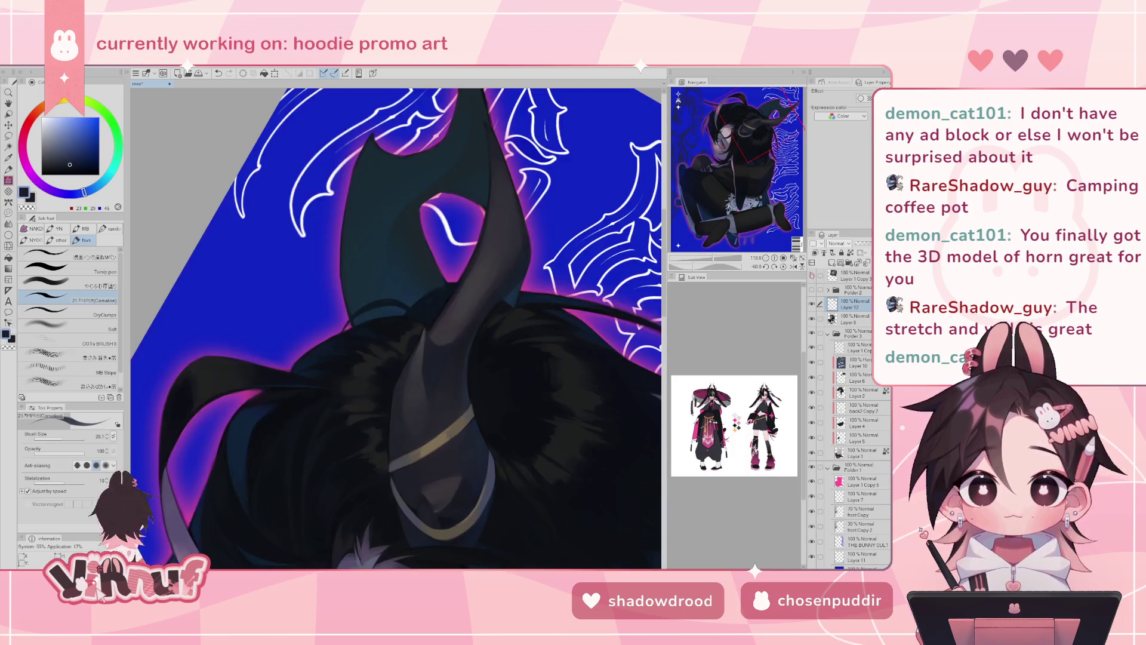
pyautogui.keyDown('alt'); pyautogui.click(376, 287); pyautogui.keyUp('alt')
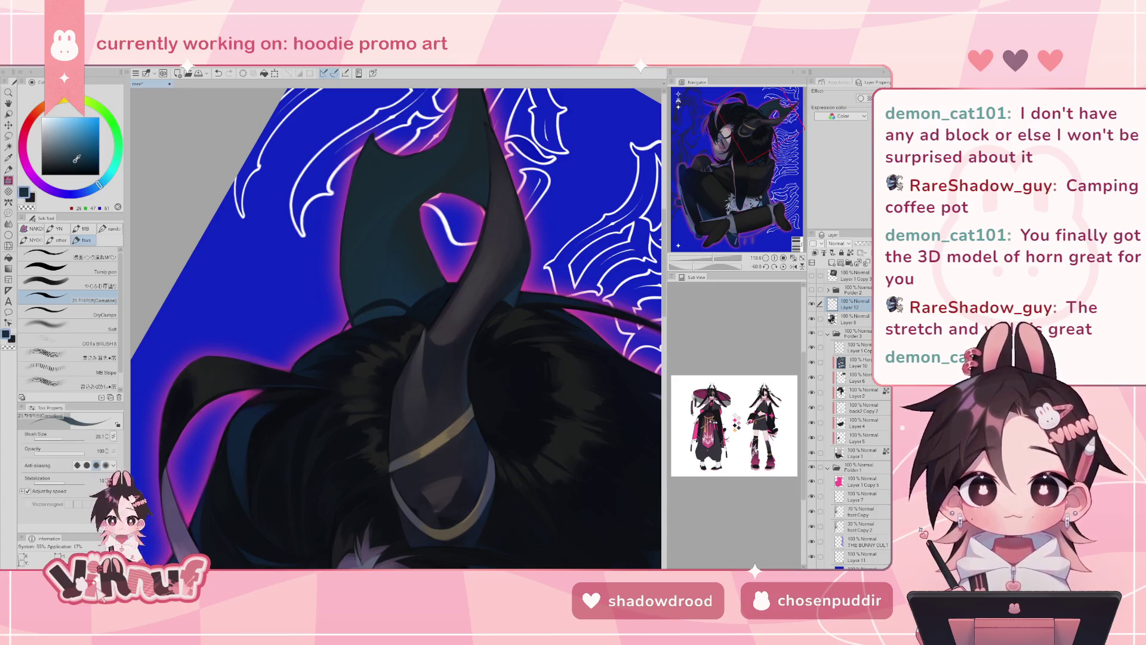
pyautogui.click(65, 285)
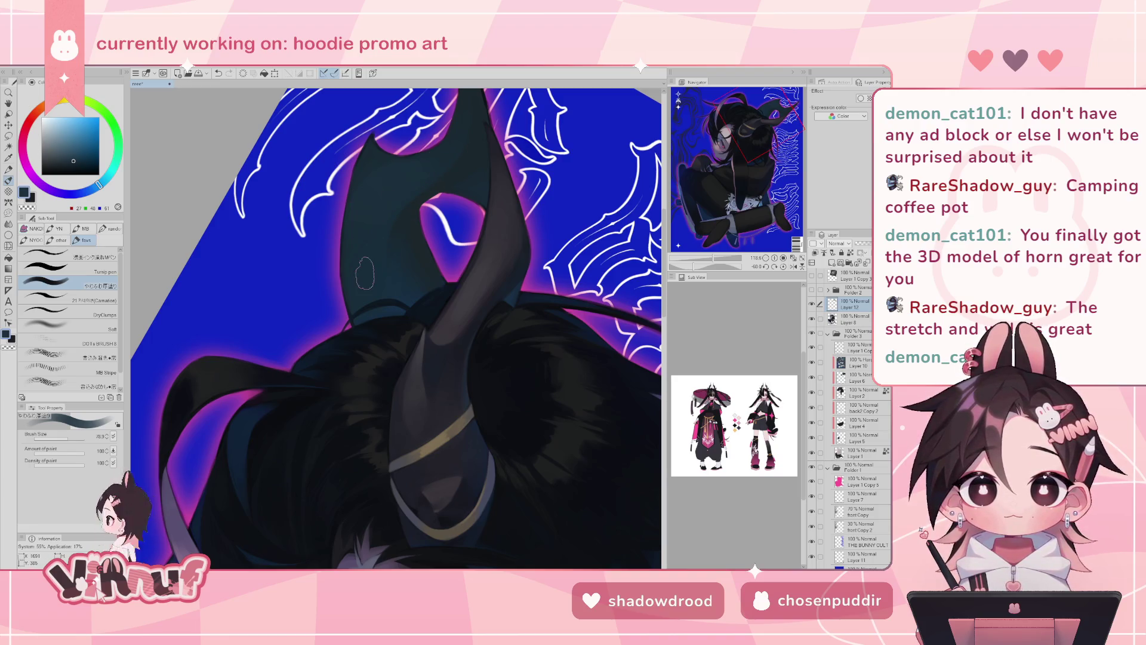
pyautogui.hotkey('ctrl', 'Tab')
pyautogui.hotkey('ctrl', 'Tab')
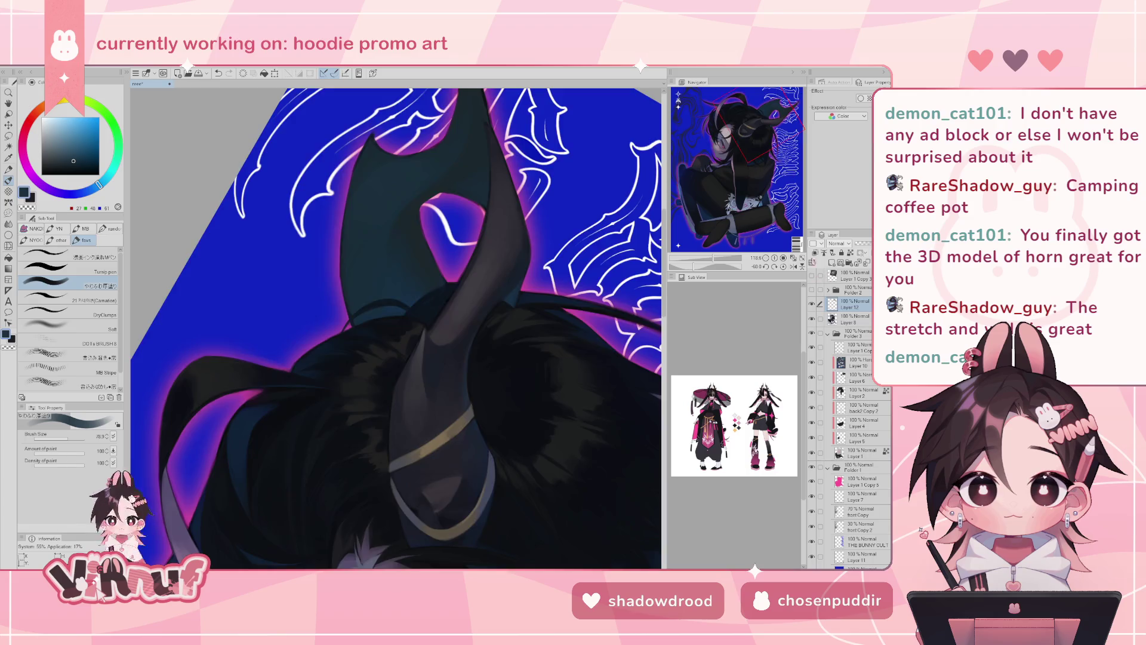
# - Mirror and rotate the view along the horn and sample a dark teal from the hood
pyautogui.click(784, 266)
pyautogui.scroll(-3, 712, 249)
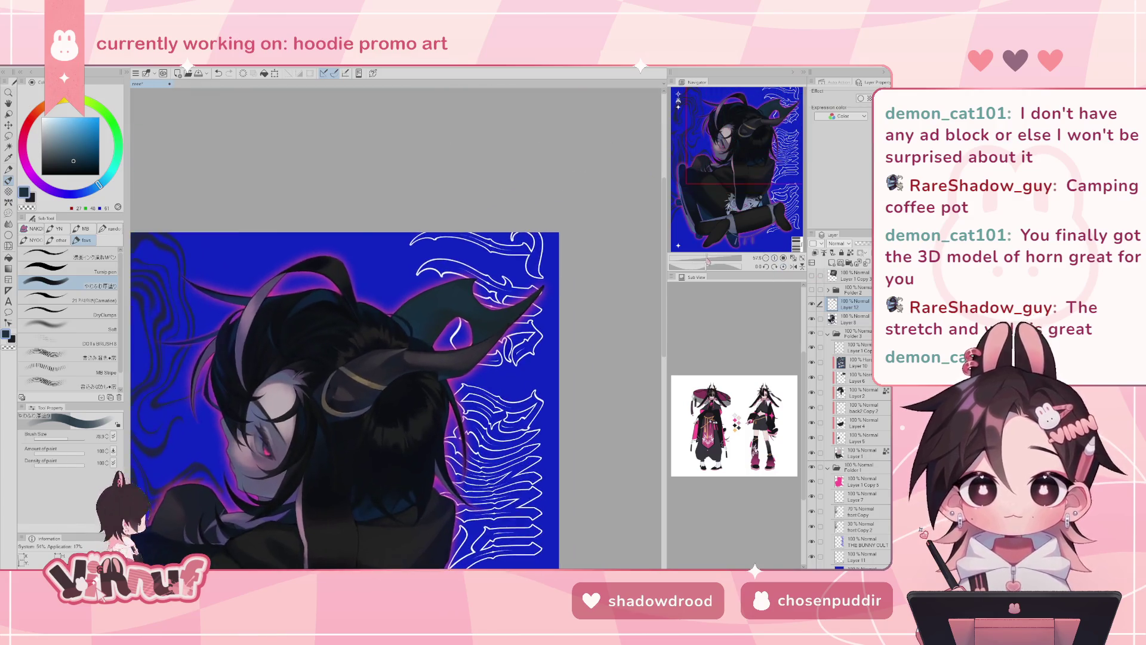
pyautogui.press('h')
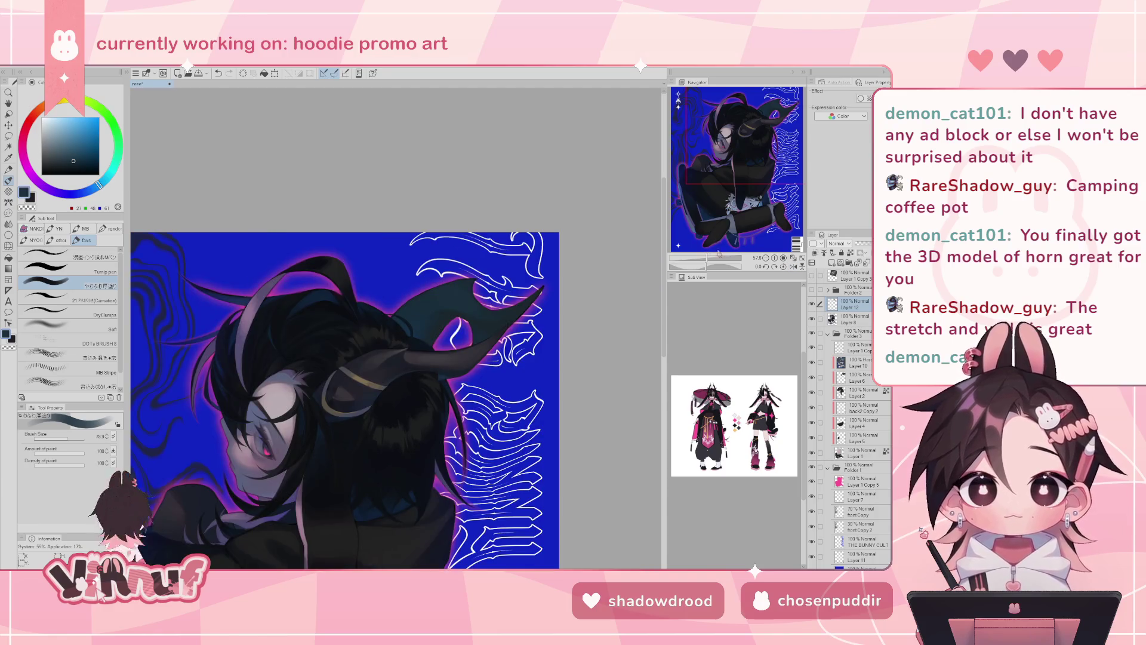
pyautogui.scroll(3, 719, 253)
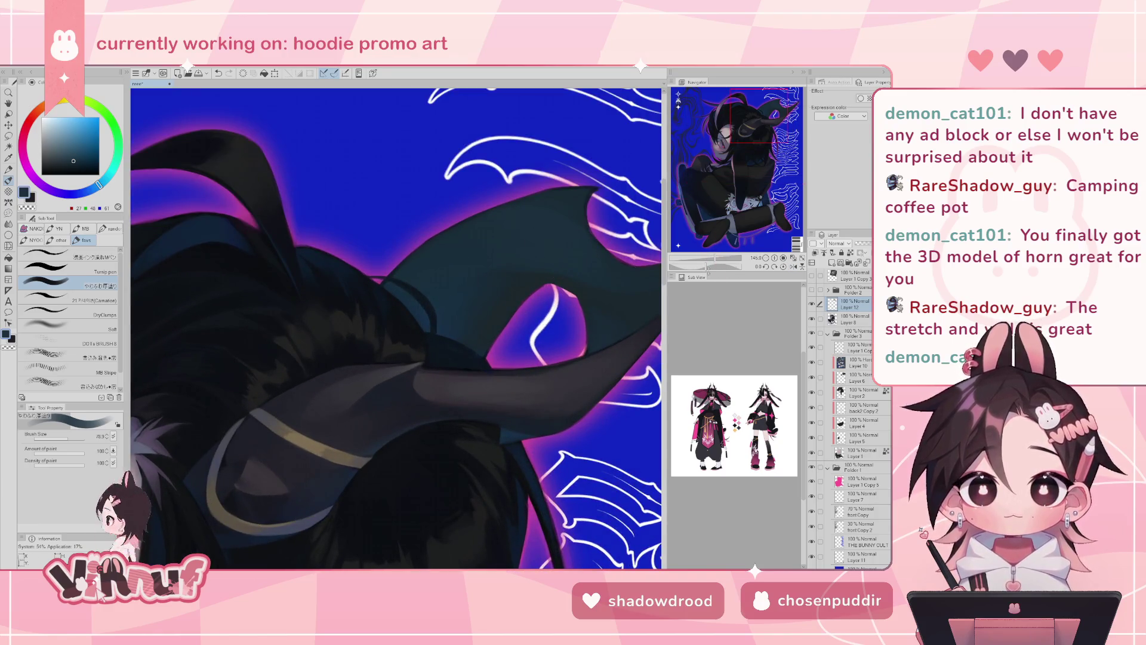
pyautogui.moveTo(708, 266); pyautogui.dragTo(695, 267)
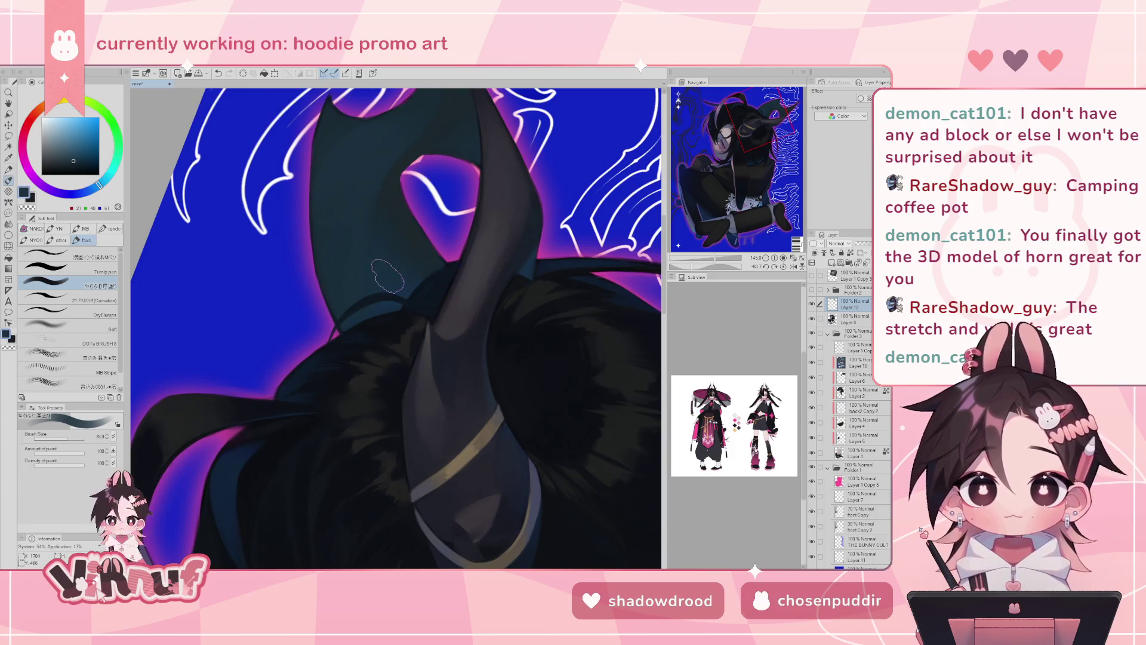
pyautogui.click(811, 275)
pyautogui.click(811, 275)
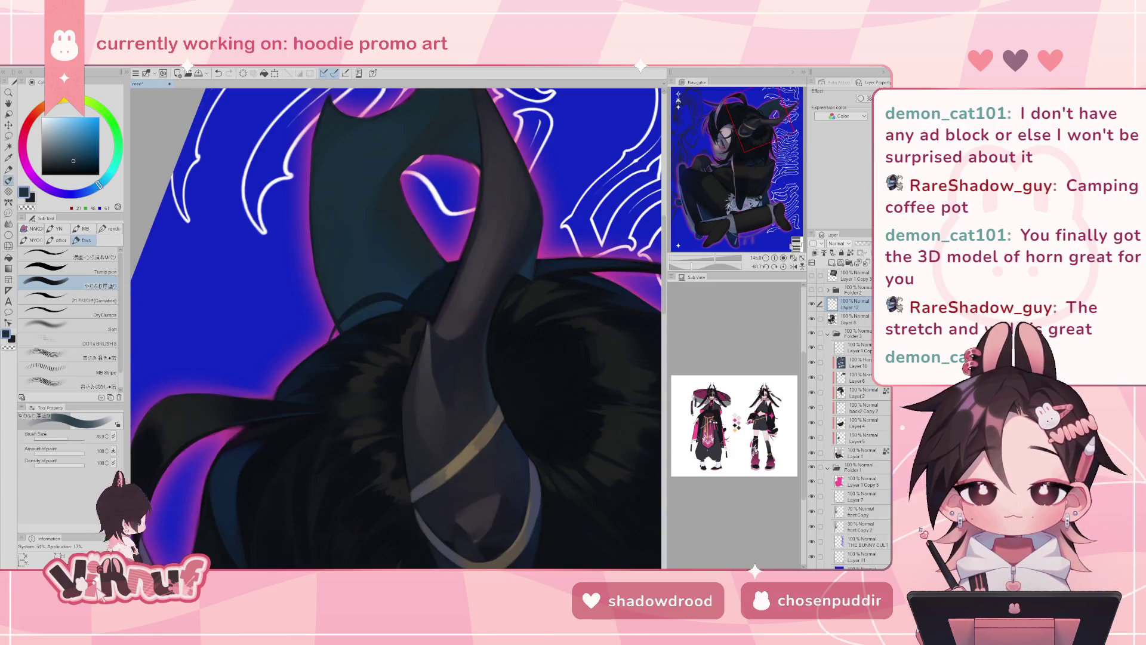
pyautogui.keyDown('alt'); pyautogui.click(390, 197); pyautogui.keyUp('alt')
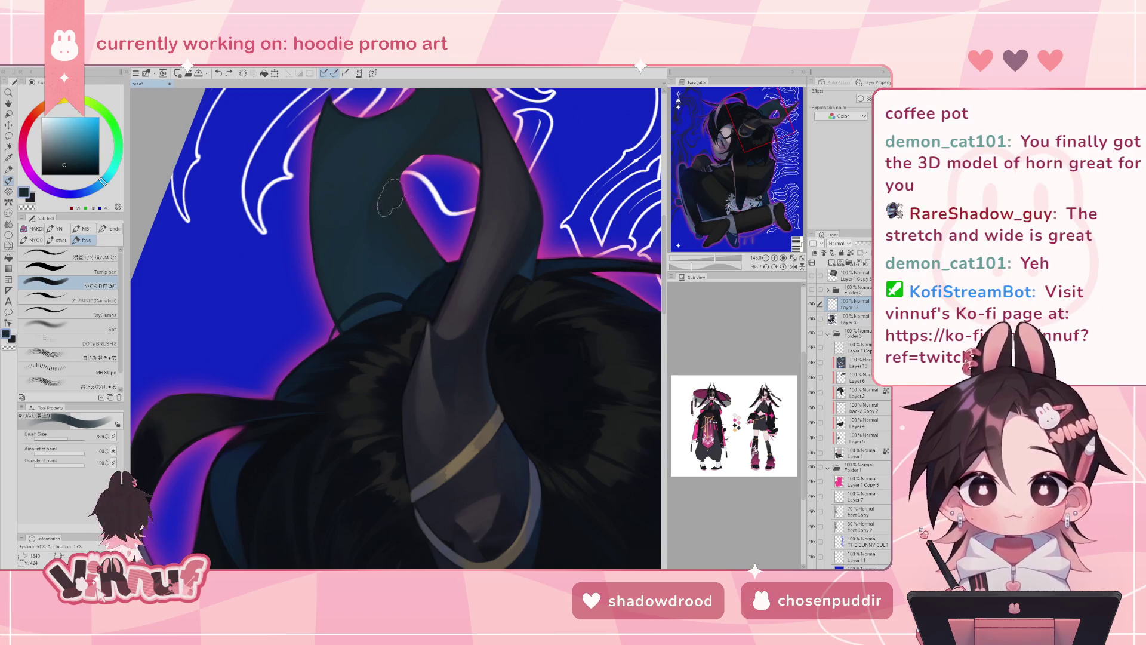
# - Show the VINNUF x TEEZR text group, set brush size 28.1 with a lighter blue-teal, and straighten the view
pyautogui.click(812, 288)
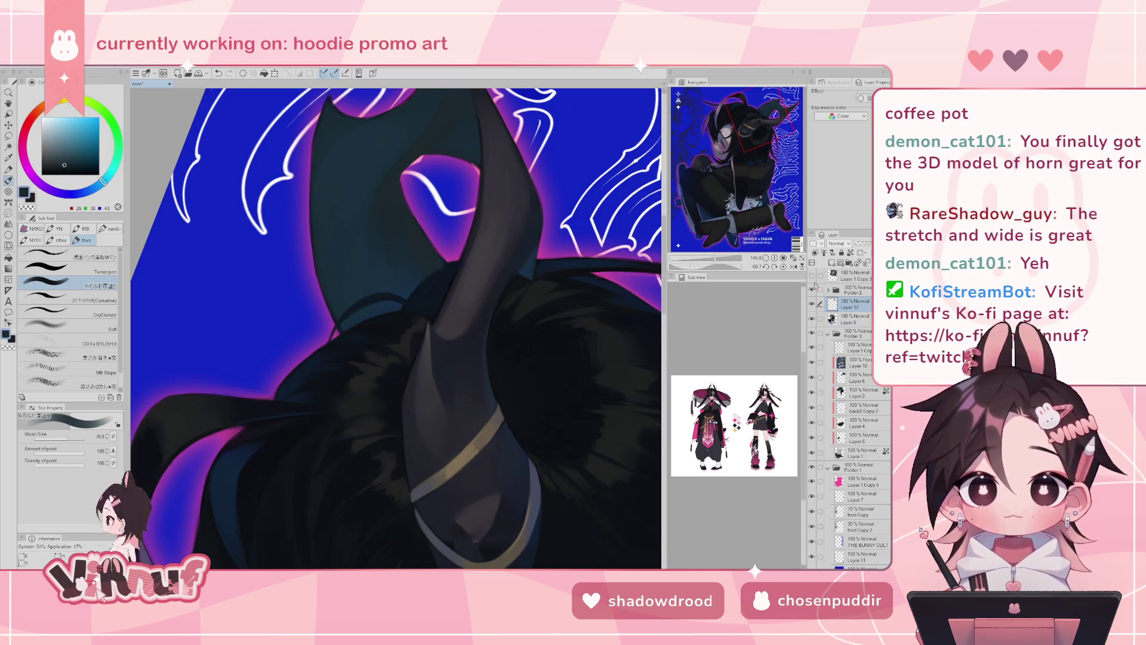
pyautogui.click(812, 276)
pyautogui.click(812, 276)
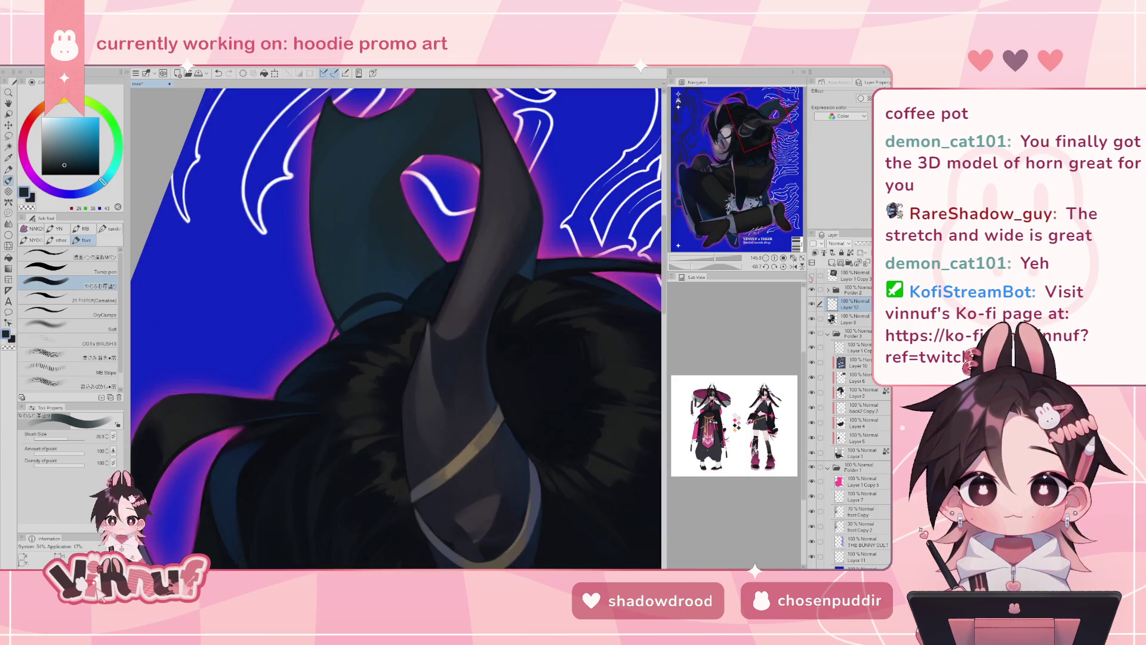
pyautogui.scroll(-4, 440, 212)
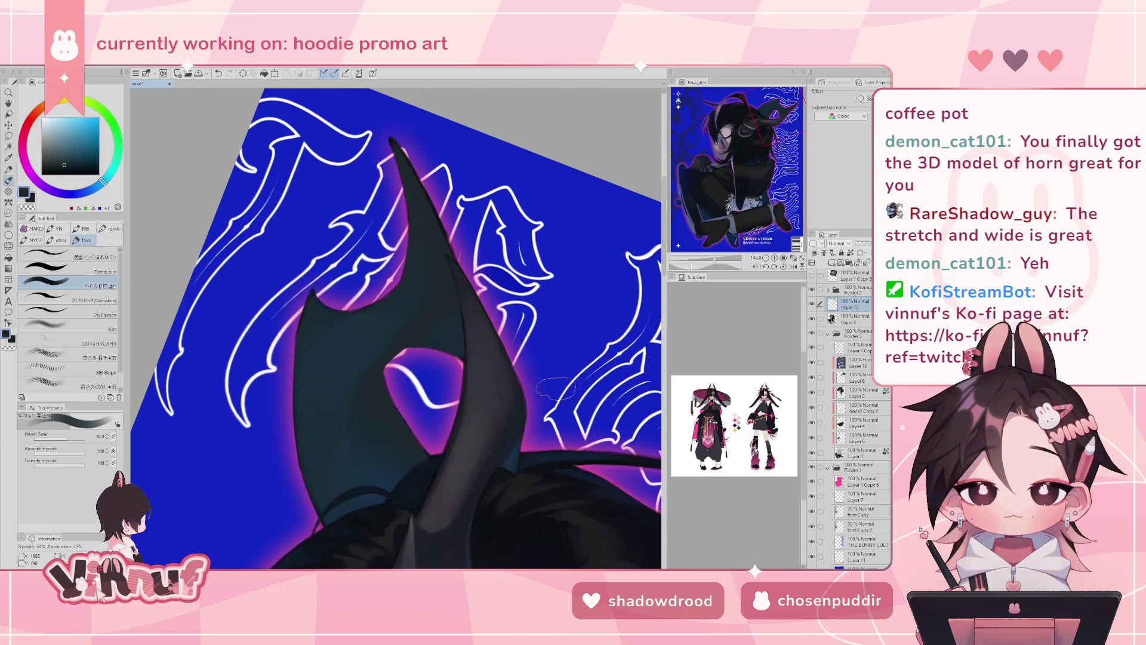
pyautogui.keyDown('alt'); pyautogui.click(513, 467); pyautogui.keyUp('alt')
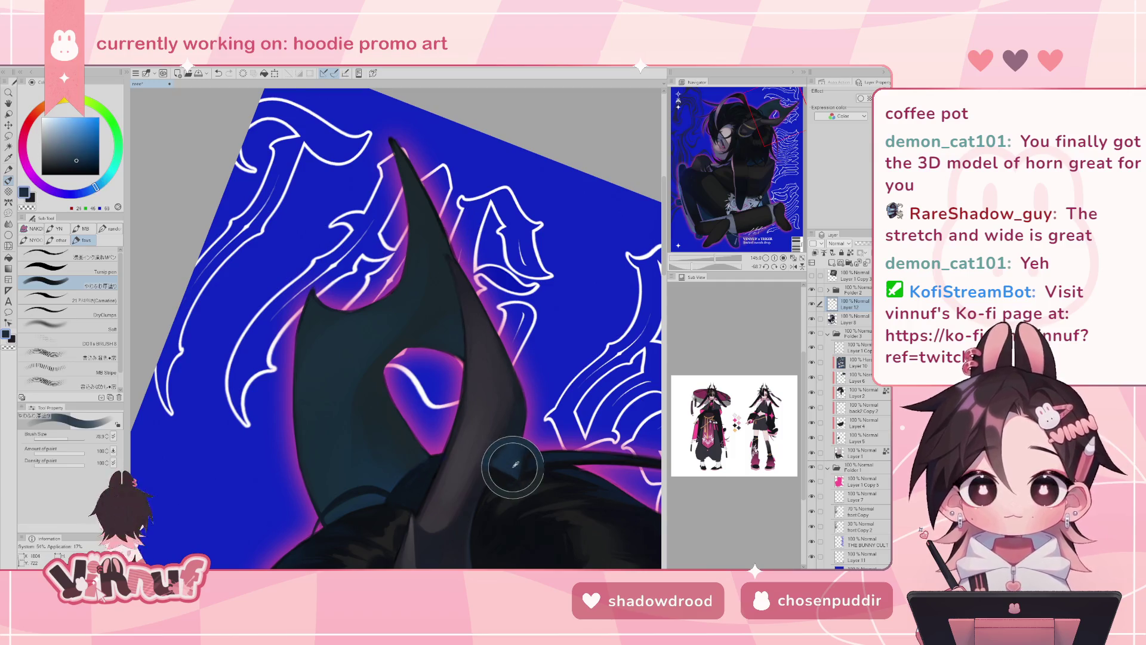
pyautogui.moveTo(501, 458); pyautogui.dragTo(382, 373)
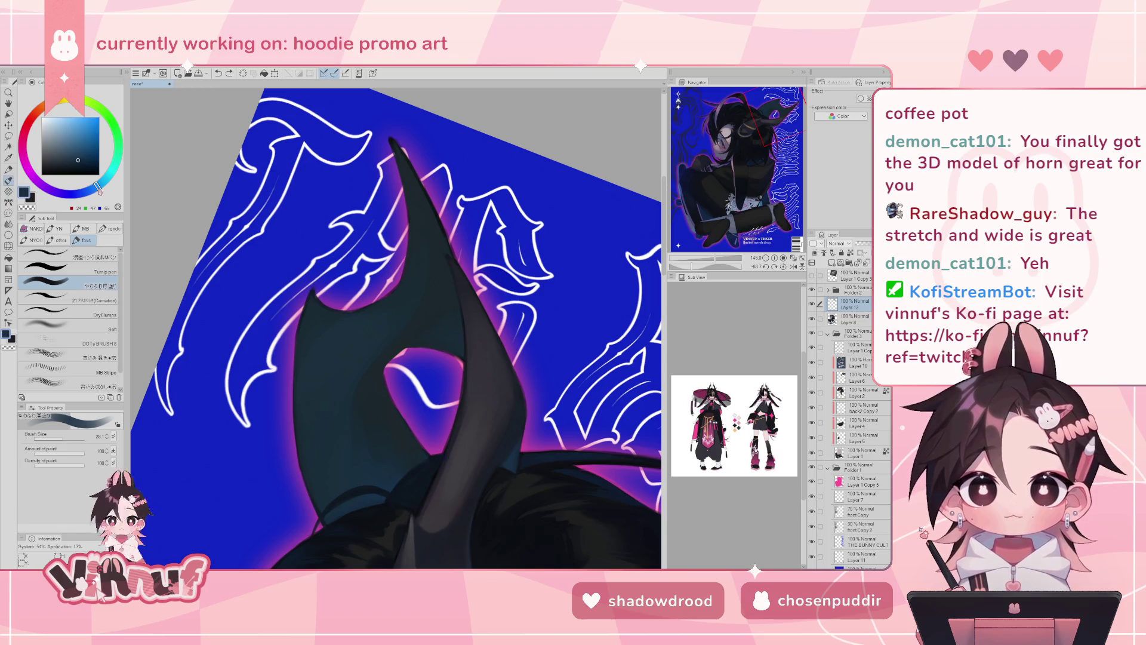
pyautogui.click(73, 156)
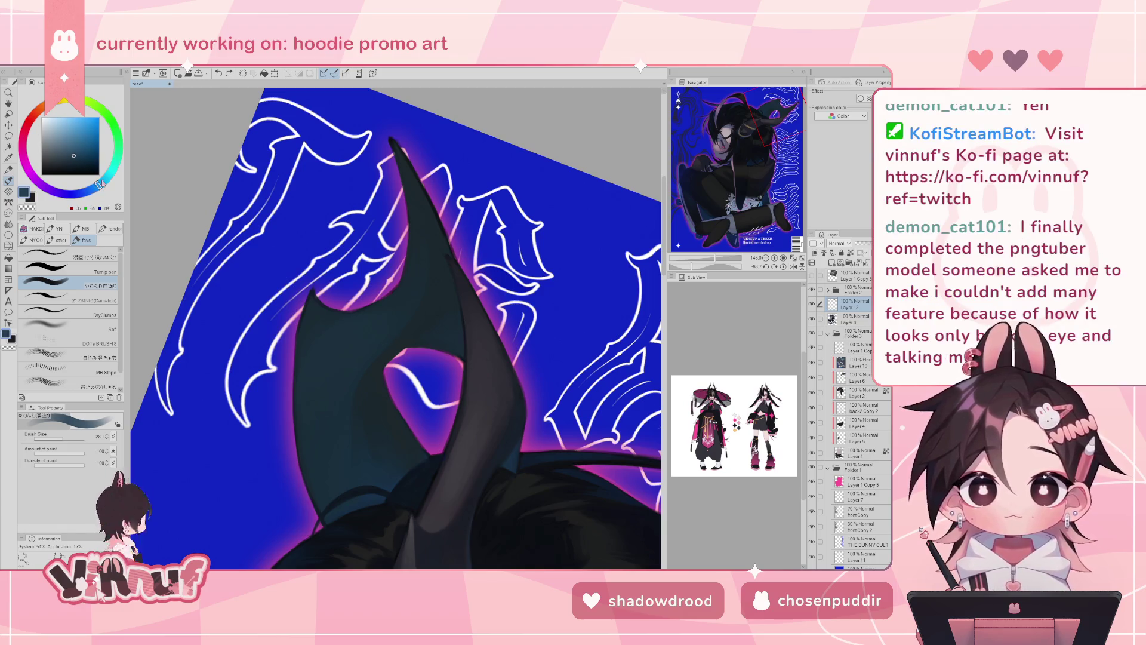
pyautogui.click(784, 267)
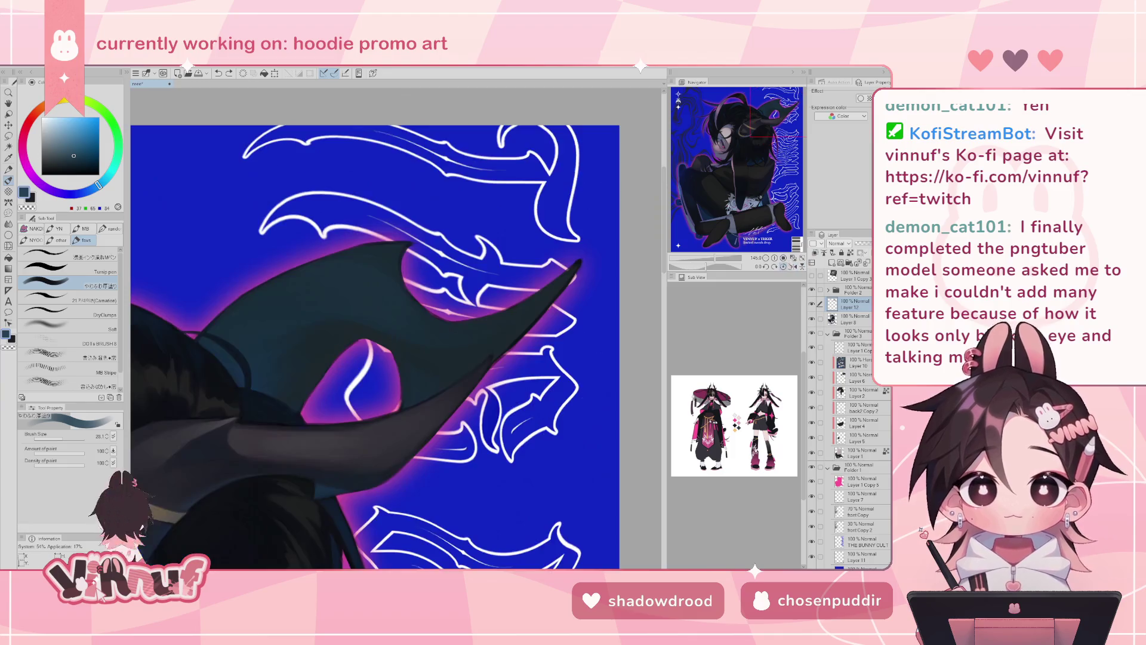
pyautogui.moveTo(718, 263); pyautogui.dragTo(574, 280)
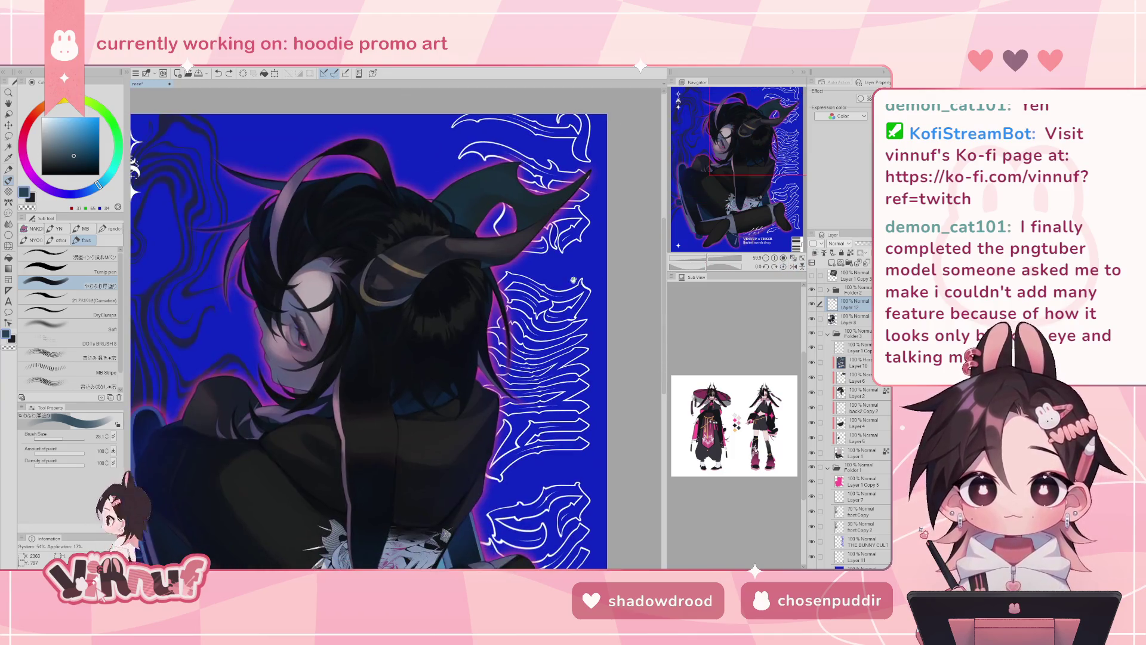
# - Zoom in on the horns, mirror and tilt the view to the horn's angle, and slightly shrink the brush
pyautogui.moveTo(489, 406)
pyautogui.mouseDown()
pyautogui.moveTo(518, 255)
pyautogui.moveTo(553, 266)
pyautogui.moveTo(530, 402)
pyautogui.moveTo(533, 485)
pyautogui.mouseUp()
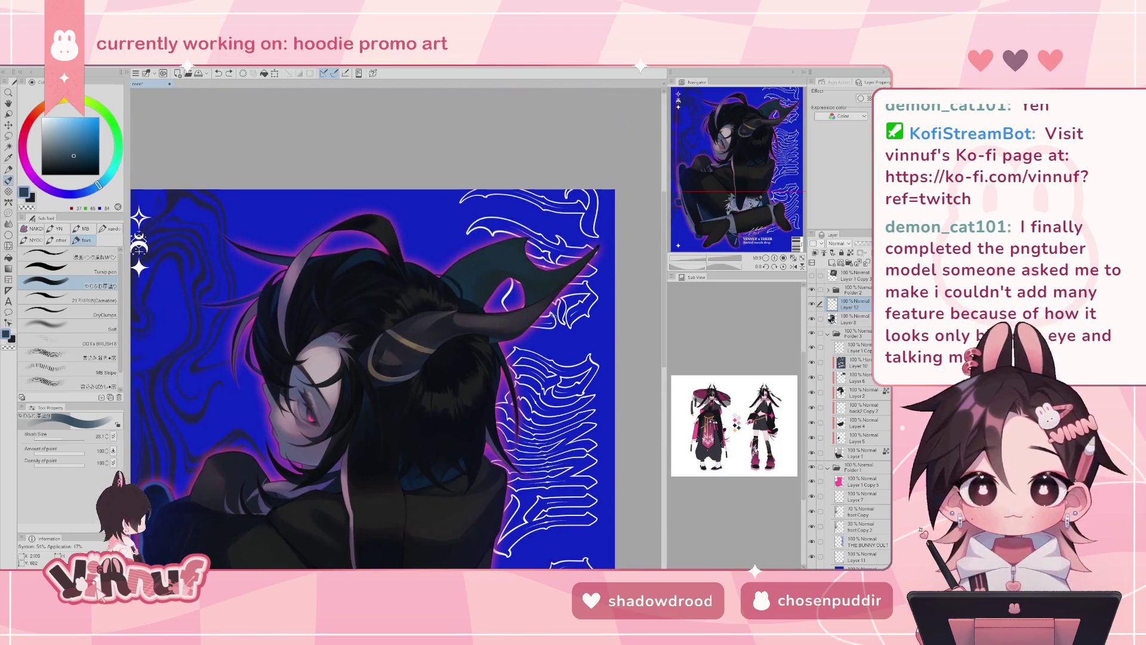
pyautogui.moveTo(710, 265); pyautogui.dragTo(719, 263)
pyautogui.moveTo(329, 295); pyautogui.dragTo(388, 313)
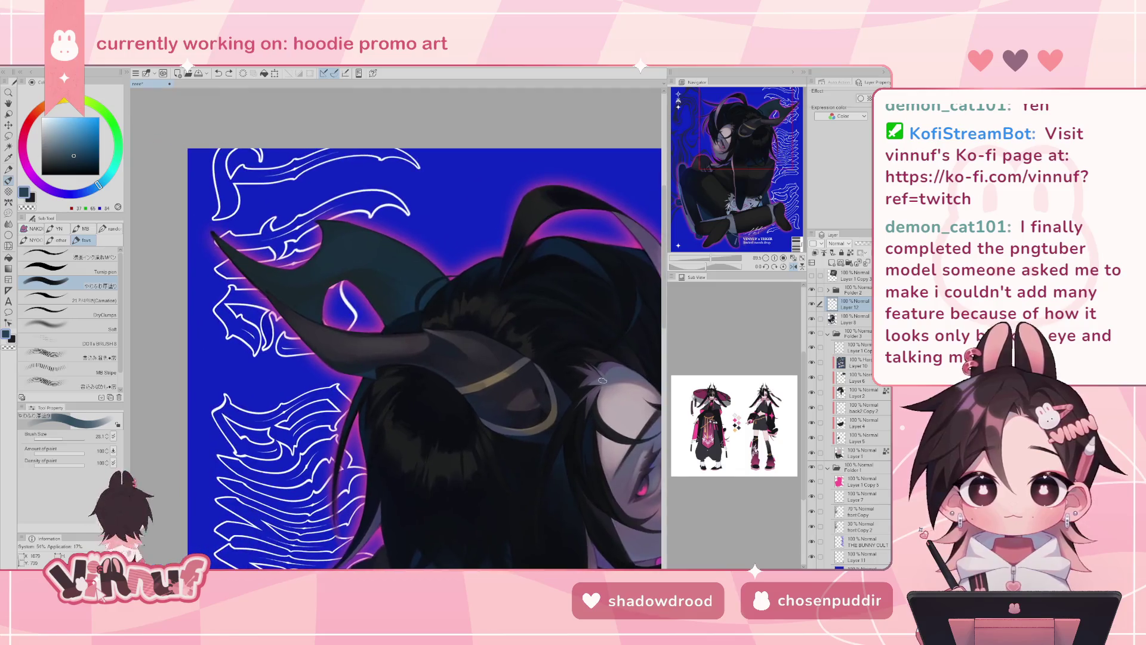
pyautogui.press('h')
pyautogui.moveTo(715, 264); pyautogui.dragTo(703, 266)
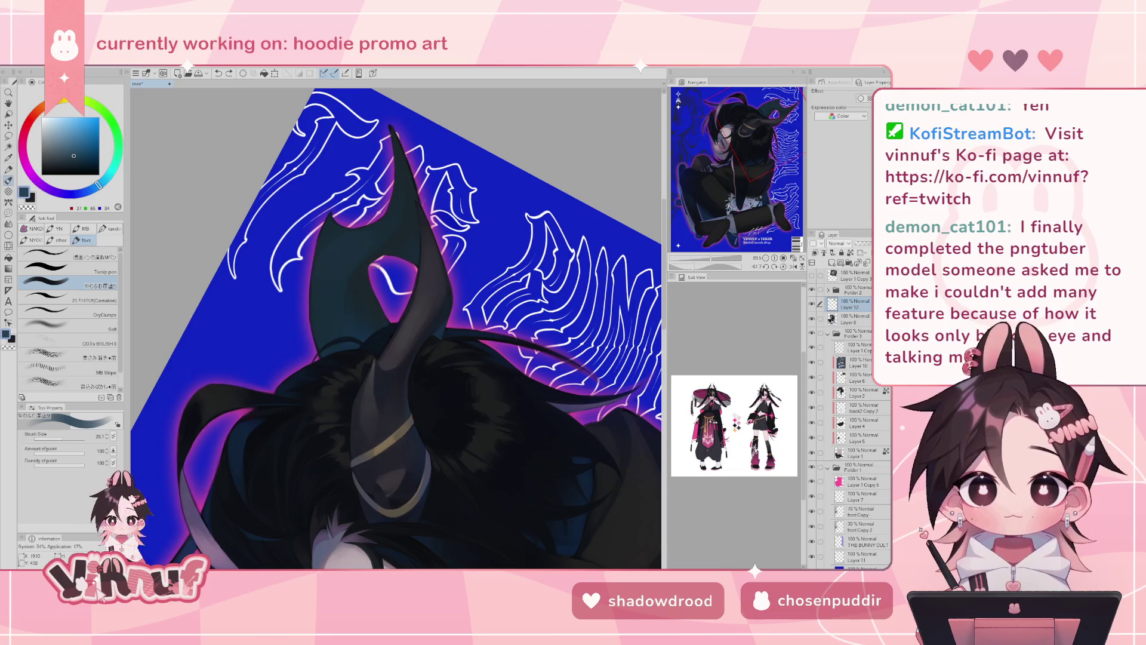
pyautogui.moveTo(67, 439); pyautogui.dragTo(57, 439)
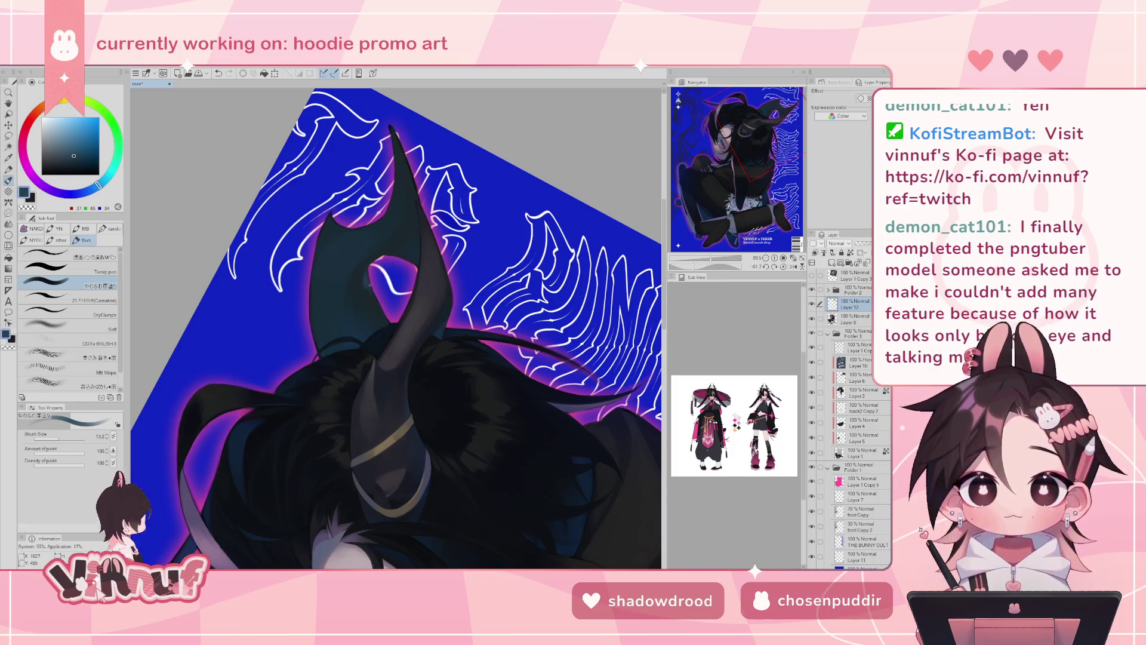
# - Paint a short near-black stroke along the left horn's inner edge, checking it in mirrored view
pyautogui.keyDown('alt'); pyautogui.click(411, 176); pyautogui.keyUp('alt')
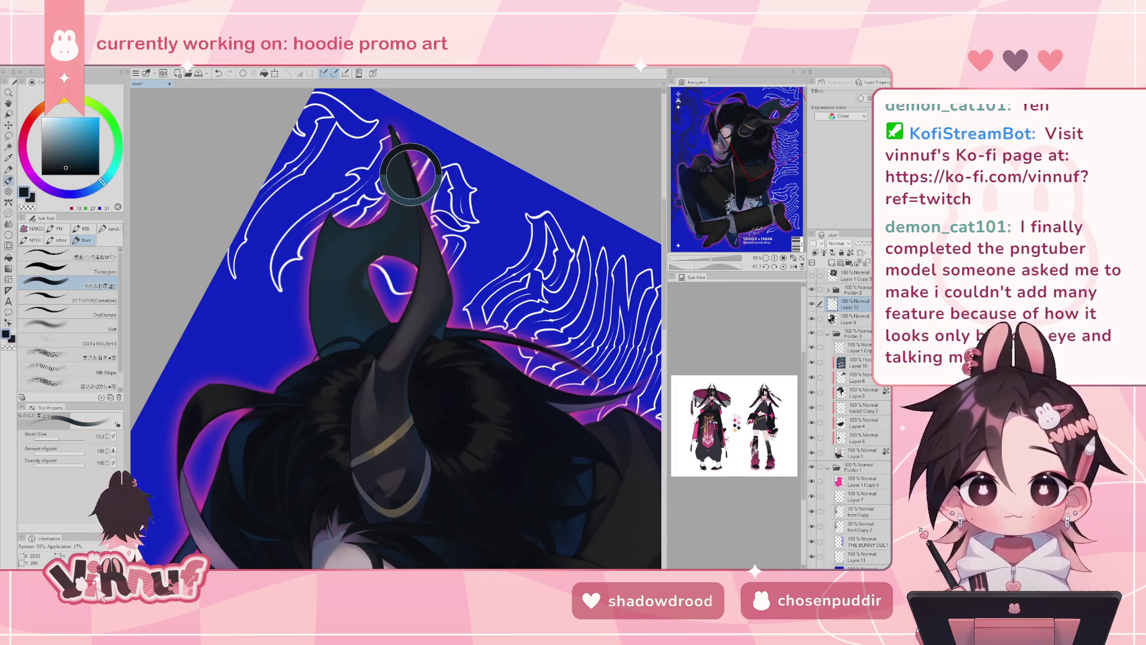
pyautogui.press('h')
pyautogui.press('[')
pyautogui.moveTo(417, 254); pyautogui.dragTo(422, 265)
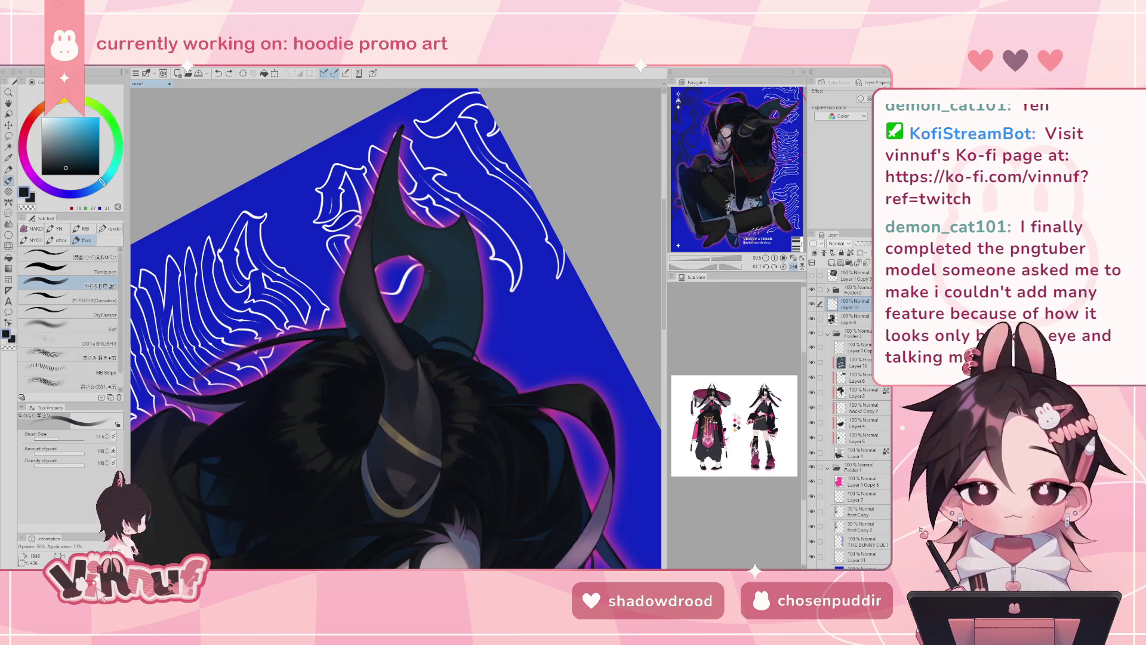
pyautogui.press('h')
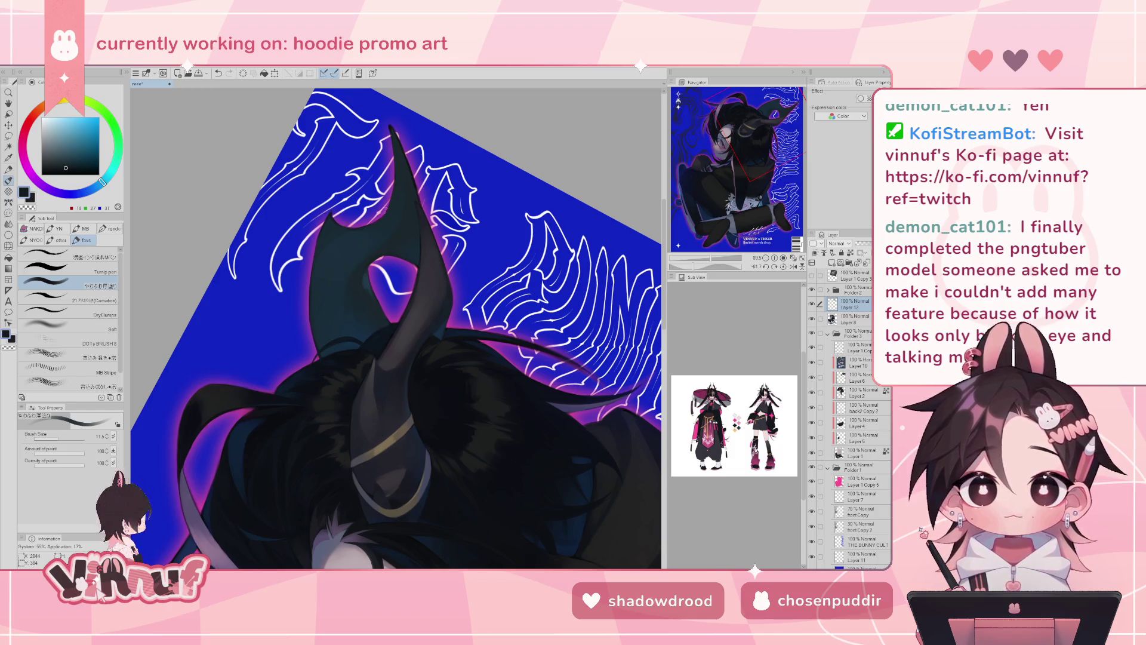
pyautogui.press('h')
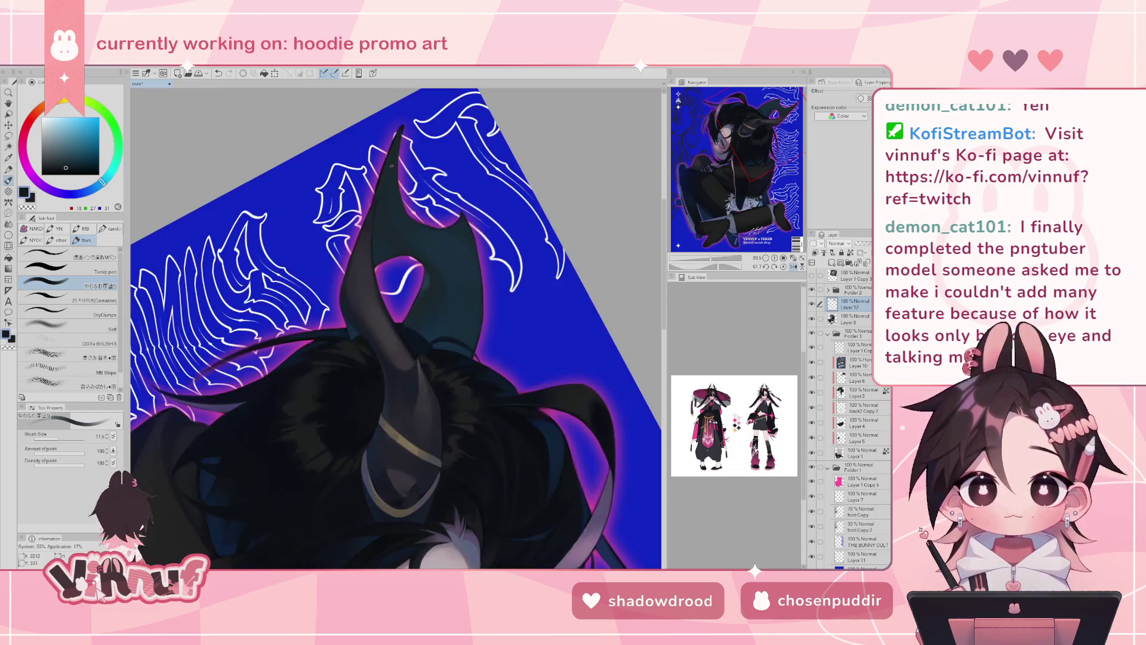
pyautogui.keyDown('alt'); pyautogui.click(397, 136); pyautogui.keyUp('alt')
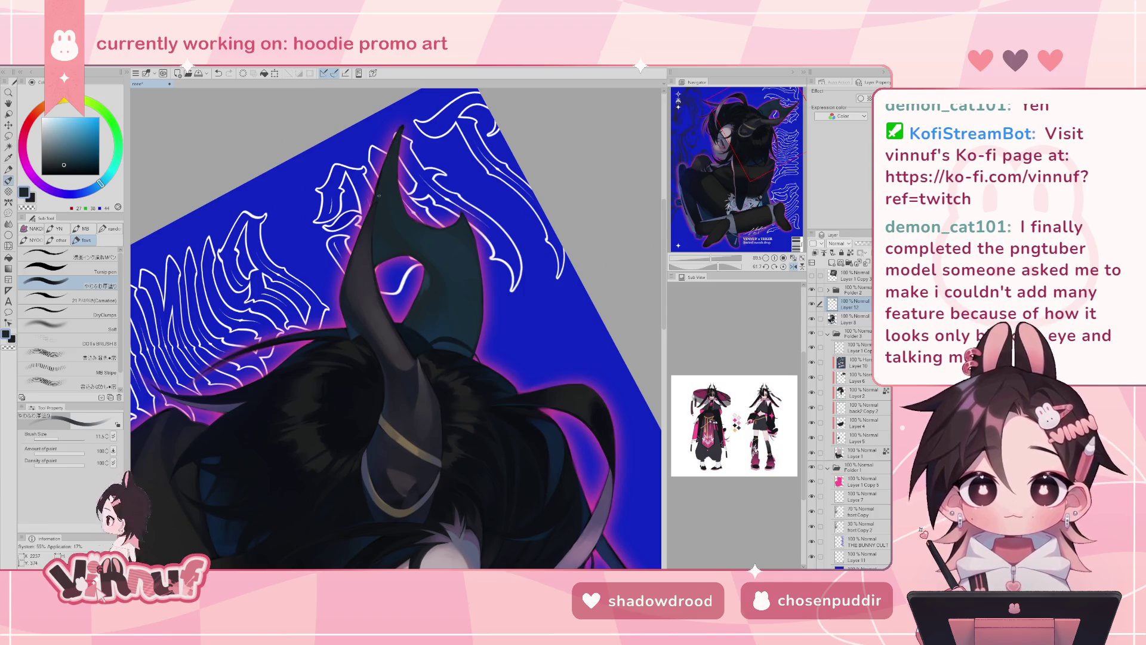
pyautogui.moveTo(383, 230)
pyautogui.mouseDown()
pyautogui.moveTo(379, 256)
pyautogui.moveTo(366, 253)
pyautogui.mouseUp()
pyautogui.press('b')
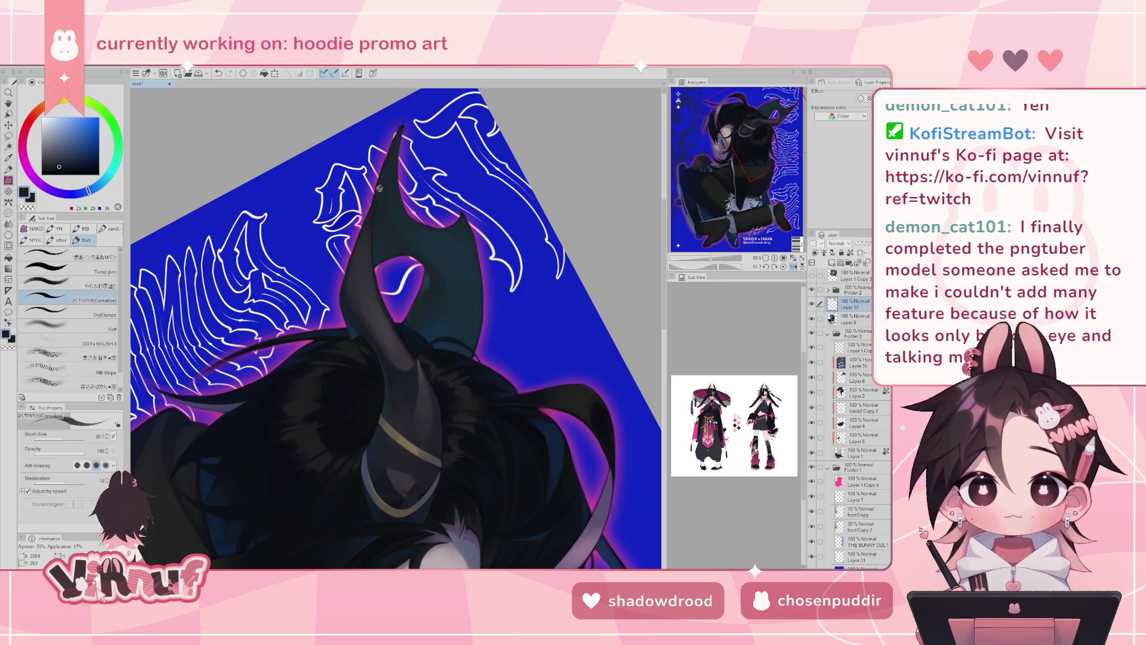
# - Darken the horn's left edge and repaint a small purple glow stroke at the horn tip
pyautogui.moveTo(387, 151); pyautogui.dragTo(379, 177)
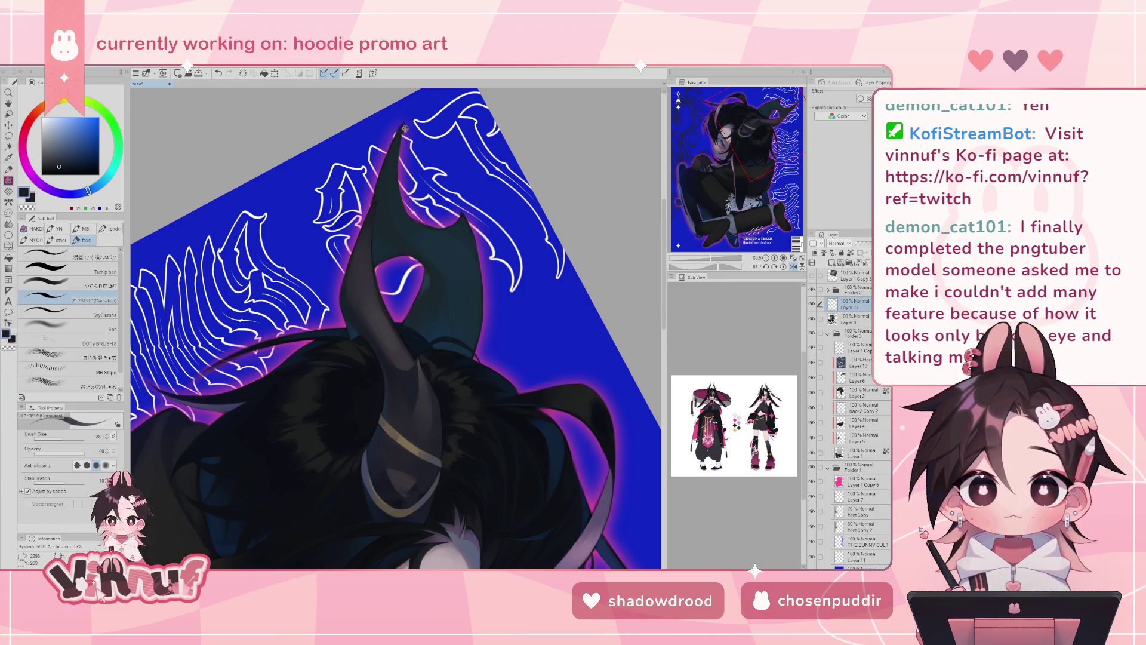
pyautogui.scroll(5, 394, 329)
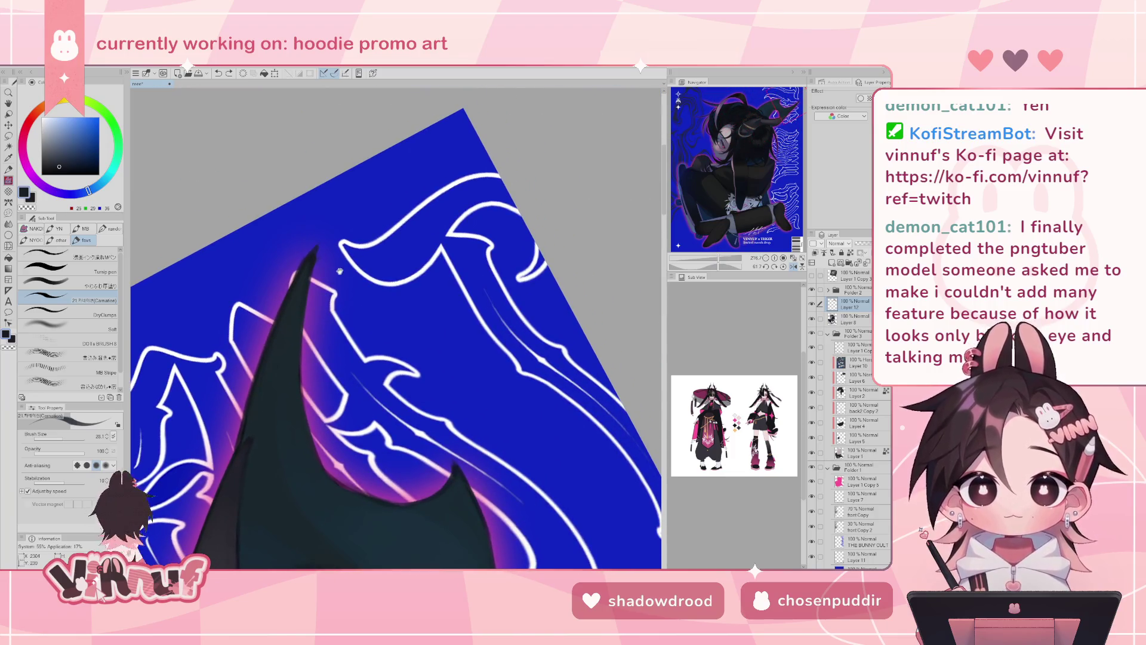
pyautogui.moveTo(340, 271); pyautogui.dragTo(430, 262)
pyautogui.keyDown('alt'); pyautogui.click(353, 340); pyautogui.keyUp('alt')
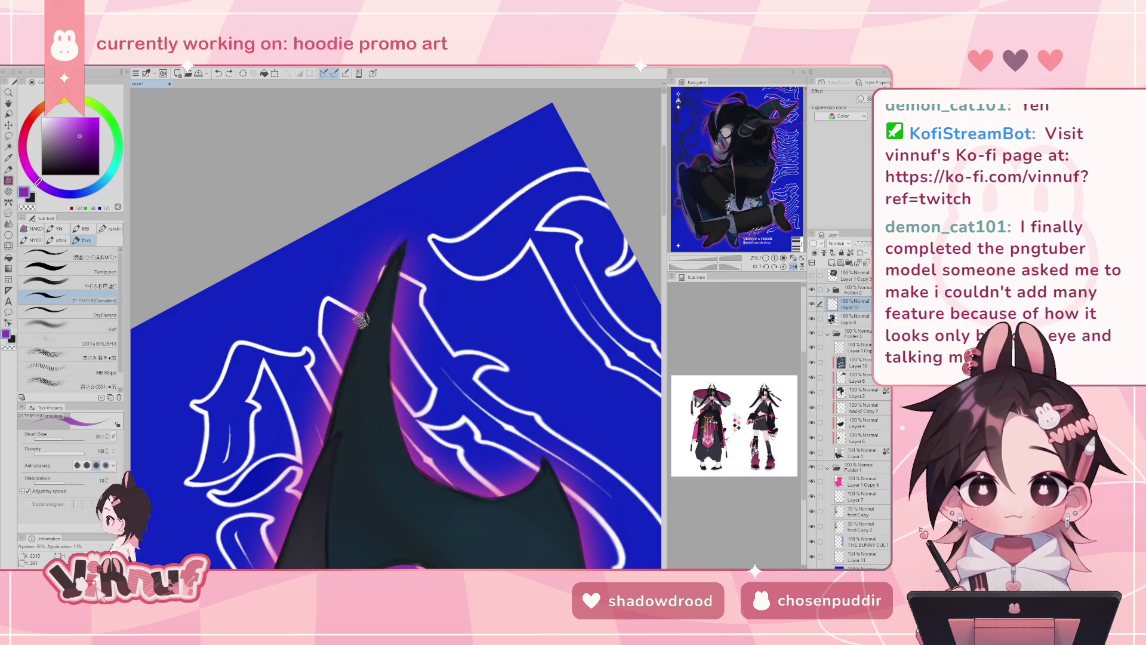
pyautogui.moveTo(401, 242); pyautogui.dragTo(388, 270)
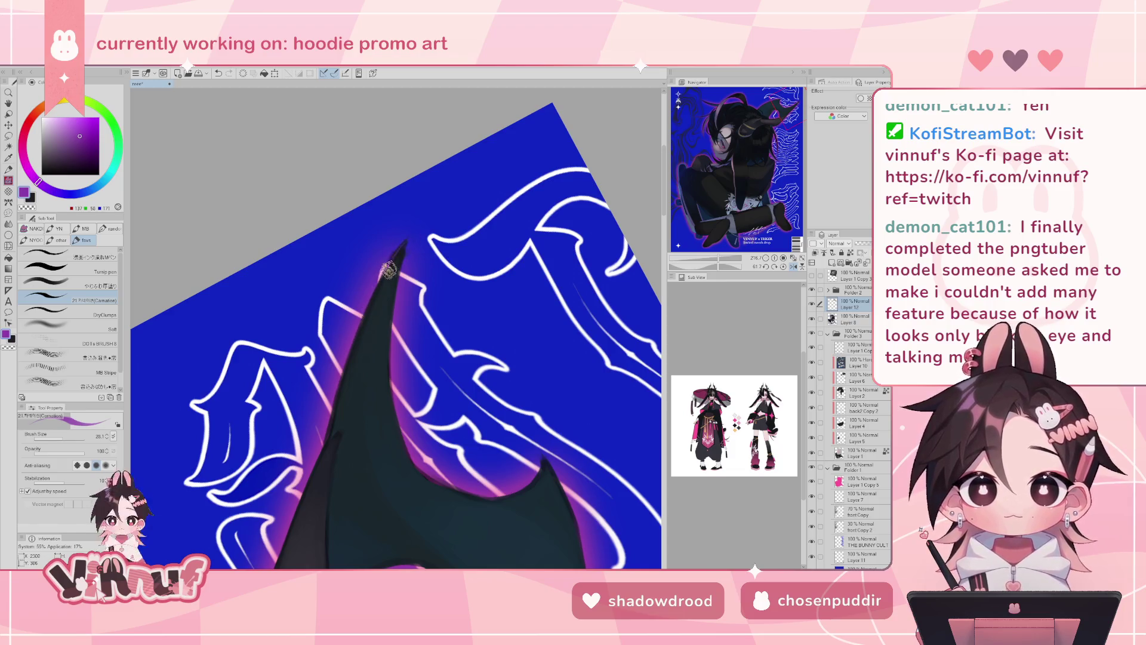
pyautogui.hotkey('ctrl', 'z')
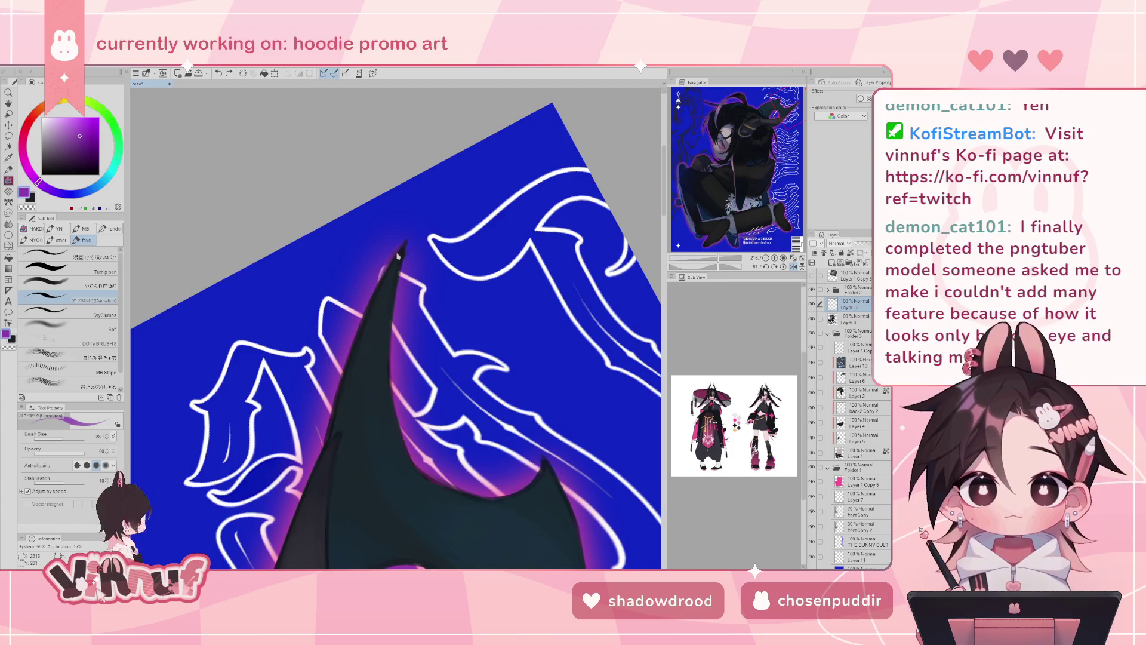
pyautogui.moveTo(399, 246); pyautogui.dragTo(403, 247)
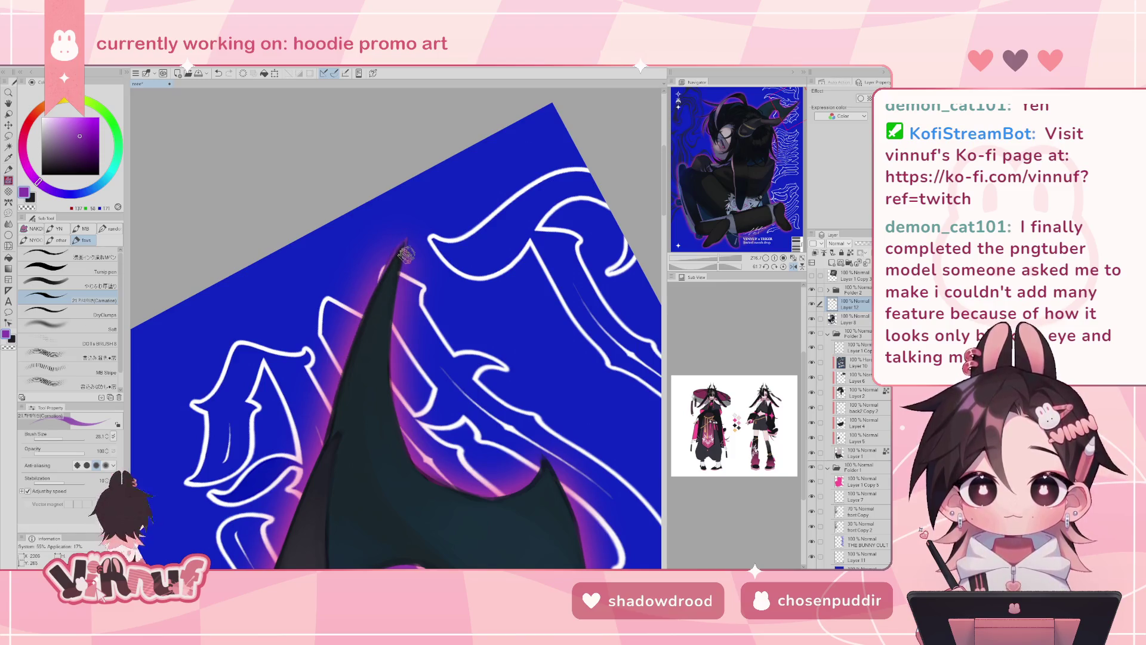
# - Brush purple glow sampled from beside the horn along its upper-left edge
pyautogui.keyDown('alt'); pyautogui.click(409, 242); pyautogui.keyUp('alt')
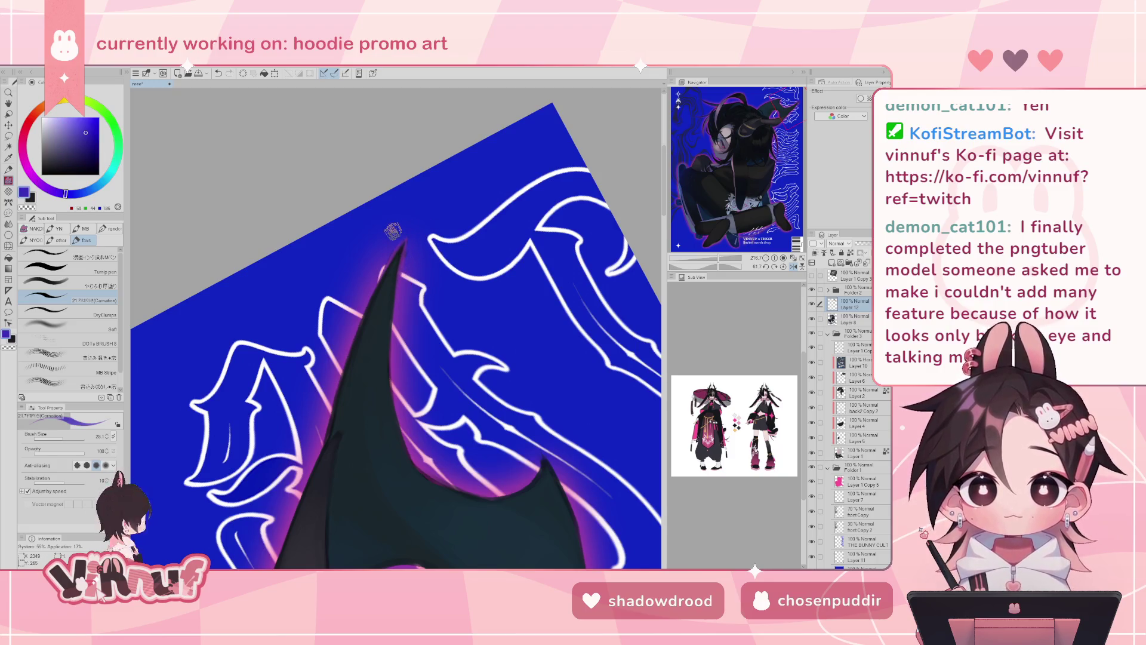
pyautogui.keyDown('alt'); pyautogui.click(345, 410); pyautogui.keyUp('alt')
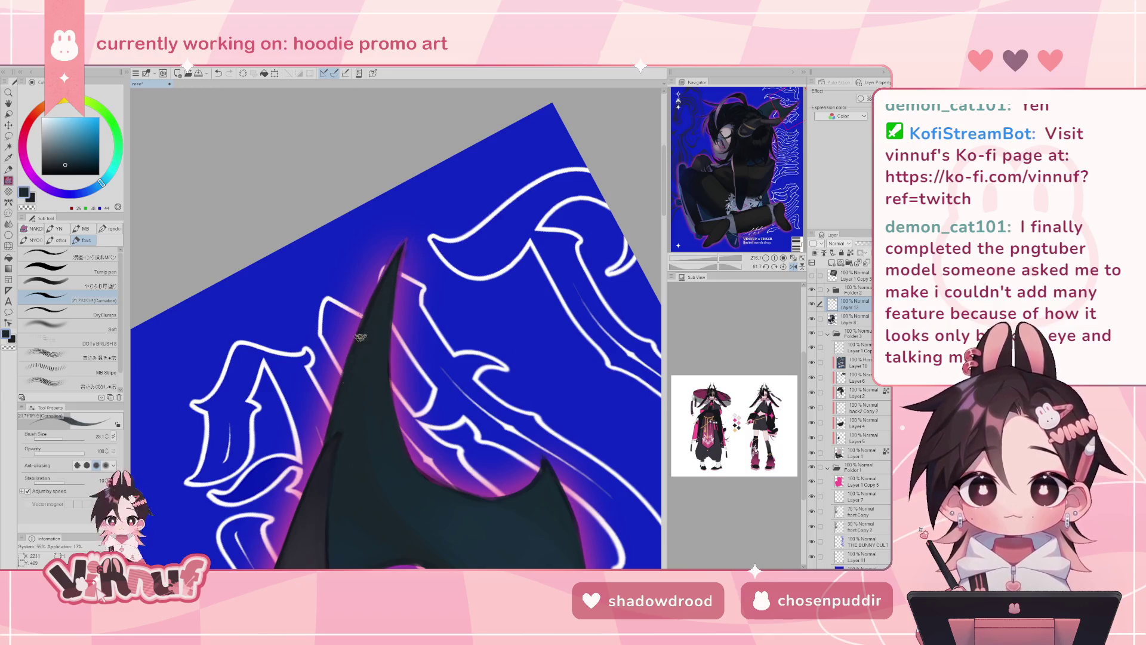
pyautogui.press('e')
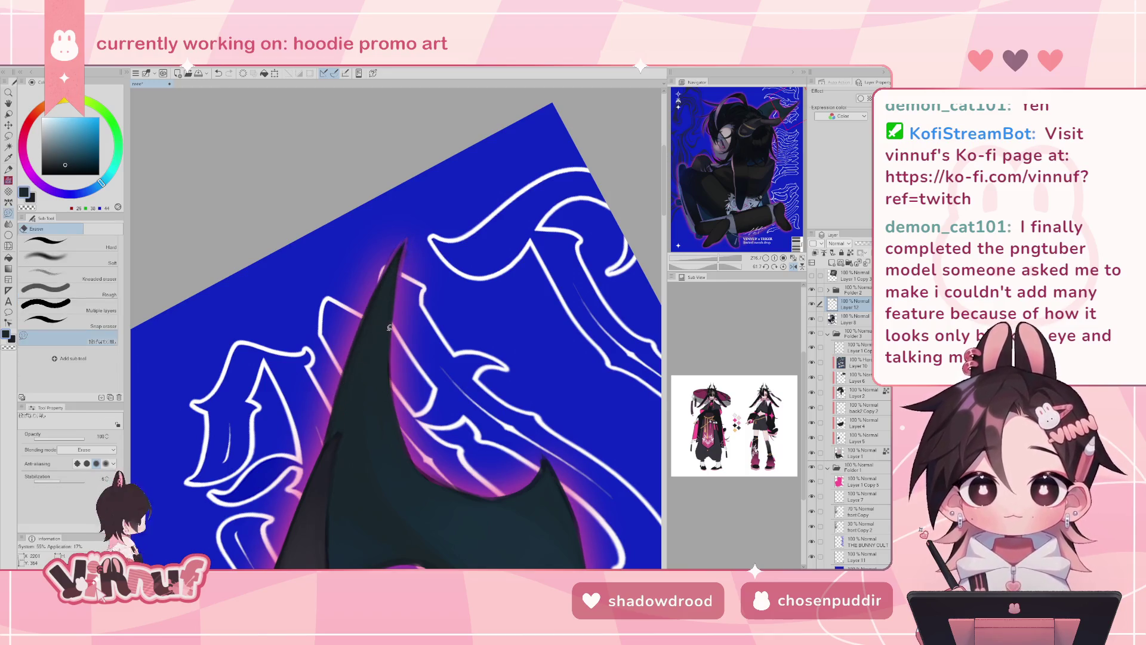
pyautogui.press('b')
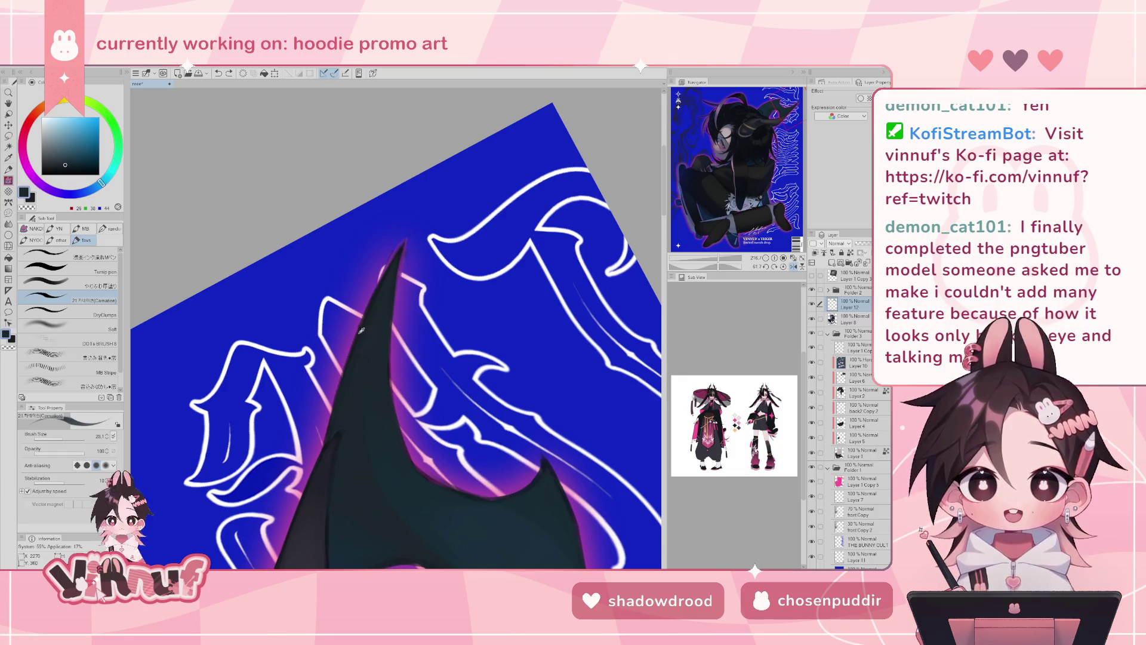
pyautogui.keyDown('alt'); pyautogui.click(320, 455); pyautogui.keyUp('alt')
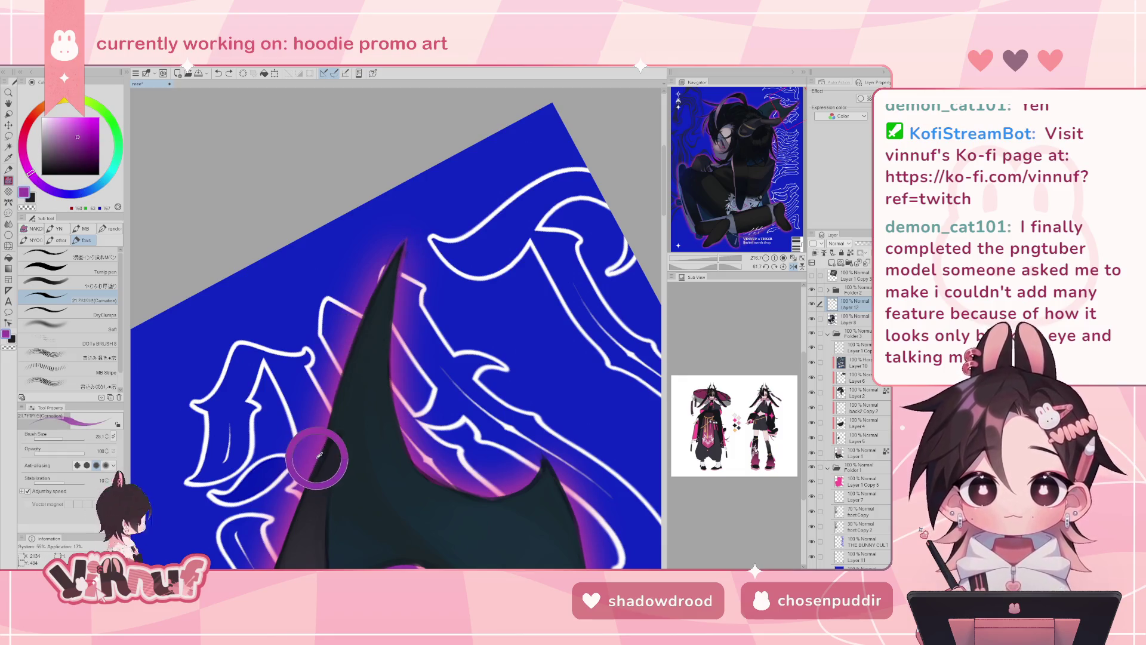
pyautogui.keyDown('alt'); pyautogui.click(408, 406); pyautogui.keyUp('alt')
pyautogui.keyDown('alt'); pyautogui.click(393, 356); pyautogui.keyUp('alt')
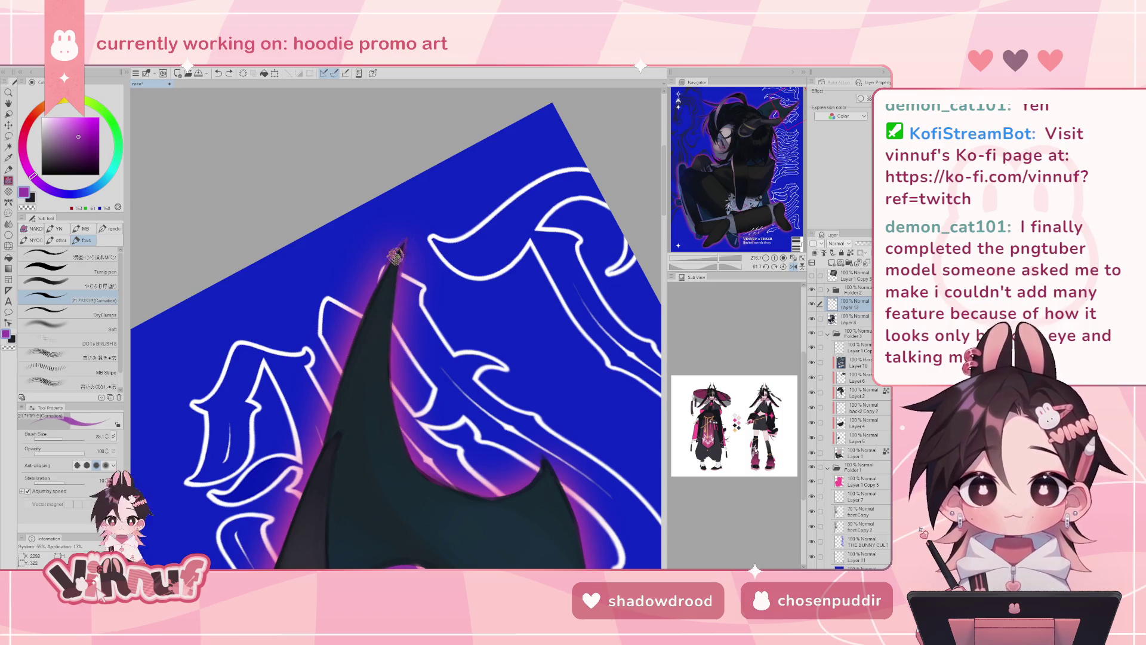
pyautogui.moveTo(398, 248)
pyautogui.mouseDown()
pyautogui.moveTo(346, 359)
pyautogui.moveTo(384, 287)
pyautogui.moveTo(358, 337)
pyautogui.moveTo(389, 329)
pyautogui.moveTo(400, 258)
pyautogui.moveTo(393, 351)
pyautogui.mouseUp()
# - Repaint the horn's right edge in its dark colour, then resample dark teal and purple tones
pyautogui.keyDown('alt'); pyautogui.click(367, 313); pyautogui.keyUp('alt')
pyautogui.moveTo(393, 394)
pyautogui.mouseDown()
pyautogui.moveTo(393, 326)
pyautogui.moveTo(394, 389)
pyautogui.moveTo(417, 443)
pyautogui.mouseUp()
pyautogui.keyDown('alt'); pyautogui.click(394, 403); pyautogui.keyUp('alt')
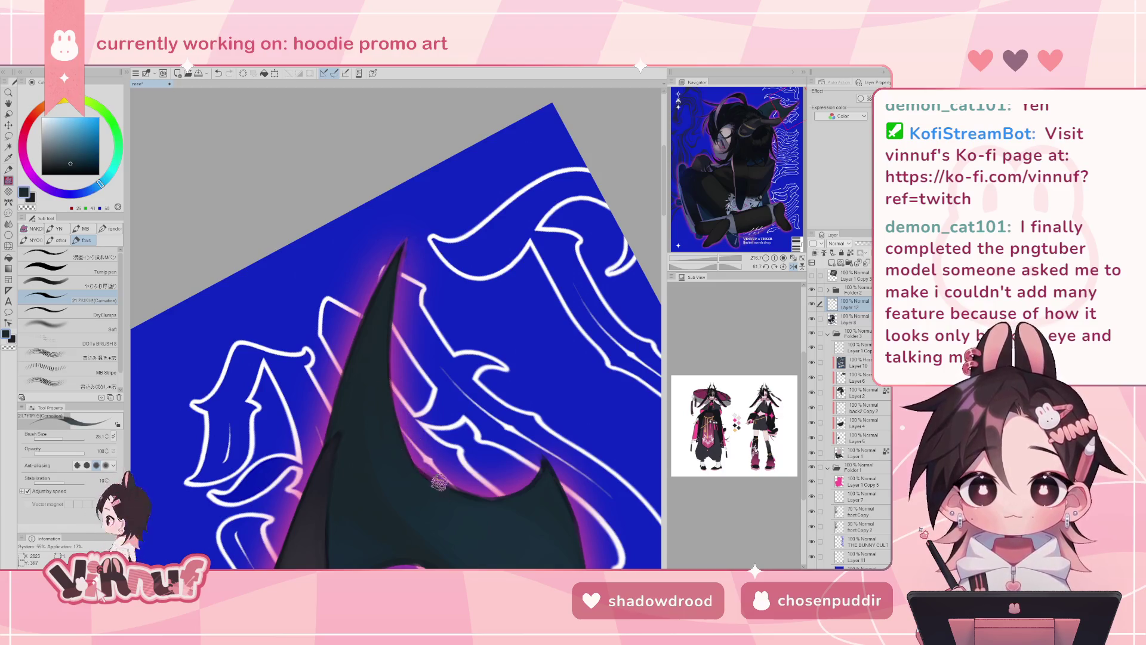
pyautogui.keyDown('alt'); pyautogui.click(398, 440); pyautogui.keyUp('alt')
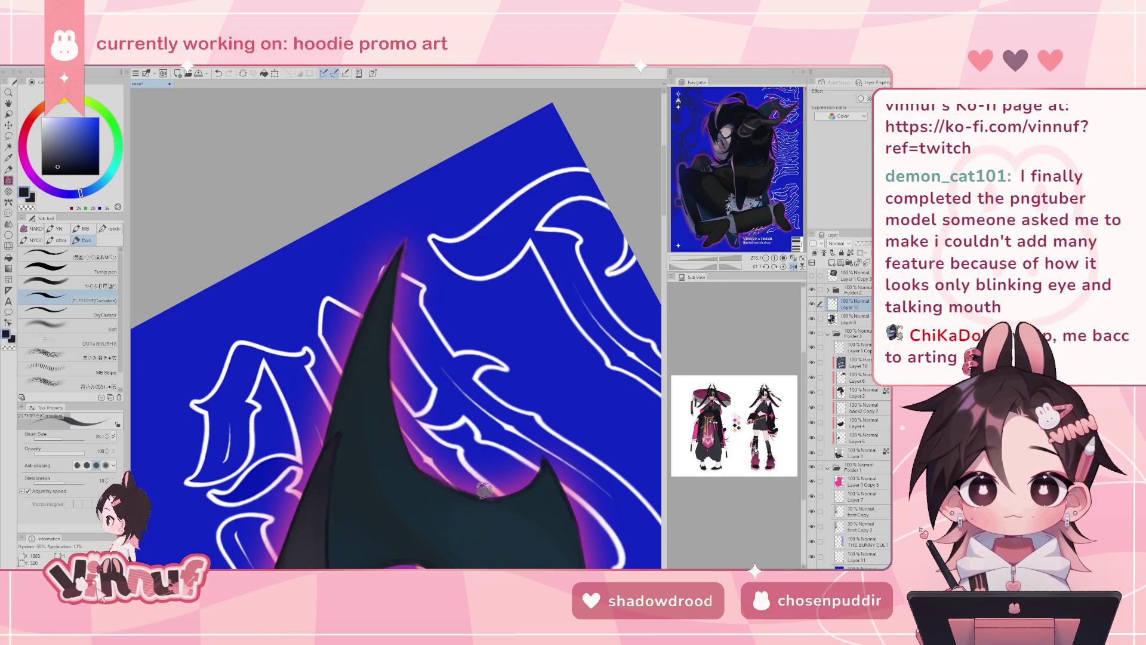
pyautogui.keyDown('alt'); pyautogui.click(468, 487); pyautogui.keyUp('alt')
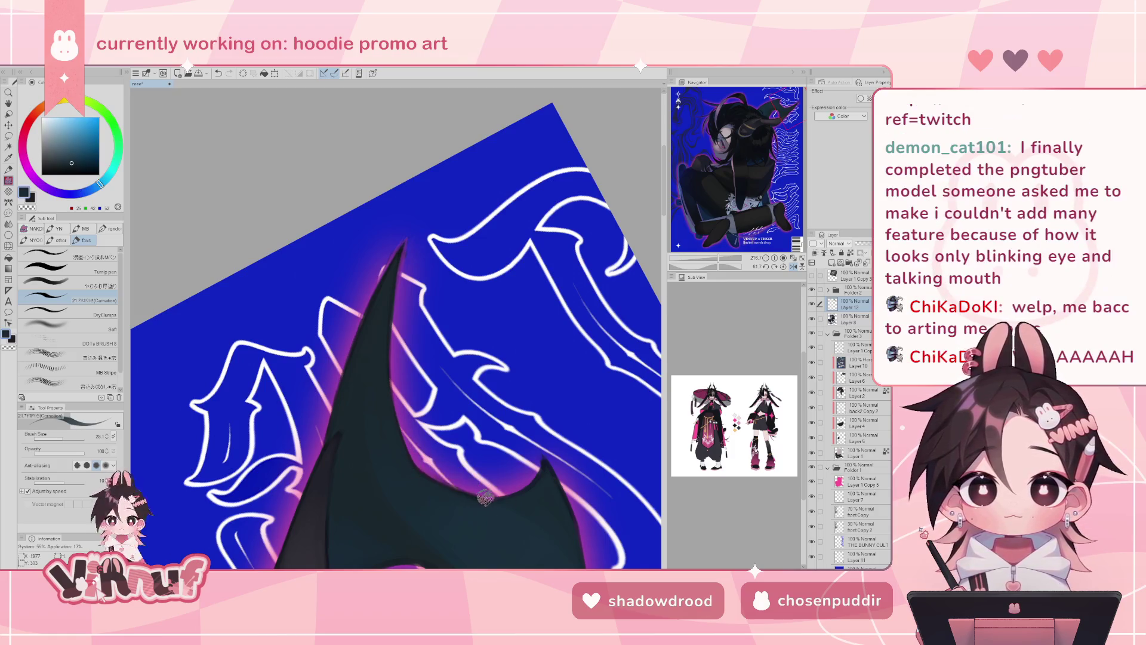
pyautogui.keyDown('alt'); pyautogui.click(468, 485); pyautogui.keyUp('alt')
pyautogui.keyDown('alt'); pyautogui.click(469, 491); pyautogui.keyUp('alt')
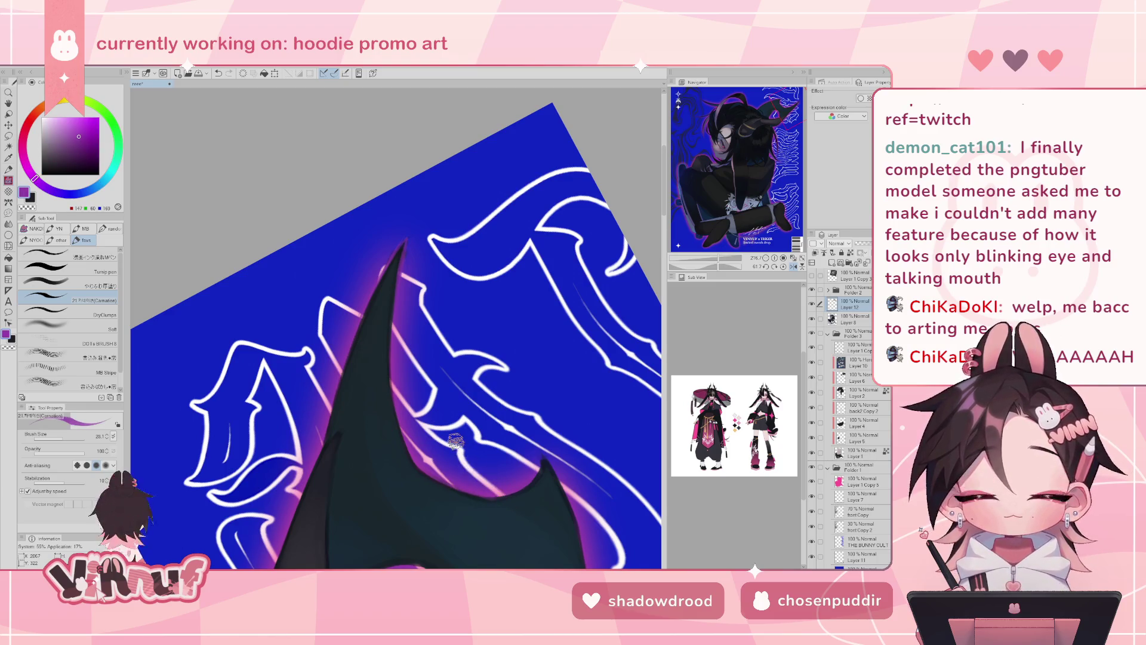
pyautogui.press('h')
pyautogui.press('h')
pyautogui.keyDown('alt'); pyautogui.click(378, 340); pyautogui.keyUp('alt')
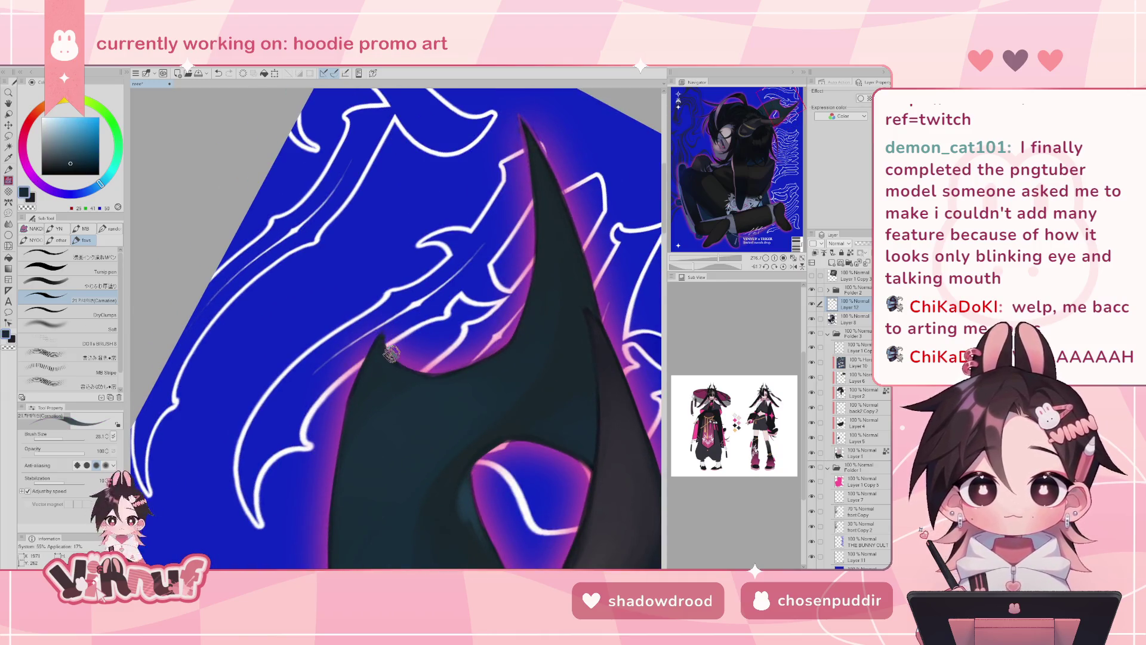
# - Undo the last horn stroke and repaint the horn edge with a neutral near-black
pyautogui.hotkey('ctrl', 'z')
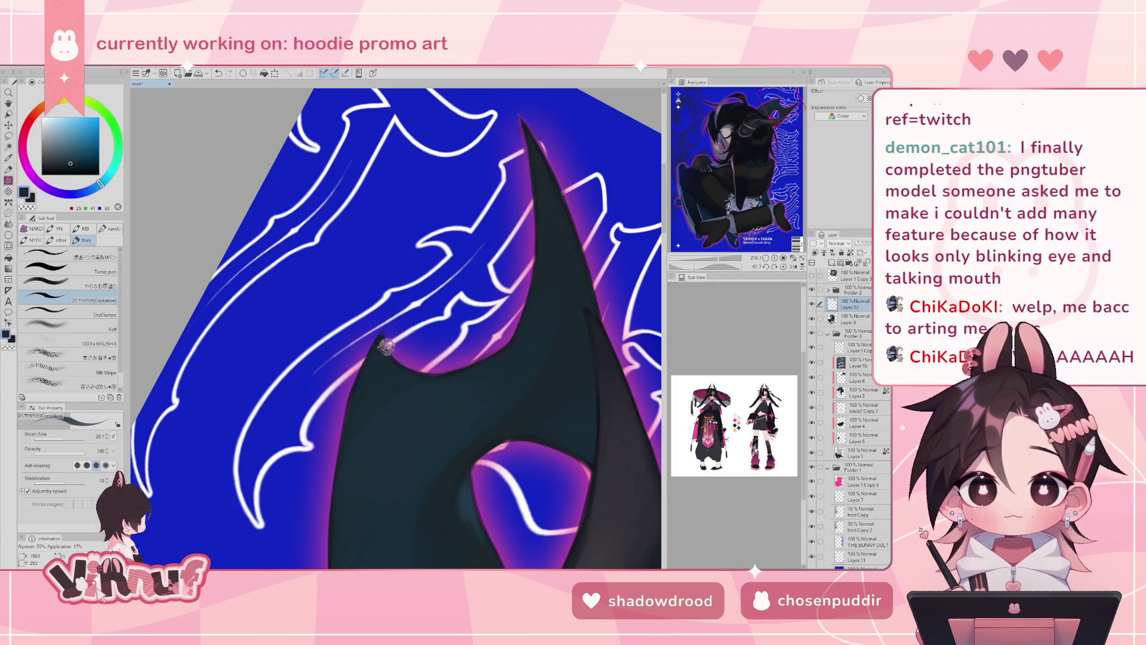
pyautogui.keyDown('alt'); pyautogui.click(402, 358); pyautogui.keyUp('alt')
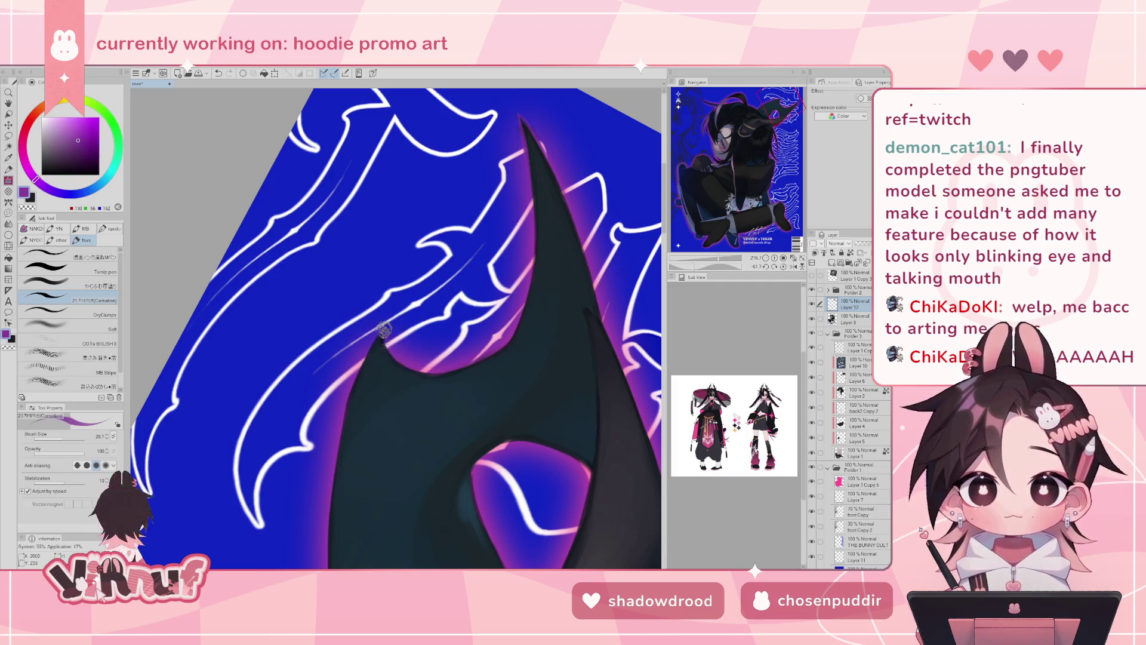
pyautogui.keyDown('alt'); pyautogui.click(400, 352); pyautogui.keyUp('alt')
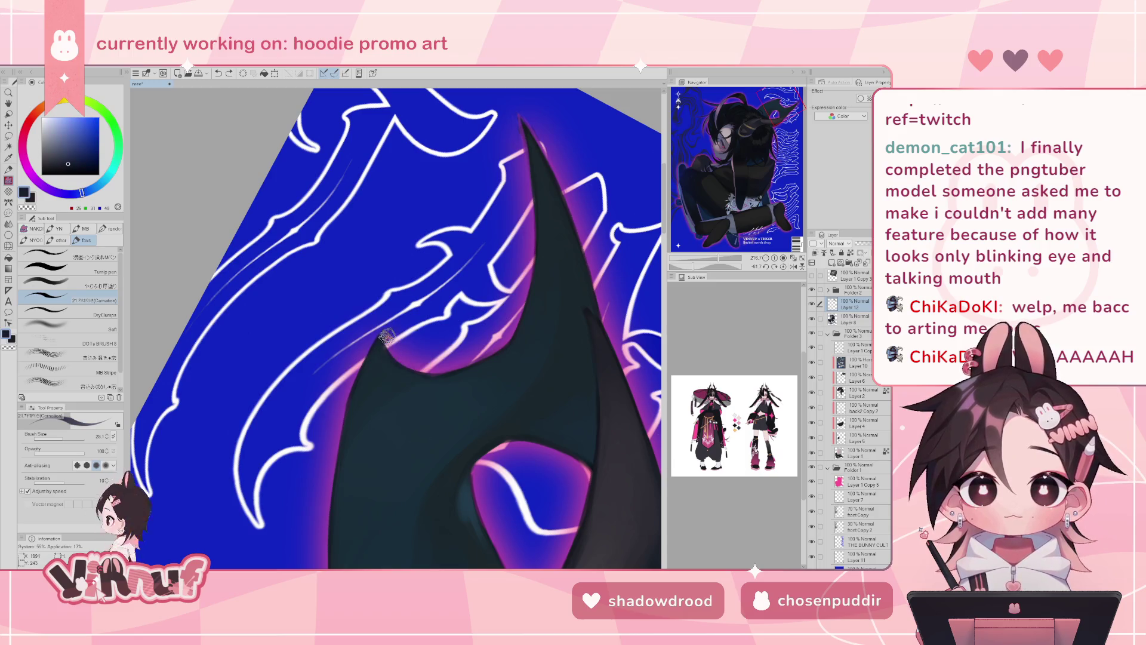
pyautogui.keyDown('alt'); pyautogui.click(409, 358); pyautogui.keyUp('alt')
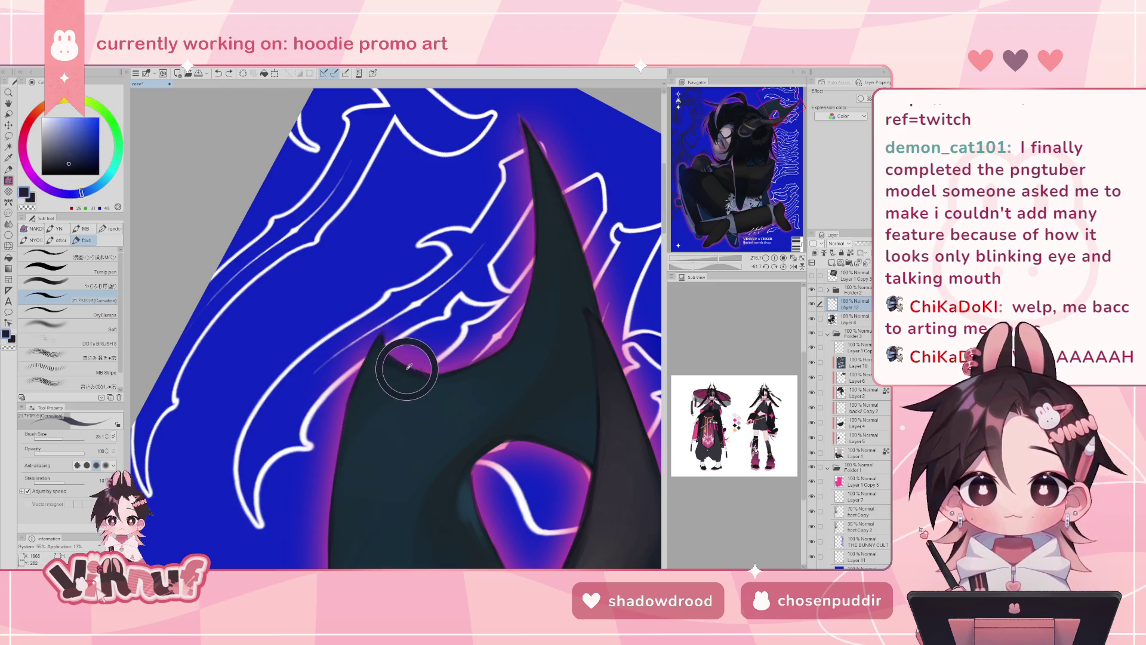
pyautogui.moveTo(406, 353); pyautogui.dragTo(385, 327)
# - Sample purple from the glow beside the horn, then zoom out and straighten the whole poster
pyautogui.keyDown('alt'); pyautogui.click(386, 336); pyautogui.keyUp('alt')
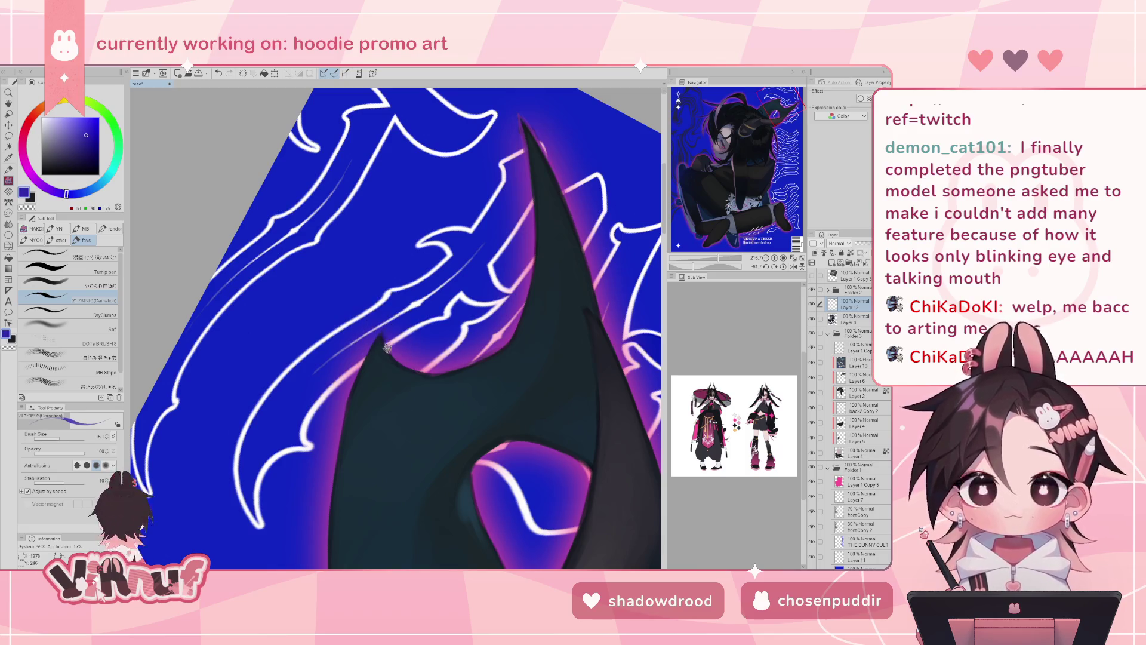
pyautogui.keyDown('alt'); pyautogui.click(398, 358); pyautogui.keyUp('alt')
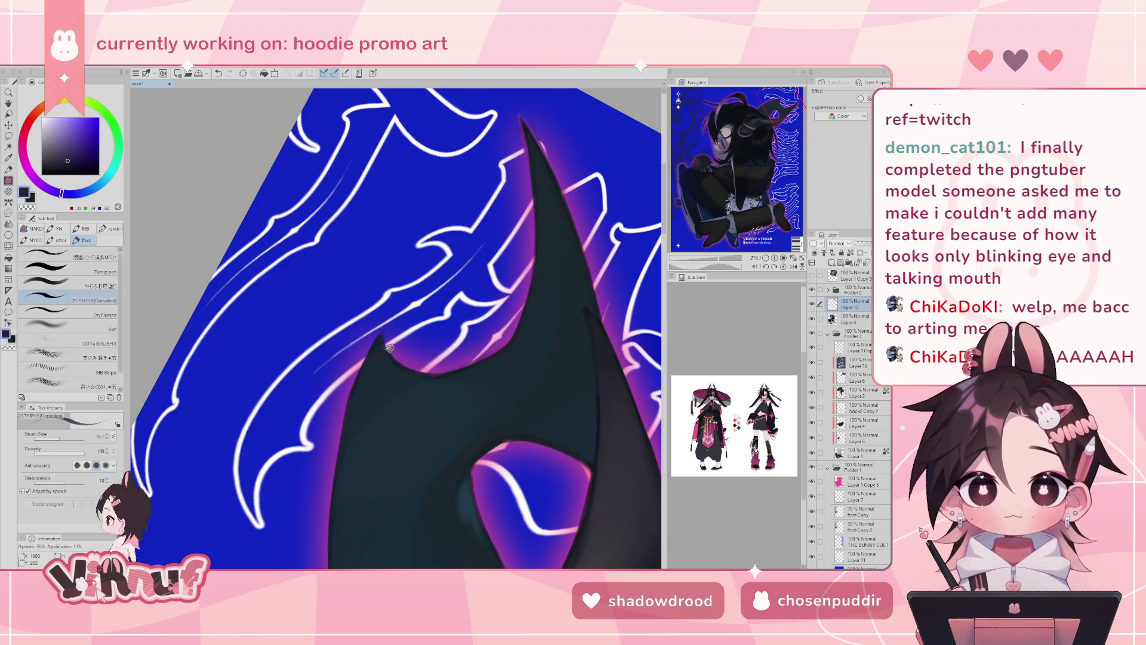
pyautogui.keyDown('alt'); pyautogui.click(380, 341); pyautogui.keyUp('alt')
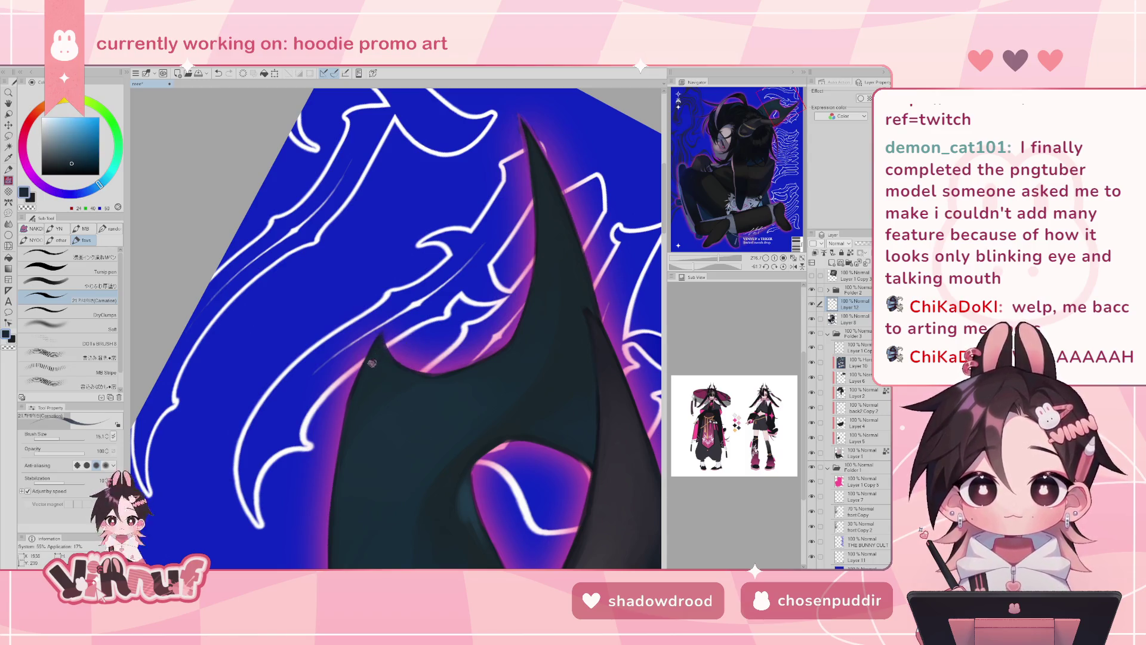
pyautogui.keyDown('alt'); pyautogui.click(403, 358); pyautogui.keyUp('alt')
pyautogui.keyDown('alt'); pyautogui.click(397, 353); pyautogui.keyUp('alt')
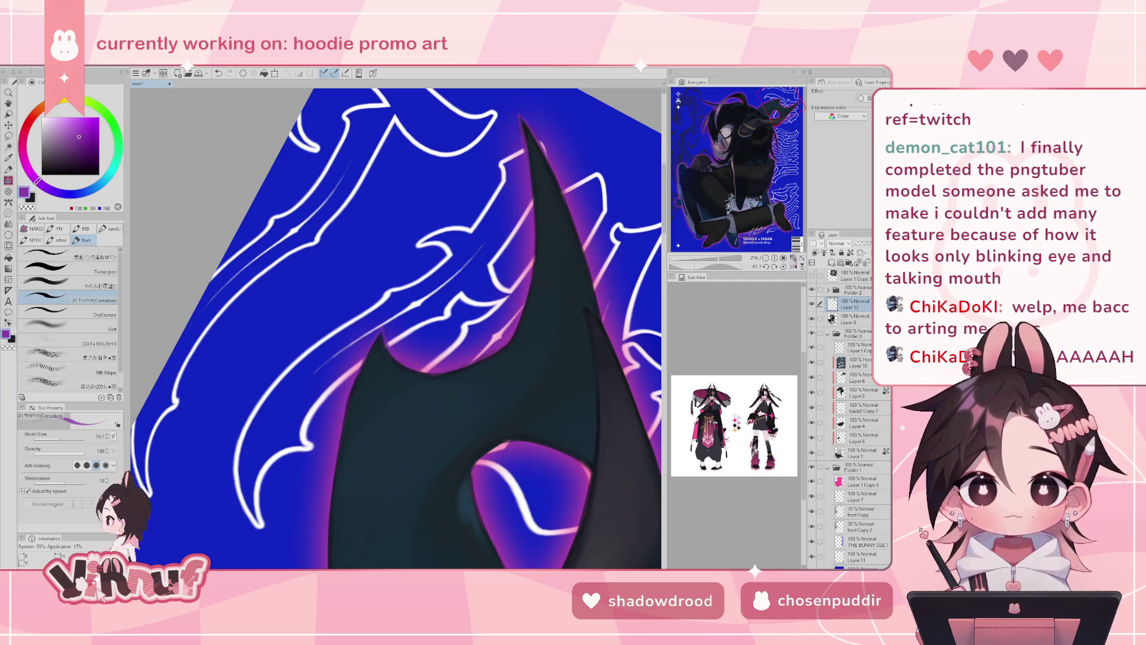
pyautogui.click(793, 259)
pyautogui.click(783, 267)
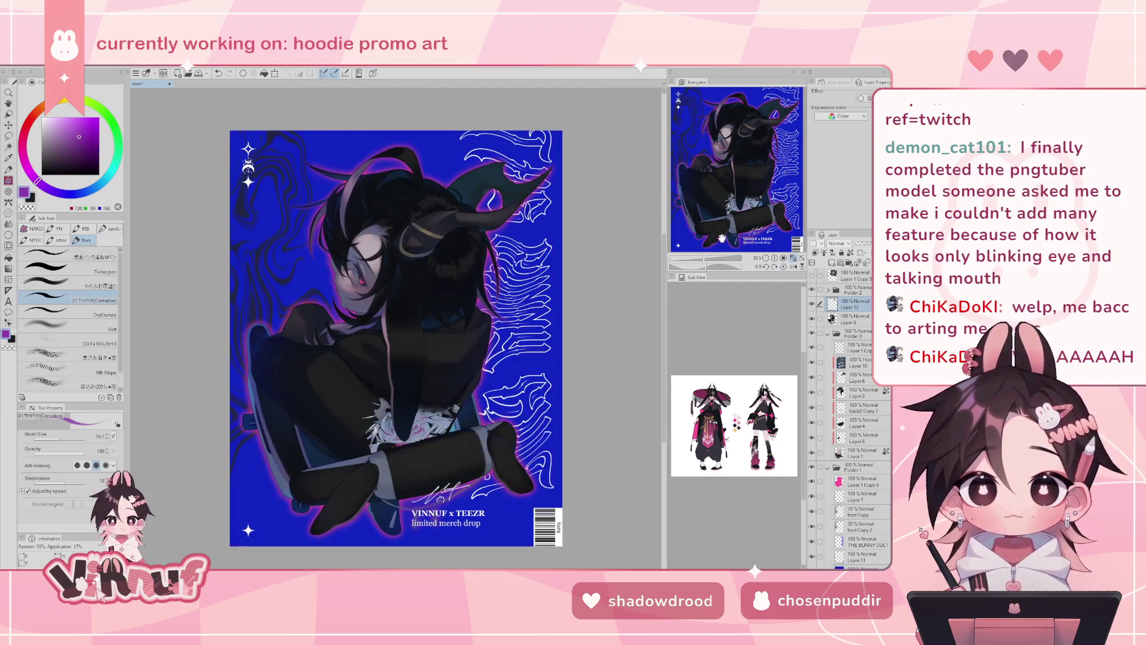
# - Flip and zoom back into a tilted horn close-up, set brush size 37, and sample a darker teal
pyautogui.press('h')
pyautogui.moveTo(713, 258)
pyautogui.mouseDown()
pyautogui.moveTo(729, 253)
pyautogui.moveTo(692, 267)
pyautogui.mouseUp()
pyautogui.keyDown('alt'); pyautogui.click(354, 250); pyautogui.keyUp('alt')
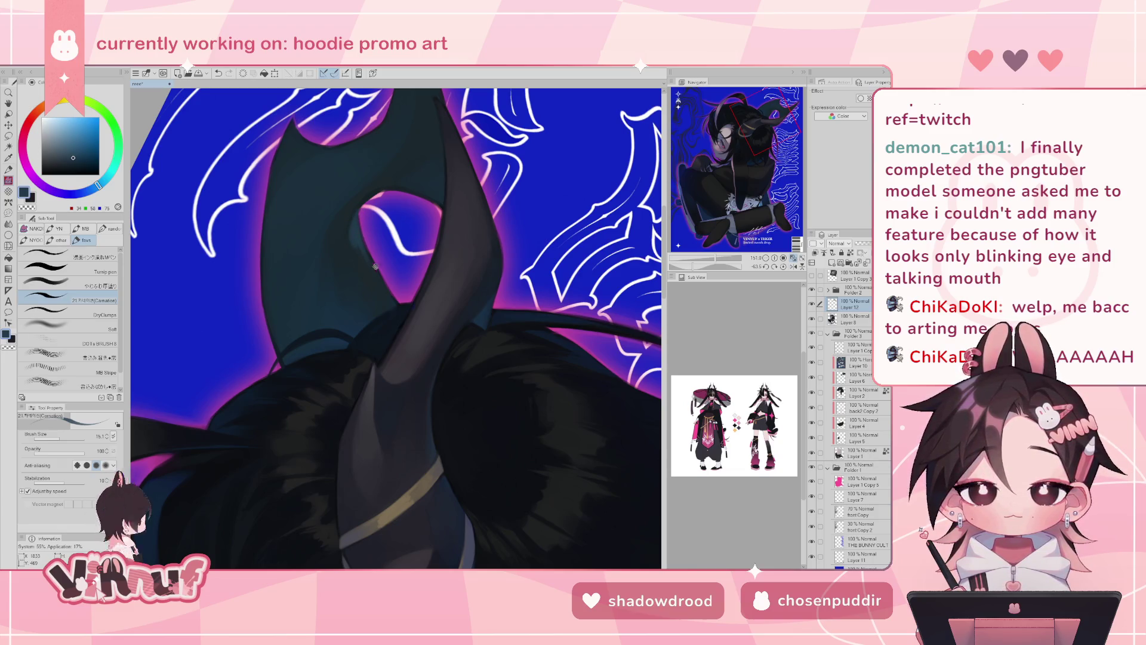
pyautogui.click(64, 435)
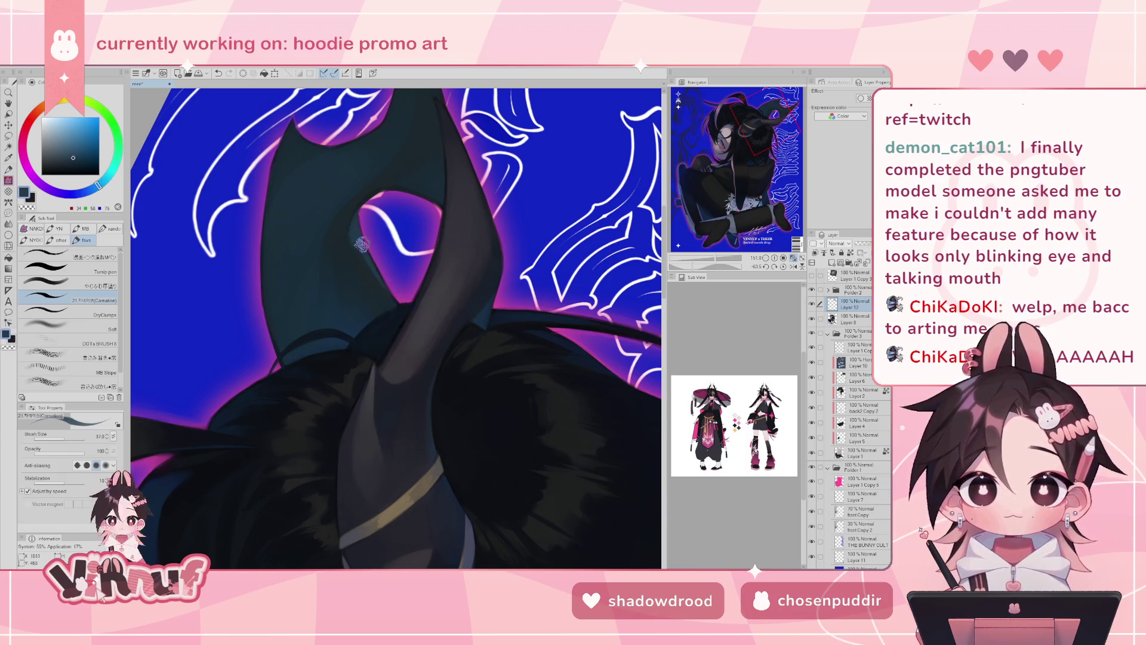
pyautogui.keyDown('alt'); pyautogui.click(364, 200); pyautogui.keyUp('alt')
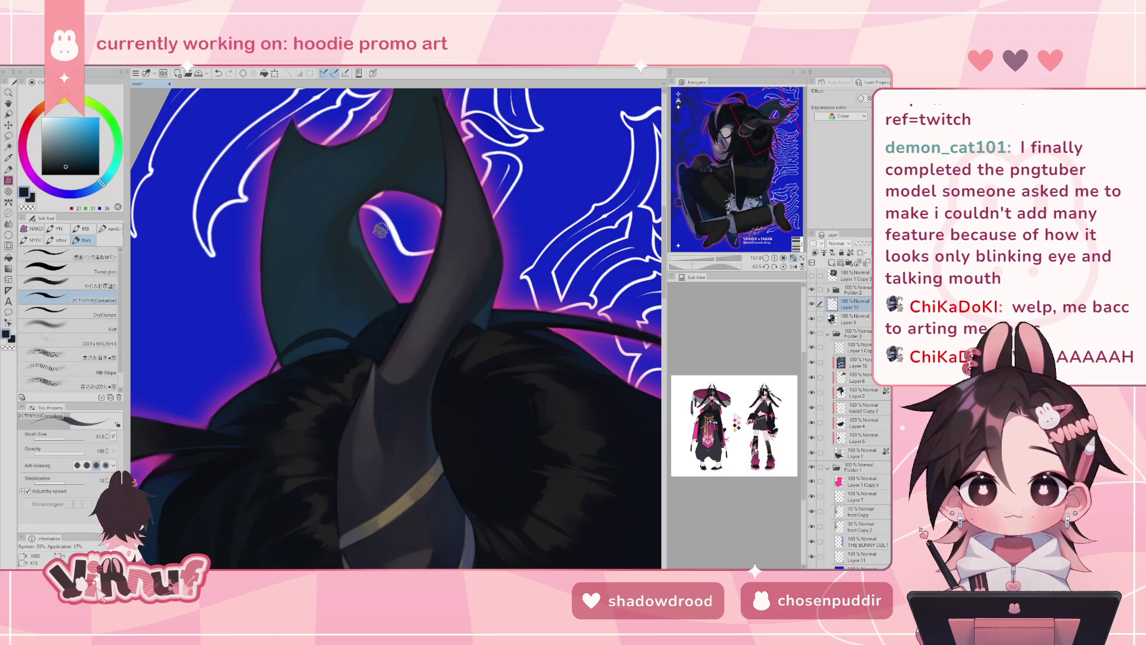
# - Select the やわらか厚塗り brush at about size 28 and compare the horn against the 3D model
pyautogui.press('b')
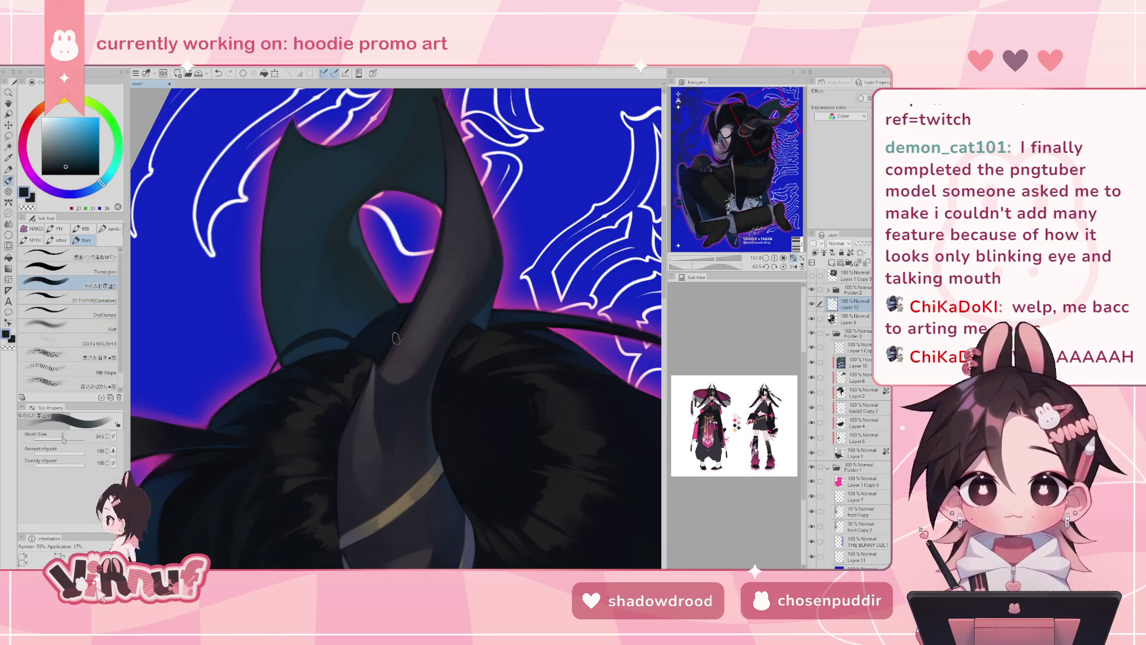
pyautogui.keyDown('alt'); pyautogui.click(357, 235); pyautogui.keyUp('alt')
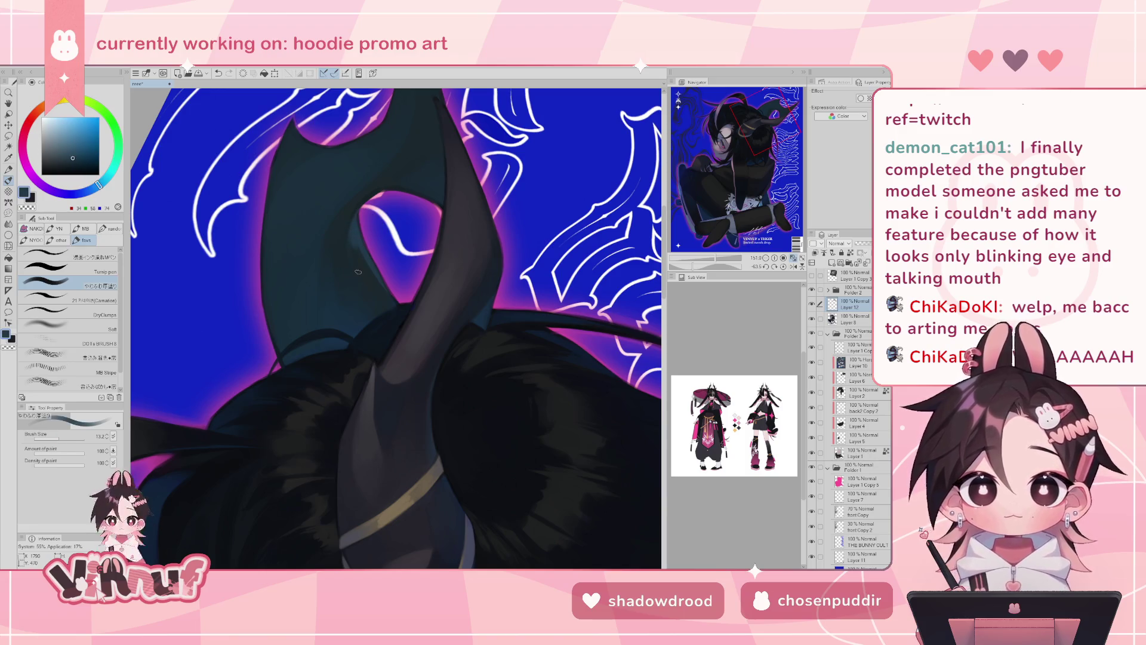
pyautogui.press(']')
pyautogui.press(']')
pyautogui.press(']')
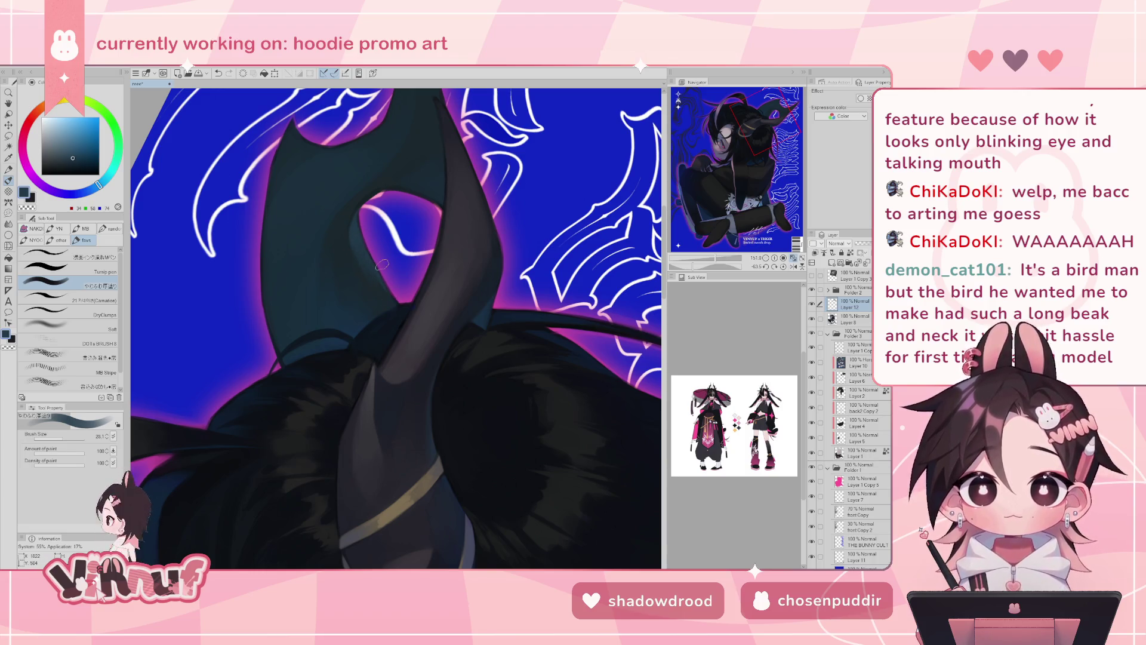
pyautogui.click(812, 277)
pyautogui.click(811, 277)
pyautogui.click(812, 290)
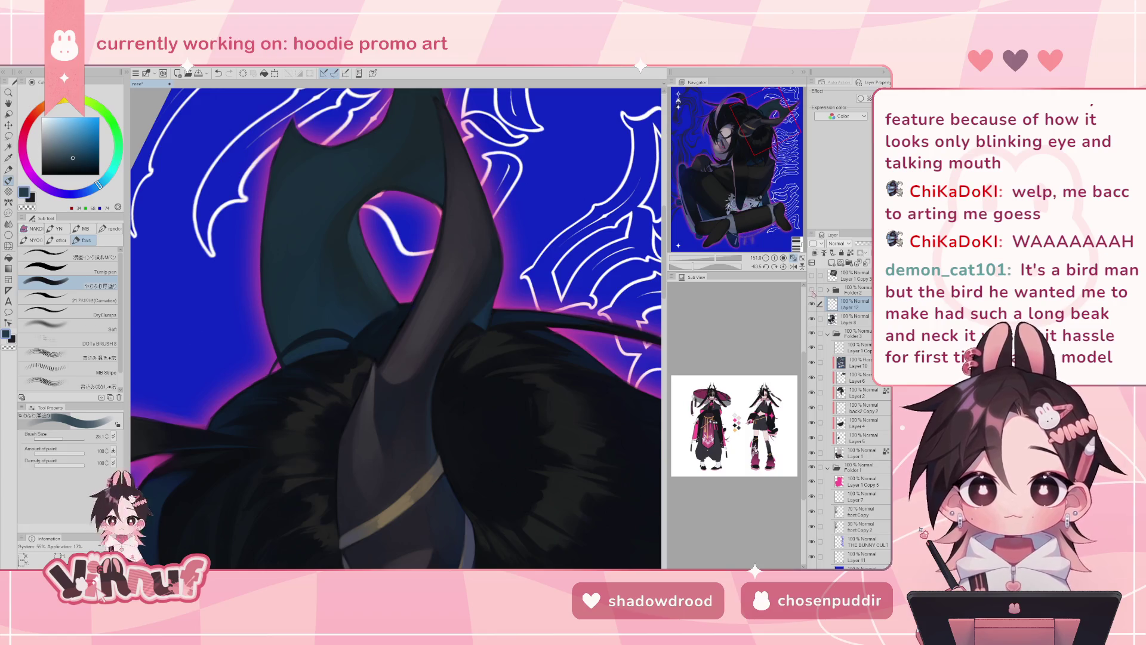
pyautogui.click(812, 291)
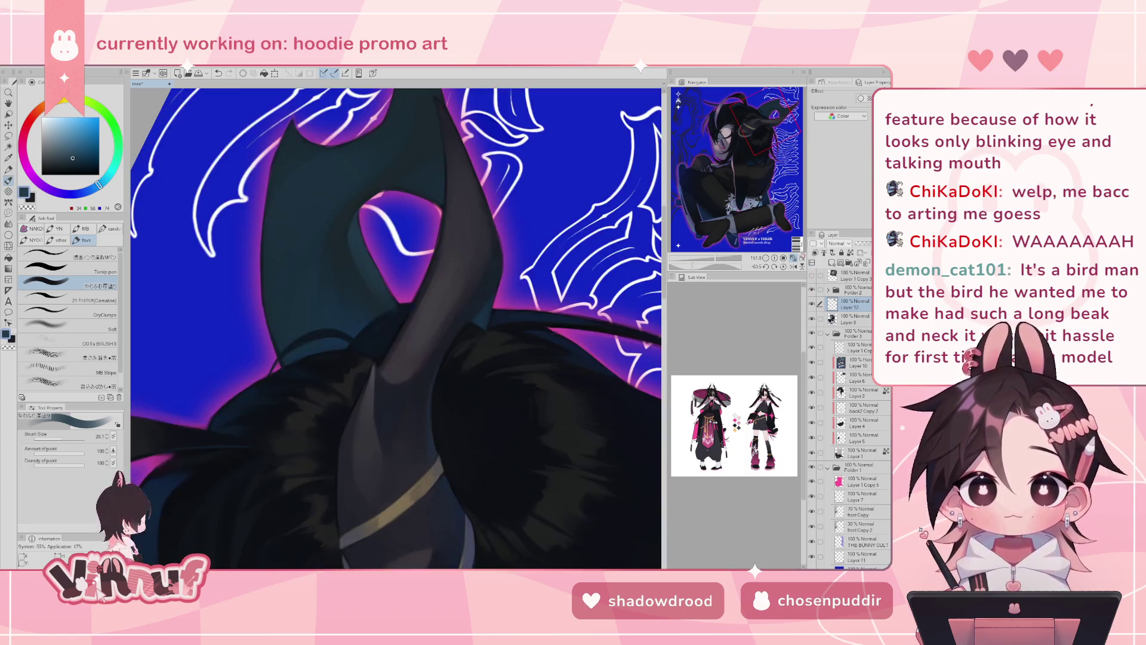
# - Sample darker and near-black teals from the horn, rechecking the 3D model, and straighten the view
pyautogui.keyDown('alt'); pyautogui.click(369, 195); pyautogui.keyUp('alt')
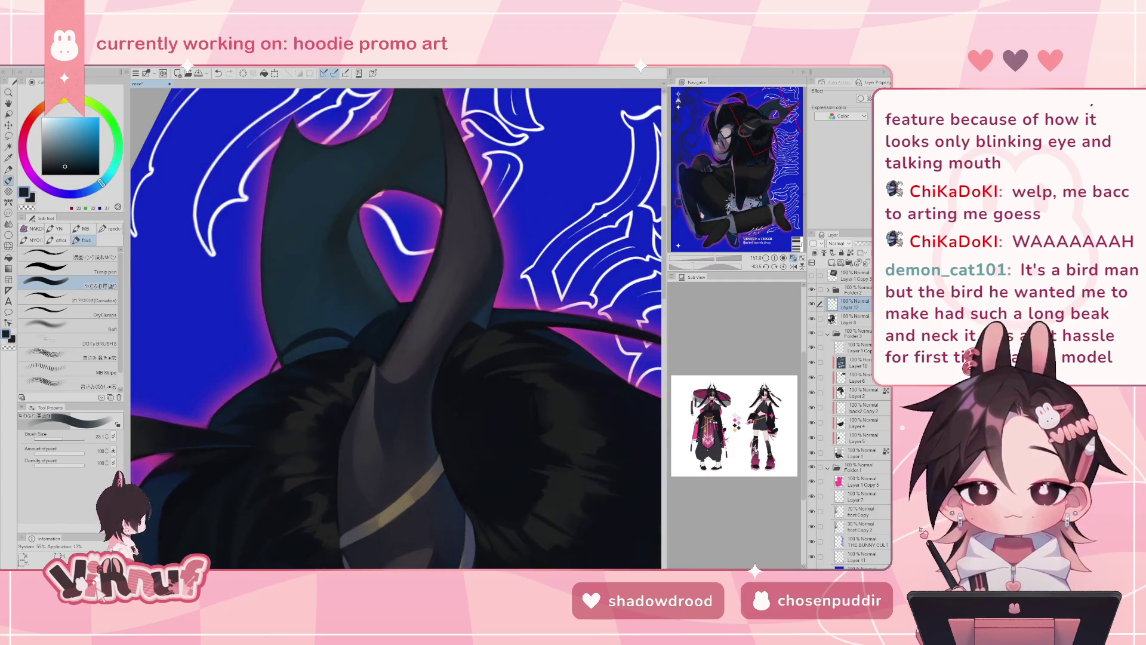
pyautogui.click(812, 274)
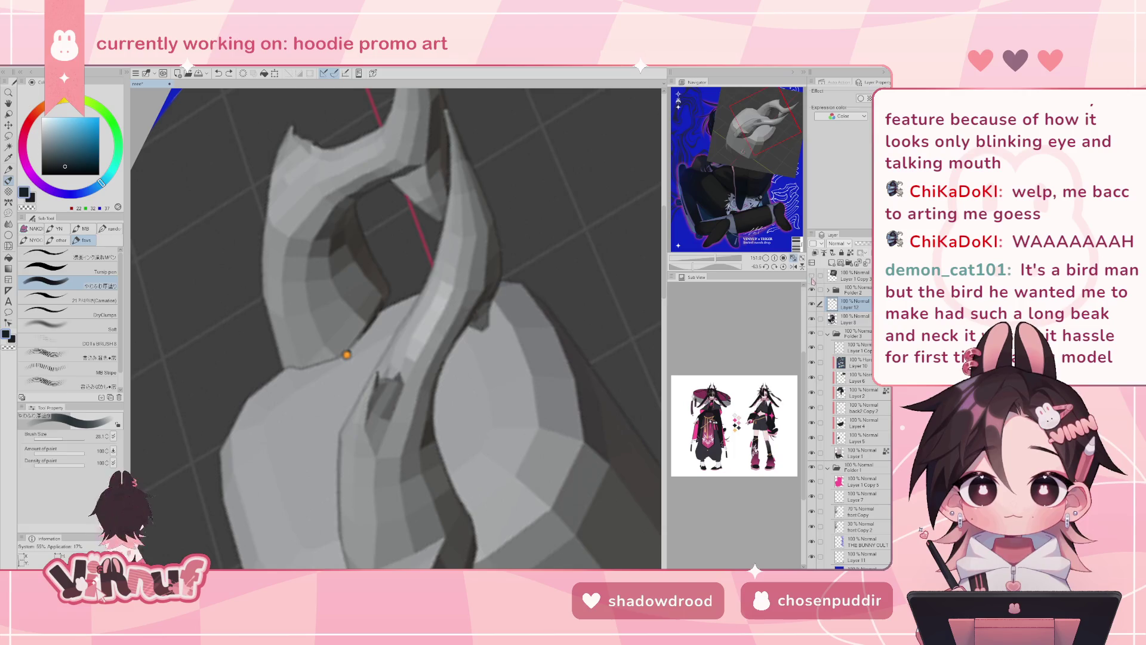
pyautogui.click(812, 275)
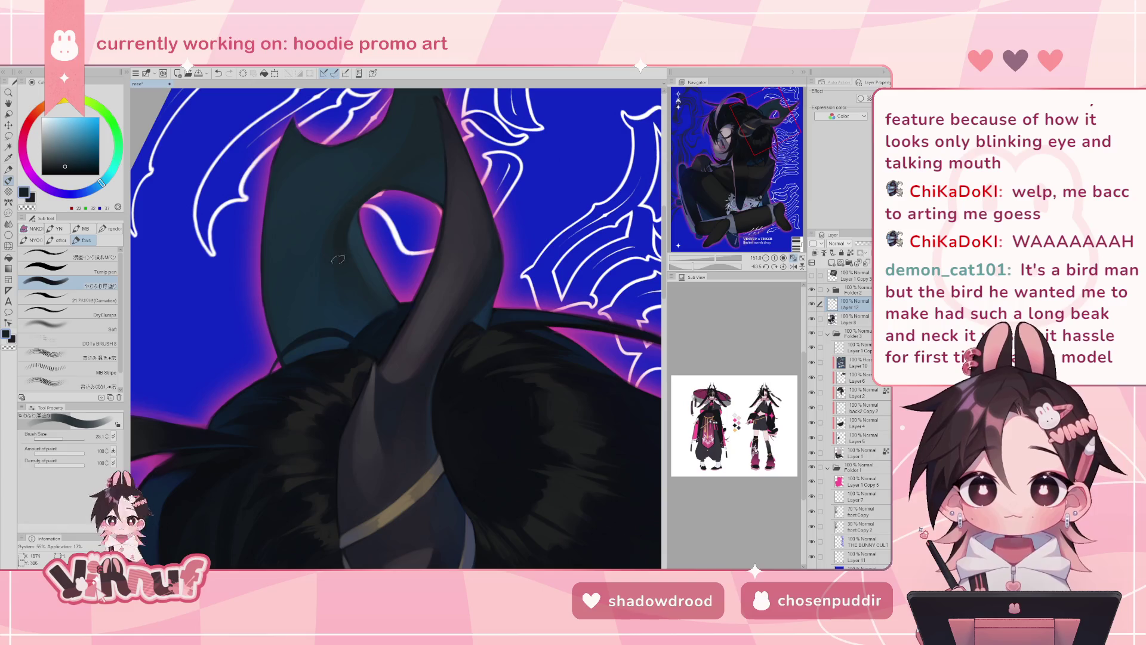
pyautogui.keyDown('alt'); pyautogui.click(394, 308); pyautogui.keyUp('alt')
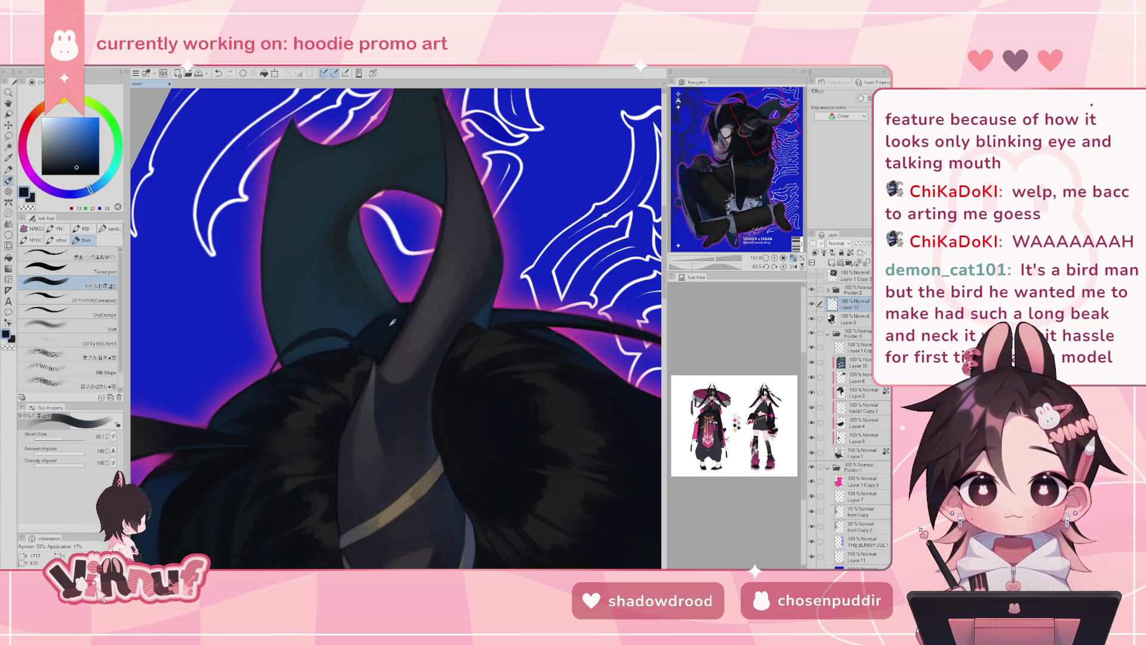
pyautogui.keyDown('alt'); pyautogui.click(378, 335); pyautogui.keyUp('alt')
pyautogui.keyDown('alt'); pyautogui.click(348, 349); pyautogui.keyUp('alt')
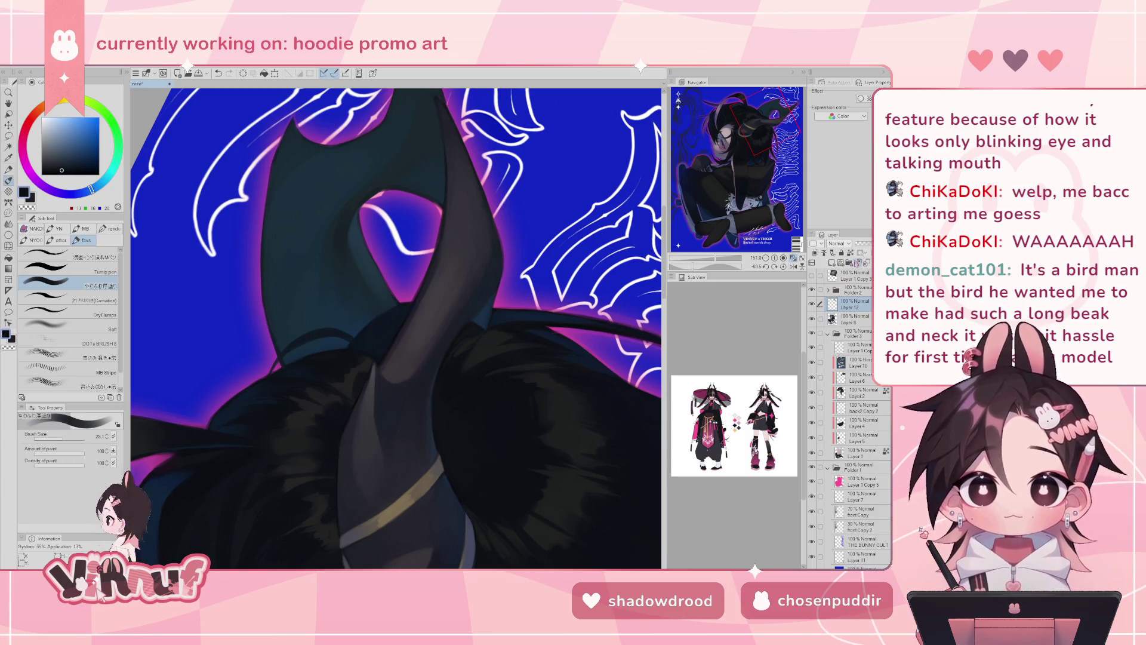
pyautogui.click(783, 267)
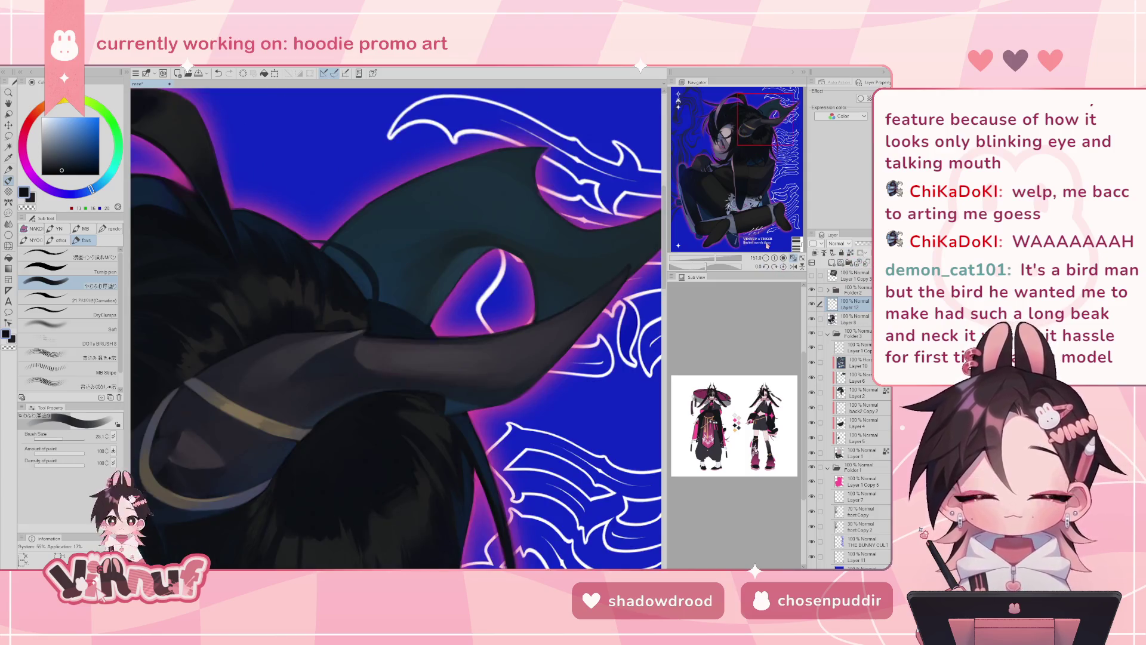
# - With the Carnation brush at about size 12, paint a faint grey-purple stroke along the hood edge
pyautogui.click(59, 440)
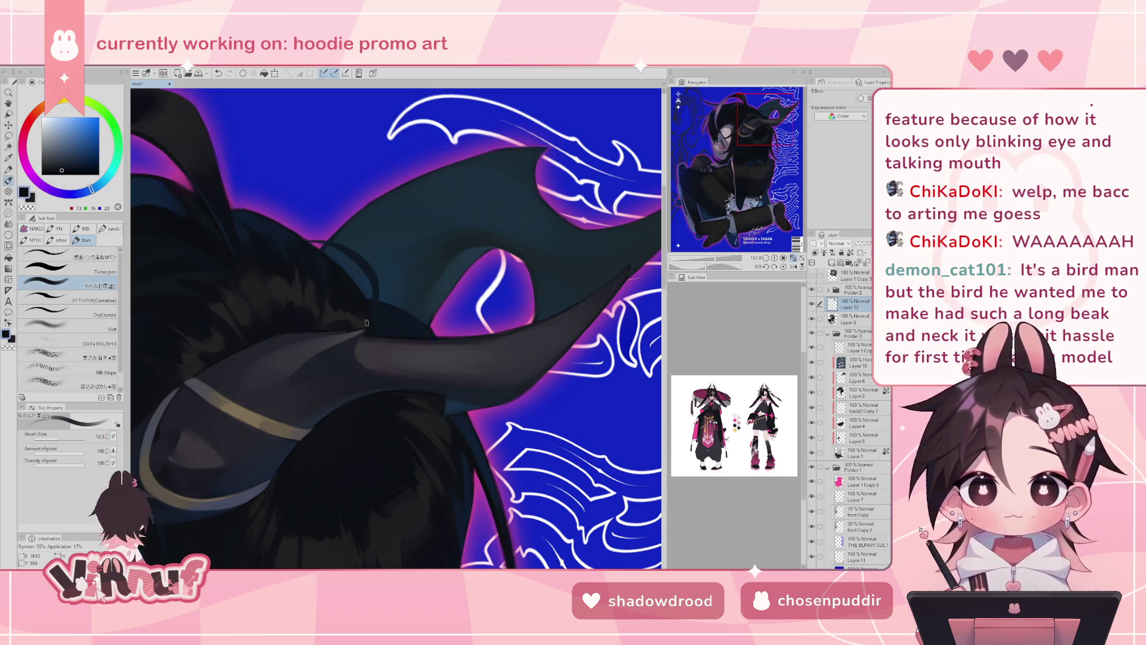
pyautogui.keyDown('alt'); pyautogui.click(363, 287); pyautogui.keyUp('alt')
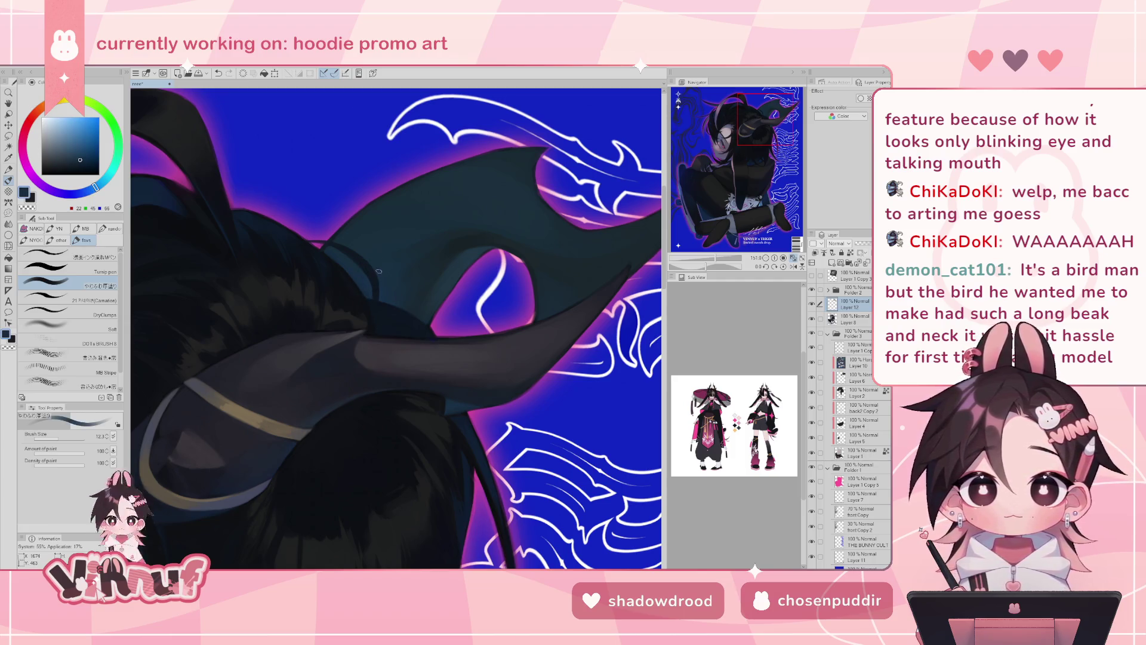
pyautogui.moveTo(710, 266); pyautogui.dragTo(697, 245)
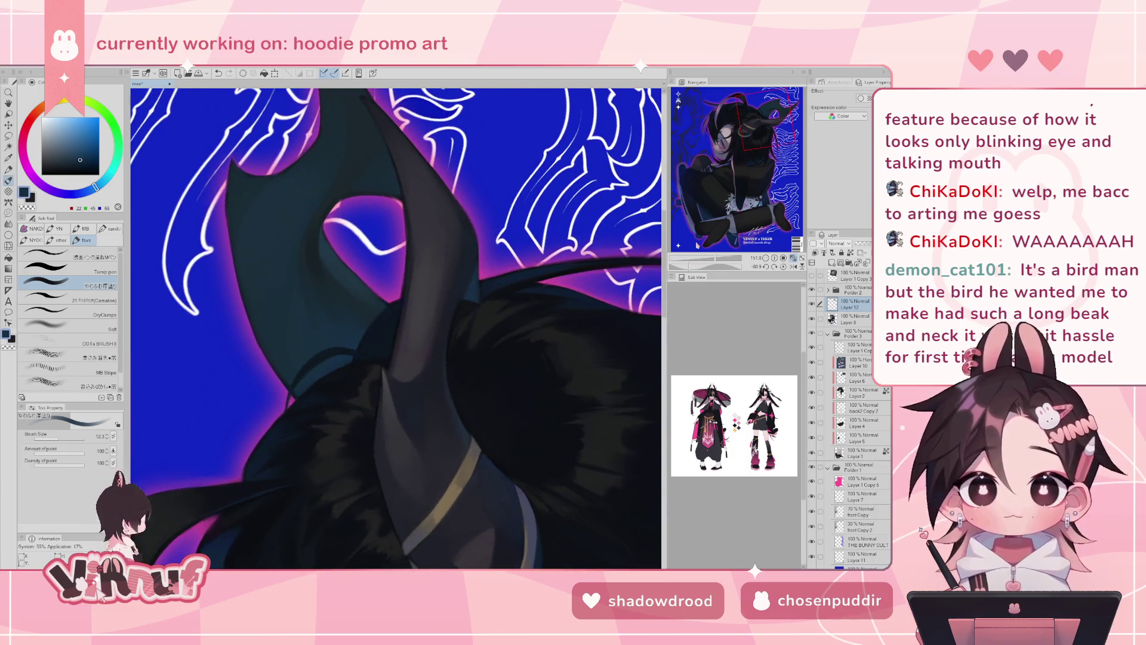
pyautogui.click(91, 298)
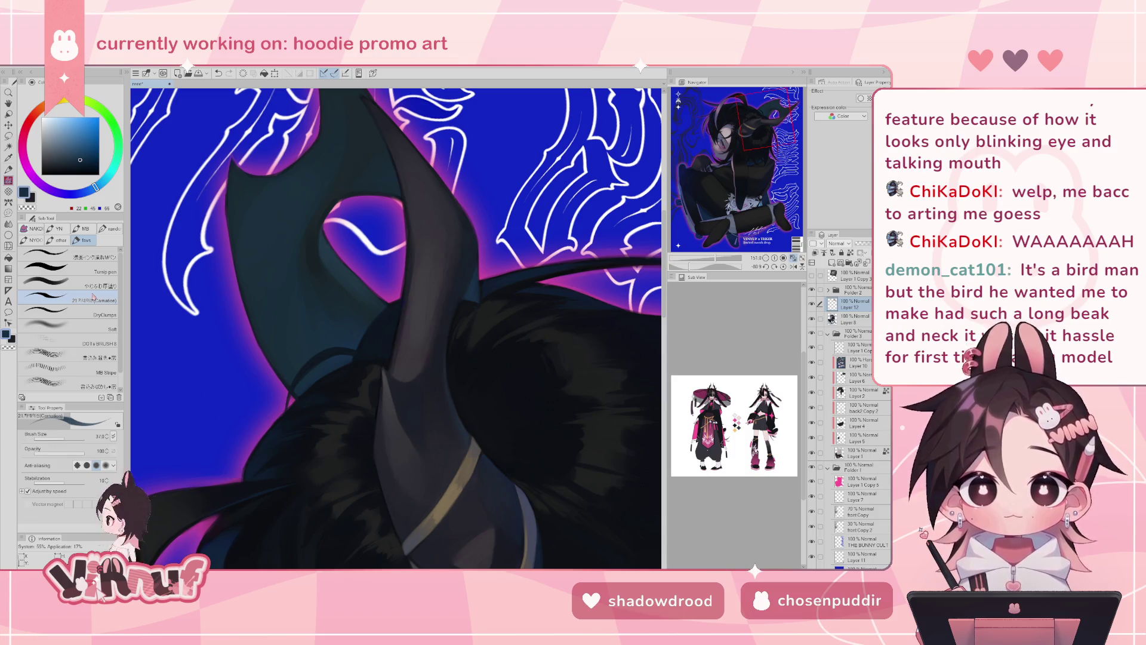
pyautogui.keyDown('alt'); pyautogui.click(388, 385); pyautogui.keyUp('alt')
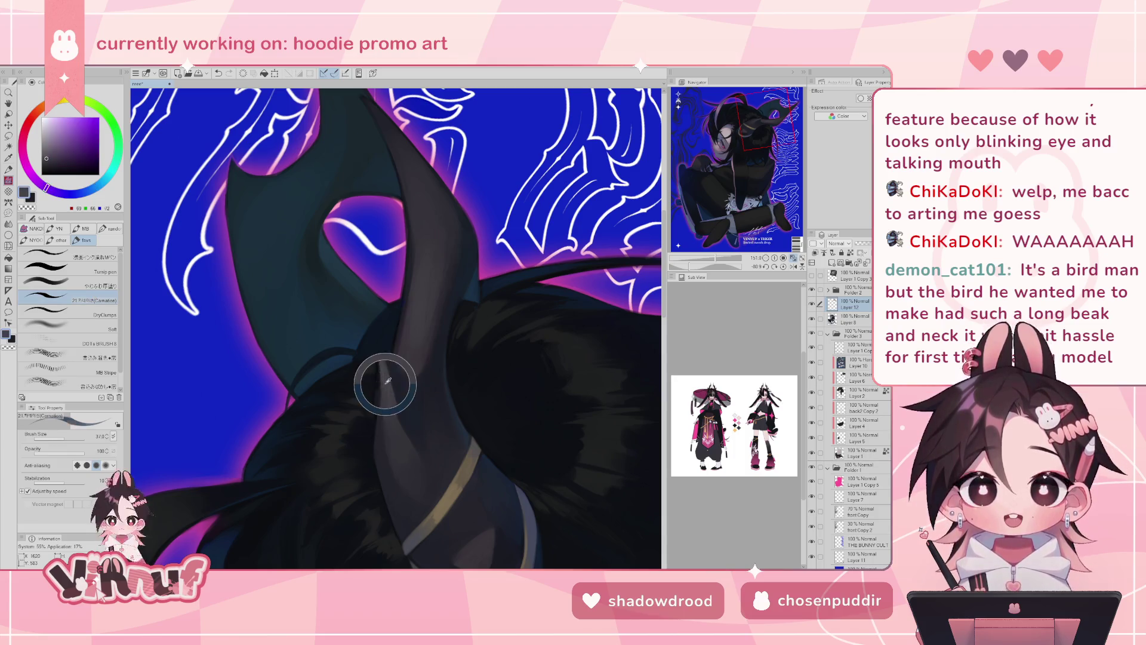
pyautogui.moveTo(382, 376); pyautogui.dragTo(383, 427)
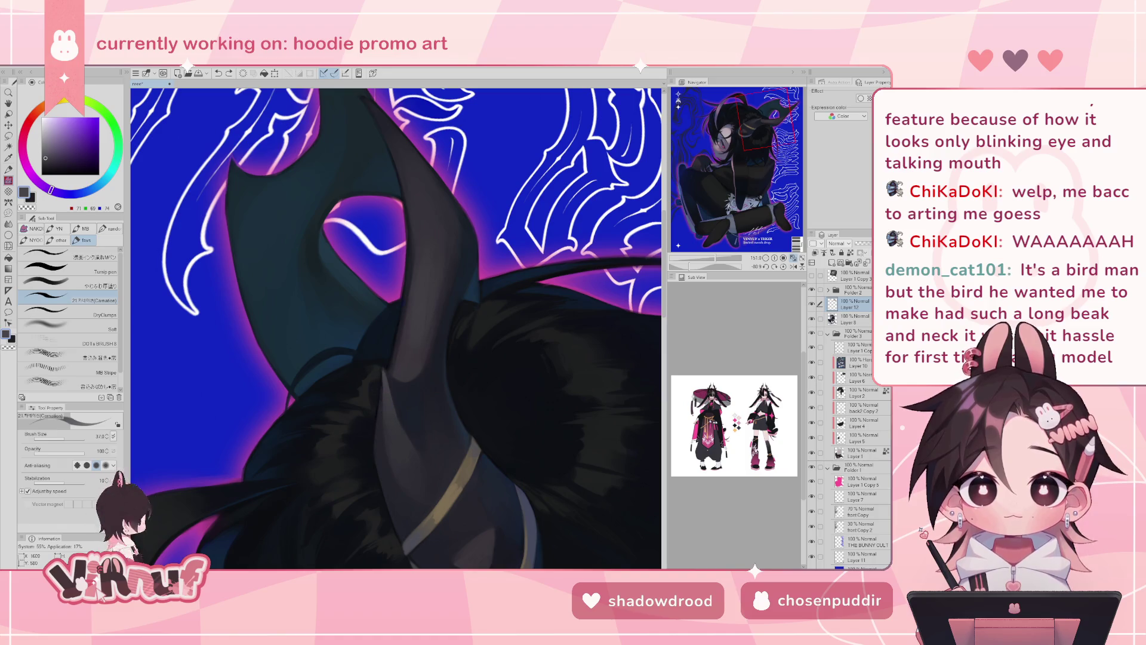
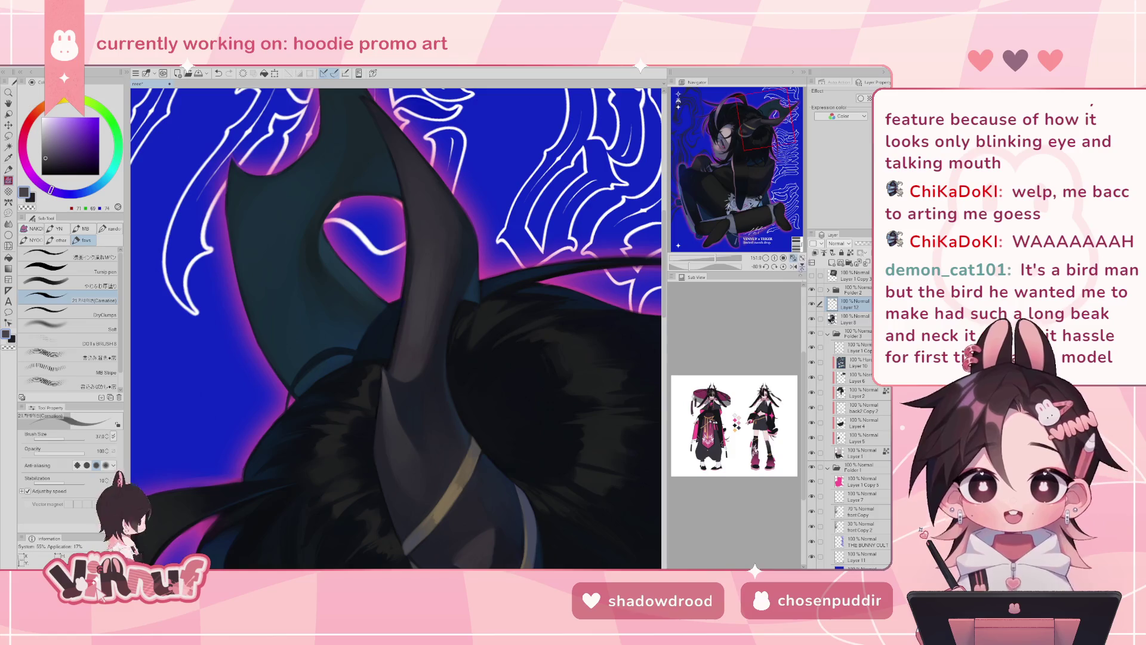
# - Turn the view so the horn lies sideways, zoom in, and sample near-black tones from it
pyautogui.click(784, 267)
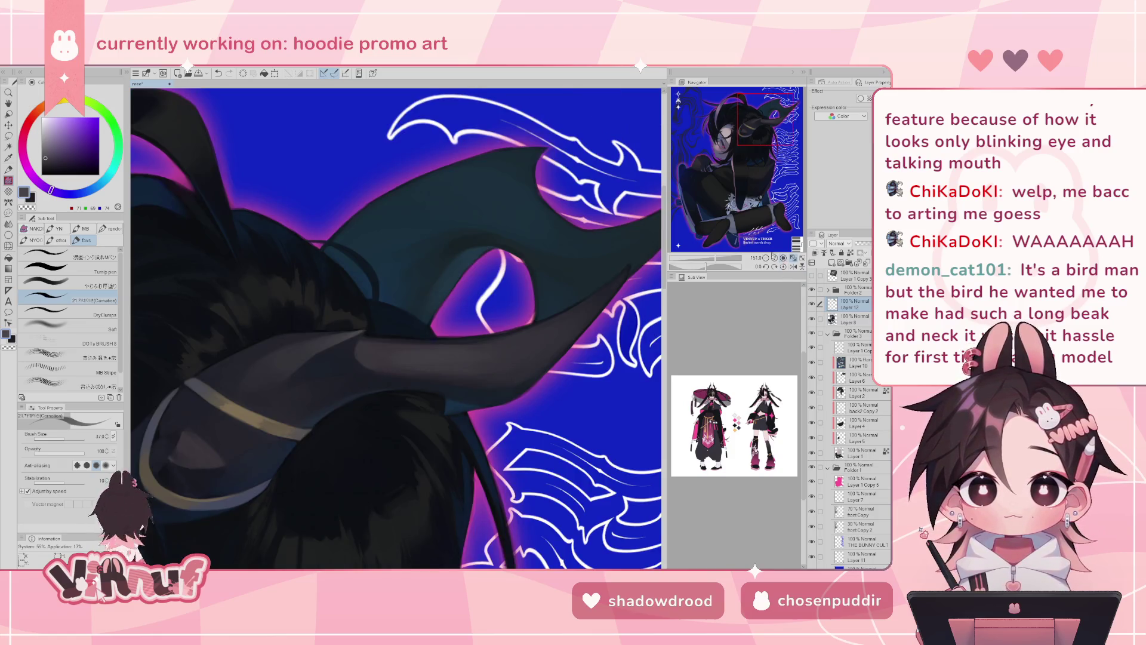
pyautogui.moveTo(418, 298); pyautogui.dragTo(391, 368)
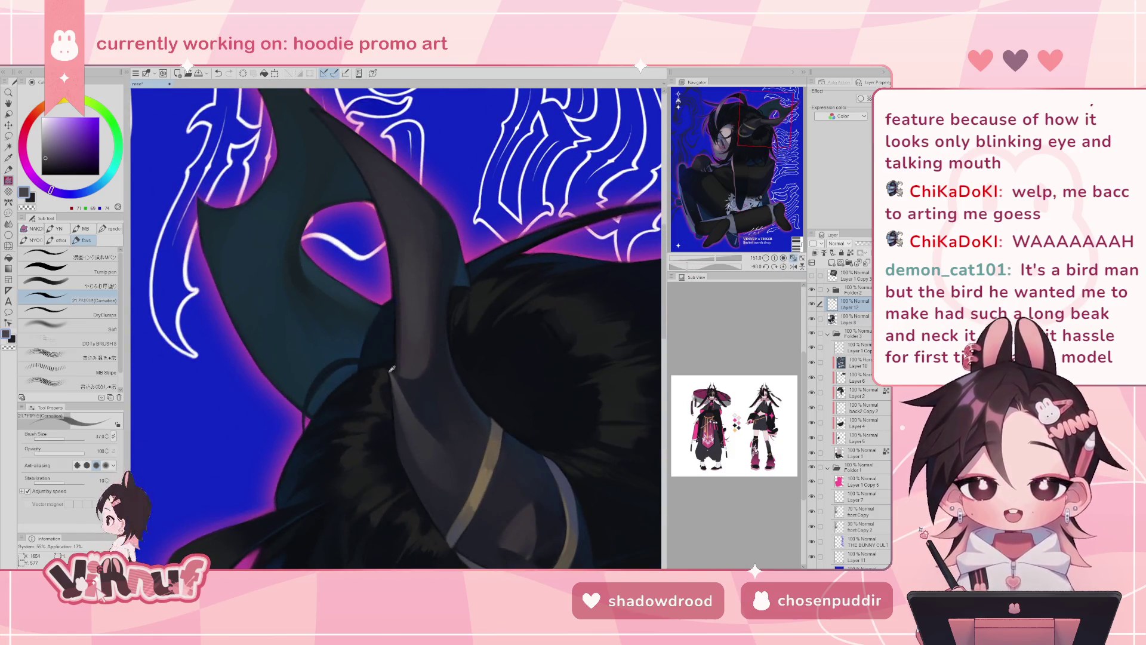
pyautogui.keyDown('alt'); pyautogui.click(396, 393); pyautogui.keyUp('alt')
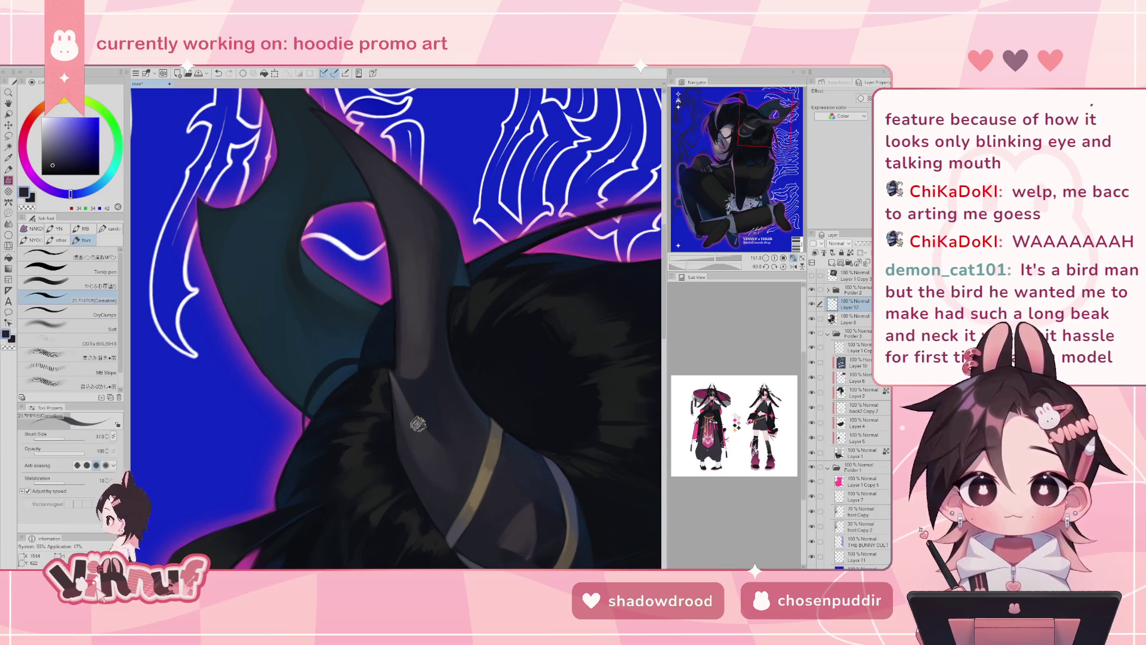
pyautogui.keyDown('alt'); pyautogui.click(389, 371); pyautogui.keyUp('alt')
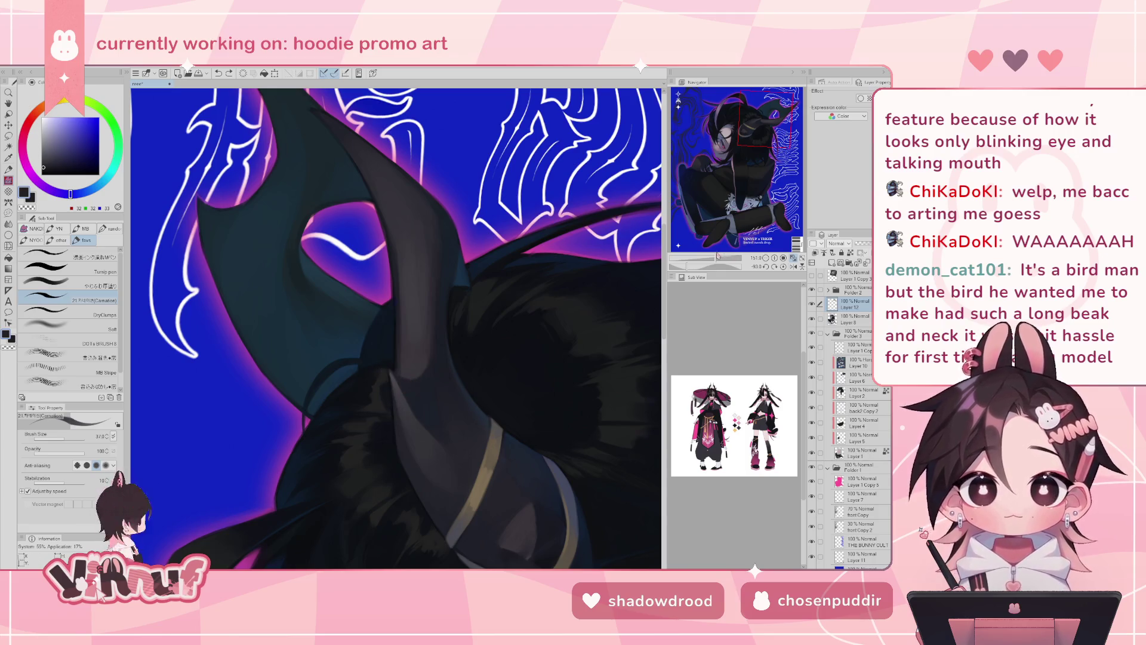
pyautogui.moveTo(718, 263); pyautogui.dragTo(724, 264)
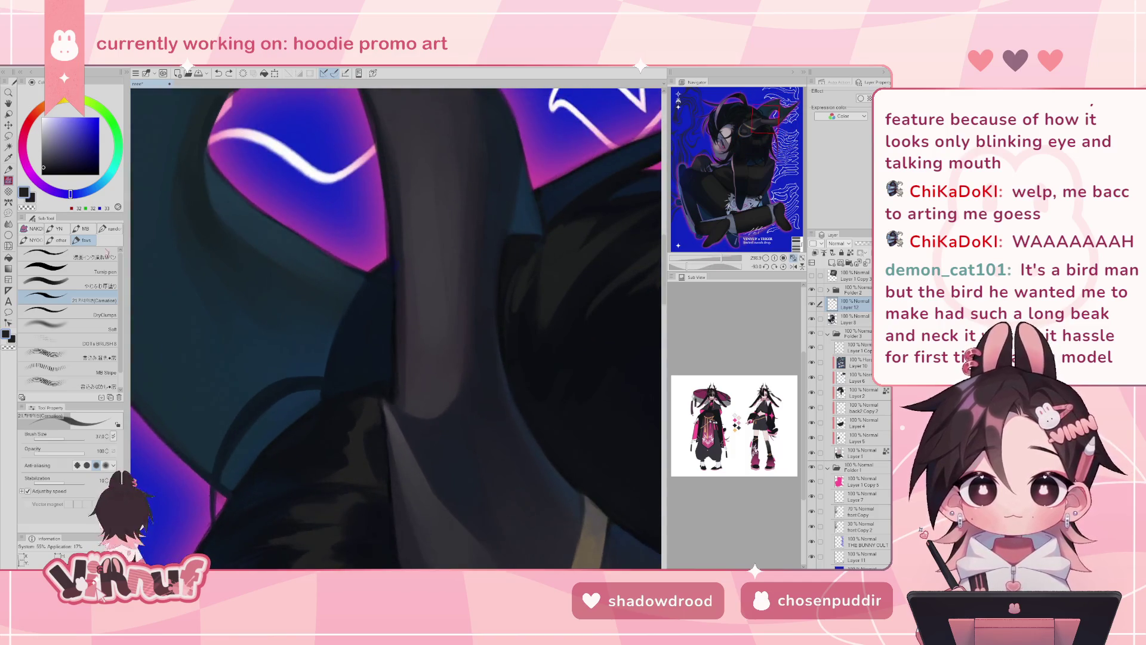
pyautogui.click(72, 256)
pyautogui.keyDown('alt'); pyautogui.click(378, 413); pyautogui.keyUp('alt')
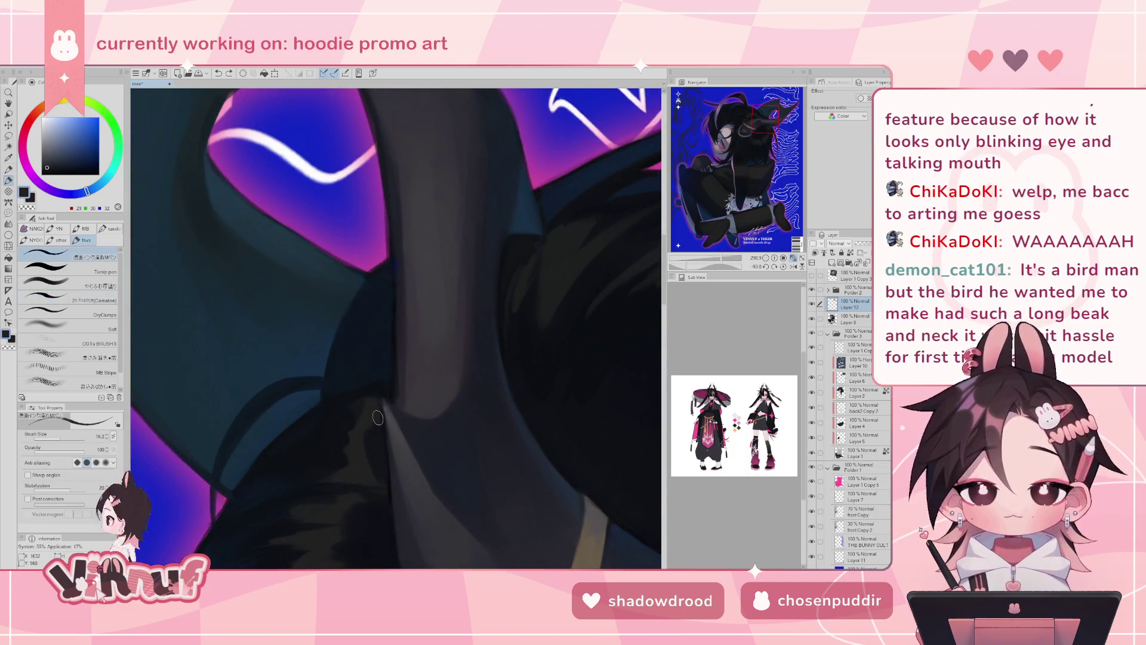
pyautogui.keyDown('alt'); pyautogui.click(396, 420); pyautogui.keyUp('alt')
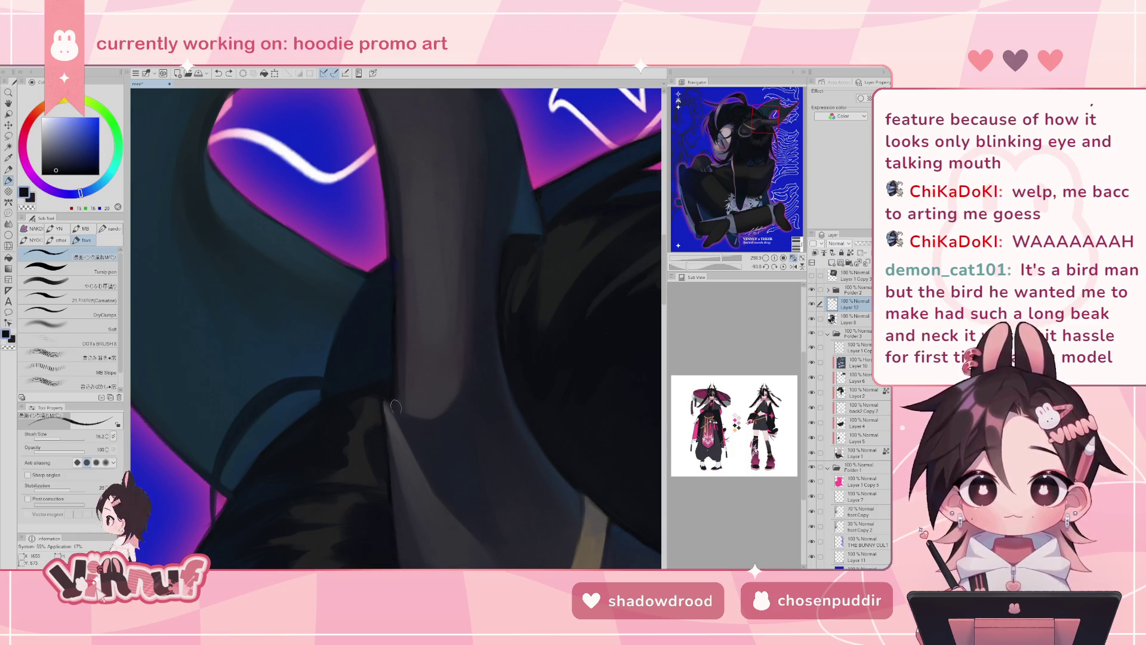
# - Undo the last stroke and repaint the grey horn wedge sharper in near-black
pyautogui.hotkey('ctrl', 'z')
pyautogui.moveTo(429, 418); pyautogui.dragTo(417, 388)
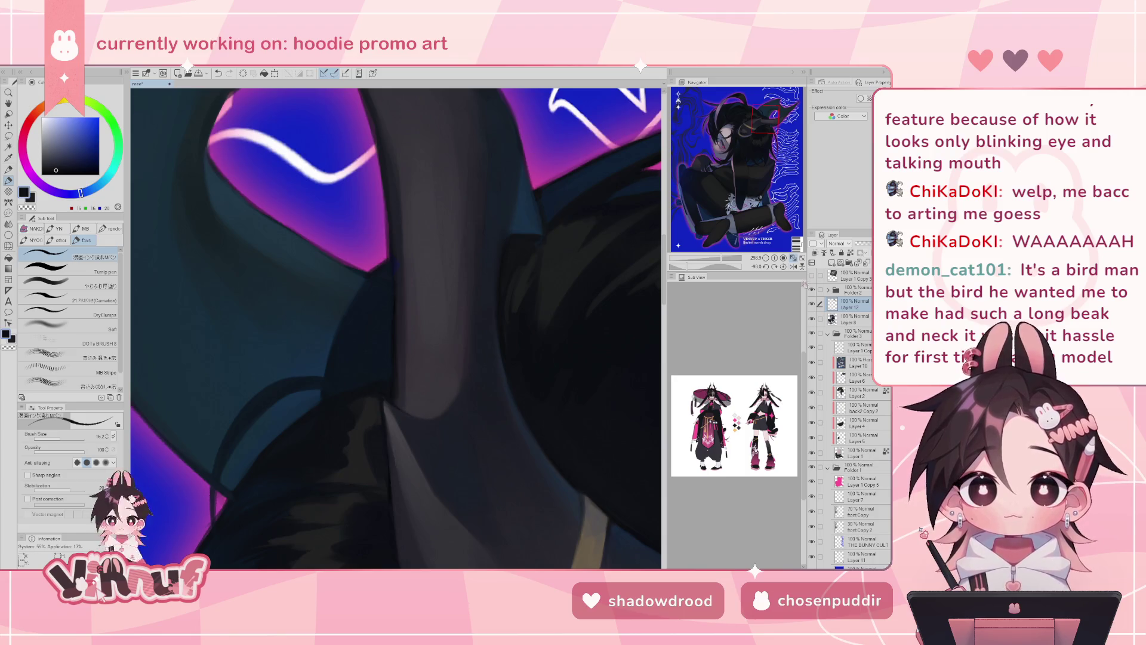
pyautogui.click(784, 266)
# - Sample the horn's dark grey-purple and dark grey, mirroring the view to check the drawing
pyautogui.moveTo(722, 259); pyautogui.dragTo(712, 260)
pyautogui.scroll(3, 492, 421)
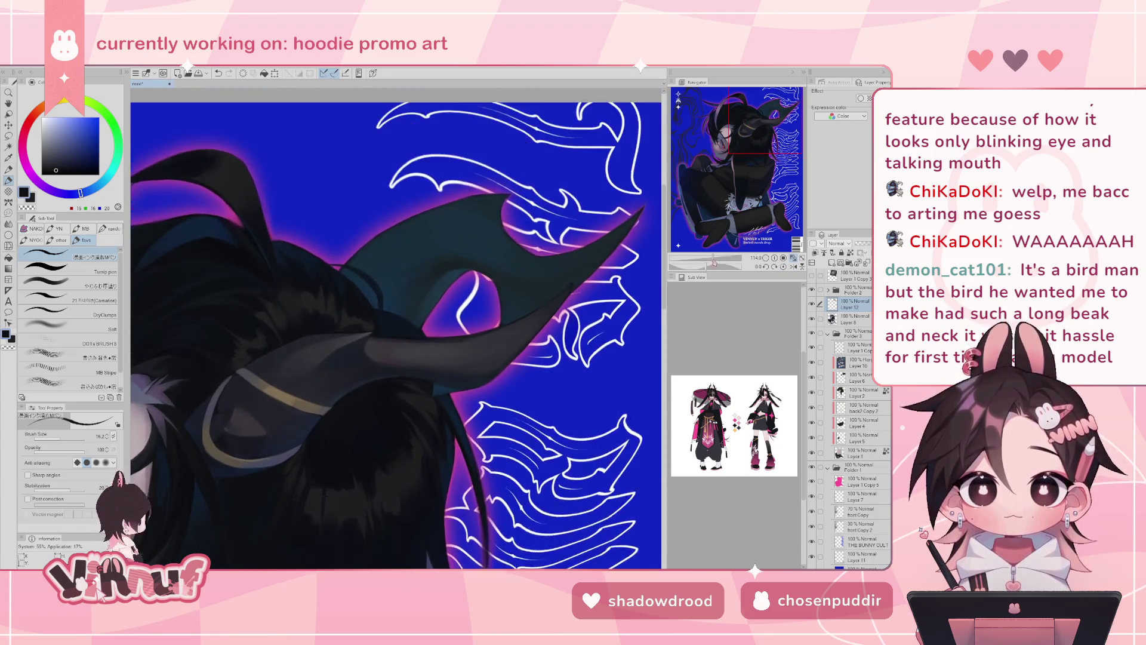
pyautogui.keyDown('alt'); pyautogui.click(467, 425); pyautogui.keyUp('alt')
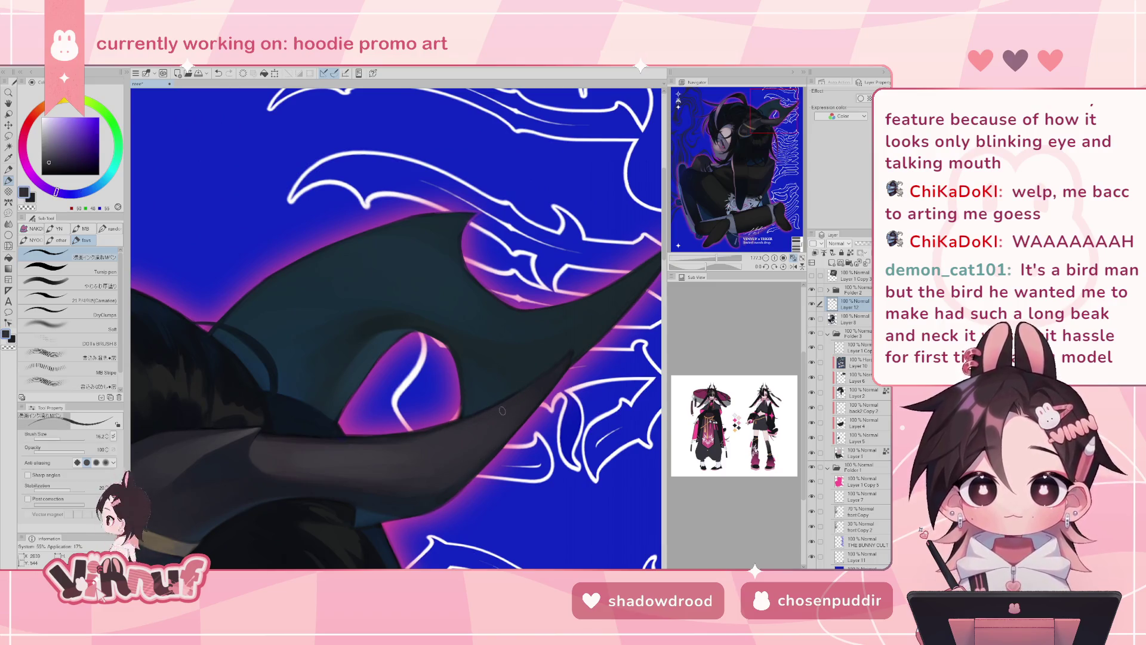
pyautogui.scroll(-3, 520, 397)
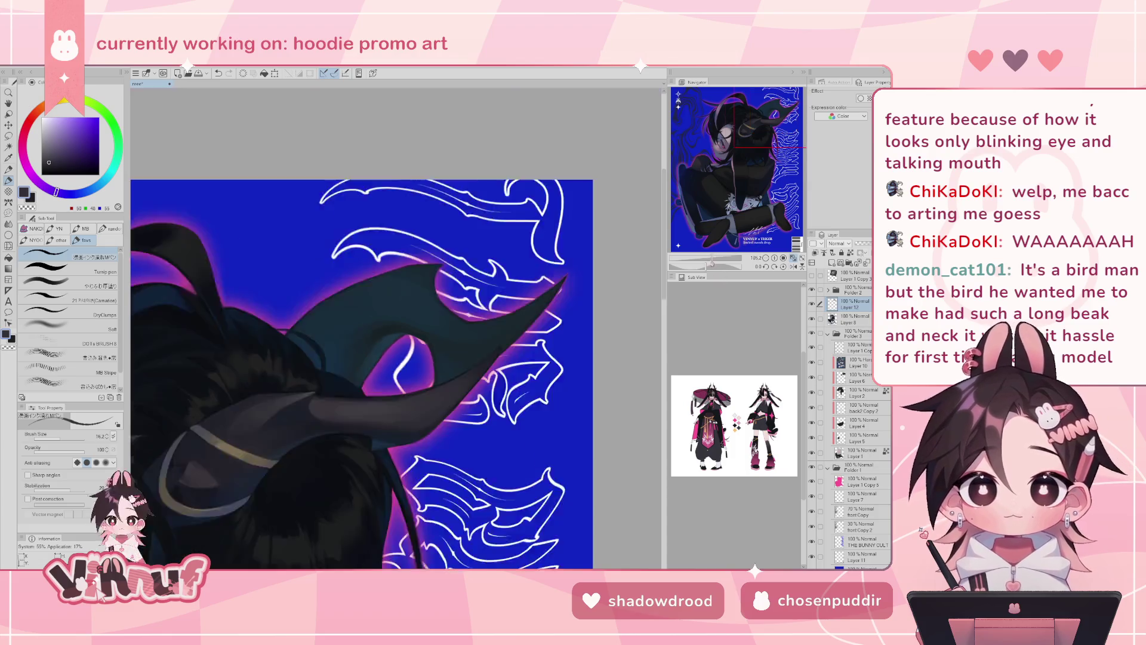
pyautogui.scroll(2, 434, 412)
pyautogui.keyDown('alt'); pyautogui.click(434, 412); pyautogui.keyUp('alt')
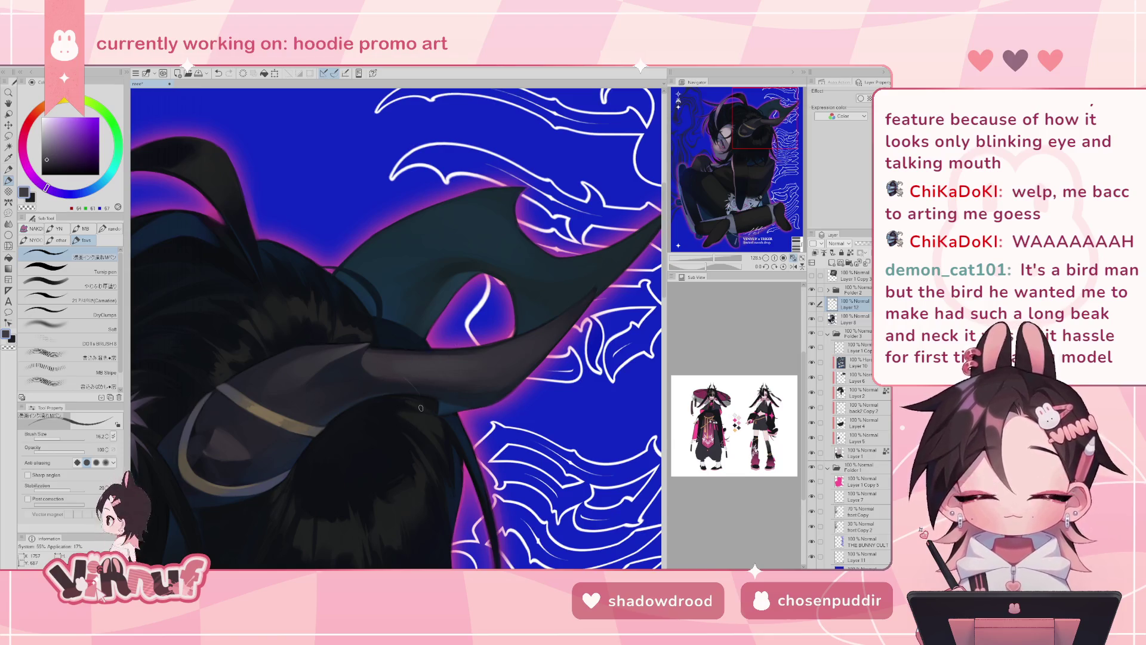
pyautogui.scroll(-2, 421, 408)
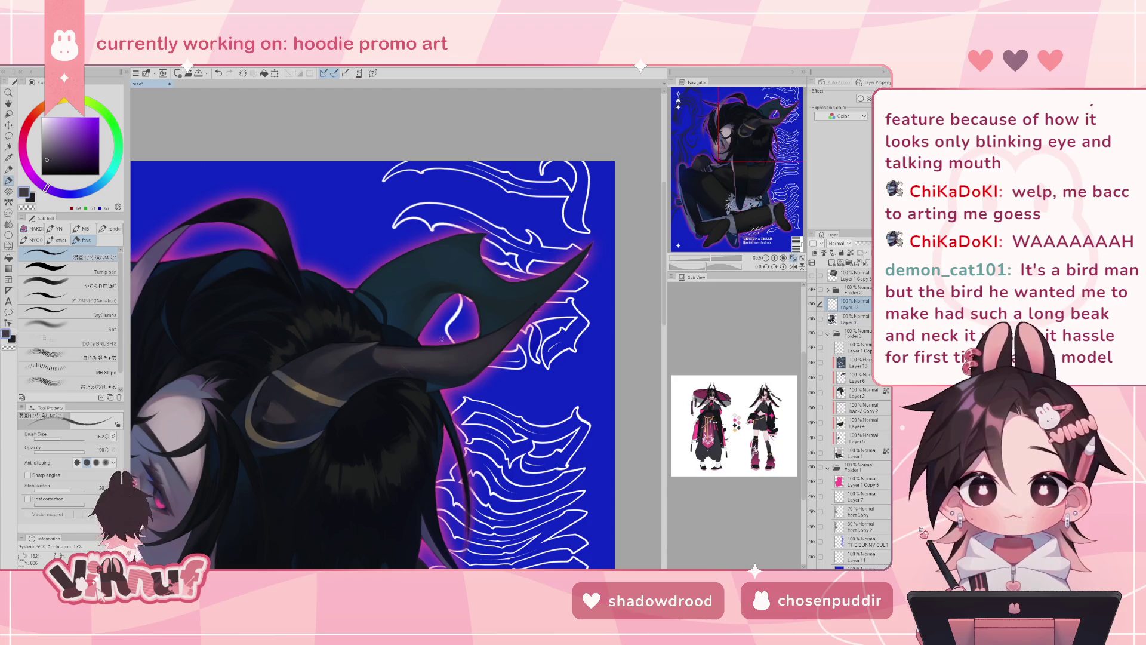
pyautogui.press('h')
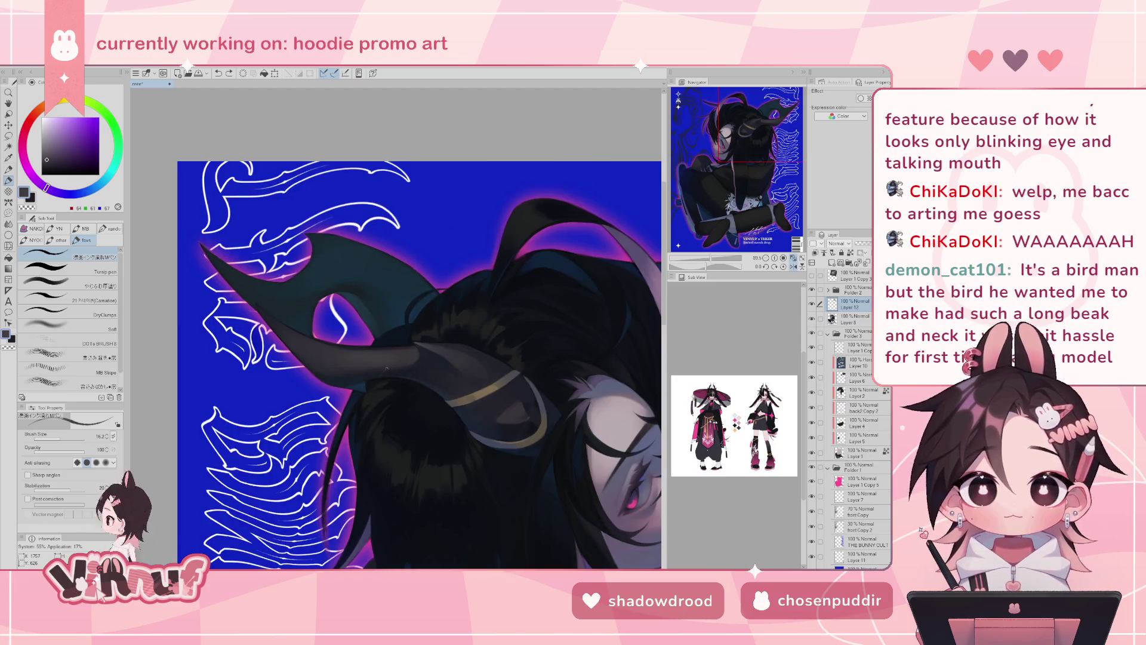
pyautogui.press('h')
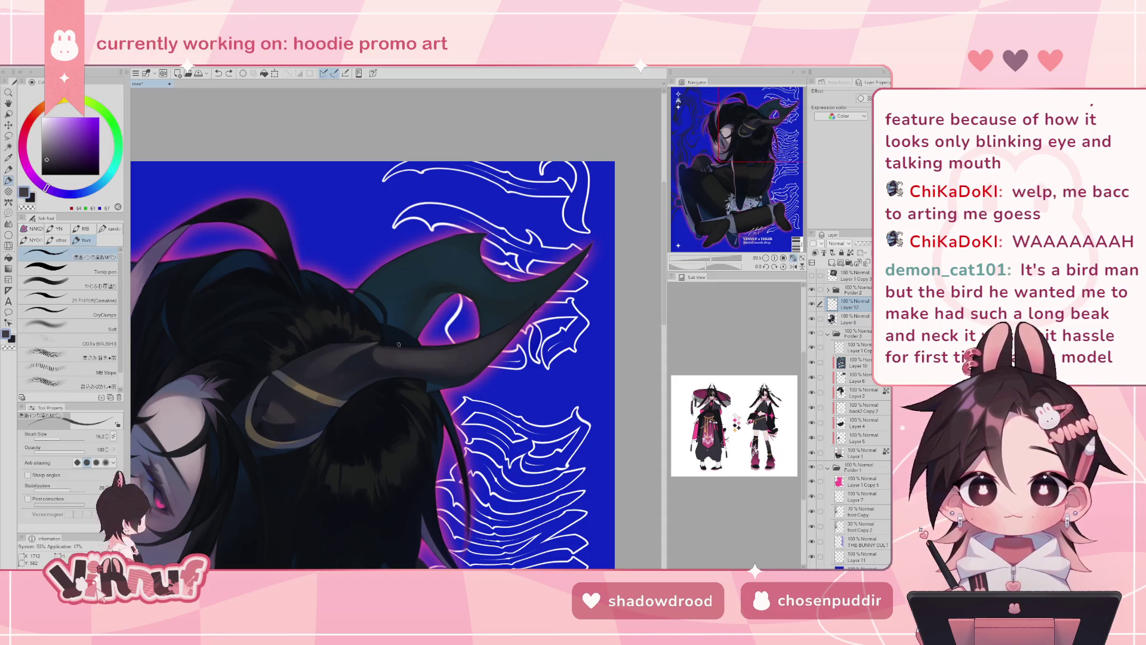
pyautogui.scroll(4, 398, 344)
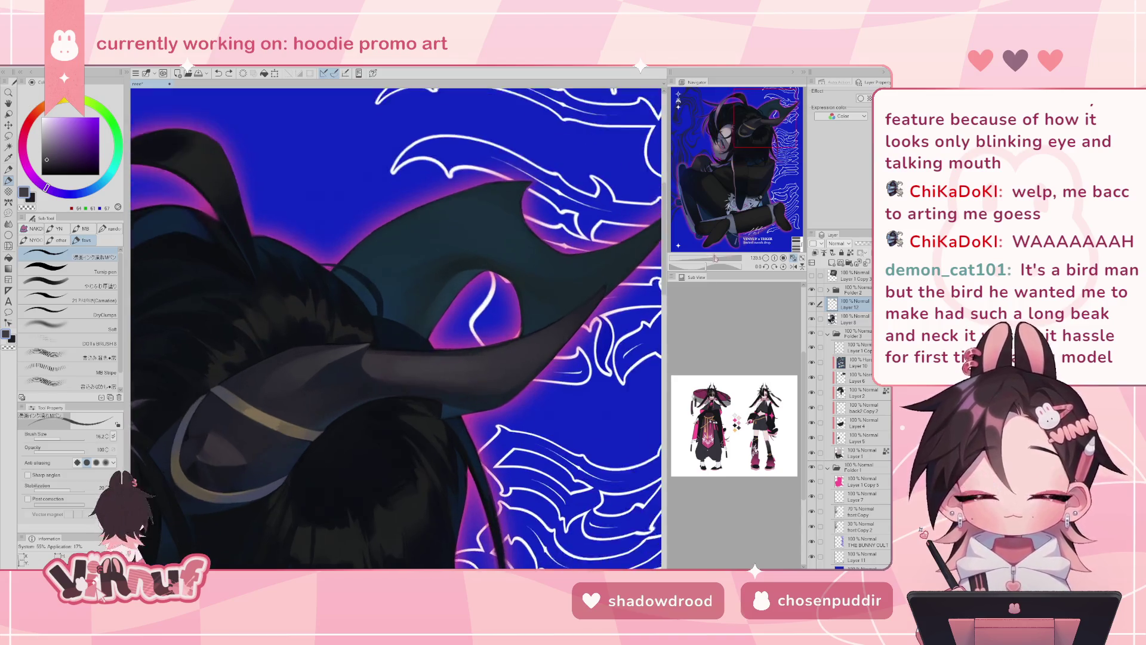
pyautogui.scroll(-5, 395, 328)
pyautogui.scroll(3, 395, 328)
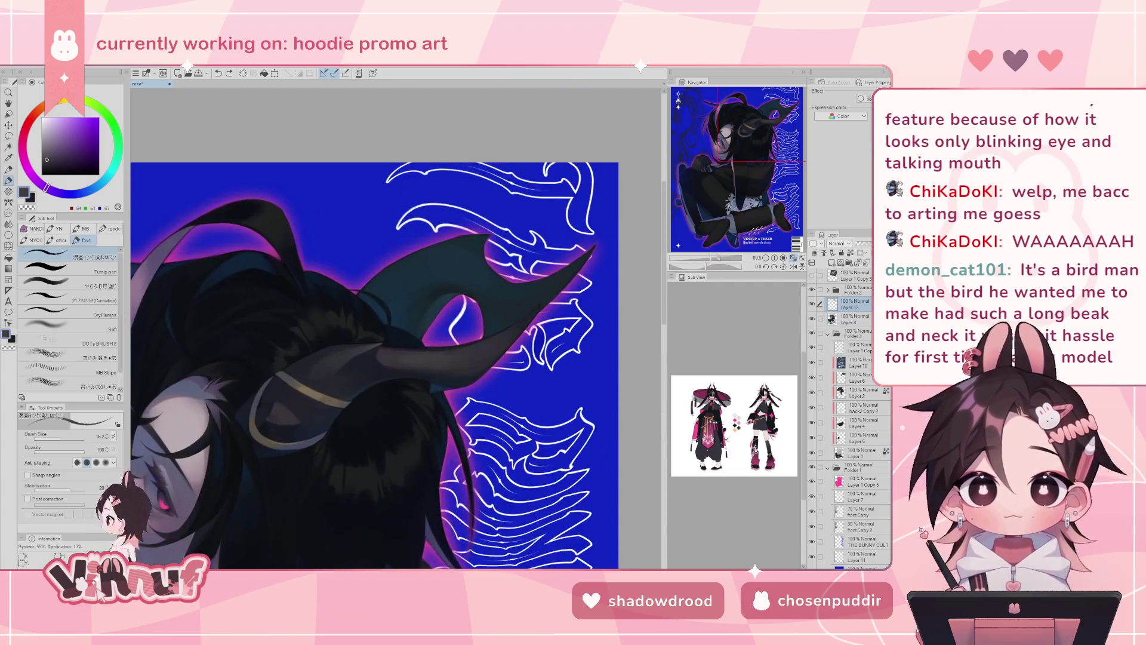
# - Sample a dark teal from the horn and enlarge the brush to 21.4
pyautogui.moveTo(714, 261); pyautogui.dragTo(686, 269)
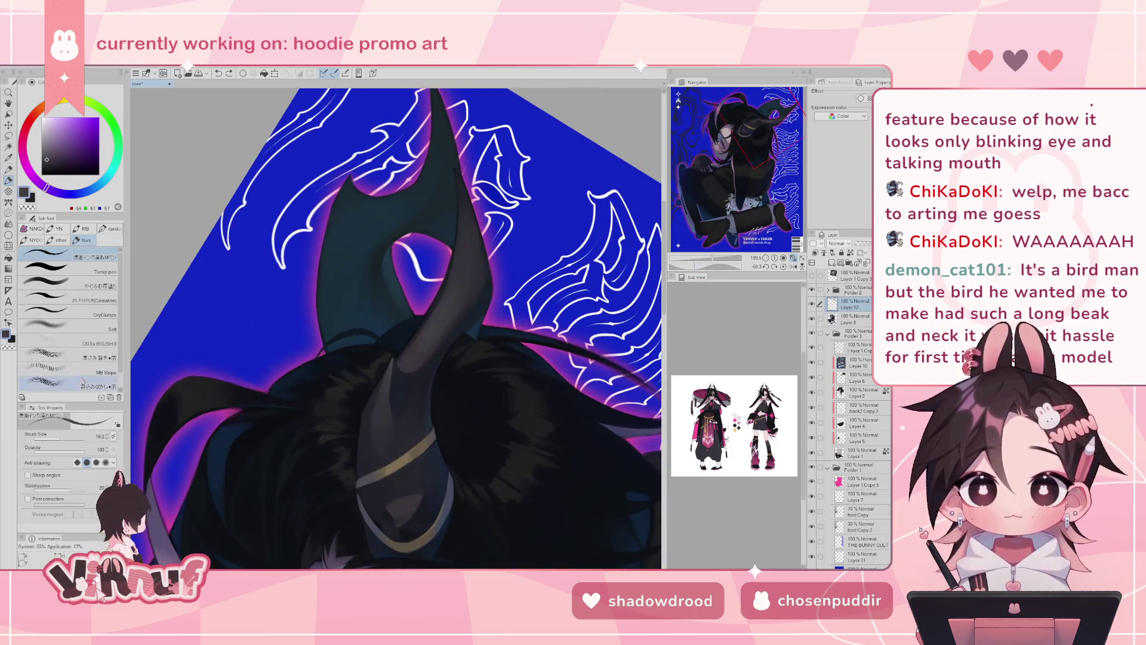
pyautogui.click(48, 285)
pyautogui.keyDown('alt'); pyautogui.click(377, 279); pyautogui.keyUp('alt')
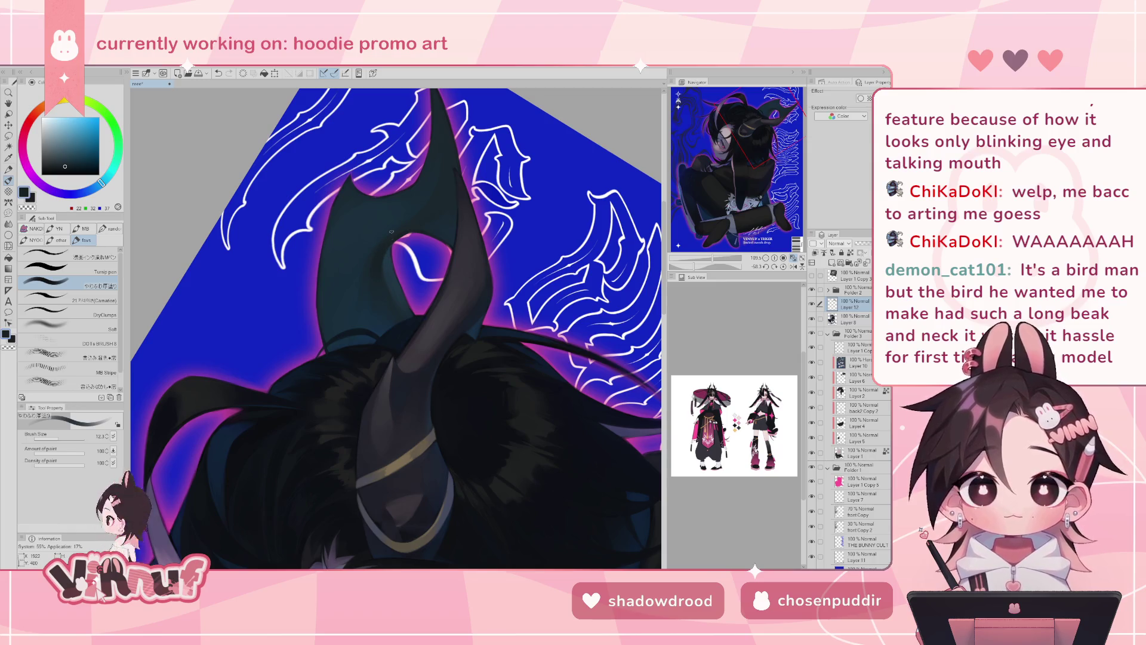
pyautogui.click(783, 266)
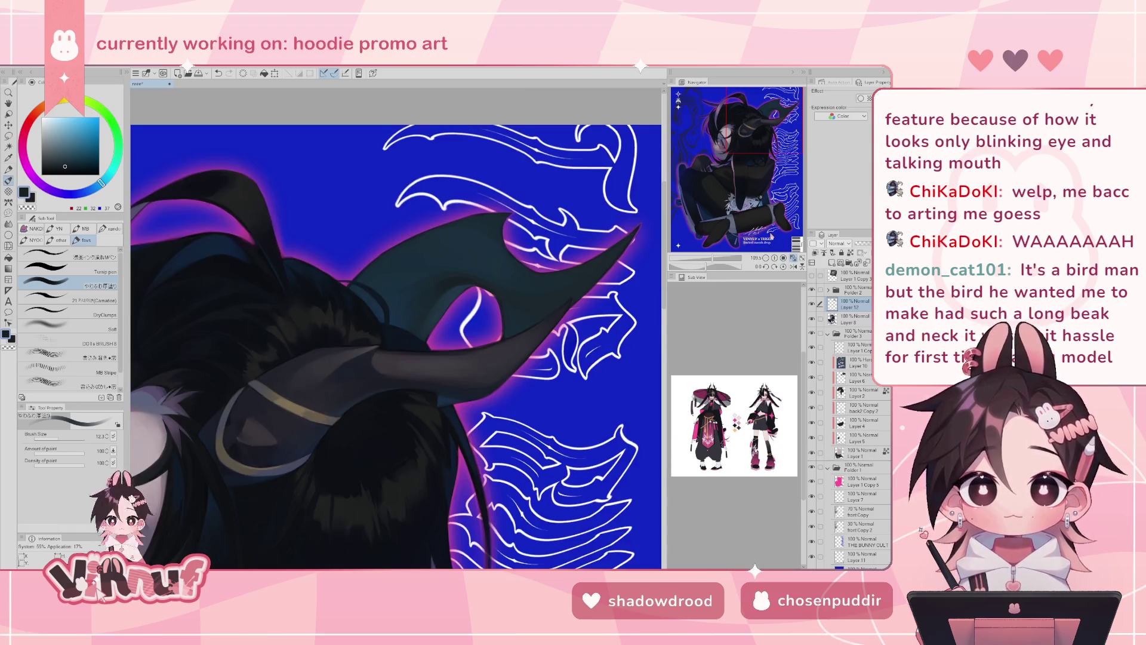
pyautogui.moveTo(68, 435); pyautogui.dragTo(74, 435)
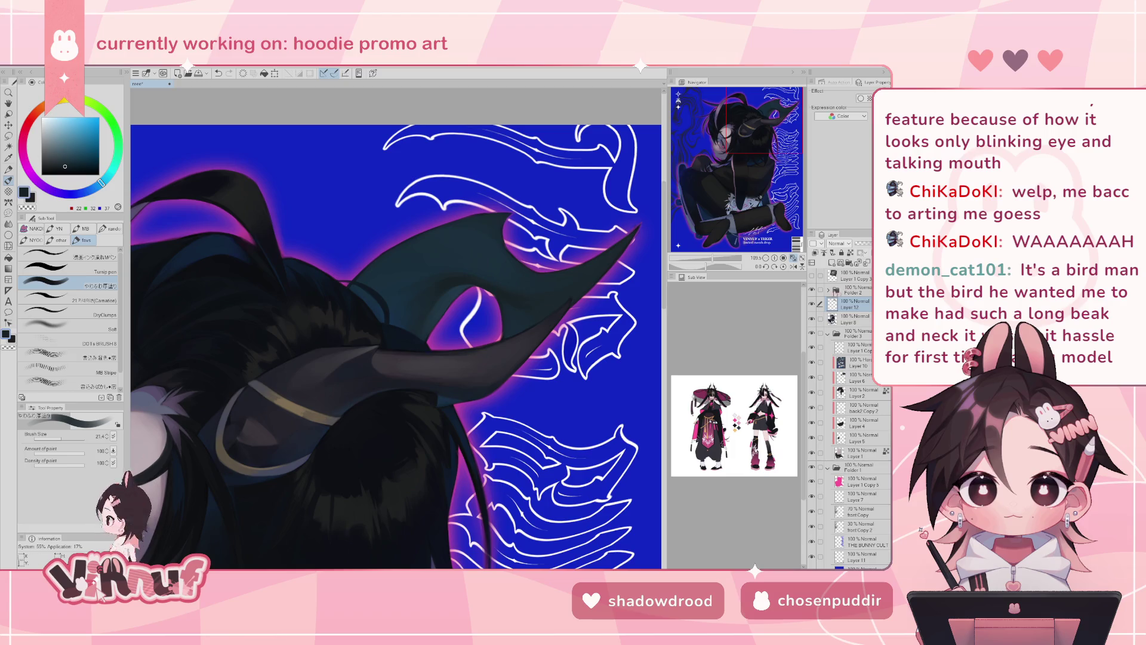
# - Toggle the 3D horn model layer to compare it with the painting, then zoom out
pyautogui.click(812, 275)
pyautogui.click(812, 275)
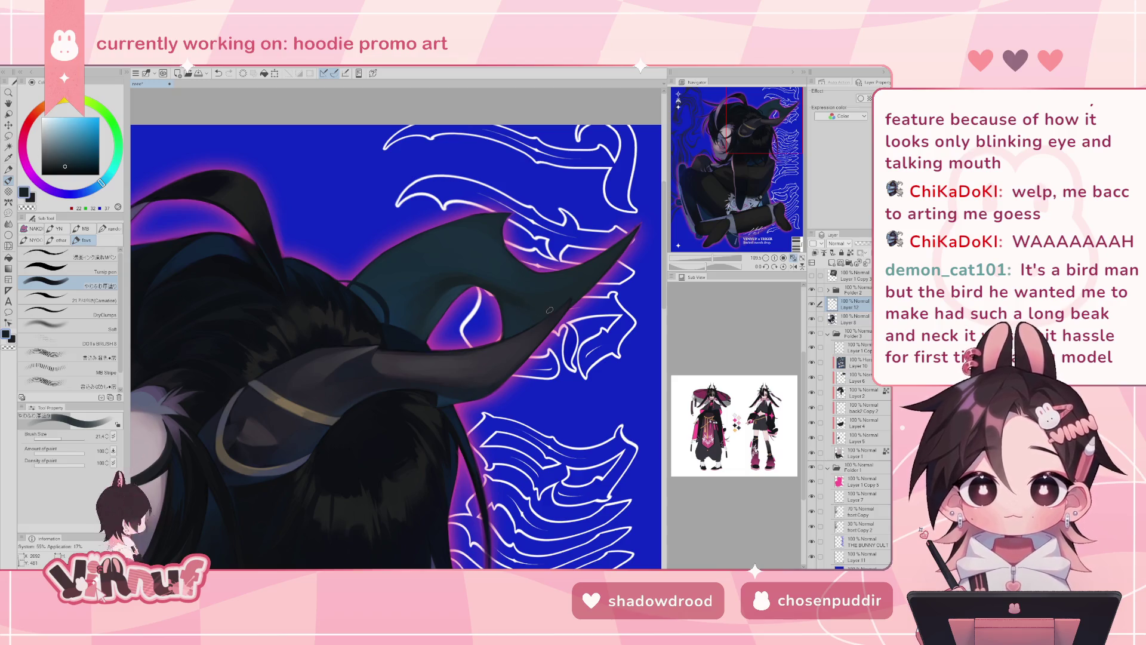
pyautogui.click(811, 275)
pyautogui.click(812, 275)
pyautogui.click(793, 266)
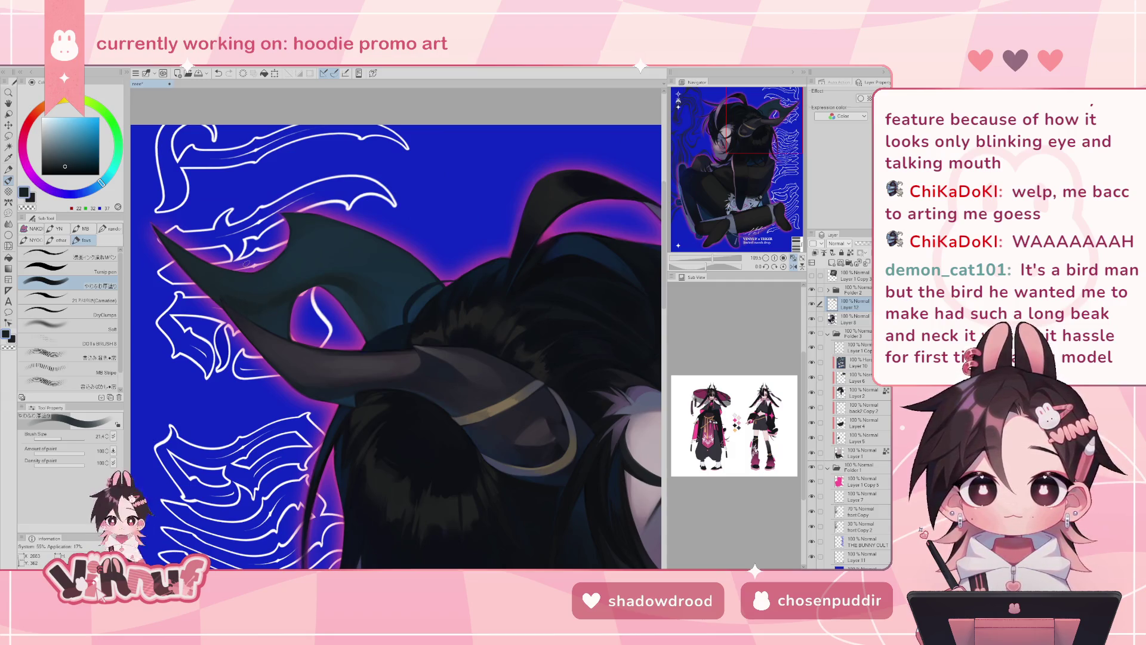
pyautogui.press('h')
pyautogui.moveTo(716, 261)
pyautogui.mouseDown()
pyautogui.moveTo(704, 262)
pyautogui.moveTo(715, 256)
pyautogui.mouseUp()
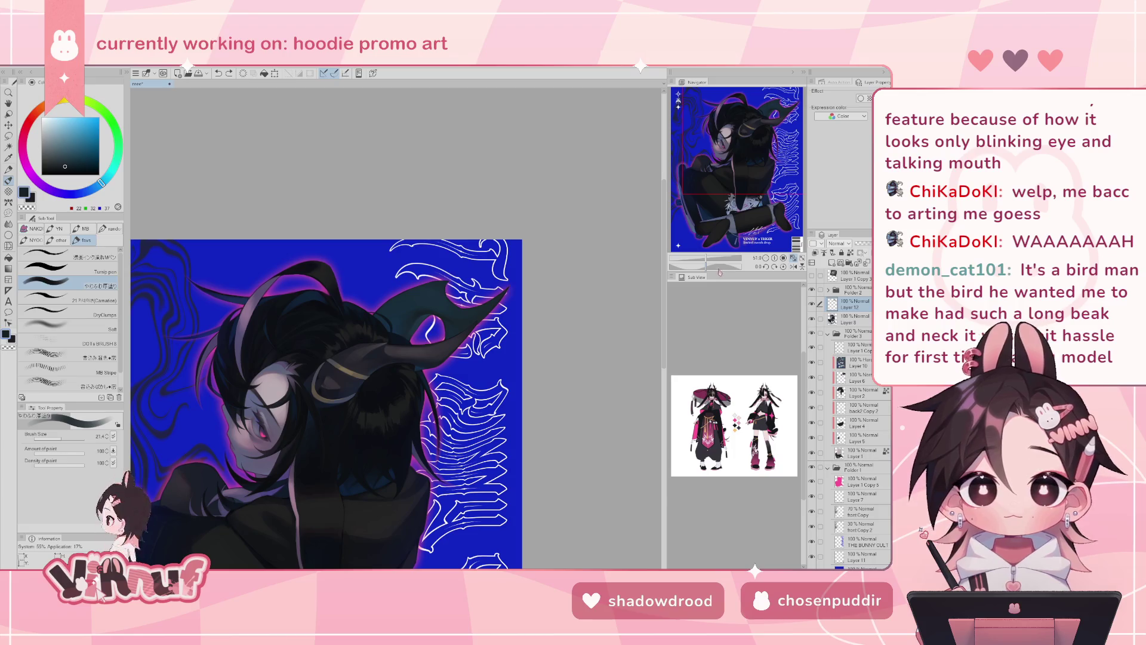
# - Toggle the 3D horned-head model repeatedly to compare horn shapes, mirroring the view once
pyautogui.click(812, 275)
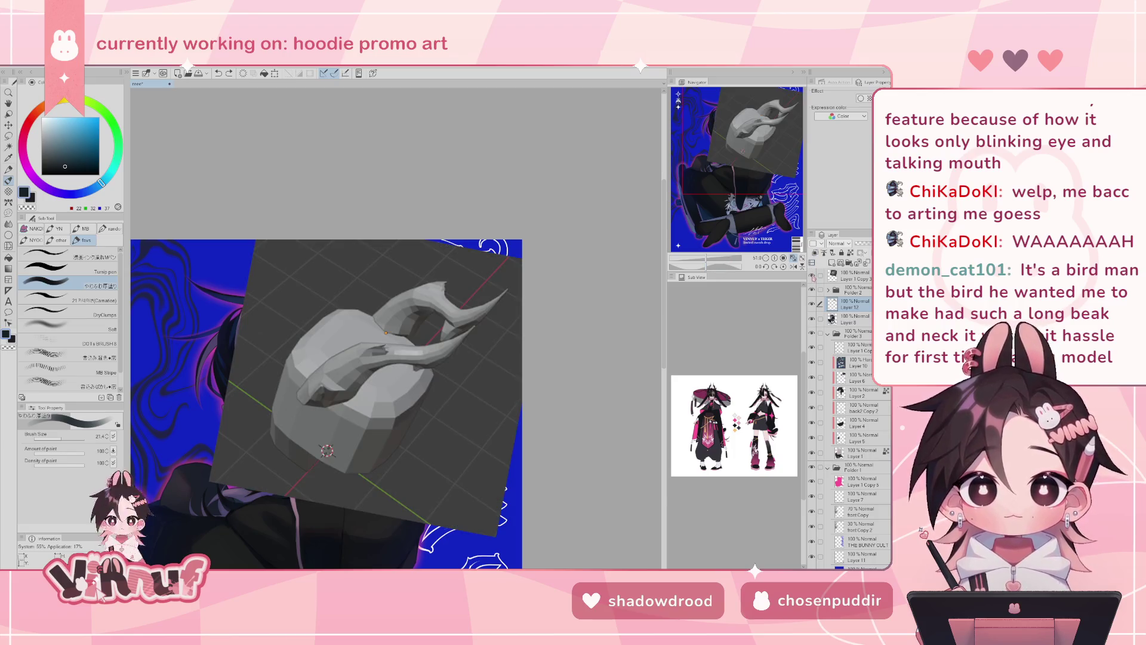
pyautogui.click(812, 275)
pyautogui.click(812, 275)
pyautogui.click(812, 275)
pyautogui.click(792, 258)
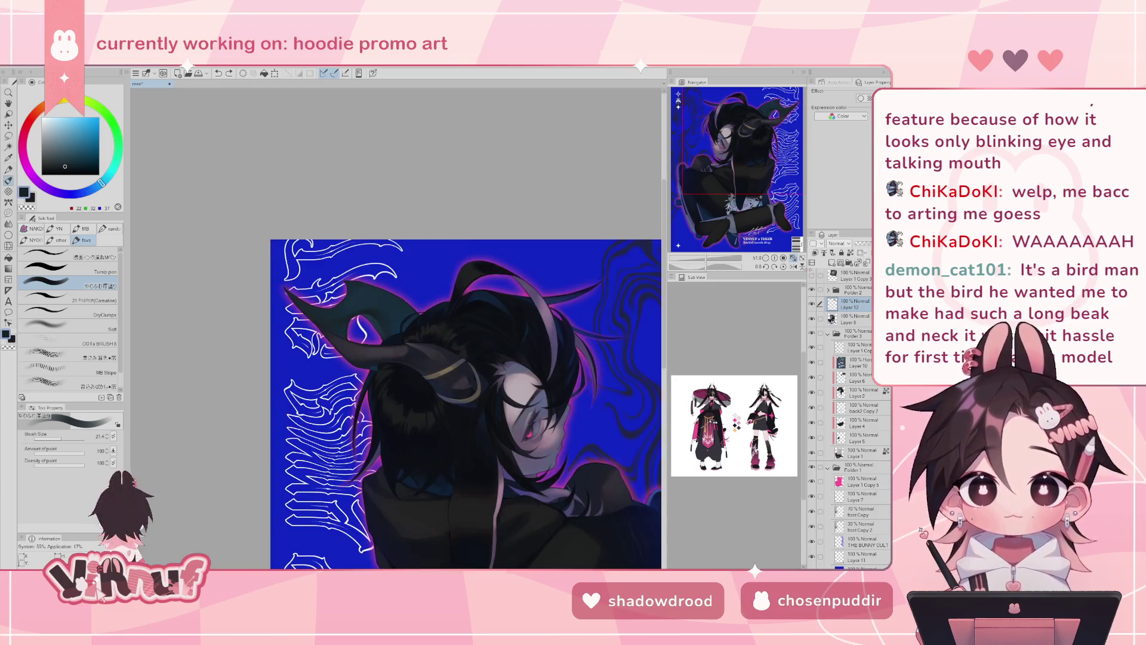
pyautogui.click(793, 258)
pyautogui.moveTo(708, 259); pyautogui.dragTo(700, 268)
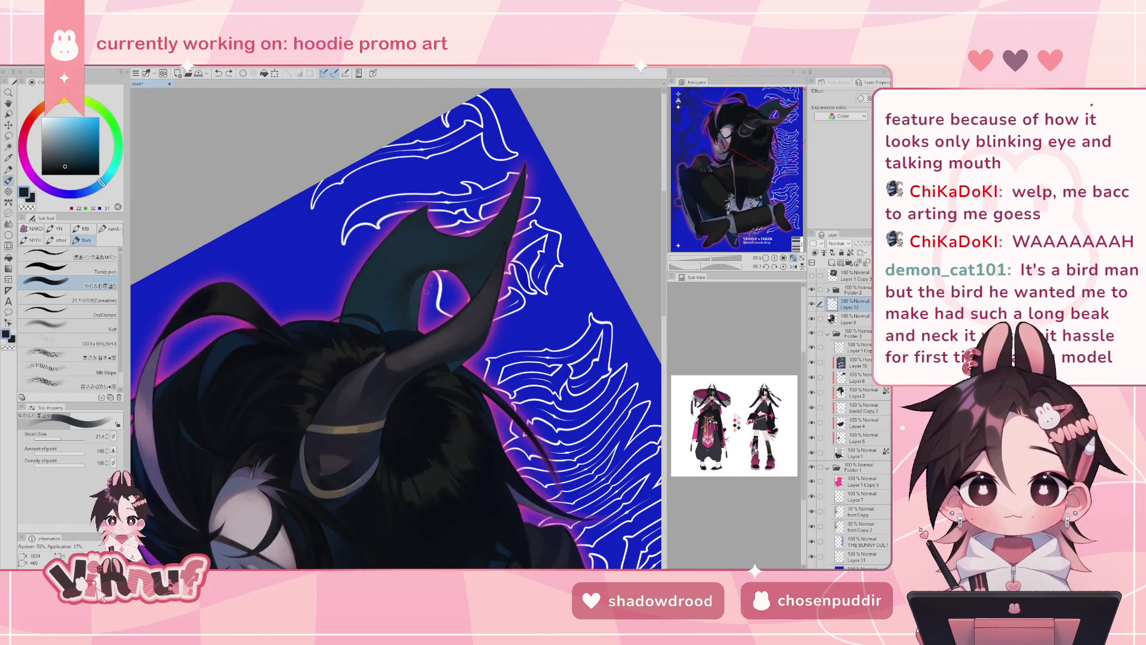
pyautogui.click(812, 275)
pyautogui.click(812, 275)
pyautogui.click(811, 275)
pyautogui.click(812, 275)
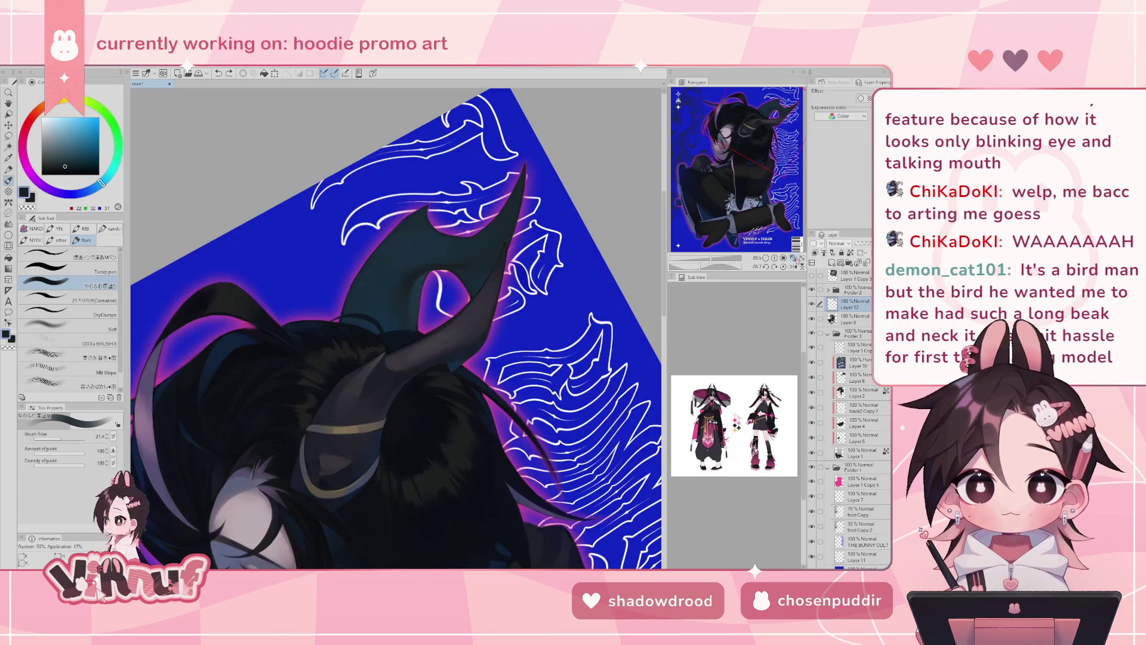
# - Settle on a dark teal sampled from the horn and zoom out to the whole illustration
pyautogui.keyDown('alt'); pyautogui.click(405, 293); pyautogui.keyUp('alt')
pyautogui.keyDown('alt'); pyautogui.click(411, 278); pyautogui.keyUp('alt')
pyautogui.keyDown('alt'); pyautogui.click(392, 318); pyautogui.keyUp('alt')
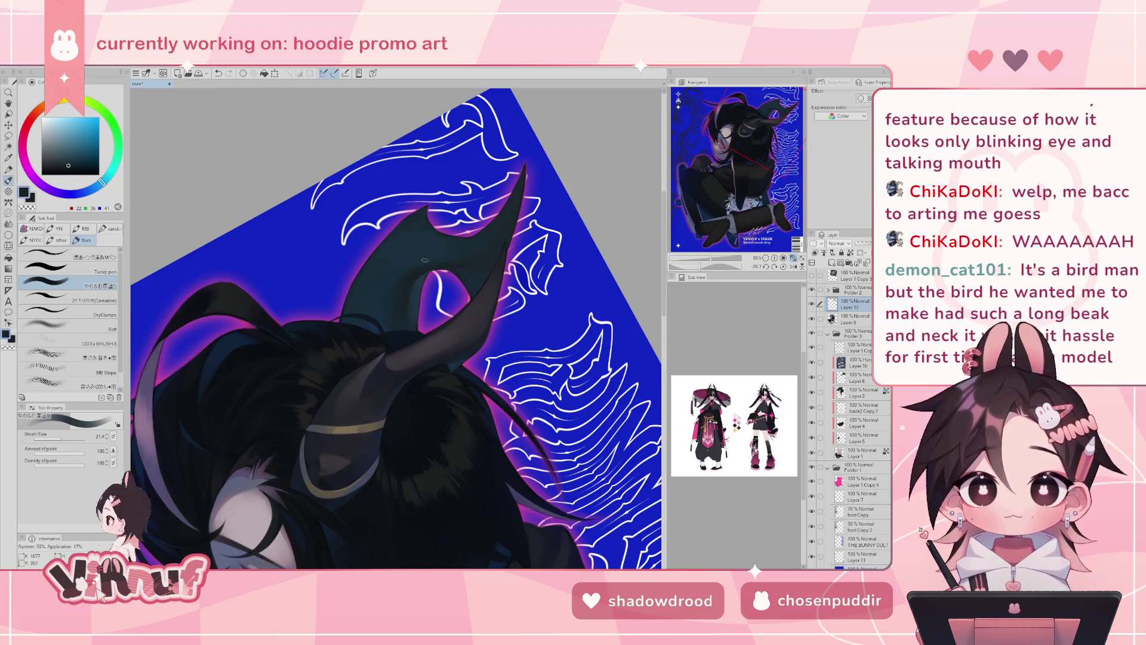
pyautogui.hotkey('ctrl', '-')
pyautogui.hotkey('ctrl', '-')
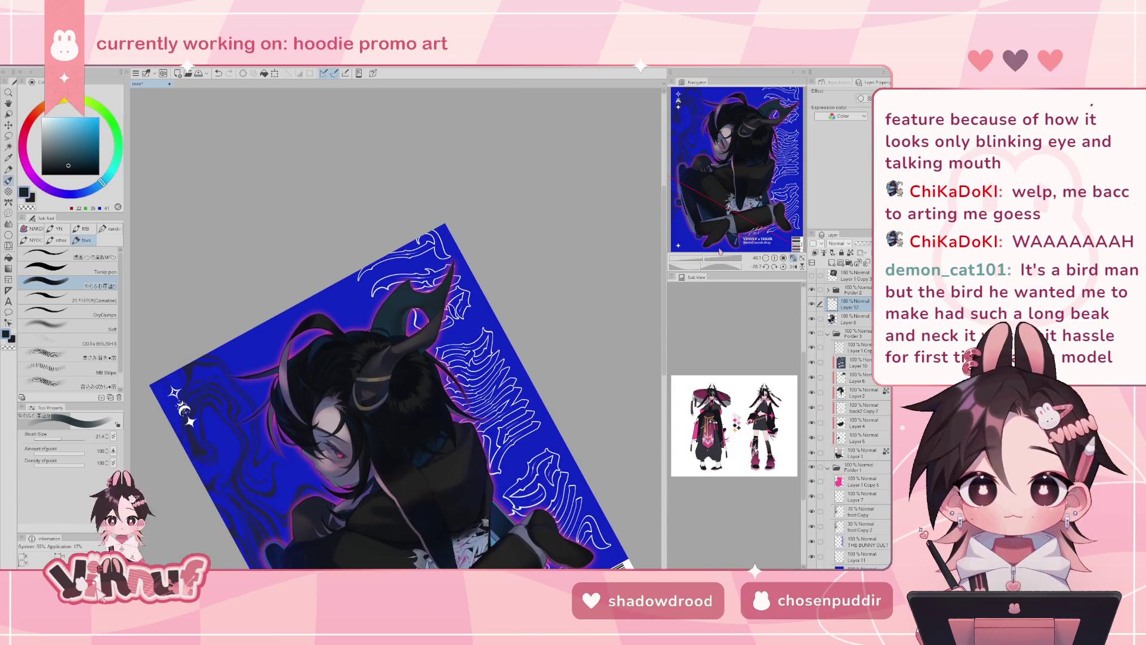
# - Reset the rotation, zoom on the face, and show then hide the 3D horn model twice
pyautogui.click(784, 266)
pyautogui.moveTo(707, 258); pyautogui.dragTo(712, 251)
pyautogui.press('h')
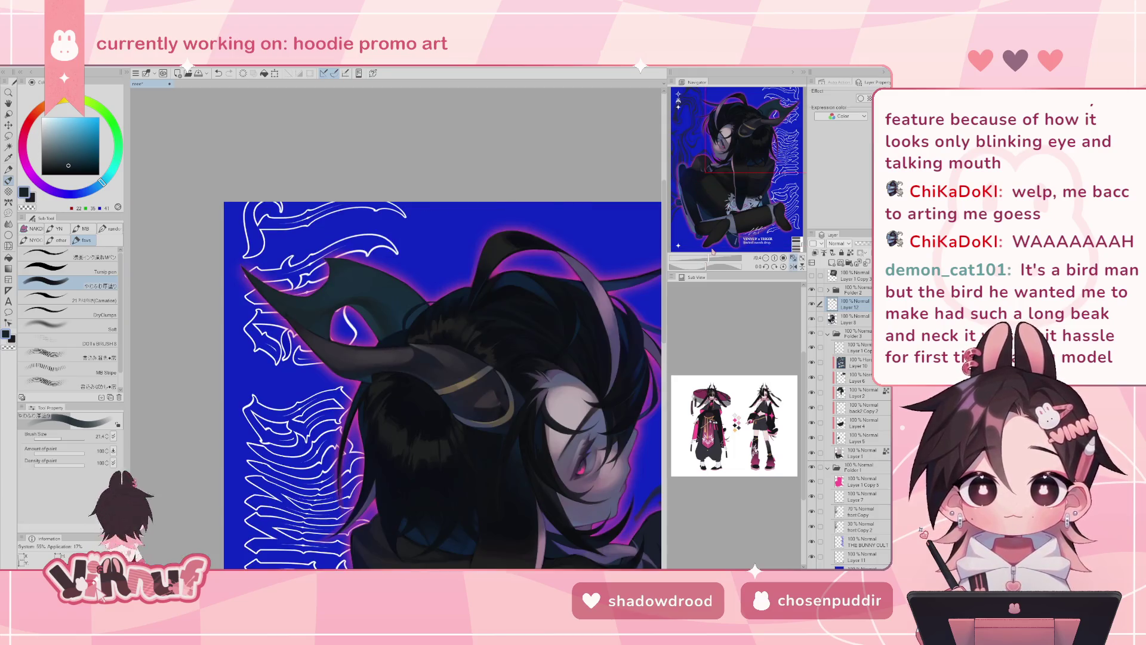
pyautogui.press('h')
pyautogui.click(811, 275)
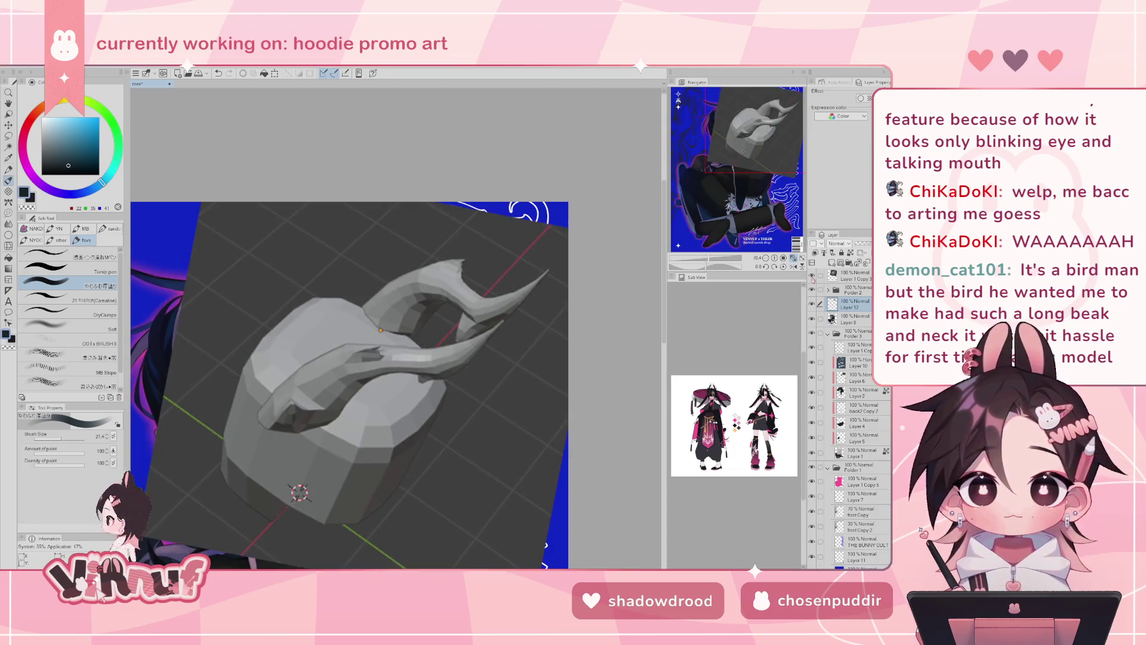
pyautogui.click(811, 276)
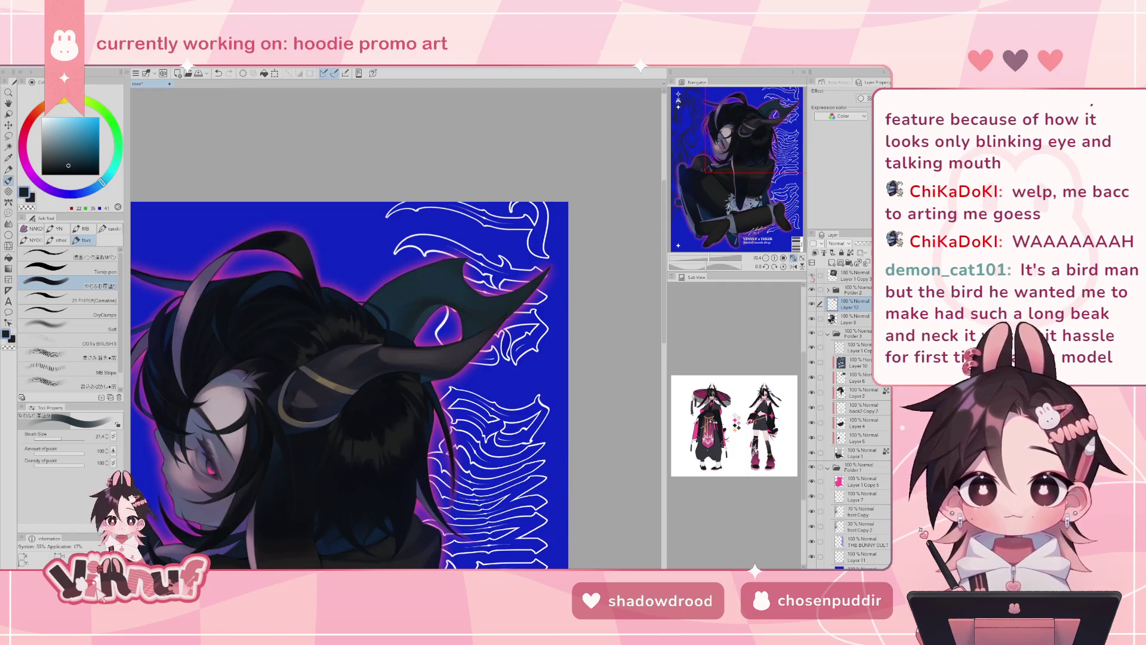
pyautogui.click(811, 275)
pyautogui.click(811, 276)
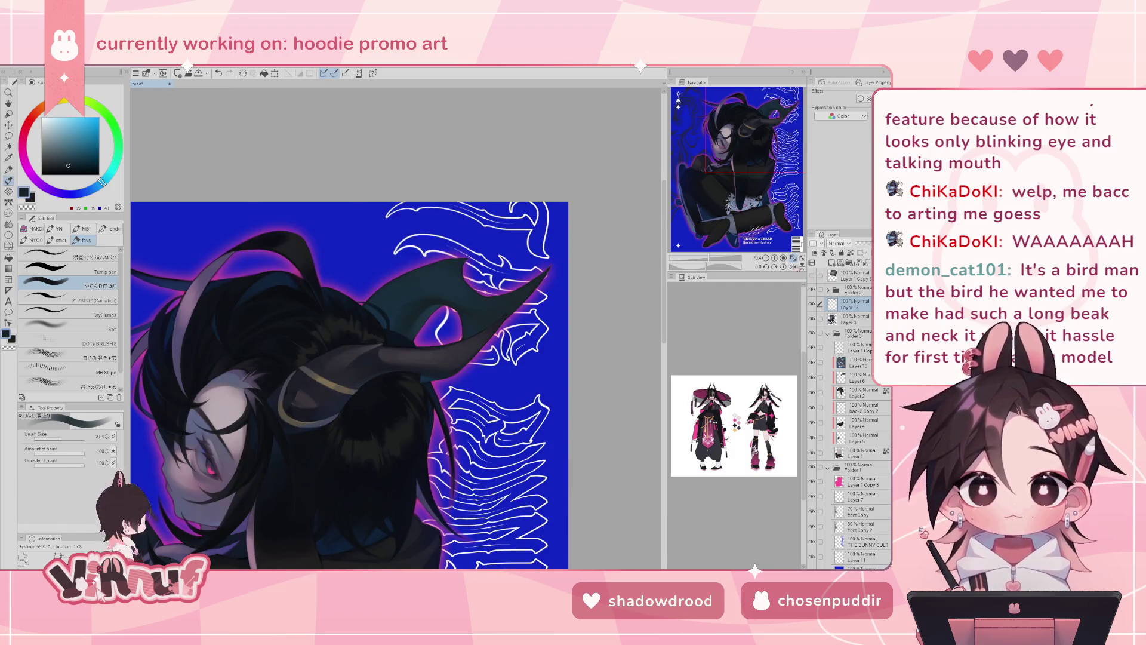
# - Shrink the brush to about 7.1 and paint a light highlight along the horn's lower-left edge
pyautogui.scroll(3, 353, 264)
pyautogui.moveTo(353, 263); pyautogui.dragTo(481, 355)
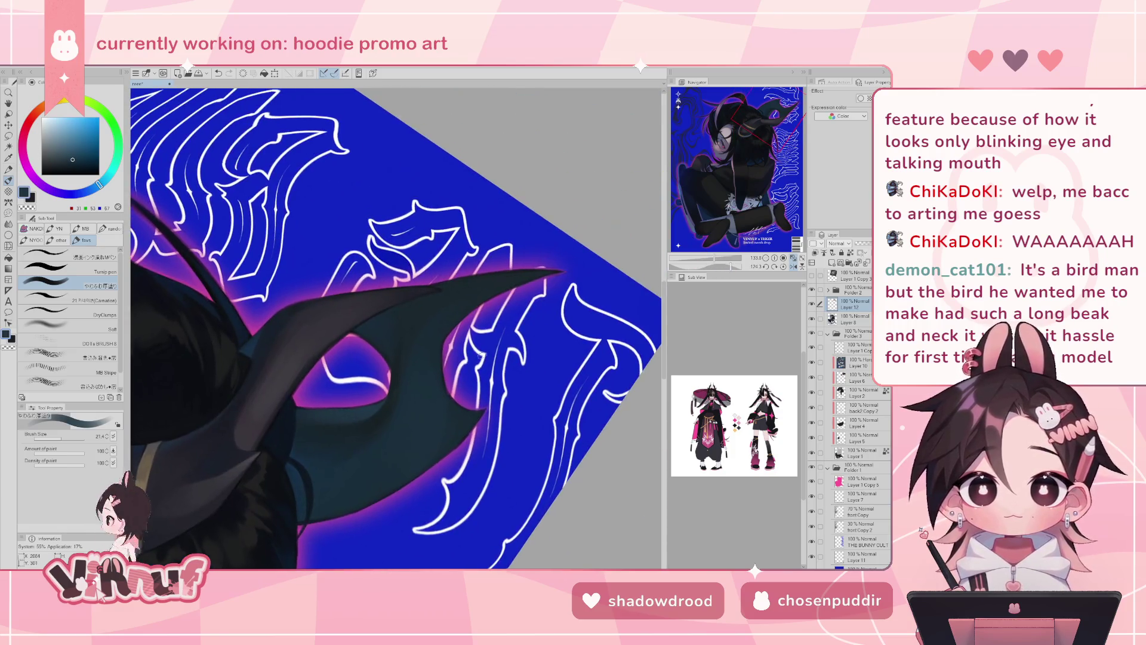
pyautogui.press('[')
pyautogui.press('[')
pyautogui.press('[')
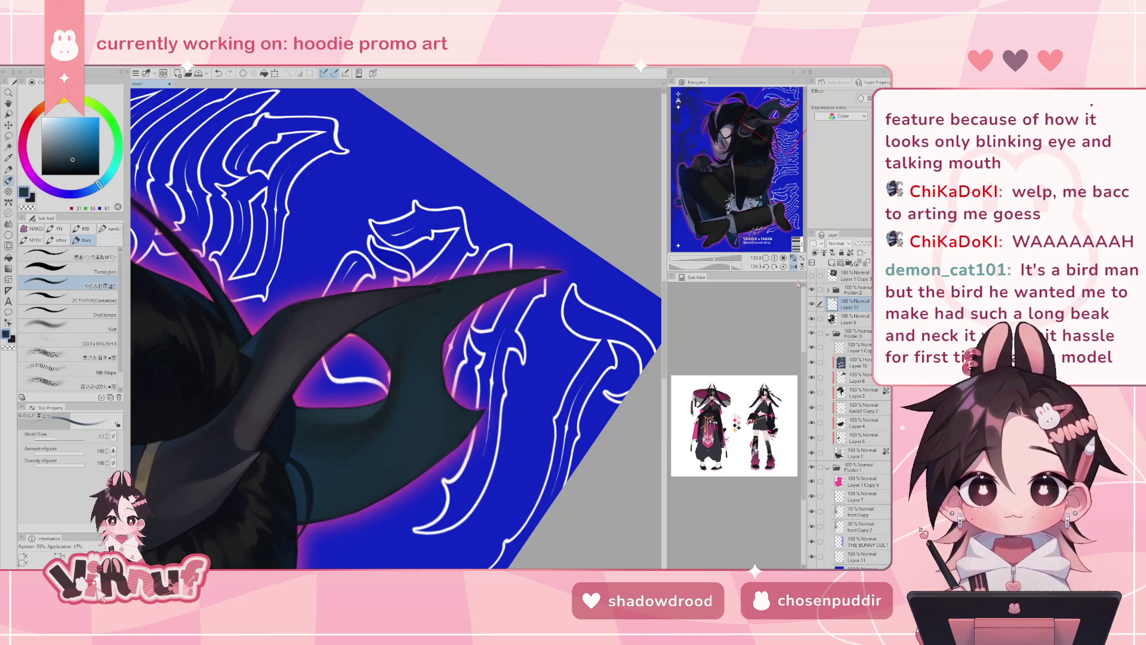
pyautogui.click(783, 266)
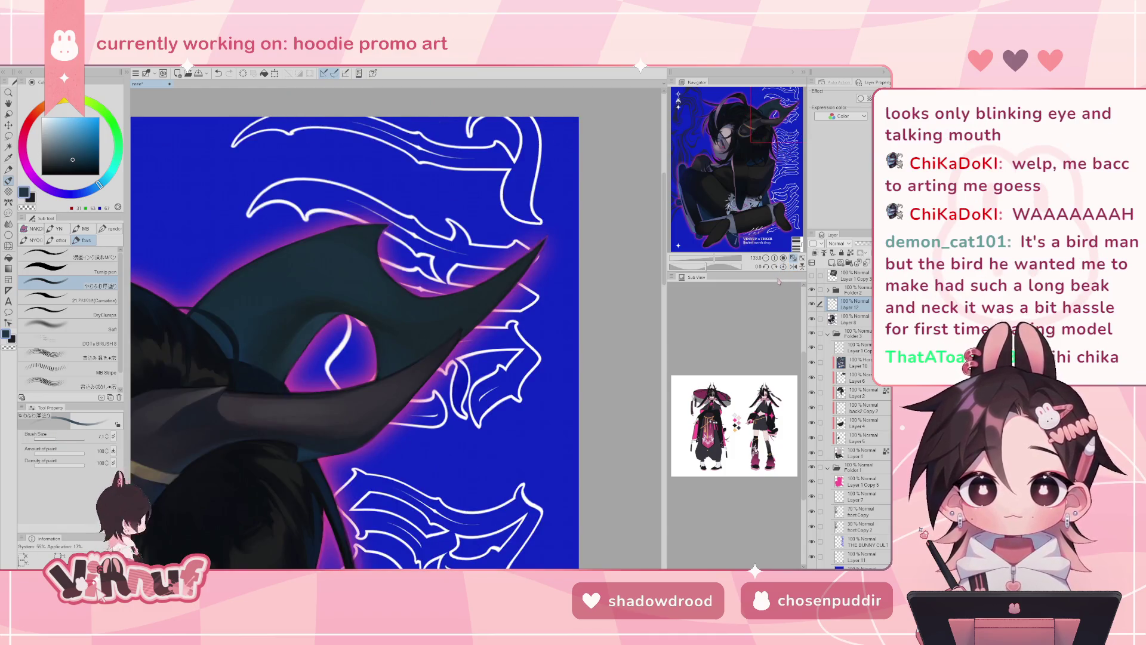
pyautogui.click(794, 266)
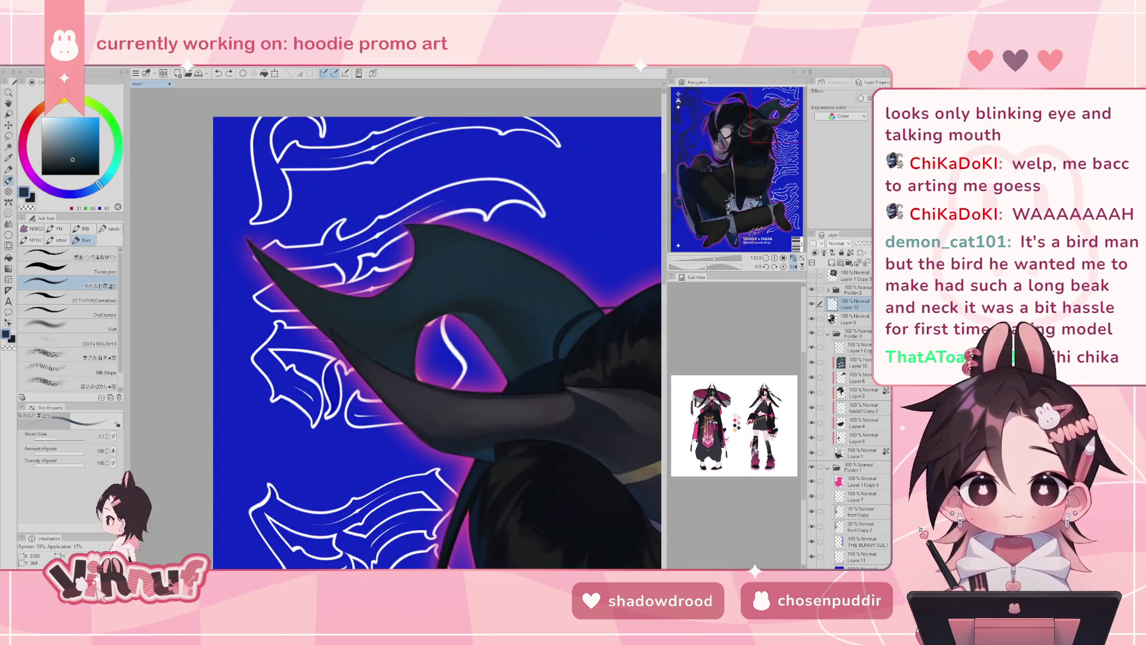
pyautogui.moveTo(249, 249); pyautogui.dragTo(301, 299)
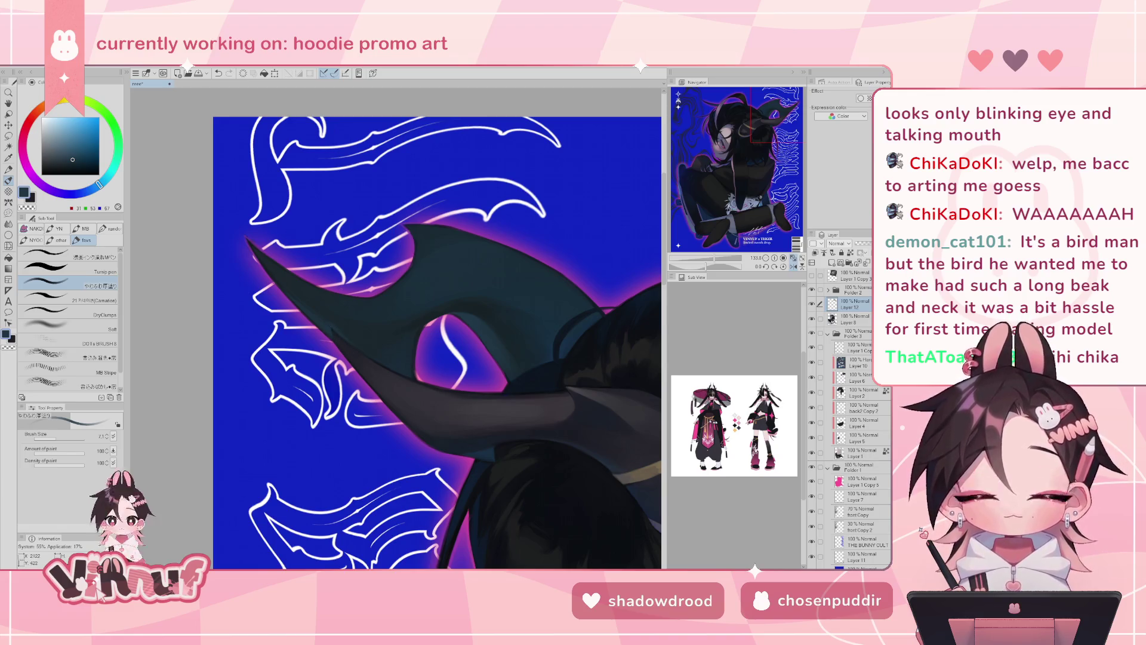
# - With the Carnation brush and a bluish near-black, paint a dark stroke along that edge
pyautogui.scroll(5, 702, 250)
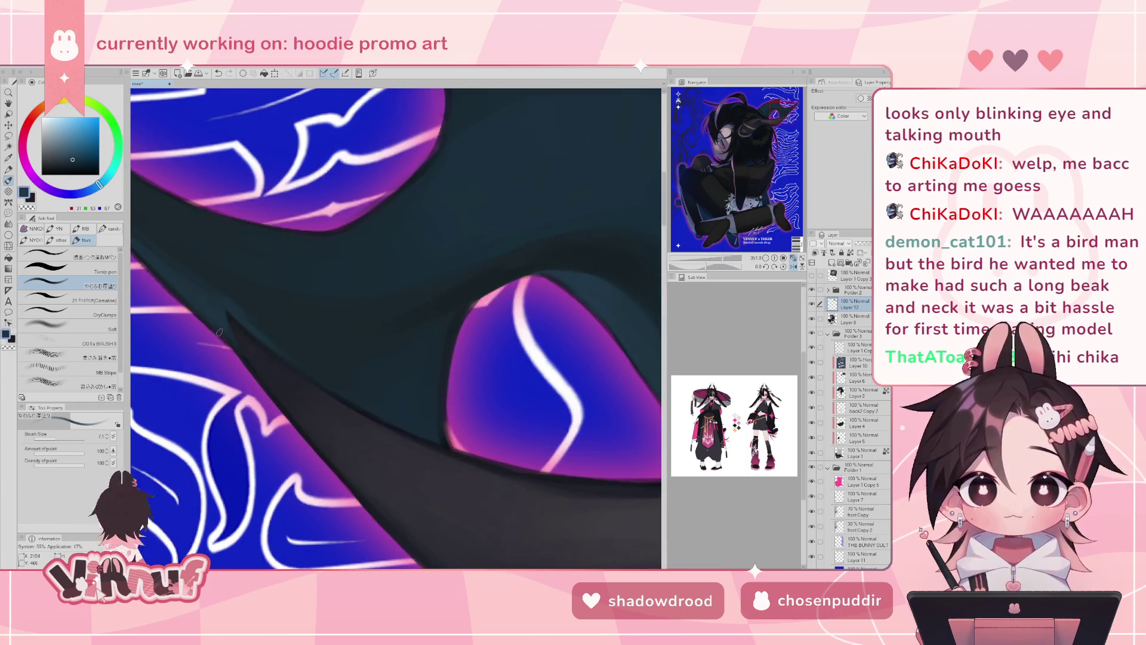
pyautogui.press('b')
pyautogui.keyDown('alt'); pyautogui.click(448, 442); pyautogui.keyUp('alt')
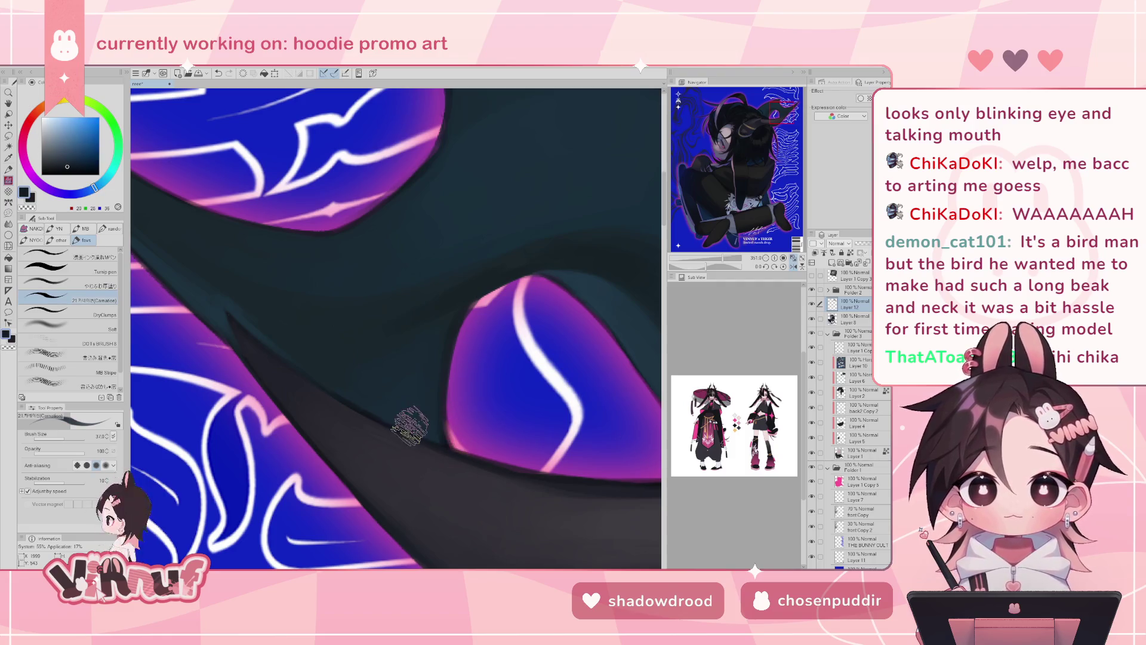
pyautogui.click(61, 169)
pyautogui.click(61, 171)
pyautogui.moveTo(221, 299)
pyautogui.mouseDown()
pyautogui.moveTo(256, 371)
pyautogui.moveTo(289, 402)
pyautogui.mouseUp()
# - Pick a lighter blue-grey, tilt the view to about 323°, and show the 3D horn model
pyautogui.keyDown('alt'); pyautogui.click(211, 311); pyautogui.keyUp('alt')
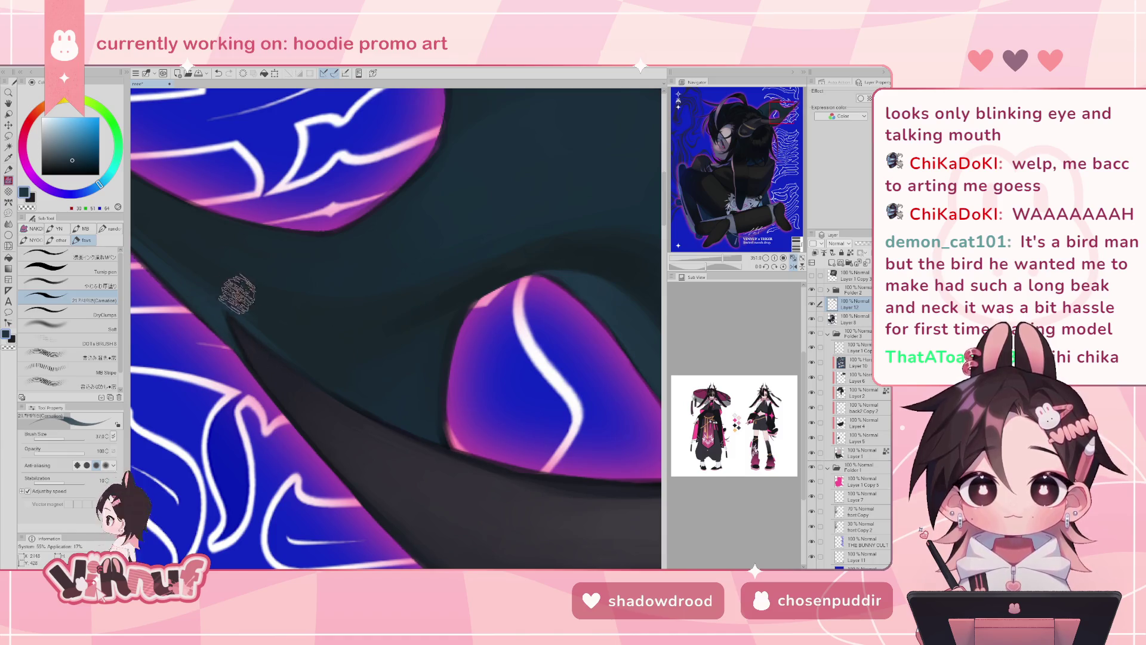
pyautogui.moveTo(237, 294); pyautogui.dragTo(257, 335)
pyautogui.moveTo(721, 260)
pyautogui.mouseDown()
pyautogui.moveTo(701, 264)
pyautogui.moveTo(718, 261)
pyautogui.mouseUp()
pyautogui.click(813, 276)
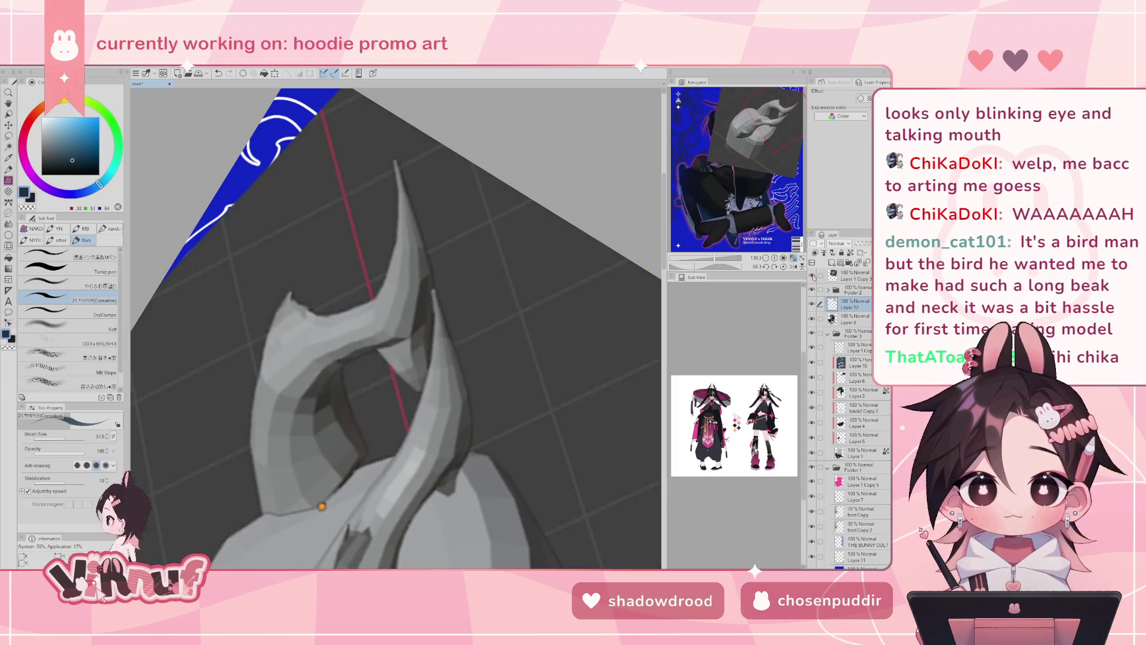
# - Hide the 3D model, pick the soft thick-paint brush, and sample horn blue-greys at size about 37
pyautogui.click(812, 276)
pyautogui.click(72, 286)
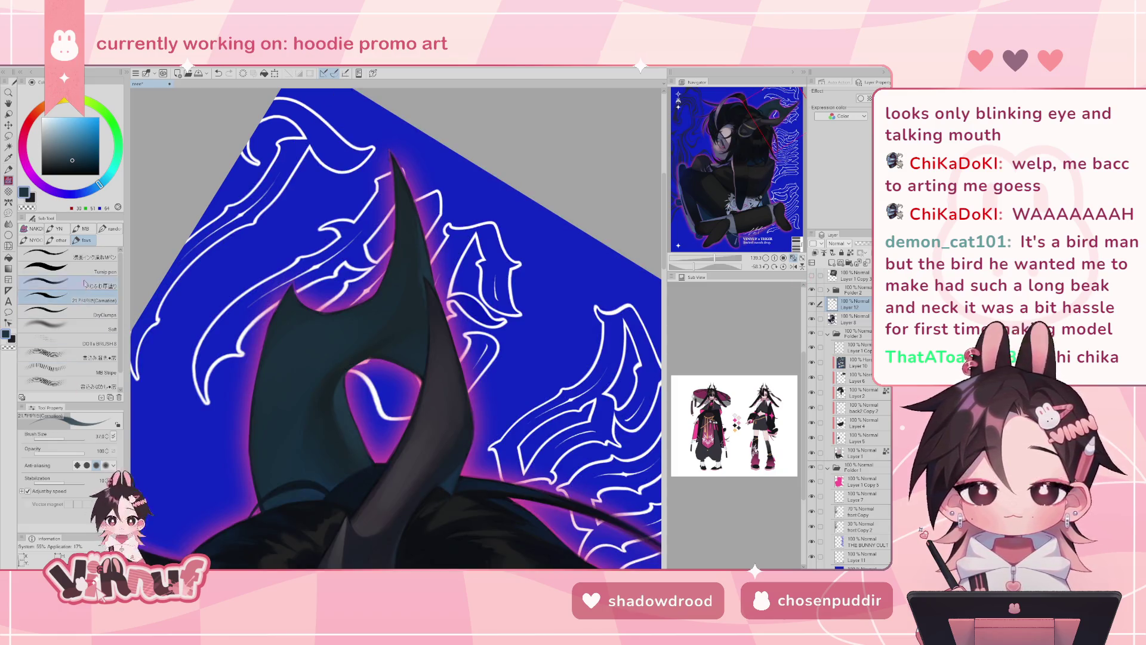
pyautogui.keyDown('alt'); pyautogui.click(415, 244); pyautogui.keyUp('alt')
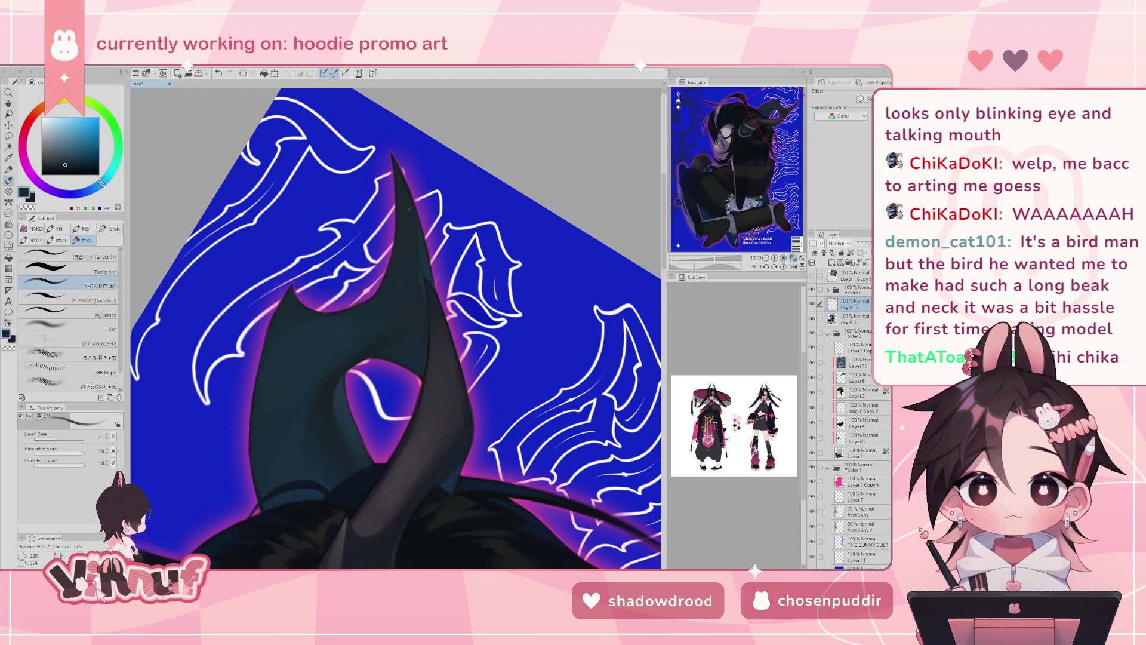
pyautogui.press(']')
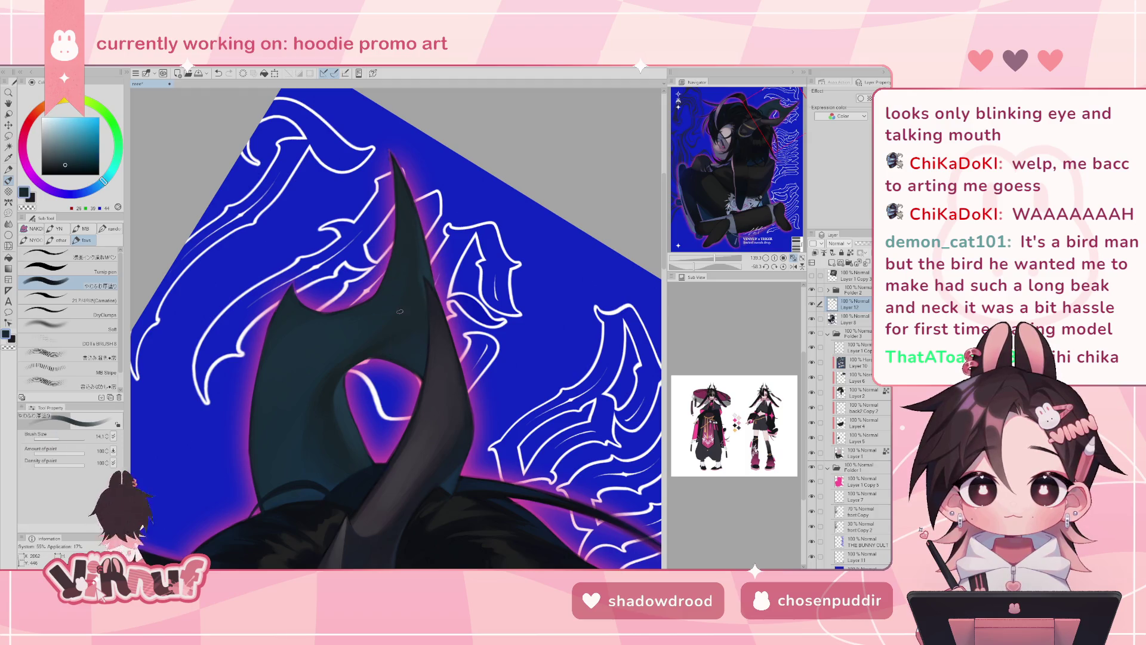
pyautogui.keyDown('alt'); pyautogui.click(391, 245); pyautogui.keyUp('alt')
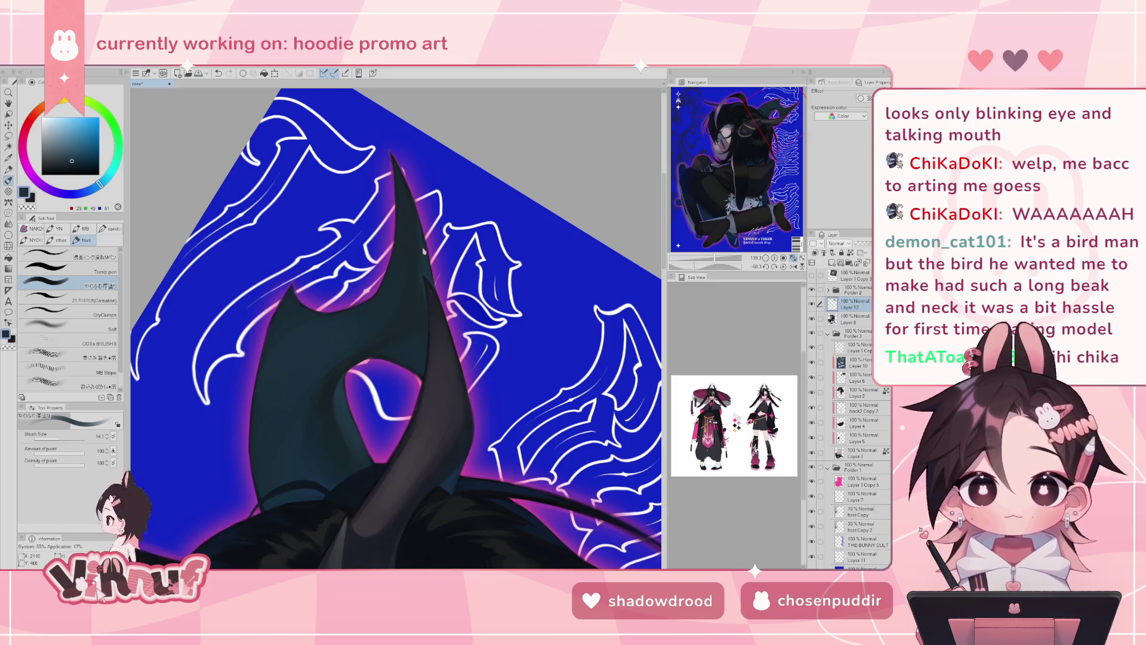
pyautogui.press(']')
pyautogui.press(']')
pyautogui.press(']')
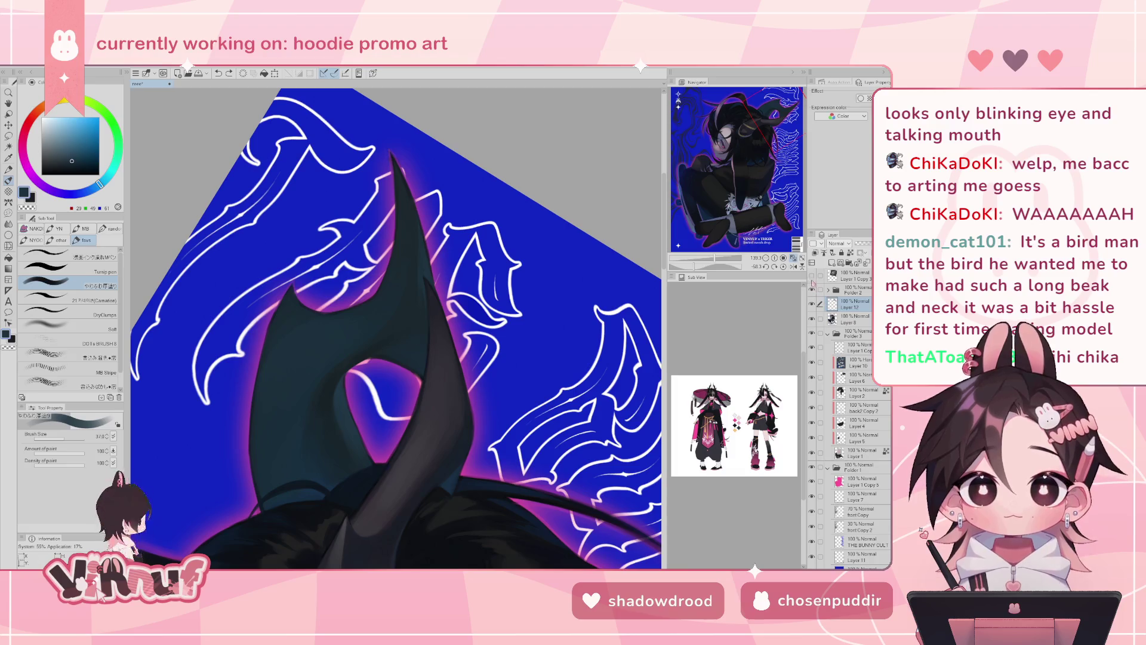
# - Briefly show and hide the 3D horn model twice to compare
pyautogui.click(812, 275)
pyautogui.click(811, 275)
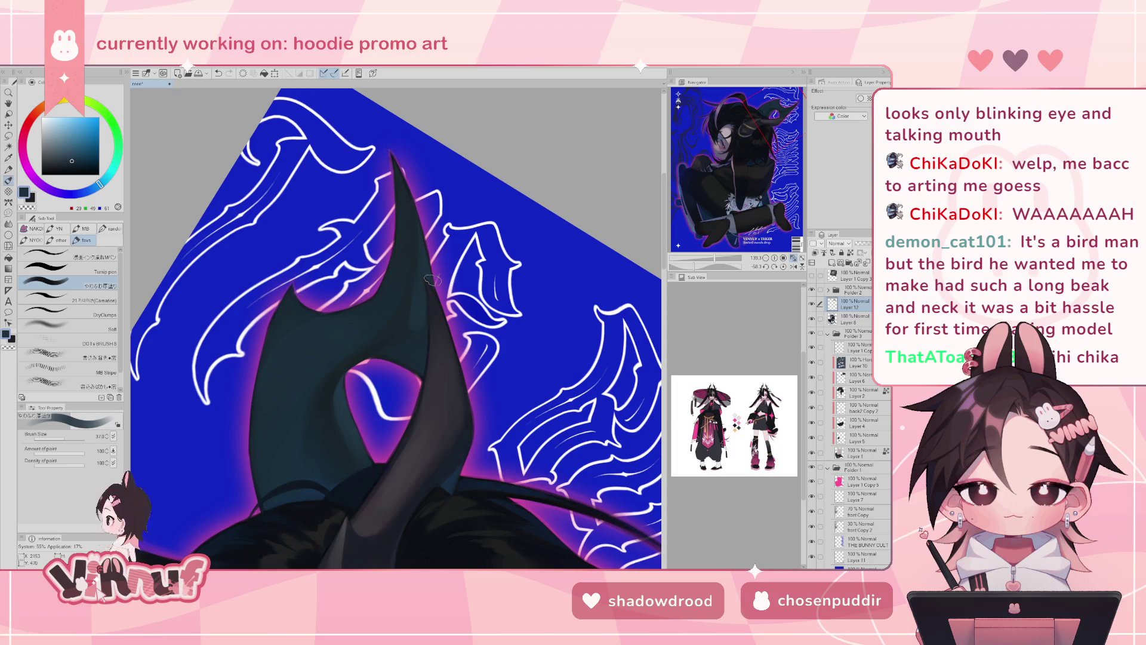
pyautogui.click(812, 275)
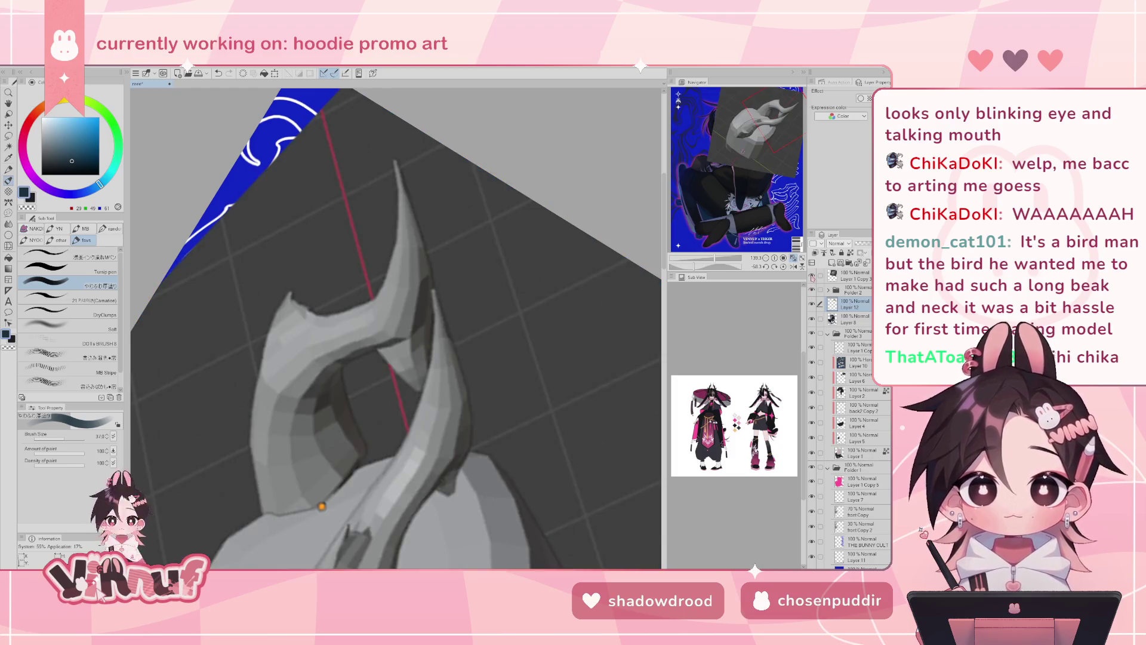
pyautogui.click(812, 275)
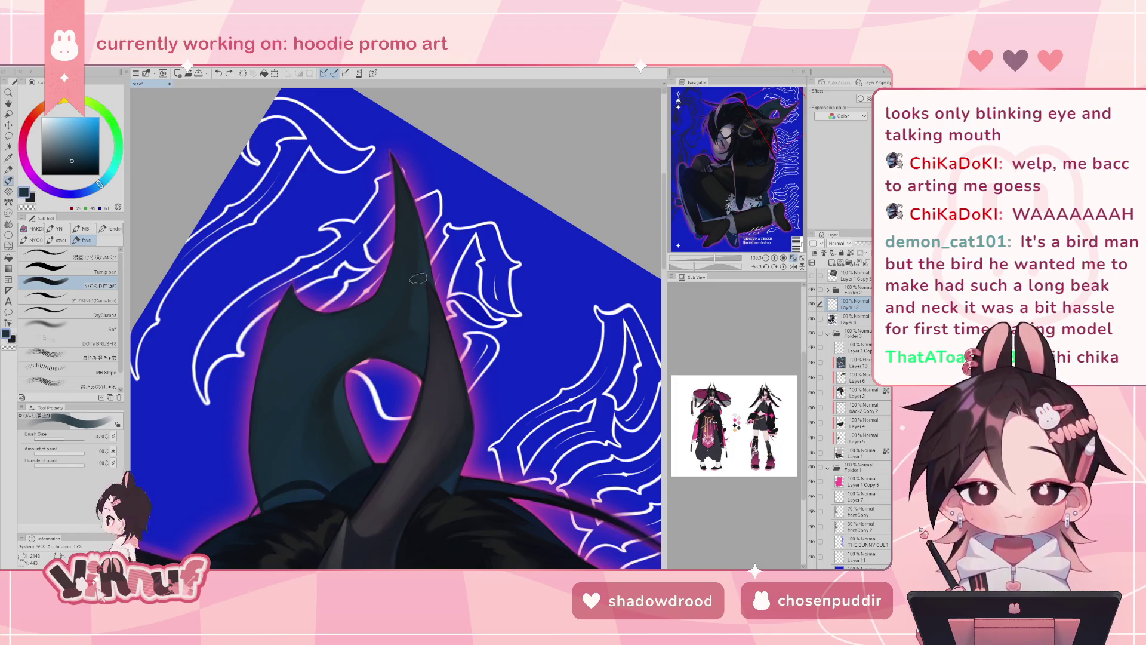
# - Sample lighter, darker and mid horn tones, then fit the whole poster upright
pyautogui.press('h')
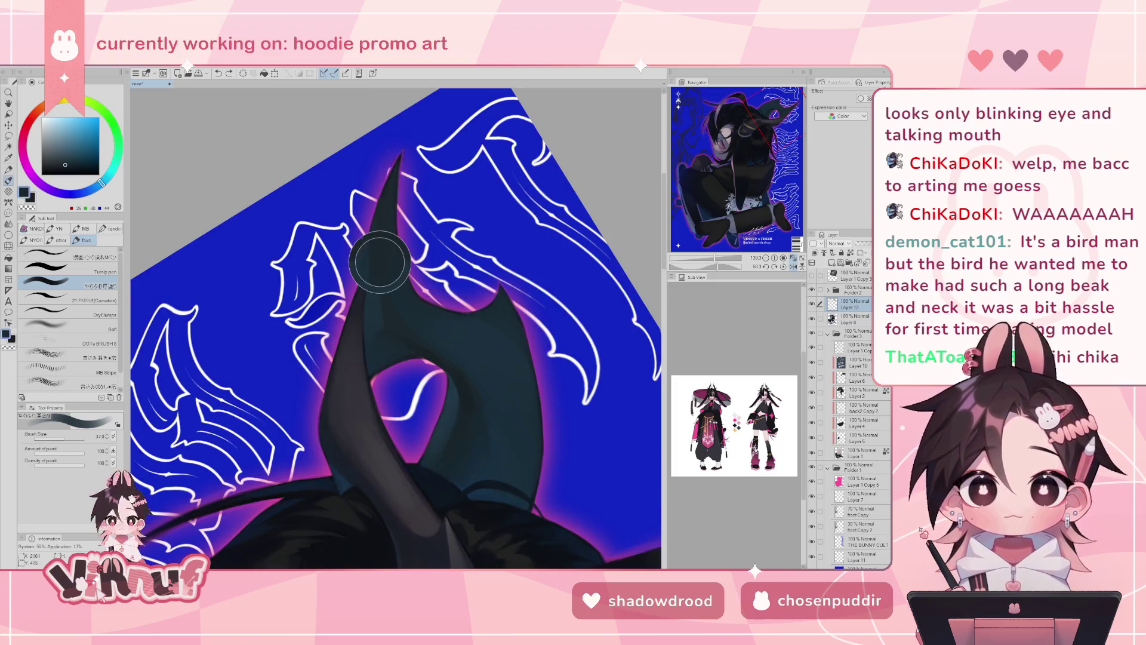
pyautogui.keyDown('alt'); pyautogui.click(373, 265); pyautogui.keyUp('alt')
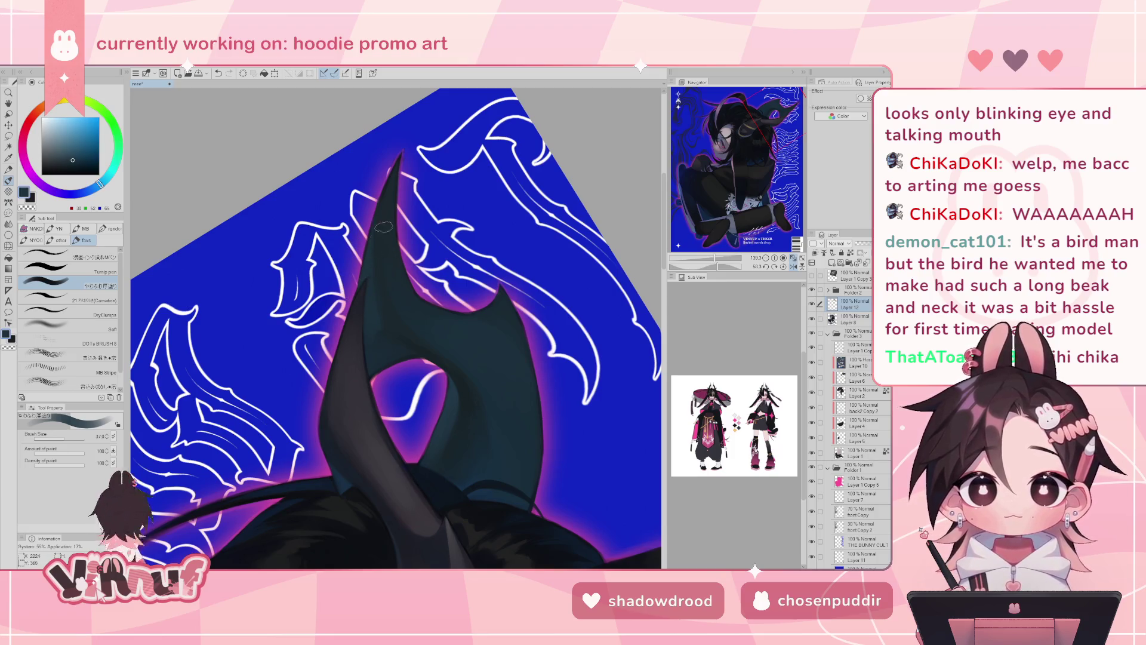
pyautogui.keyDown('alt'); pyautogui.click(382, 244); pyautogui.keyUp('alt')
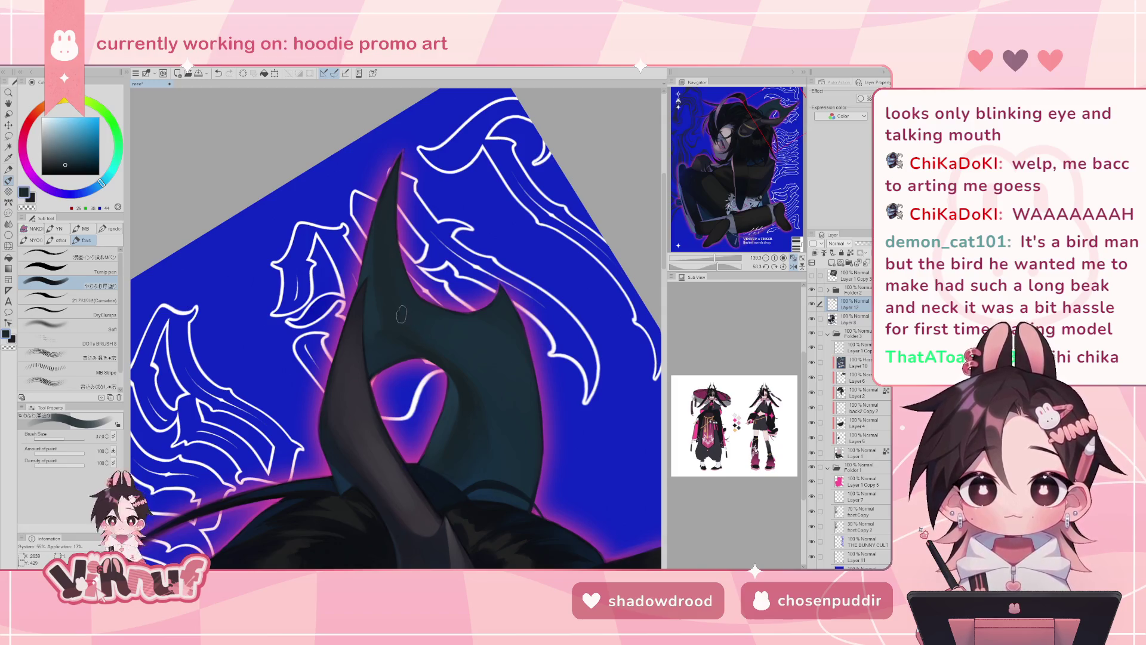
pyautogui.keyDown('alt'); pyautogui.click(375, 315); pyautogui.keyUp('alt')
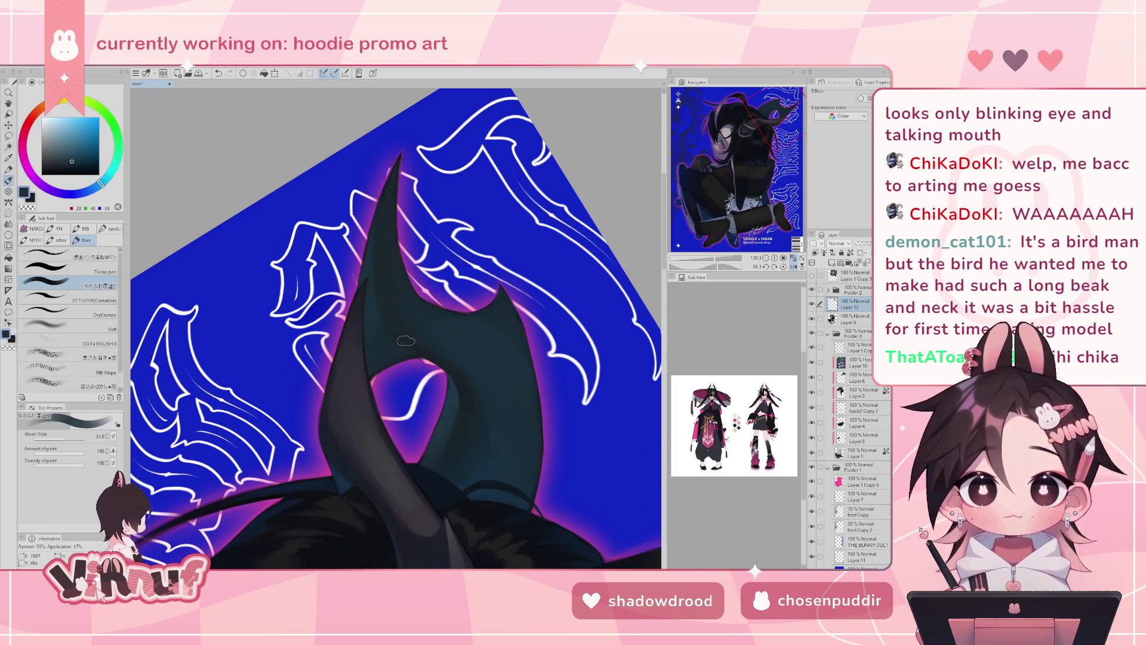
pyautogui.scroll(2, 405, 340)
pyautogui.click(775, 266)
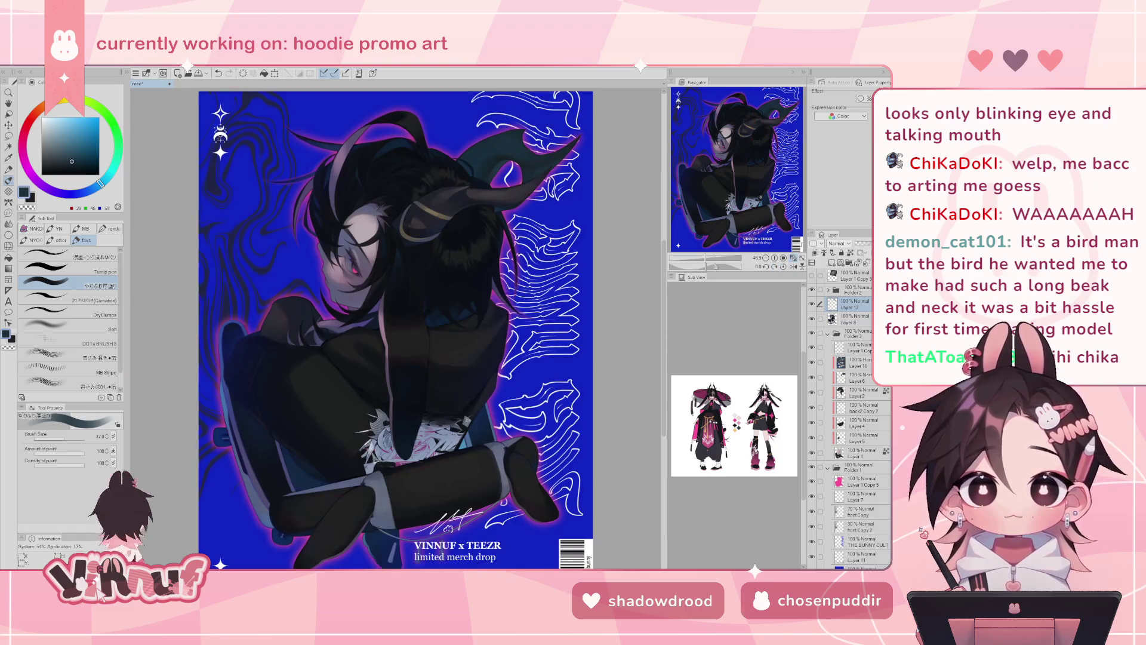
# - Mirror-check and refit the poster, then delete Layer 12
pyautogui.press('h')
pyautogui.press('h')
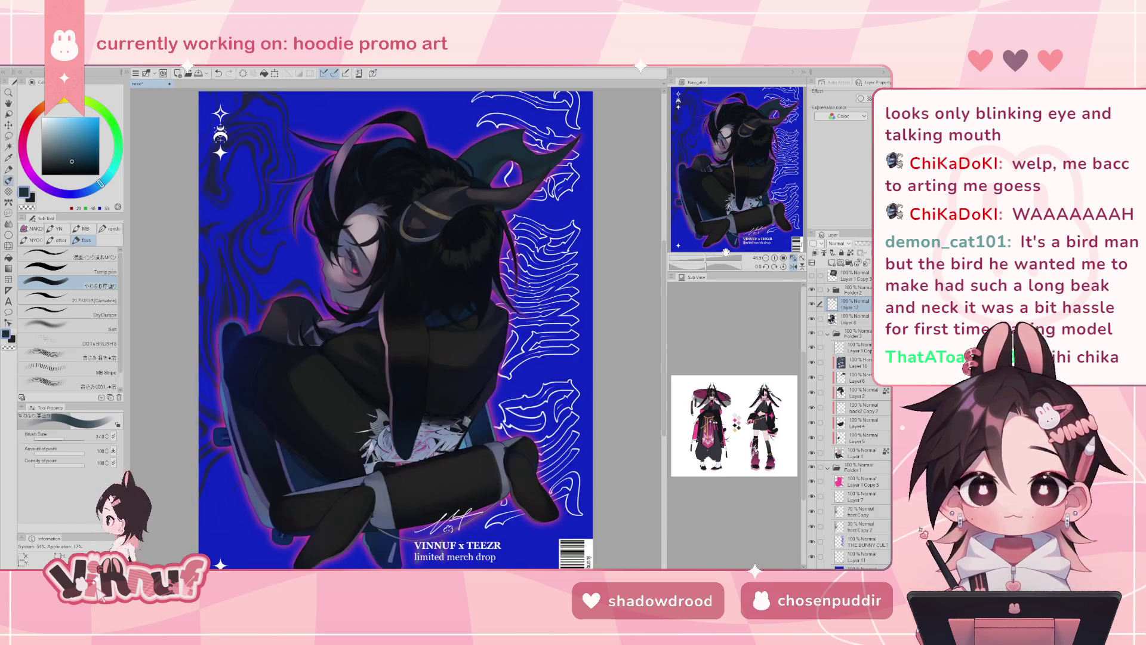
pyautogui.click(794, 258)
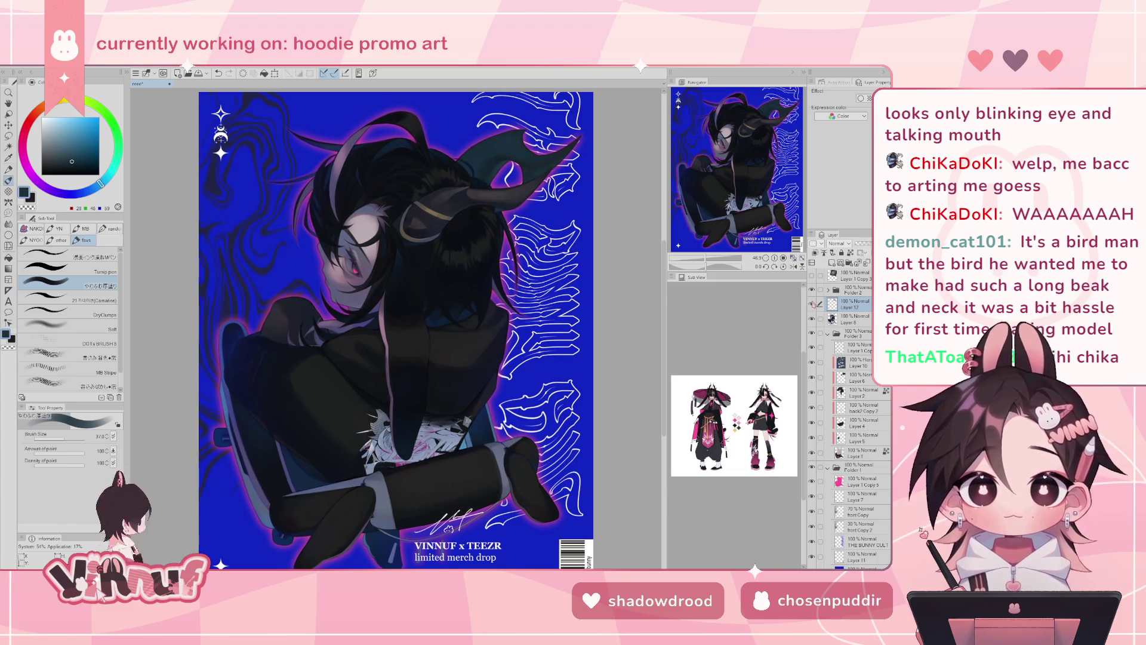
pyautogui.click(857, 264)
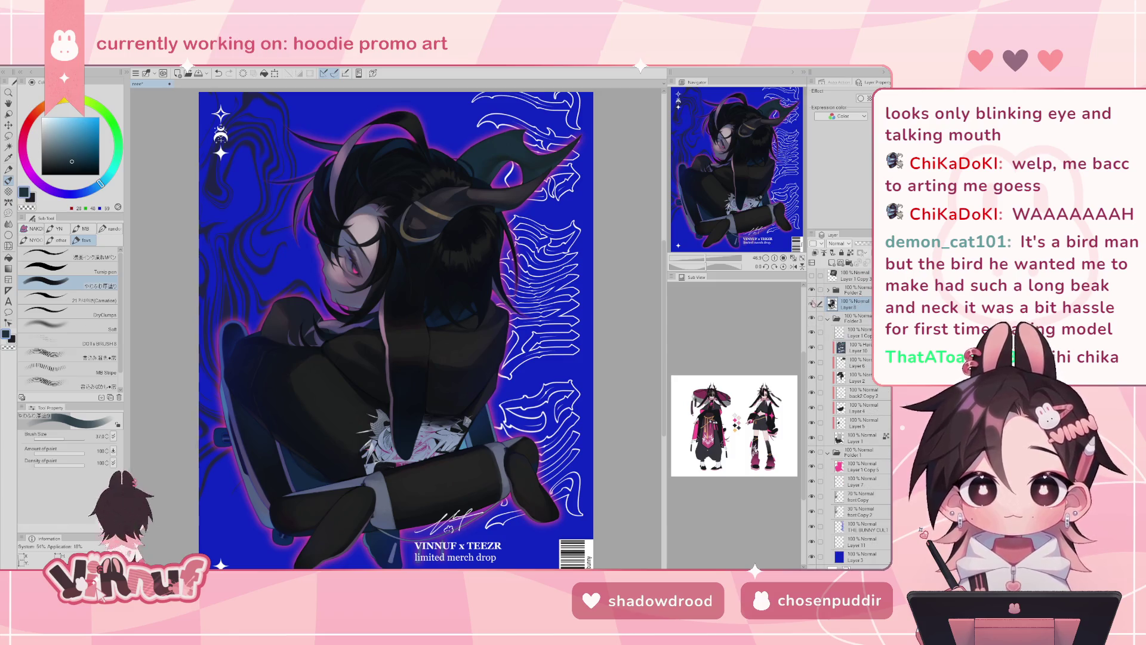
pyautogui.click(707, 261)
# - Rotate about -62° on the head, sample the horn's dark grey at brush size 64, and toggle Layer 8
pyautogui.moveTo(708, 261); pyautogui.dragTo(724, 258)
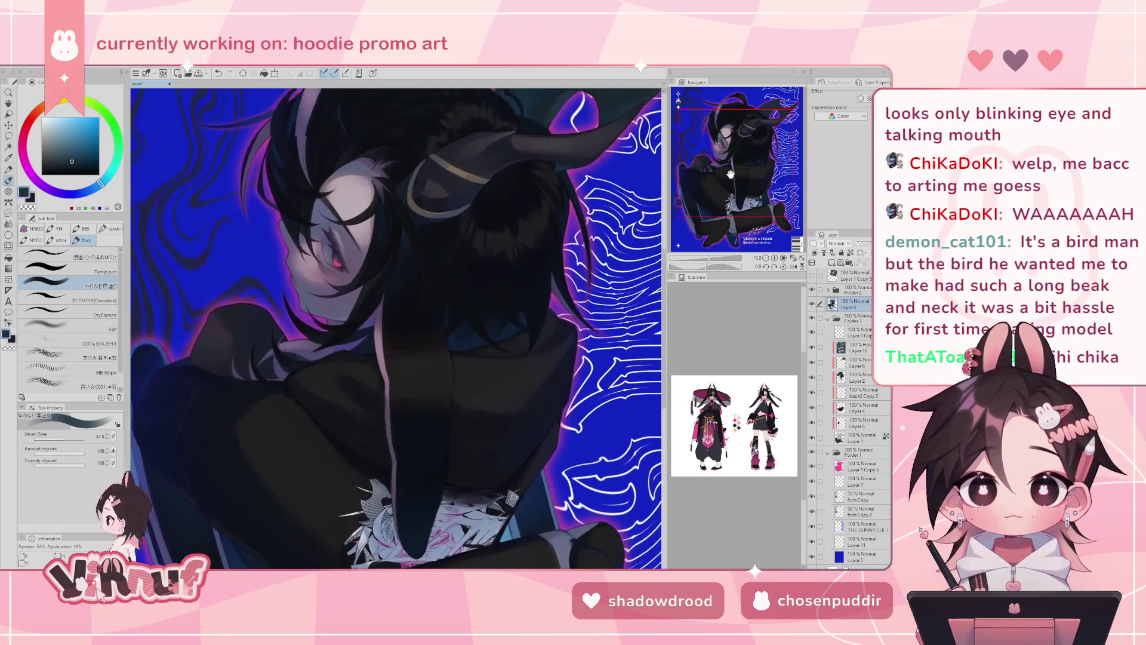
pyautogui.keyDown('alt'); pyautogui.click(413, 272); pyautogui.keyUp('alt')
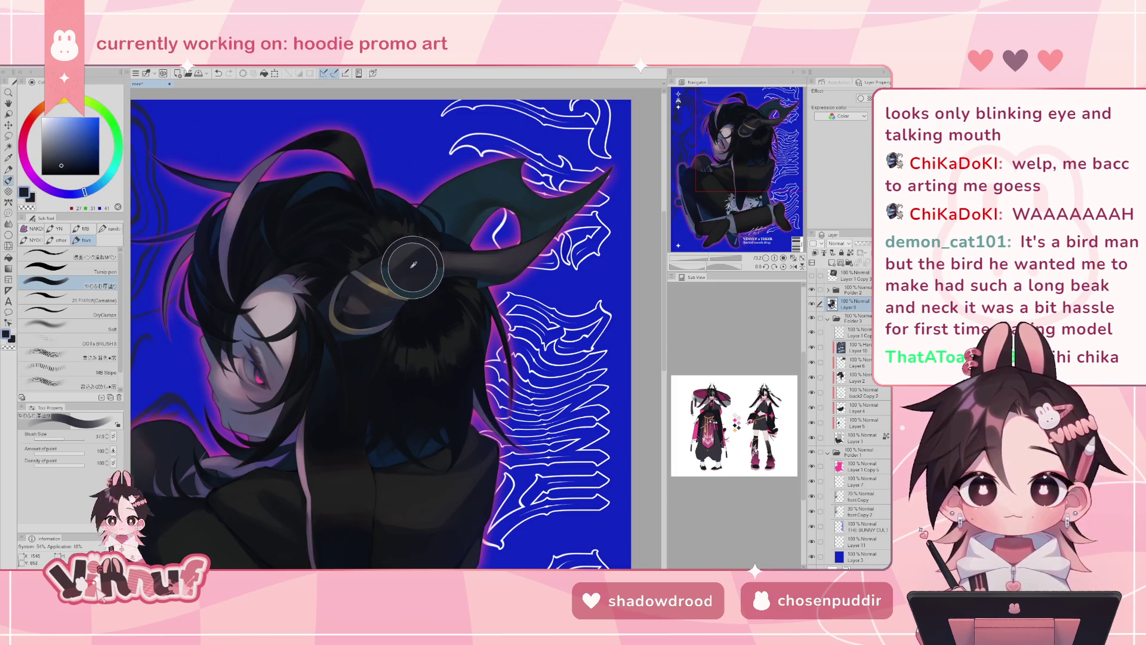
pyautogui.moveTo(711, 266); pyautogui.dragTo(694, 266)
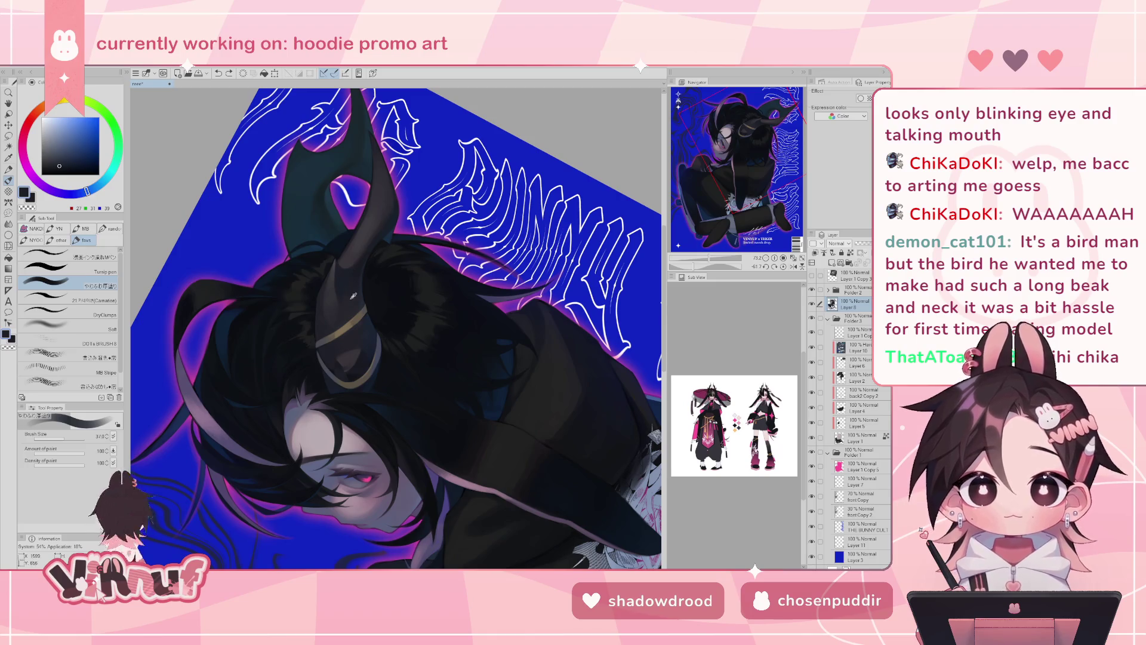
pyautogui.keyDown('alt'); pyautogui.click(347, 308); pyautogui.keyUp('alt')
pyautogui.moveTo(64, 438); pyautogui.dragTo(67, 441)
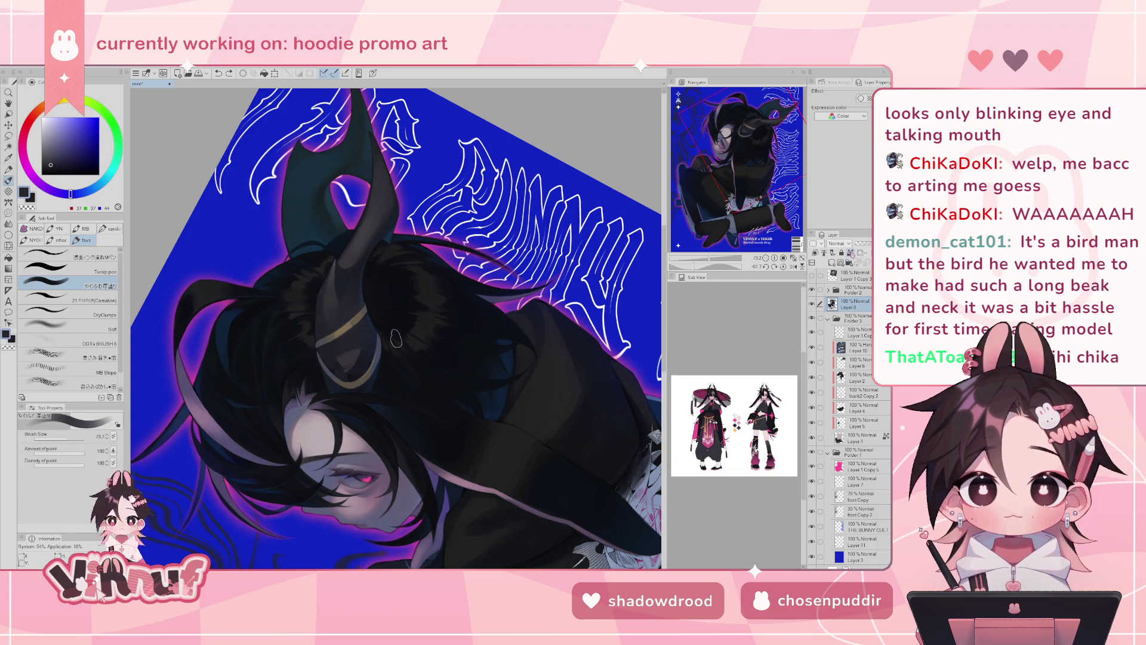
pyautogui.click(812, 304)
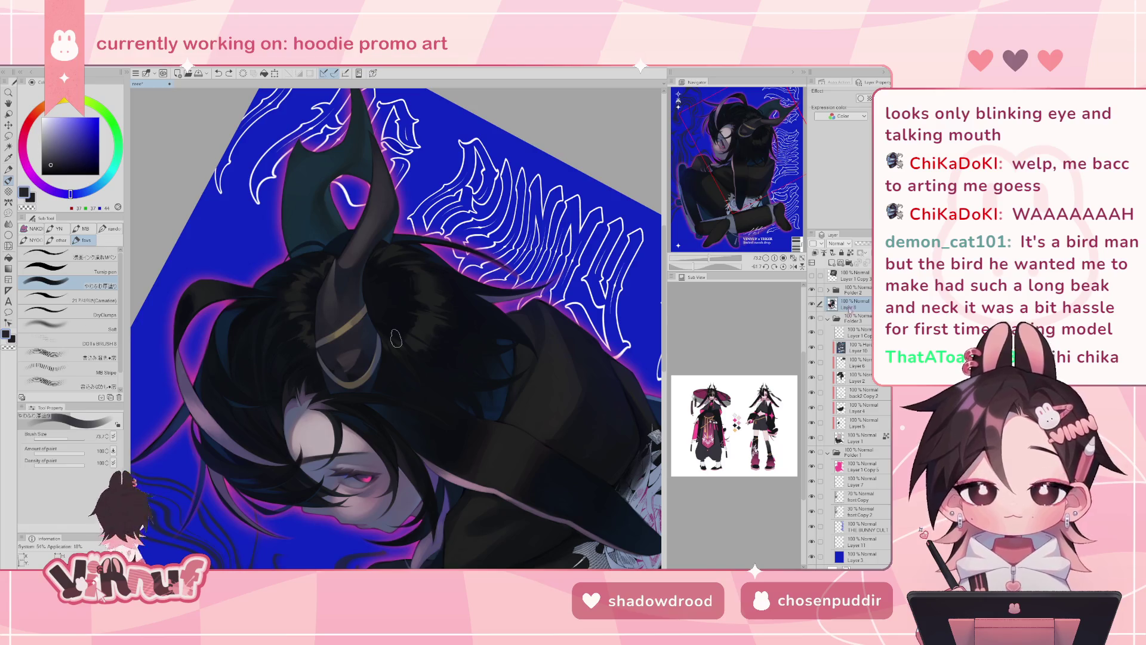
# - Create a selection from the character layer's contents and switch to the Lasso tool
pyautogui.rightClick(848, 305)
pyautogui.moveTo(847, 428)
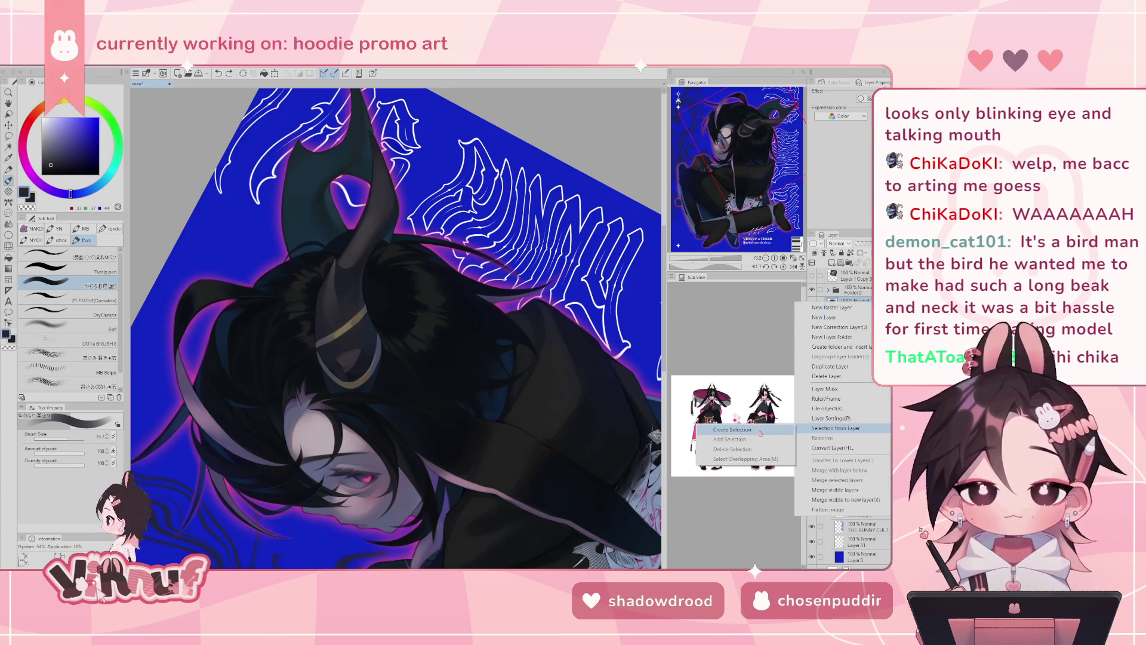
pyautogui.click(732, 429)
pyautogui.press('m')
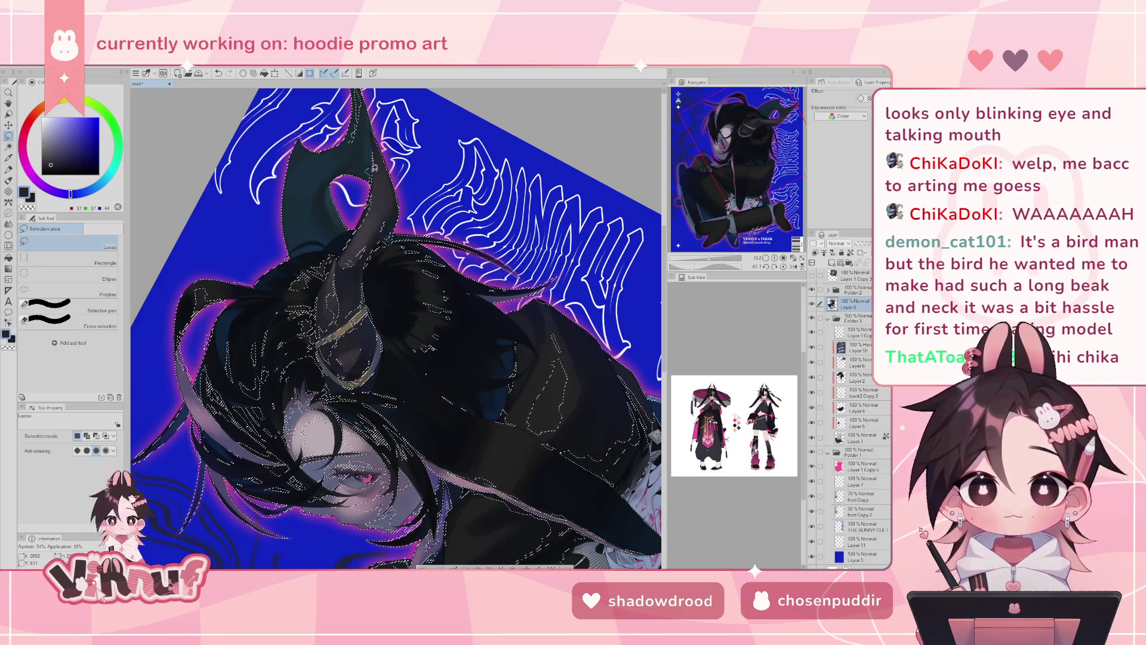
pyautogui.scroll(3, 365, 215)
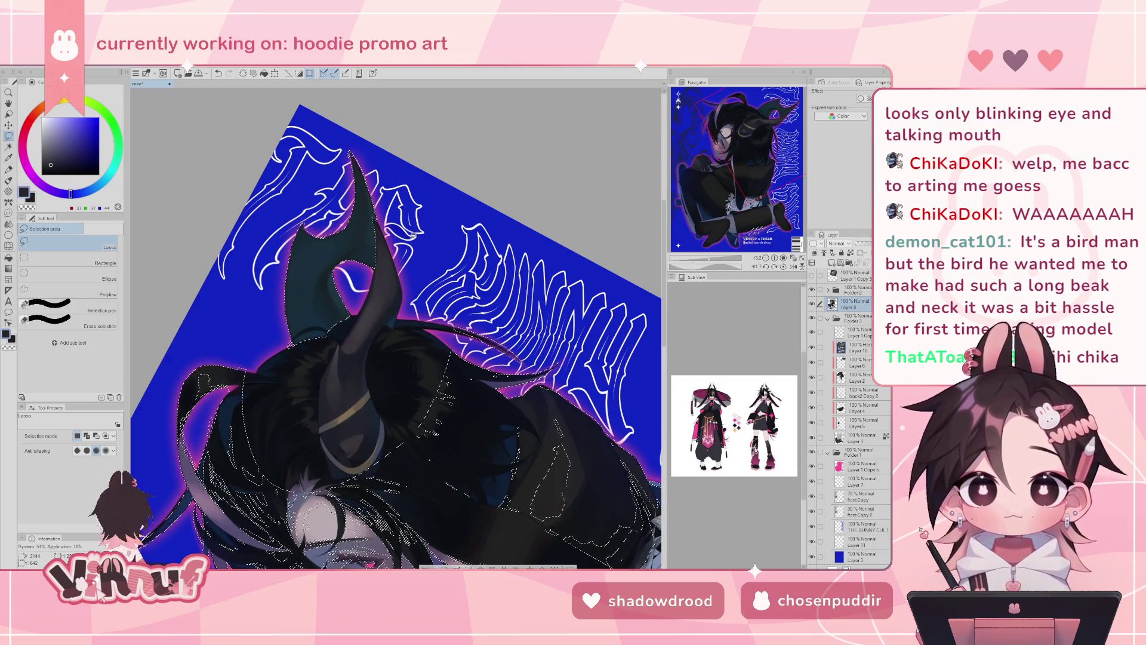
# - Choose the Soft airbrush at size 73.7 and rotate the view back toward upright
pyautogui.press('p')
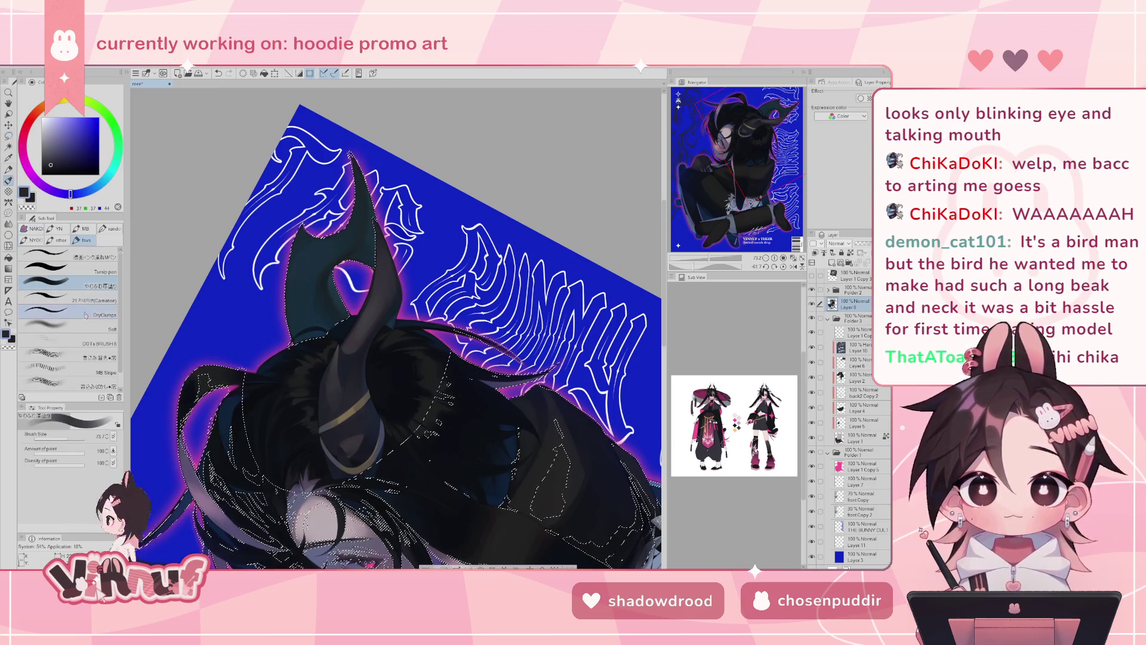
pyautogui.click(65, 327)
pyautogui.click(69, 439)
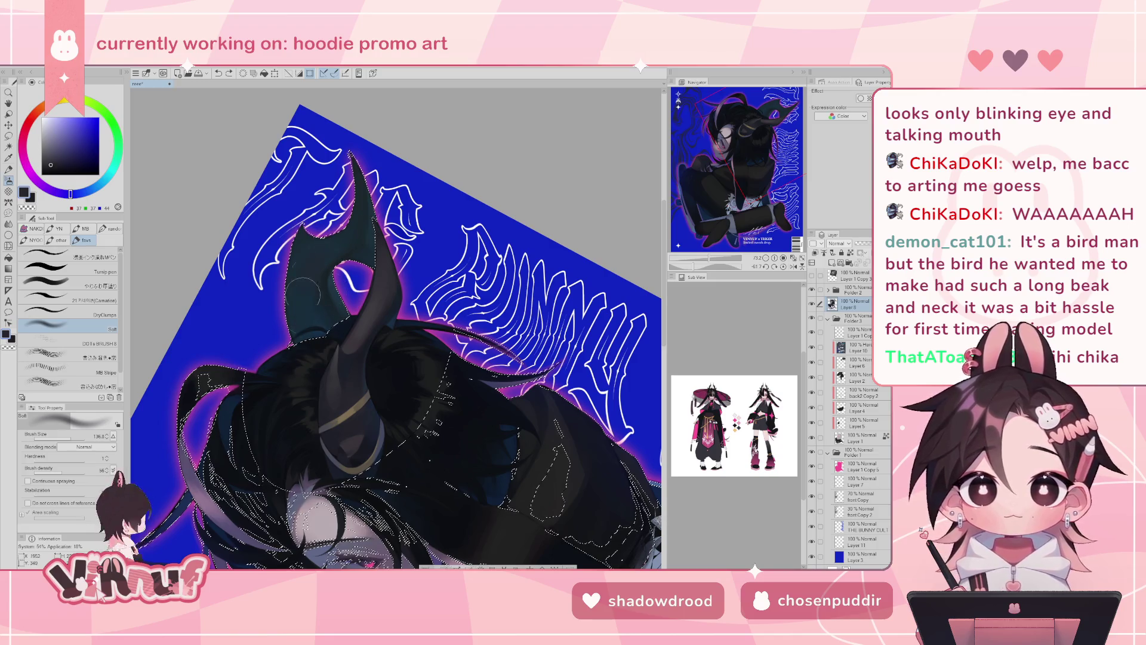
pyautogui.moveTo(695, 267)
pyautogui.mouseDown()
pyautogui.moveTo(711, 267)
pyautogui.moveTo(711, 250)
pyautogui.mouseUp()
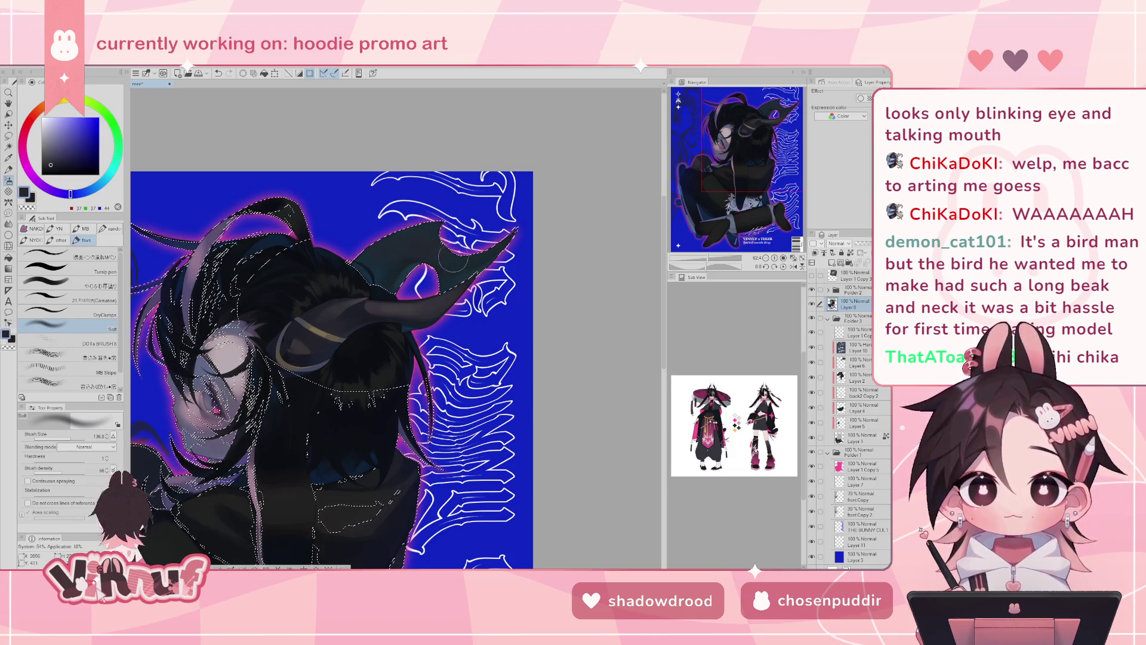
# - Undo the last horn stroke, clear the character selection, and fit the whole poster
pyautogui.hotkey('ctrl', 'z')
pyautogui.hotkey('ctrl', 'y')
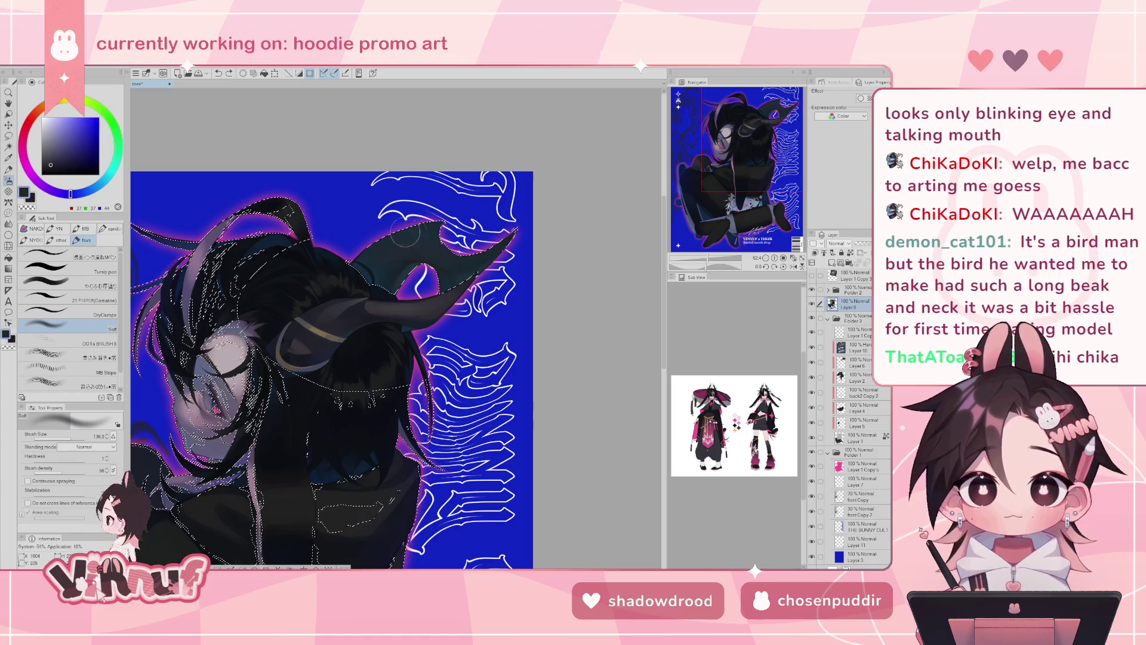
pyautogui.hotkey('ctrl', 'z')
pyautogui.hotkey('ctrl', 'y')
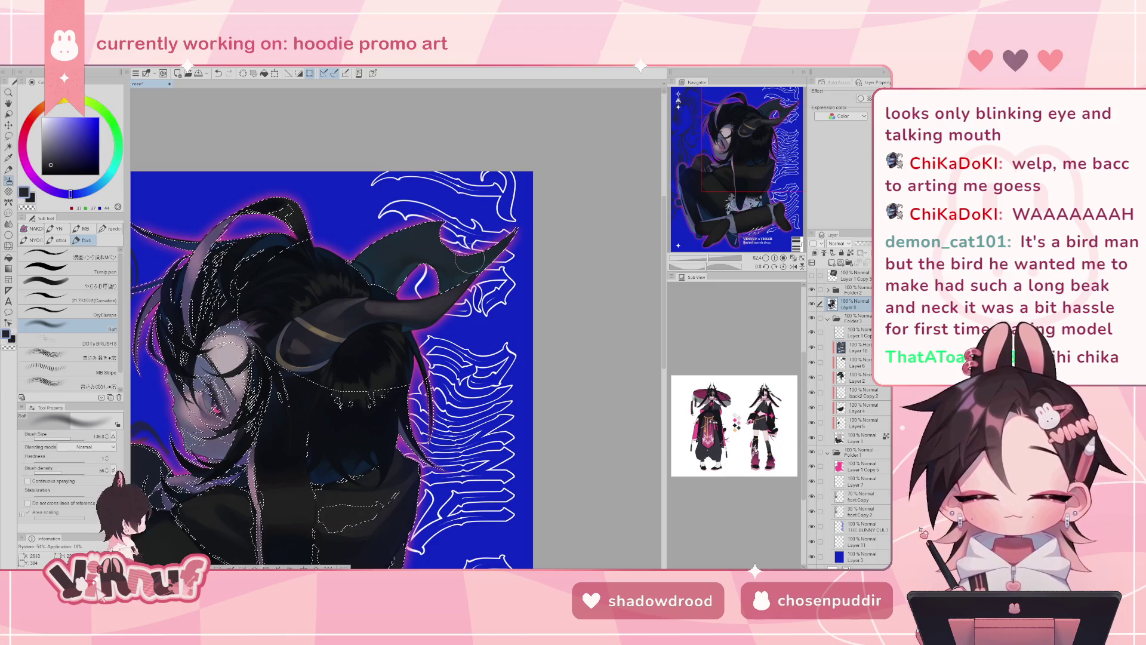
pyautogui.hotkey('ctrl', 'd')
pyautogui.click(794, 258)
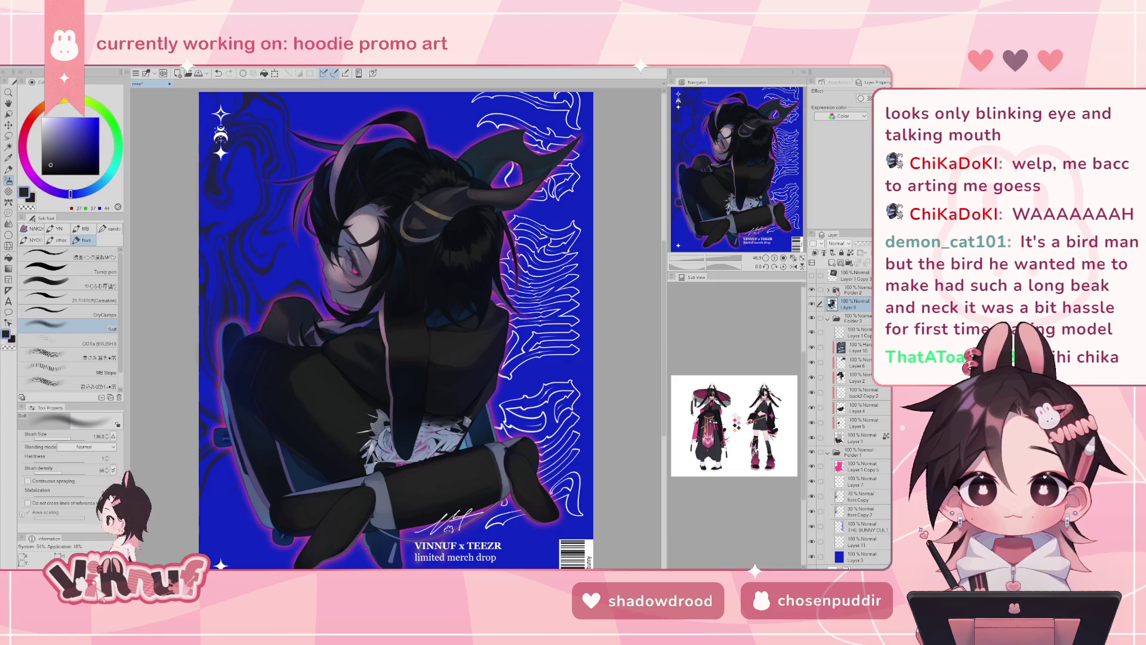
# - Restore the character selection and softly darken the horn and hair with a sampled dark grey
pyautogui.click(793, 266)
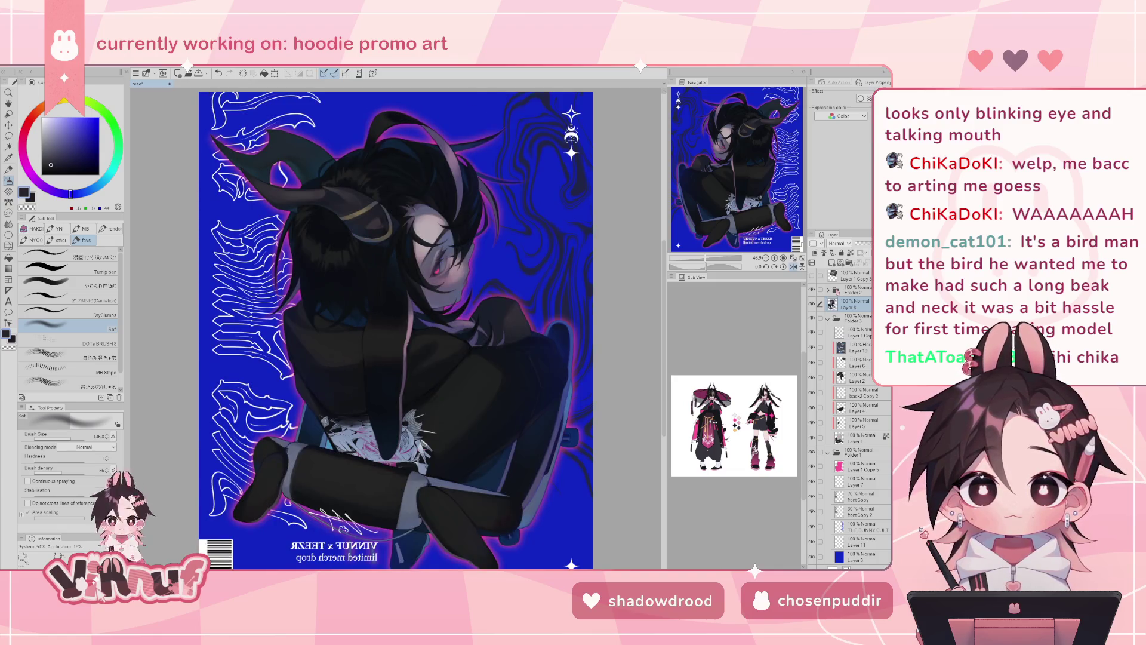
pyautogui.click(793, 266)
pyautogui.hotkey('ctrl', 'z')
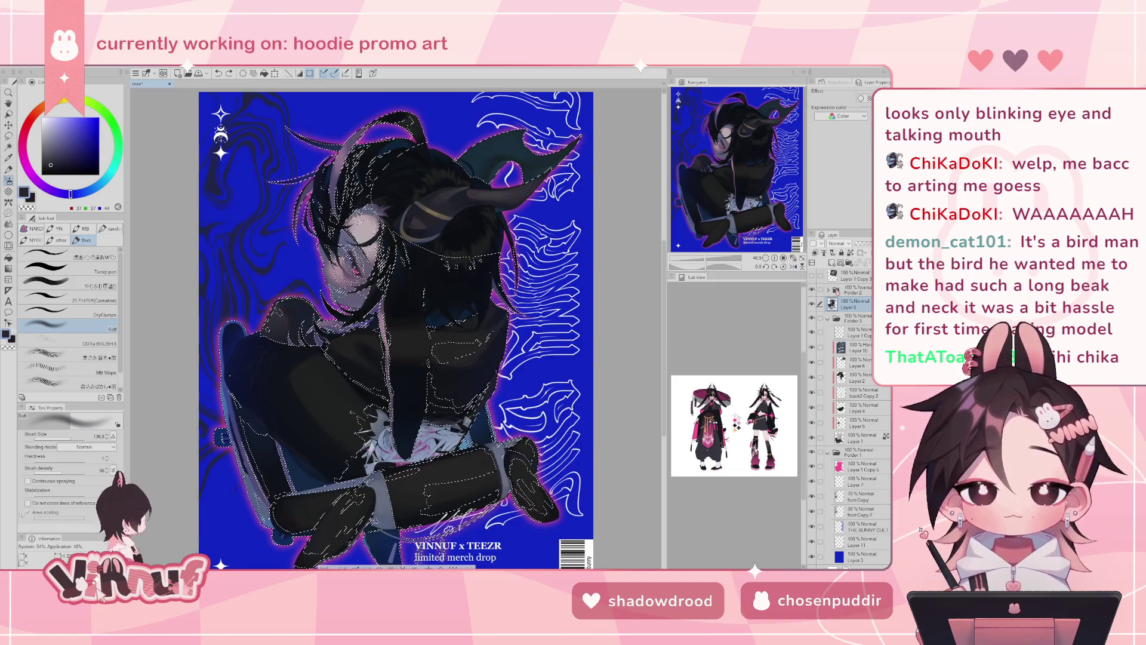
pyautogui.keyDown('alt'); pyautogui.click(413, 211); pyautogui.keyUp('alt')
pyautogui.moveTo(521, 152); pyautogui.dragTo(541, 173)
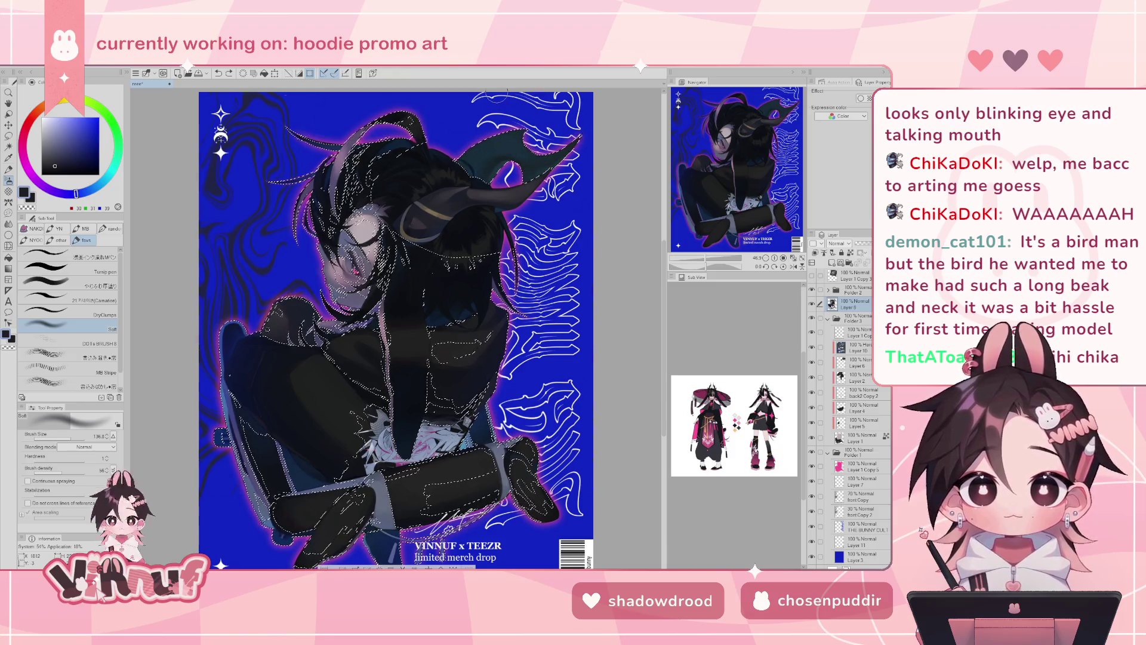
# - Mirror-check the shading, pick a slightly lighter dark grey, and deselect then reselect the character
pyautogui.press('h')
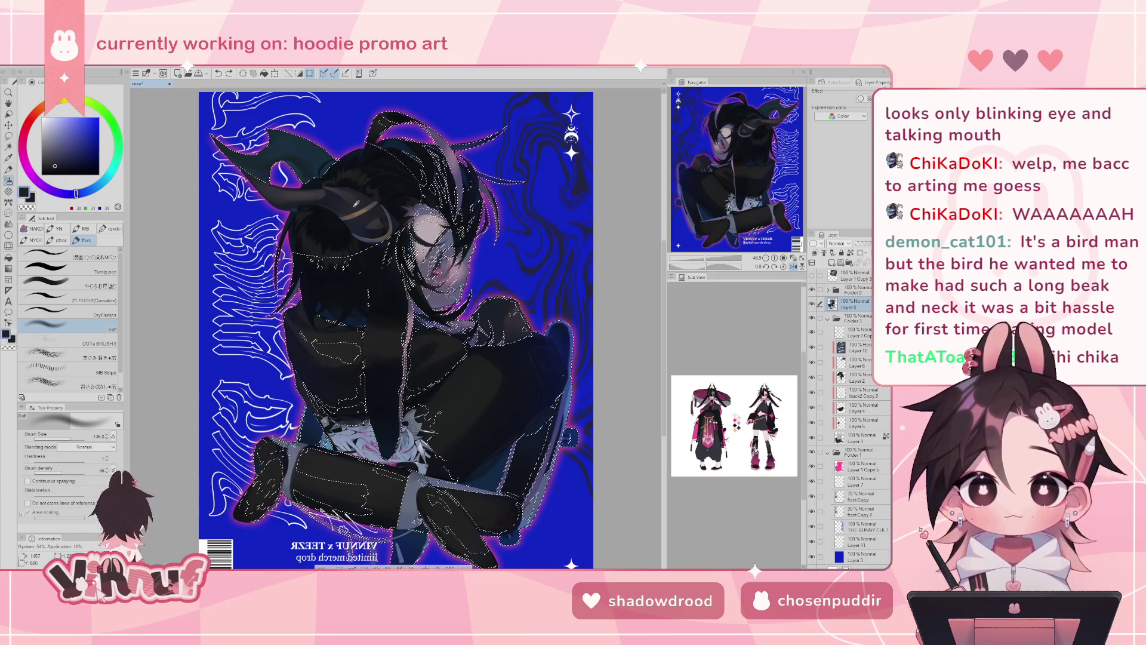
pyautogui.keyDown('alt'); pyautogui.click(346, 203); pyautogui.keyUp('alt')
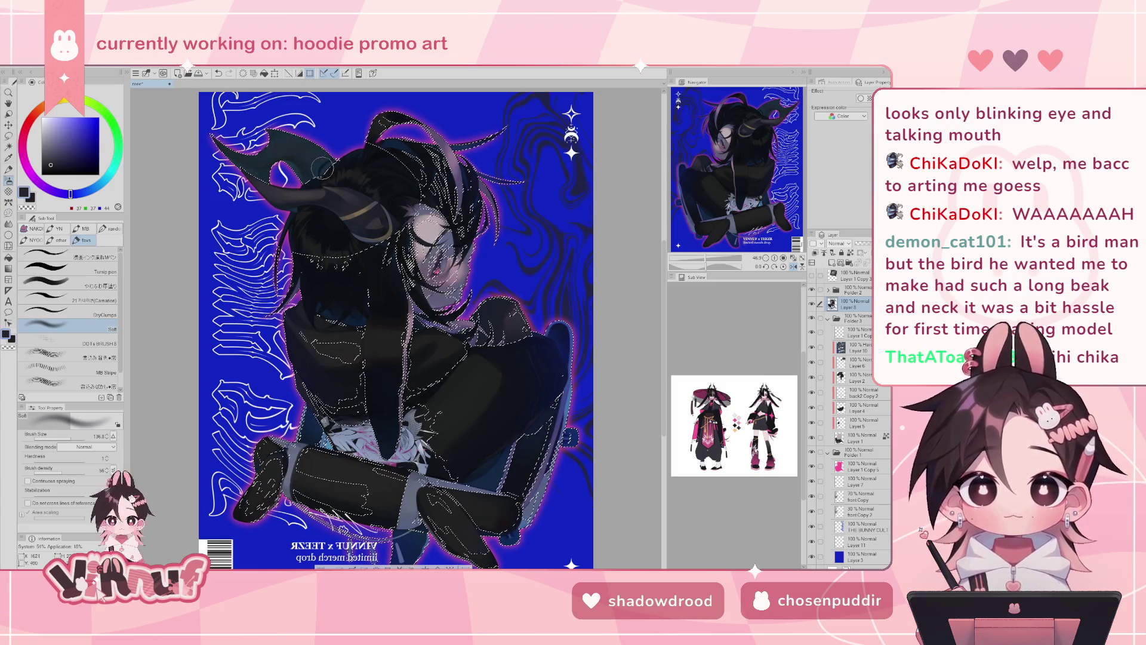
pyautogui.press('h')
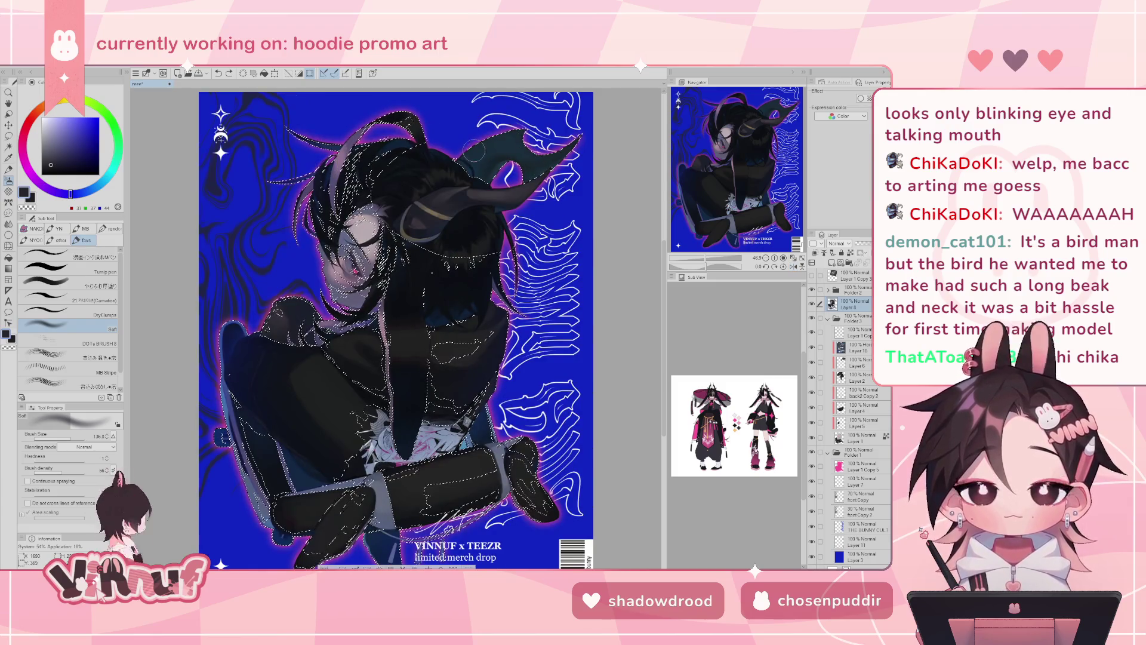
pyautogui.hotkey('ctrl', 'd')
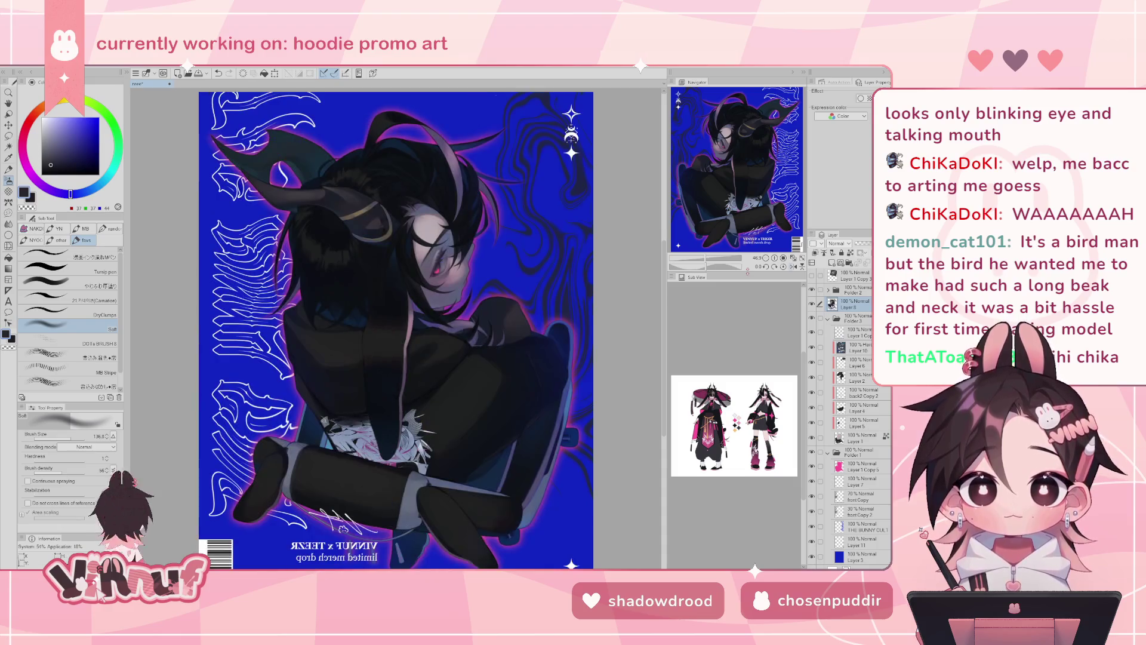
pyautogui.hotkey('ctrl', 'shift', 'd')
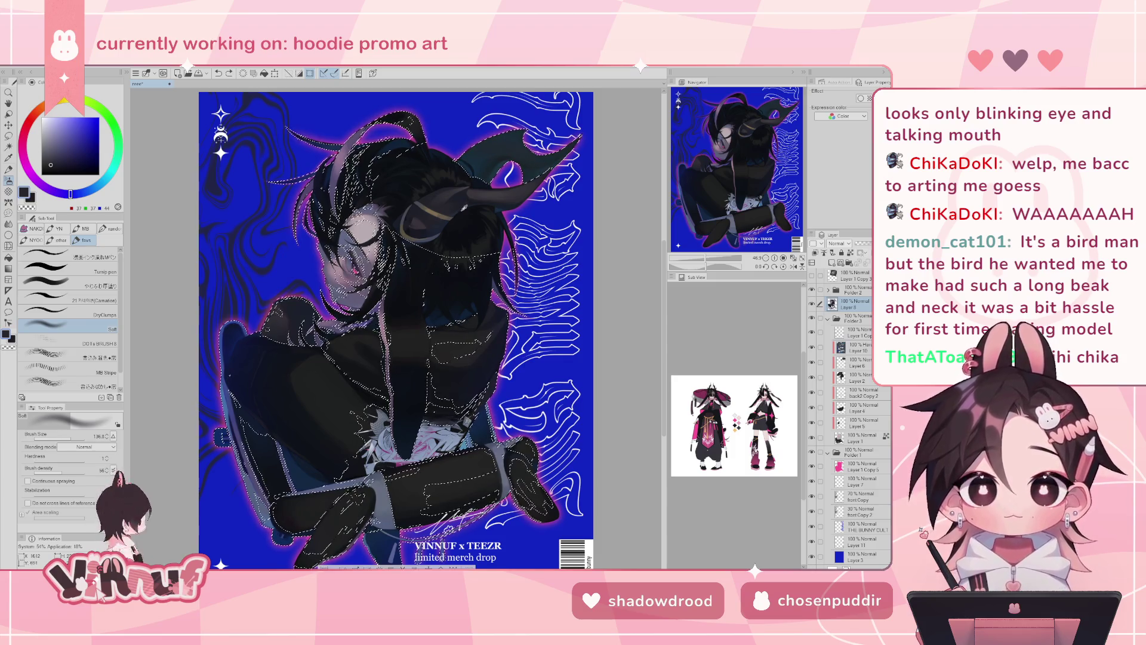
# - Blend the hair strands beside the face using a cooler dark blue-grey
pyautogui.keyDown('alt'); pyautogui.click(461, 195); pyautogui.keyUp('alt')
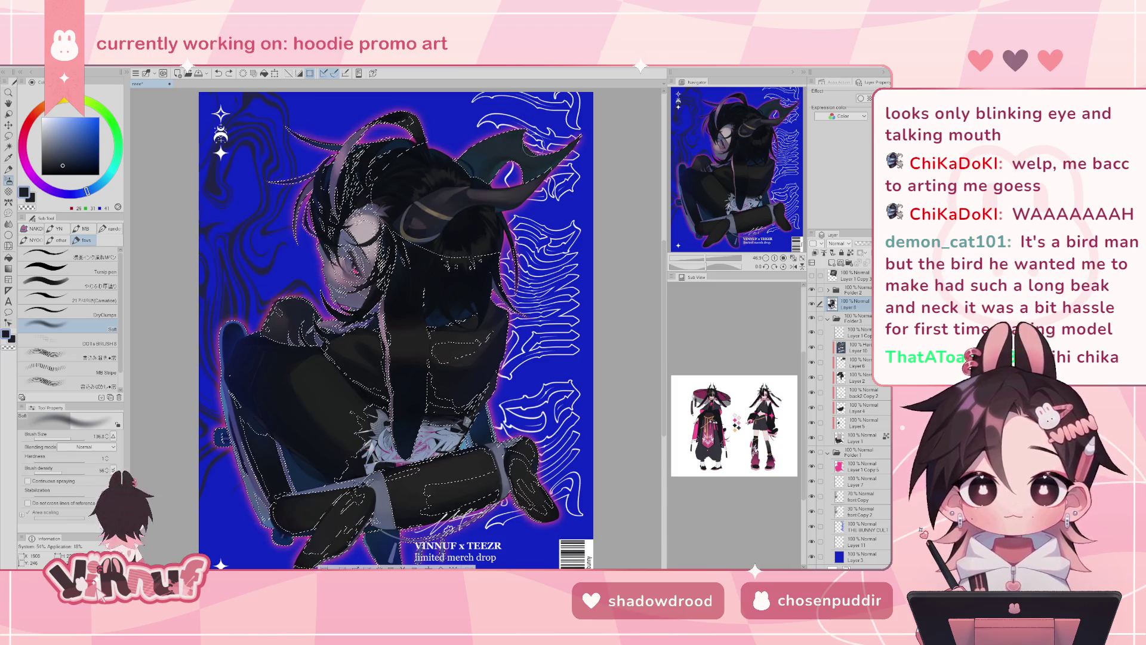
pyautogui.press('b')
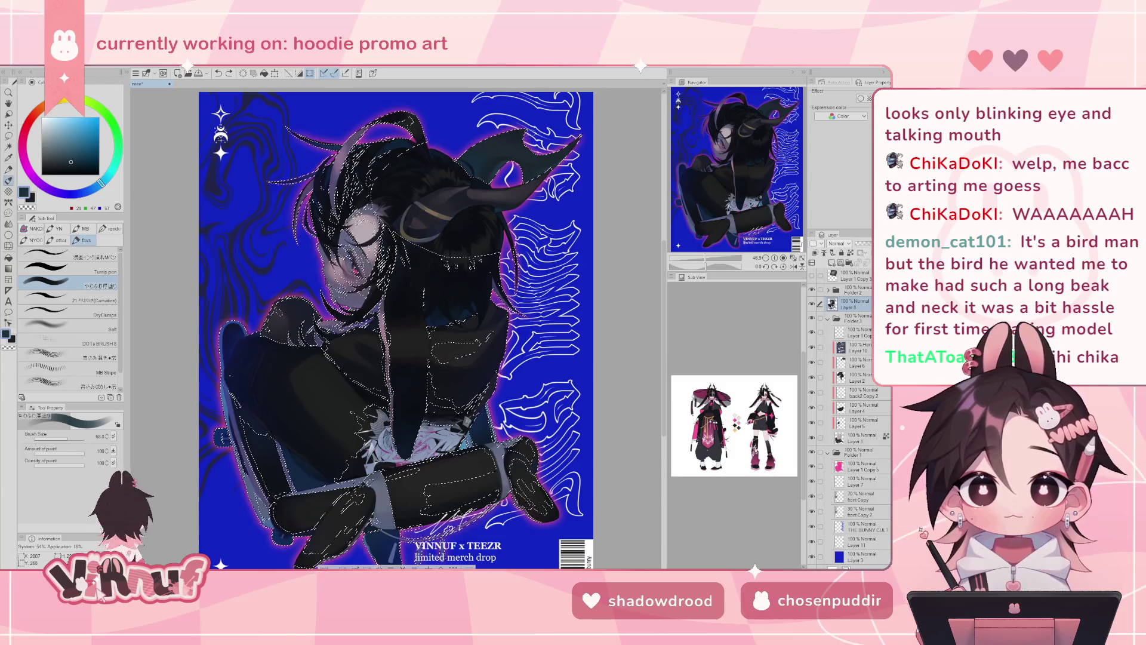
pyautogui.moveTo(382, 120); pyautogui.dragTo(370, 311)
pyautogui.moveTo(352, 167); pyautogui.dragTo(382, 268)
pyautogui.moveTo(358, 119); pyautogui.dragTo(381, 274)
pyautogui.moveTo(340, 185); pyautogui.dragTo(380, 311)
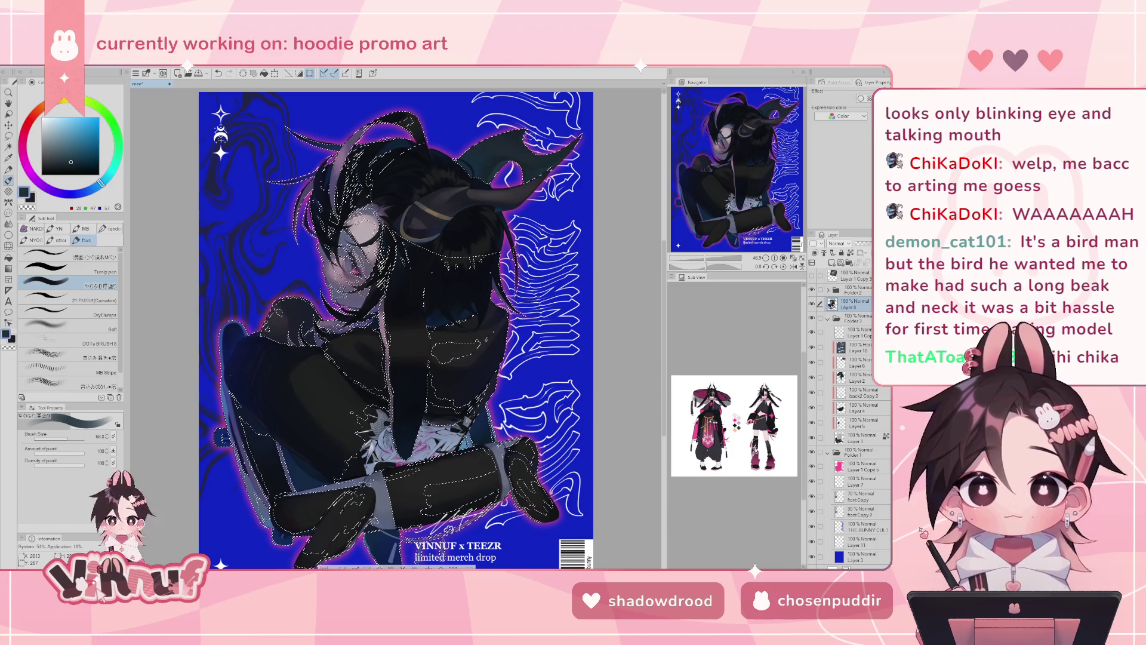
pyautogui.moveTo(343, 114); pyautogui.dragTo(394, 224)
pyautogui.moveTo(334, 176); pyautogui.dragTo(388, 280)
# - Pan to the horn tip, clear the selection, and shrink the brush to about 17.4
pyautogui.scroll(6, 526, 119)
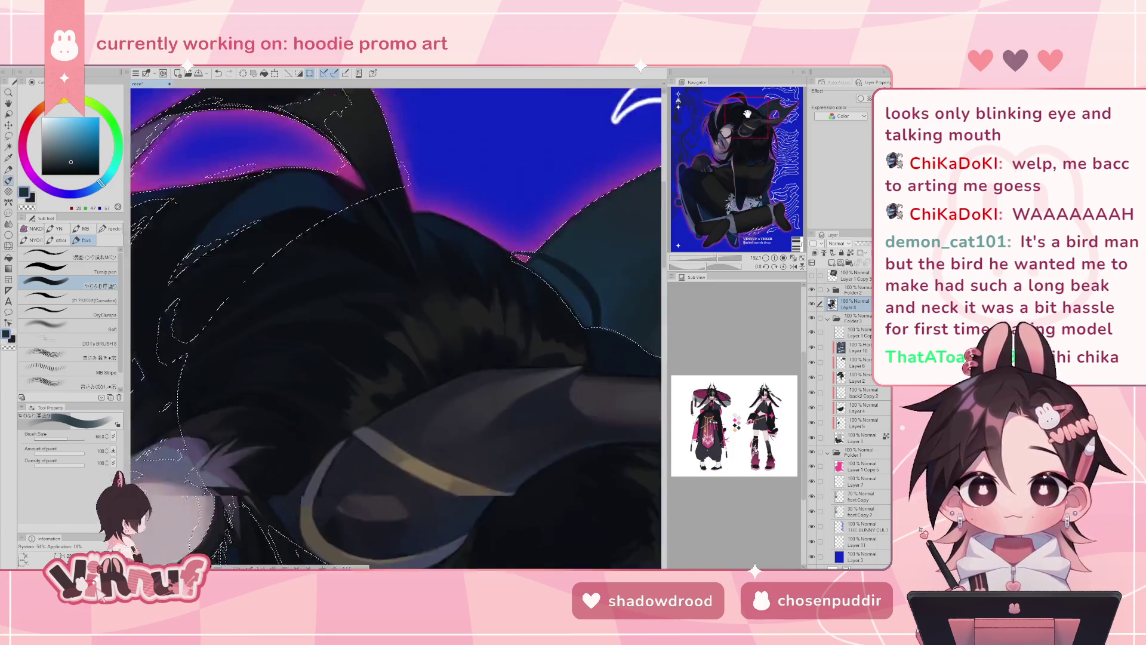
pyautogui.moveTo(770, 113); pyautogui.dragTo(772, 111)
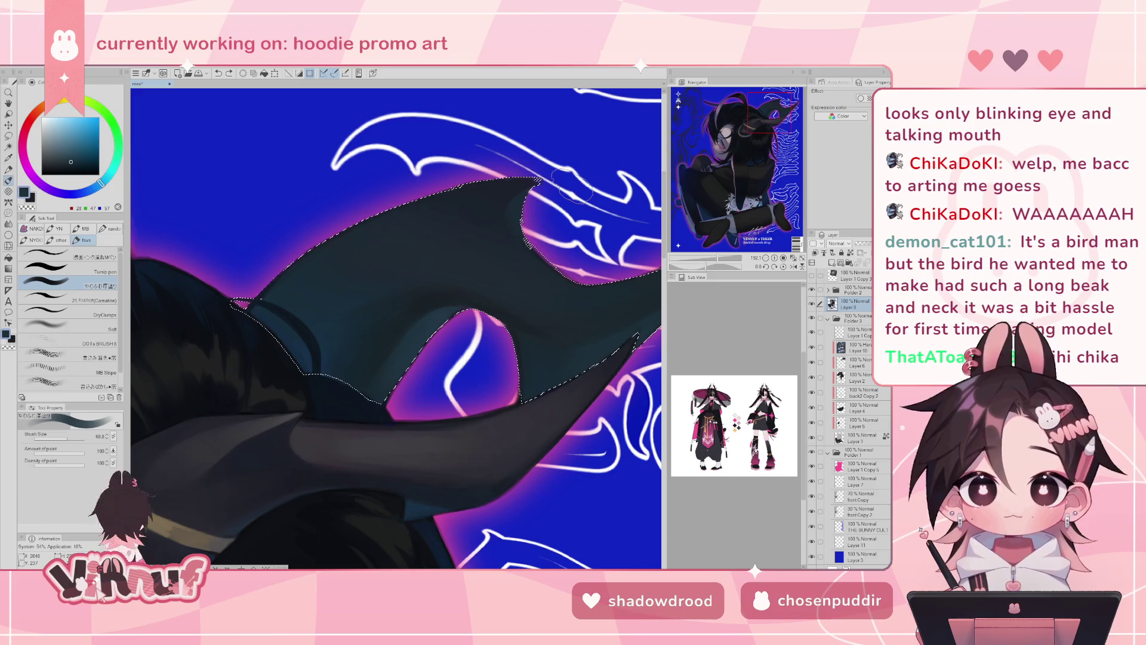
pyautogui.hotkey('ctrl', 'd')
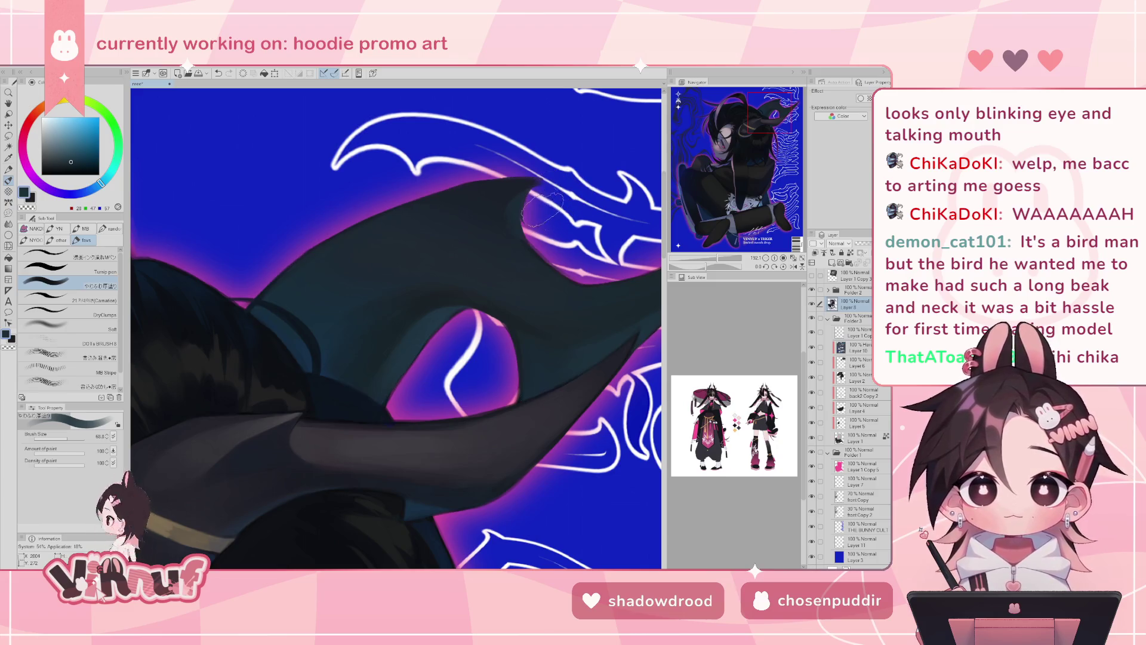
pyautogui.moveTo(554, 205); pyautogui.dragTo(540, 206)
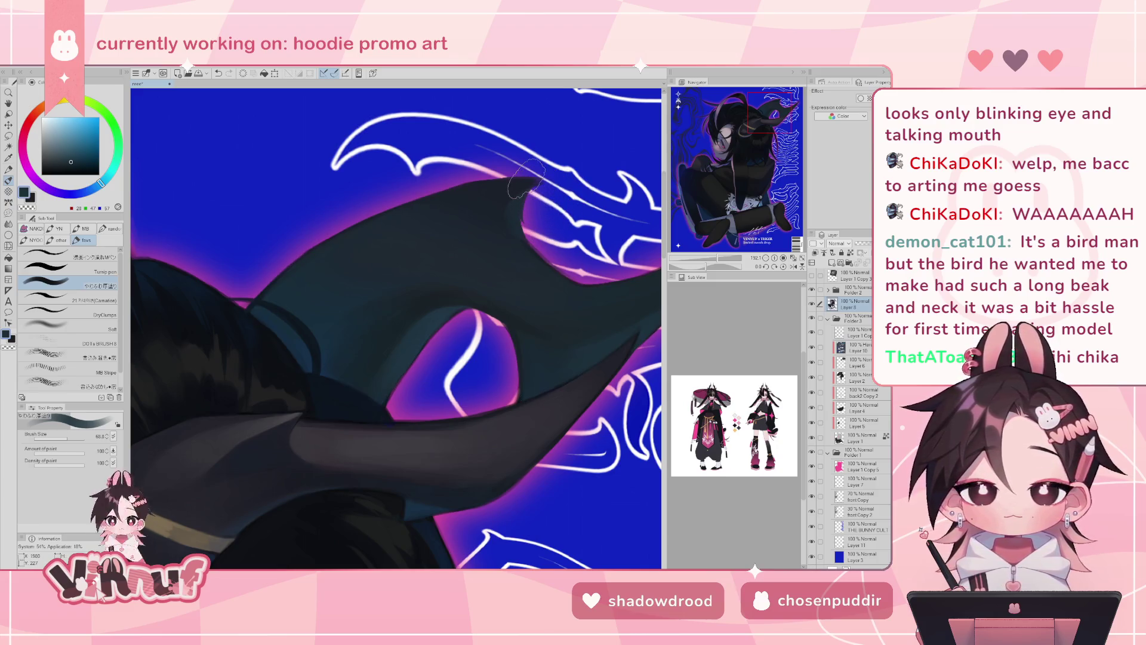
pyautogui.moveTo(64, 438); pyautogui.dragTo(61, 435)
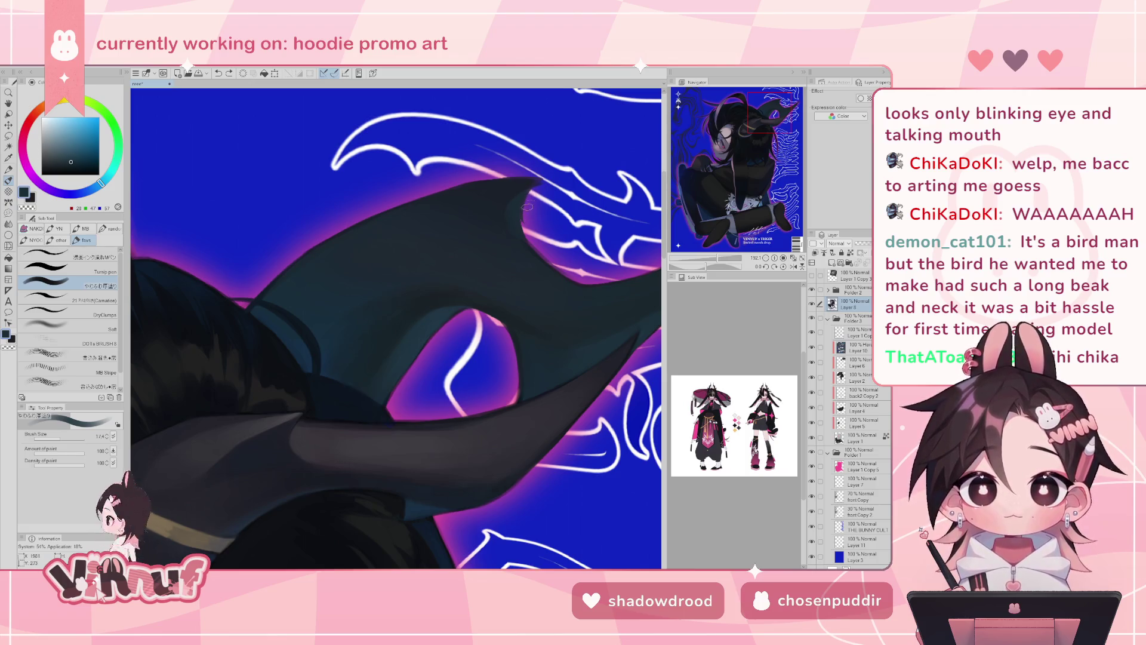
# - Paint a short dark blue-grey stroke at the horn tip with the 21 Carnation brush
pyautogui.press('e')
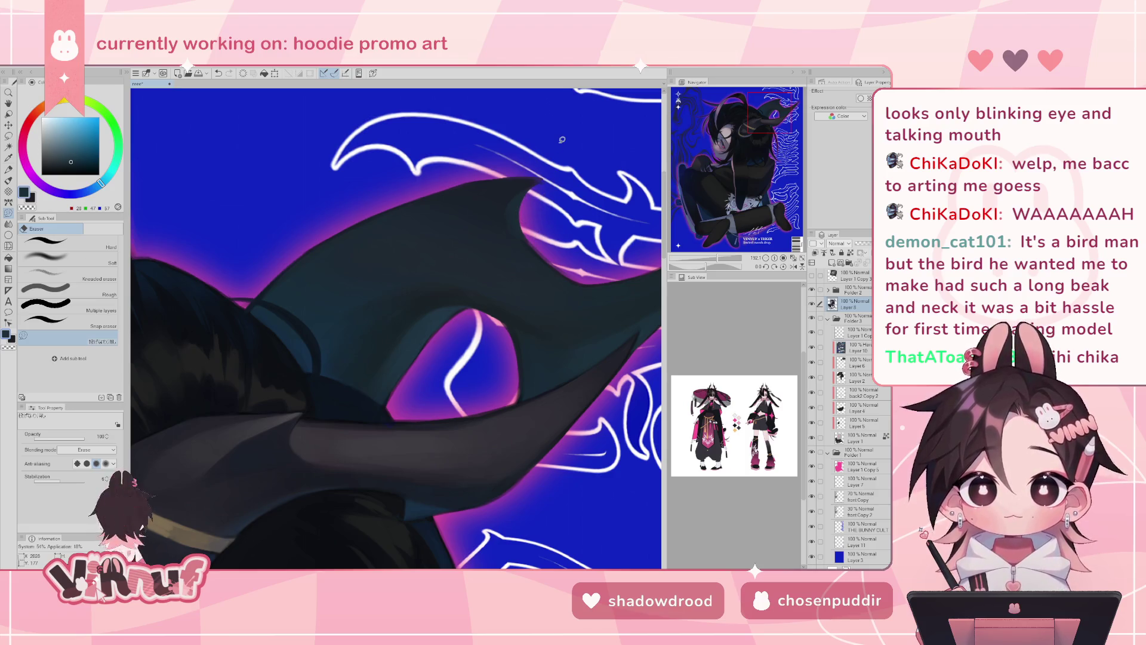
pyautogui.press('b')
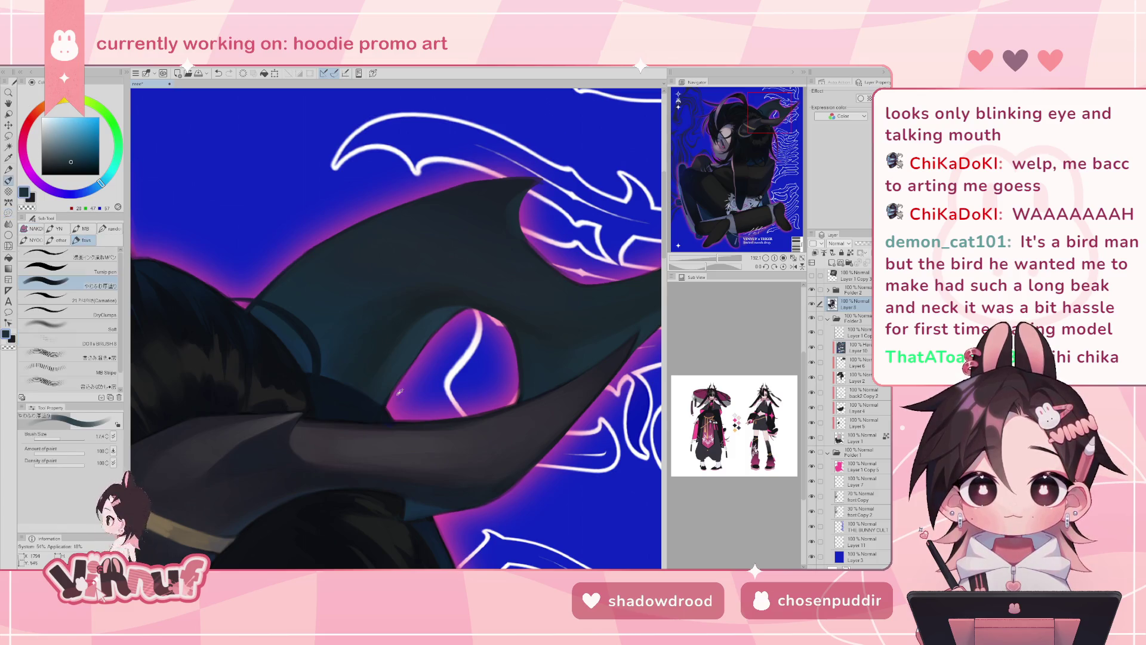
pyautogui.keyDown('alt'); pyautogui.click(382, 399); pyautogui.keyUp('alt')
pyautogui.click(81, 299)
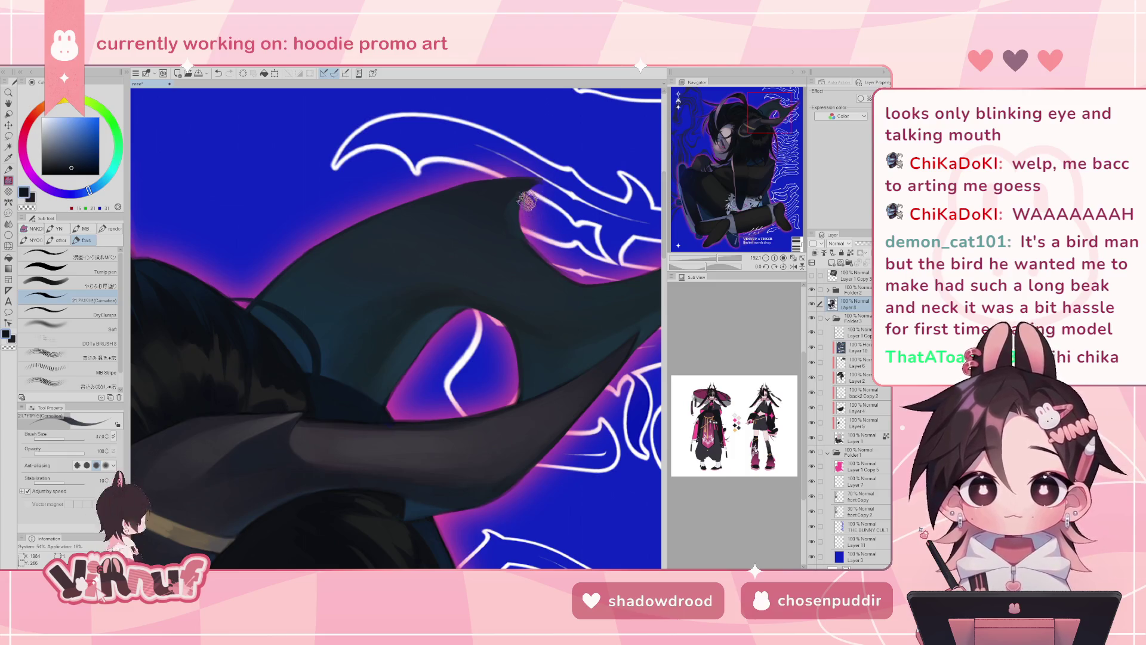
pyautogui.moveTo(546, 182); pyautogui.dragTo(558, 182)
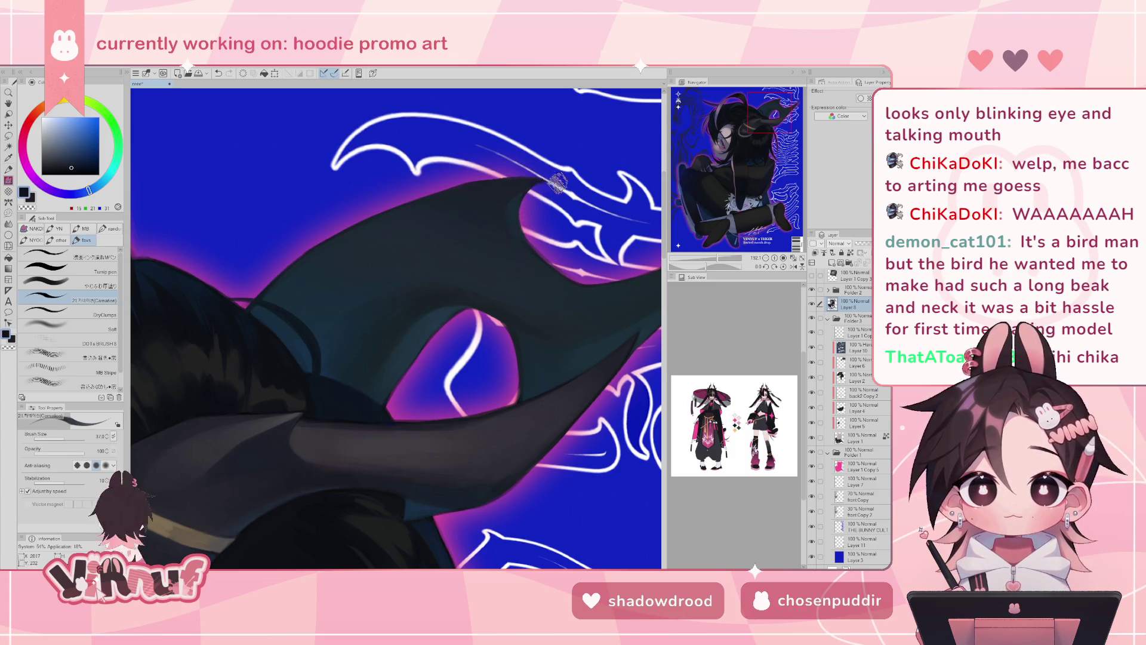
pyautogui.click(792, 257)
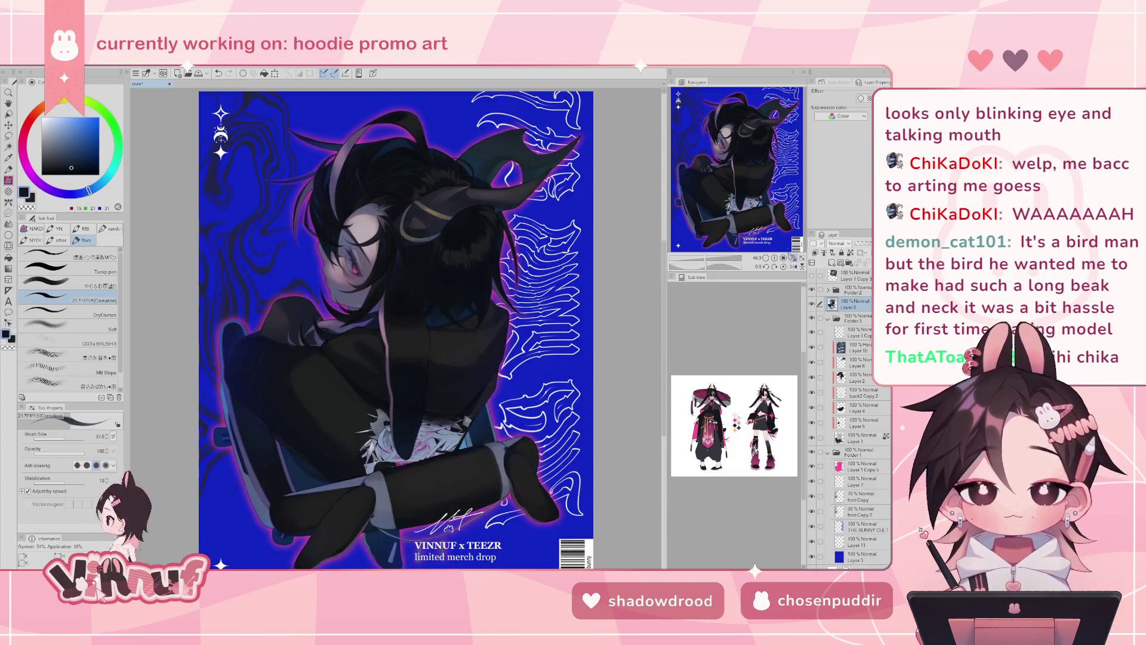
pyautogui.press('h')
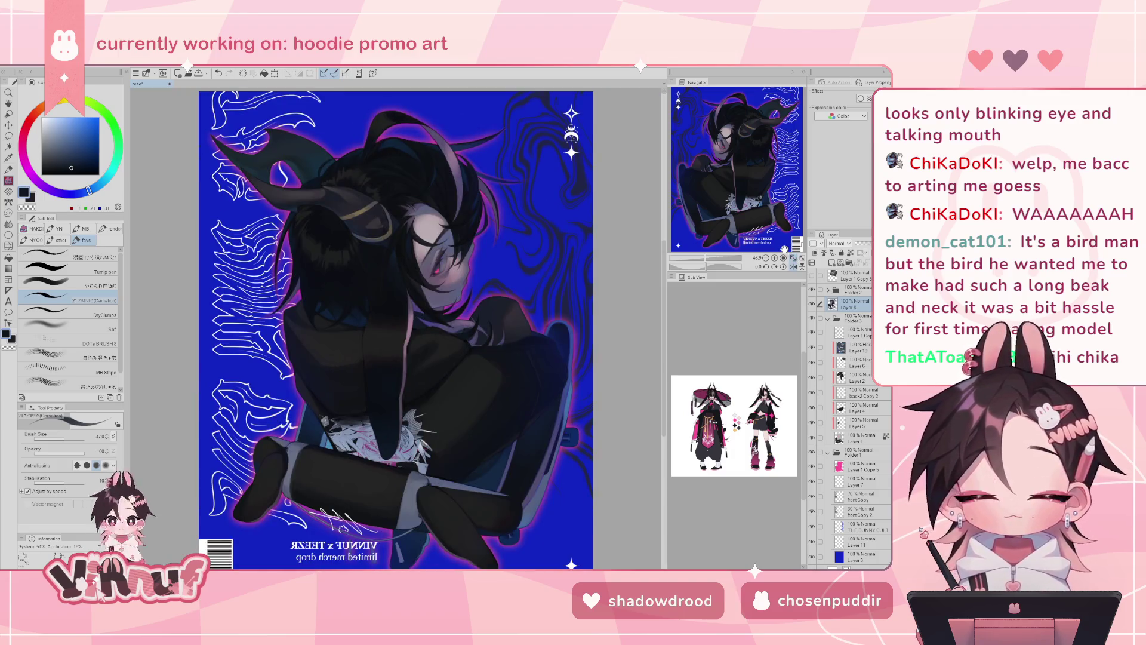
pyautogui.press('h')
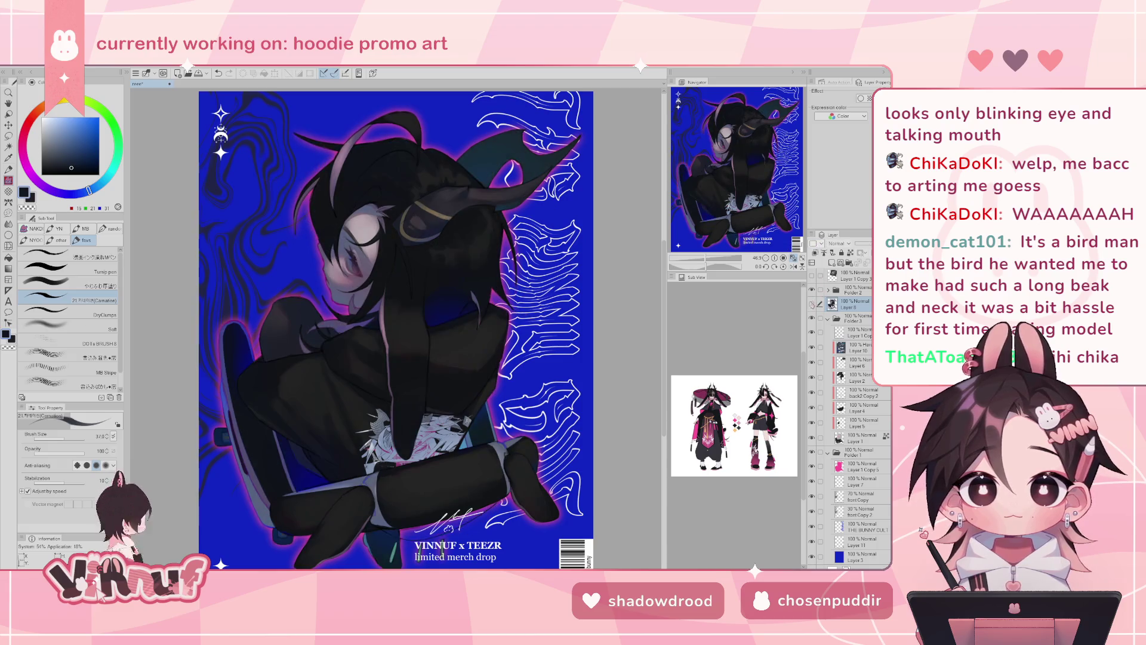
pyautogui.press('h')
pyautogui.press('h')
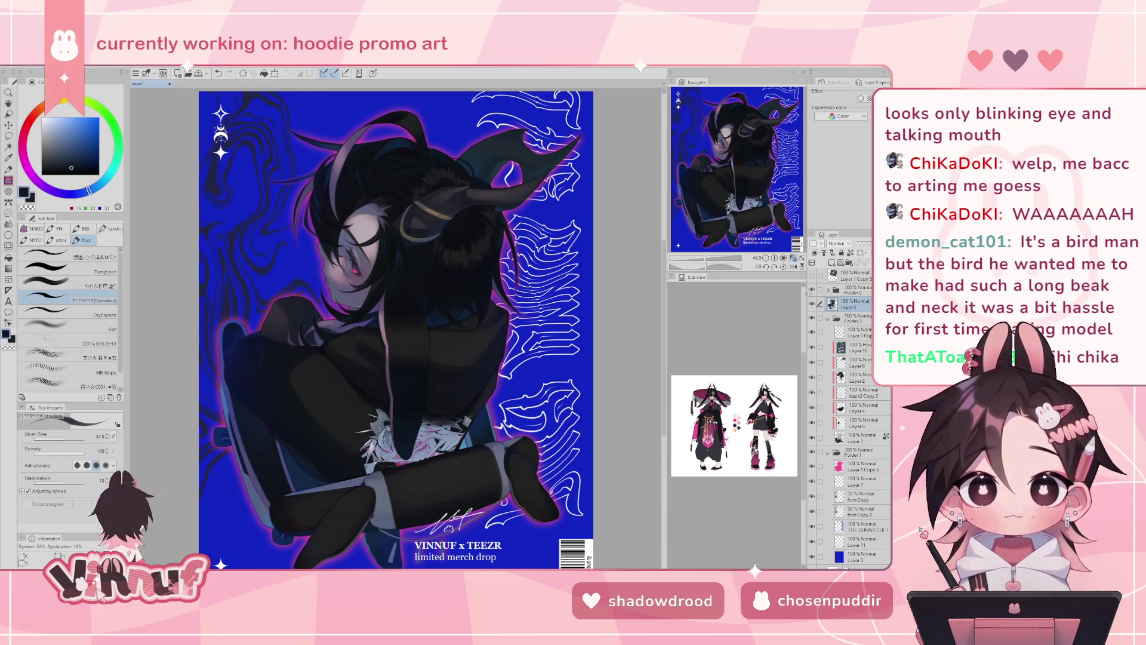
pyautogui.press('h')
pyautogui.press('h')
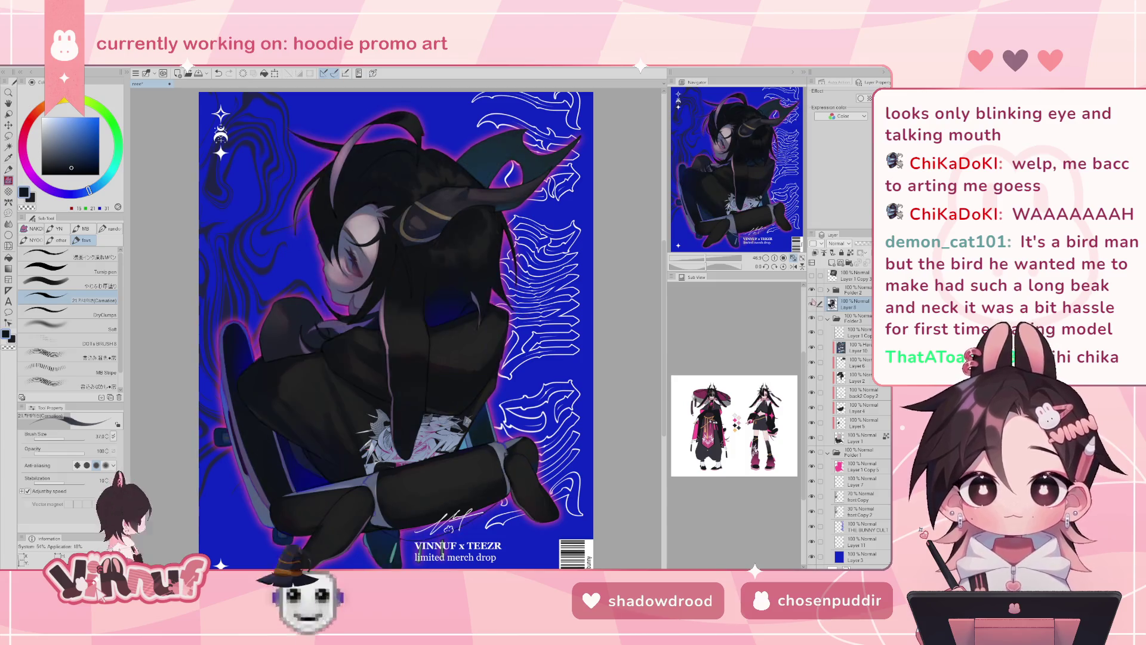
pyautogui.press('h')
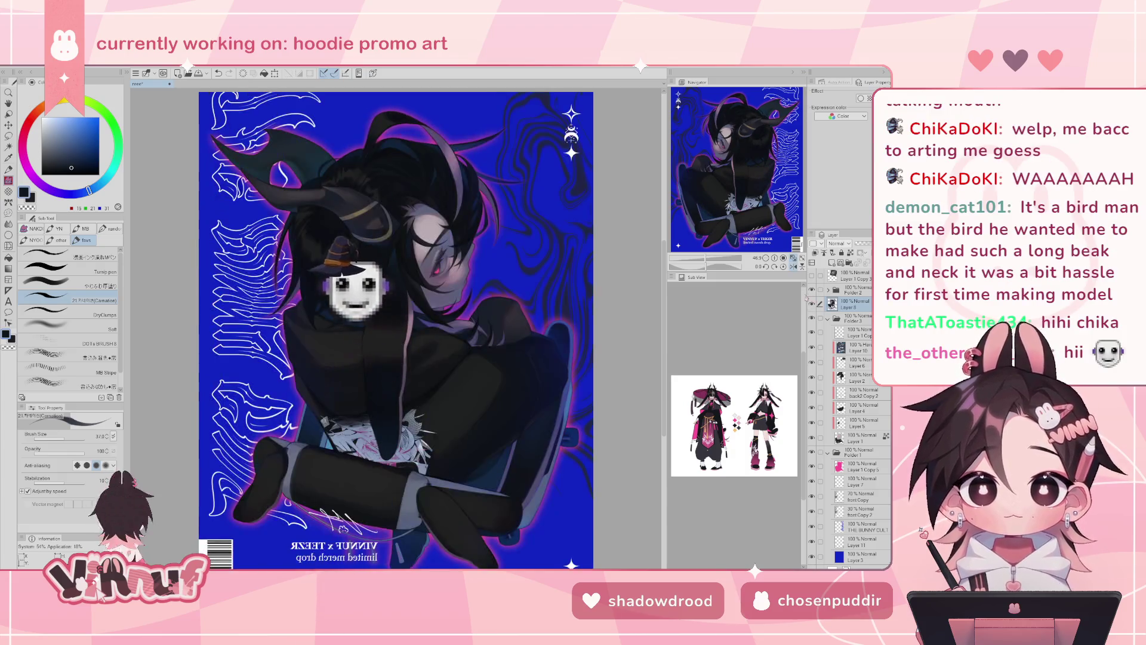
pyautogui.press('h')
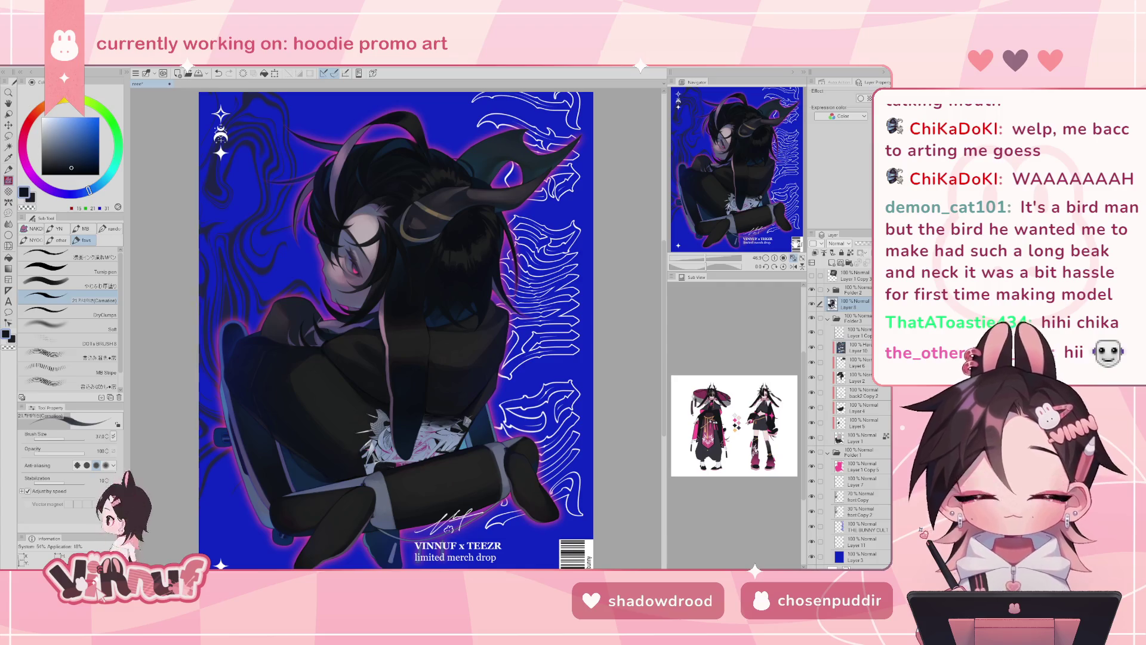
pyautogui.scroll(5, 453, 275)
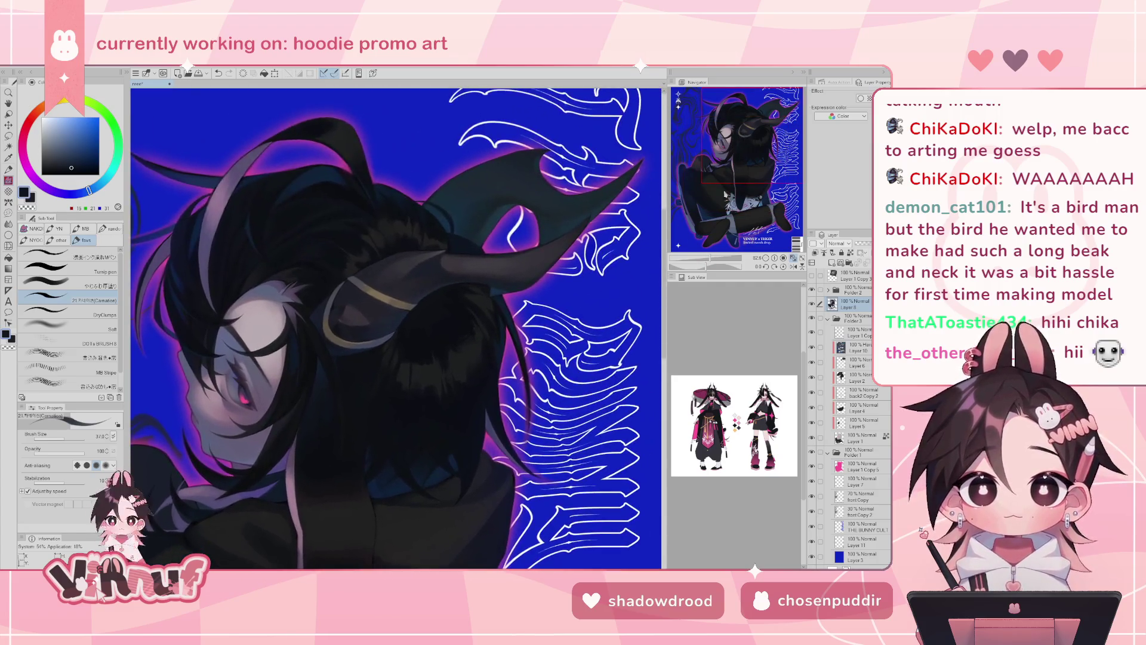
# - Sample dark purple-grey tones from the horn and hair, checking the drawing mirrored
pyautogui.keyDown('alt'); pyautogui.click(472, 223); pyautogui.keyUp('alt')
pyautogui.press('h')
pyautogui.press('c')
pyautogui.press('h')
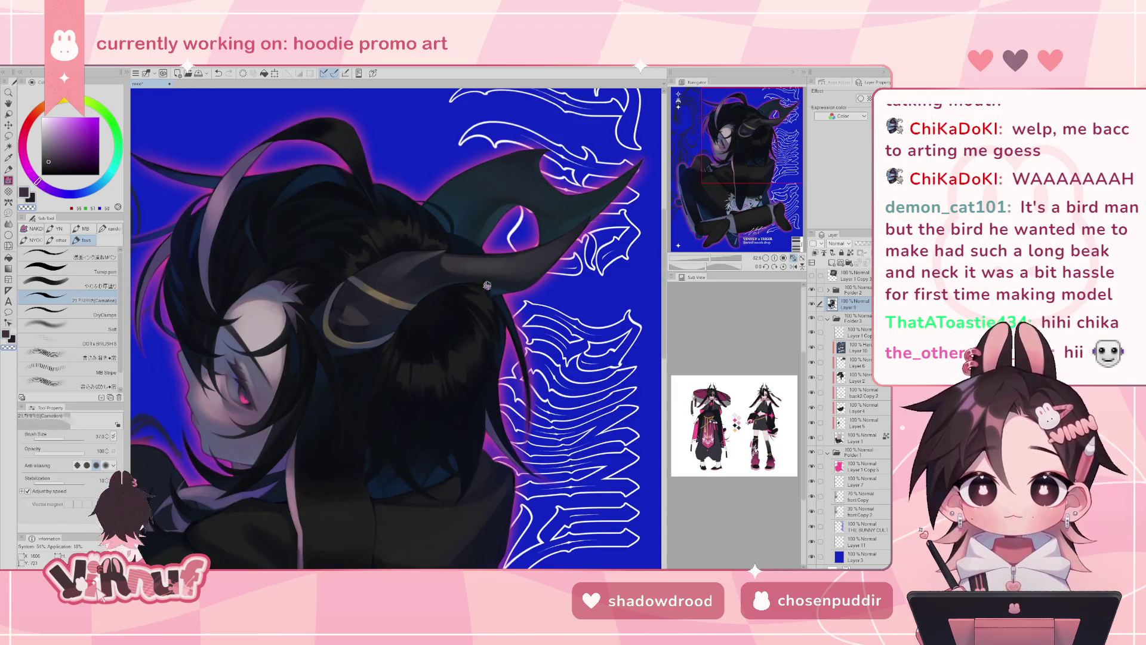
pyautogui.keyDown('alt'); pyautogui.click(457, 267); pyautogui.keyUp('alt')
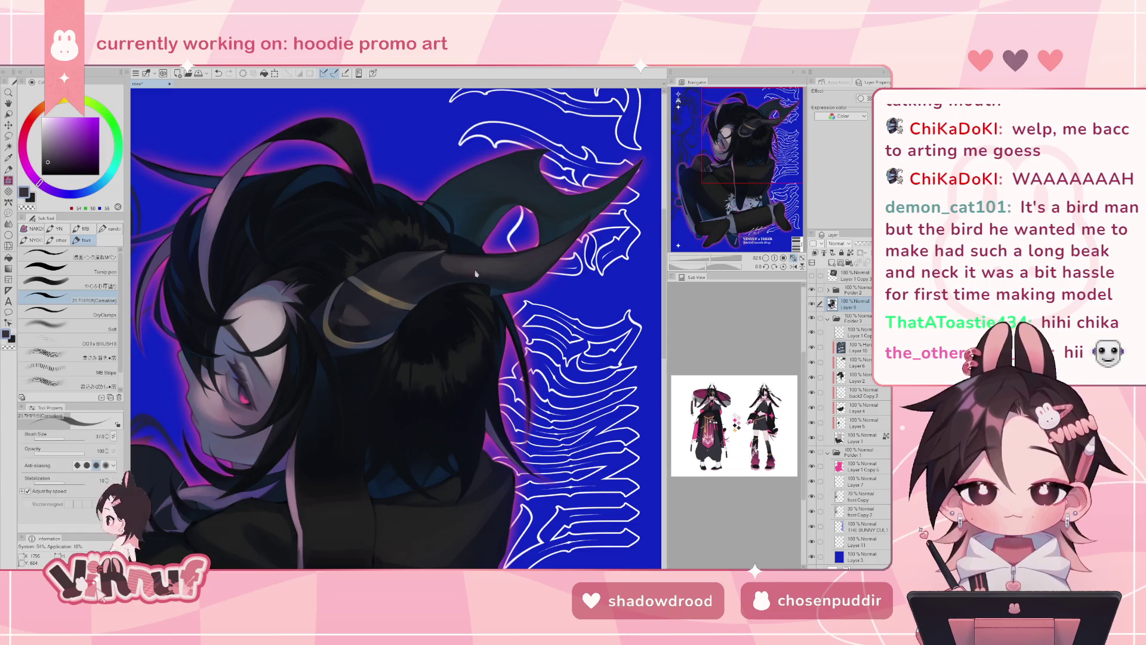
pyautogui.keyDown('alt'); pyautogui.click(477, 276); pyautogui.keyUp('alt')
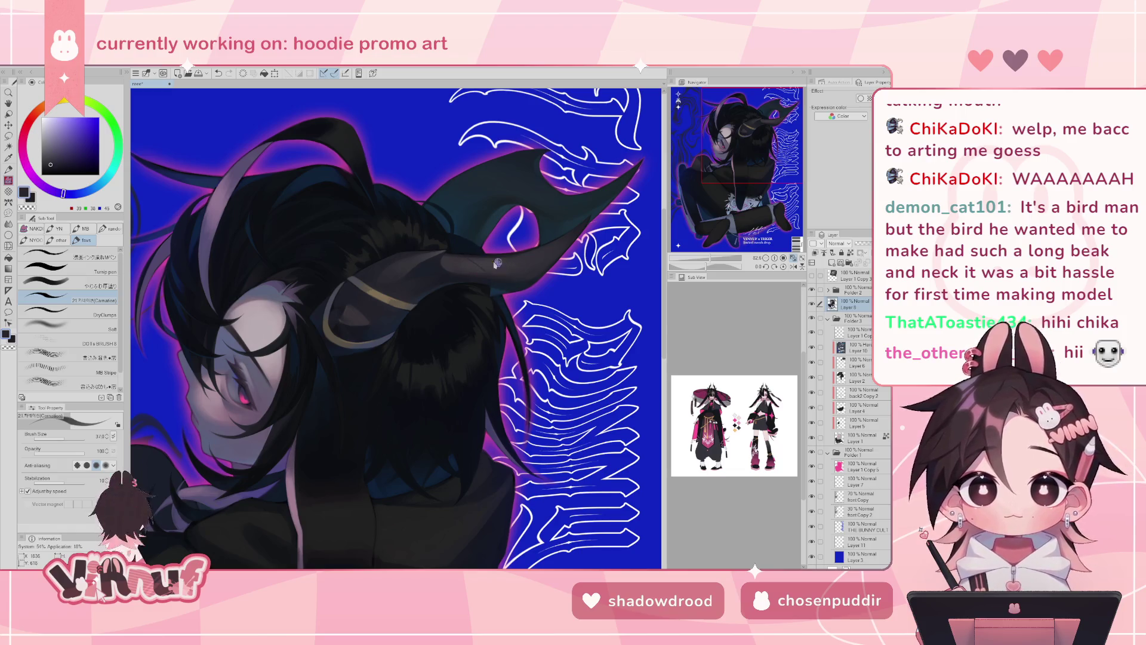
# - Mirror the view, fit the poster, then zoom in on the head and horn
pyautogui.press('h')
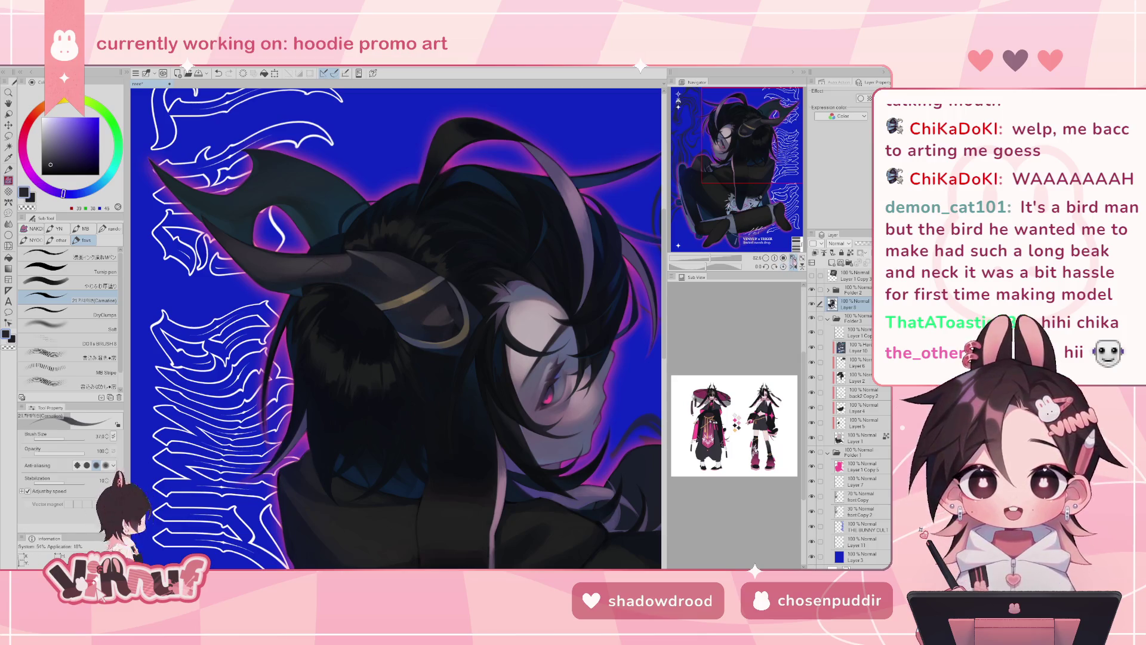
pyautogui.click(783, 258)
pyautogui.click(793, 258)
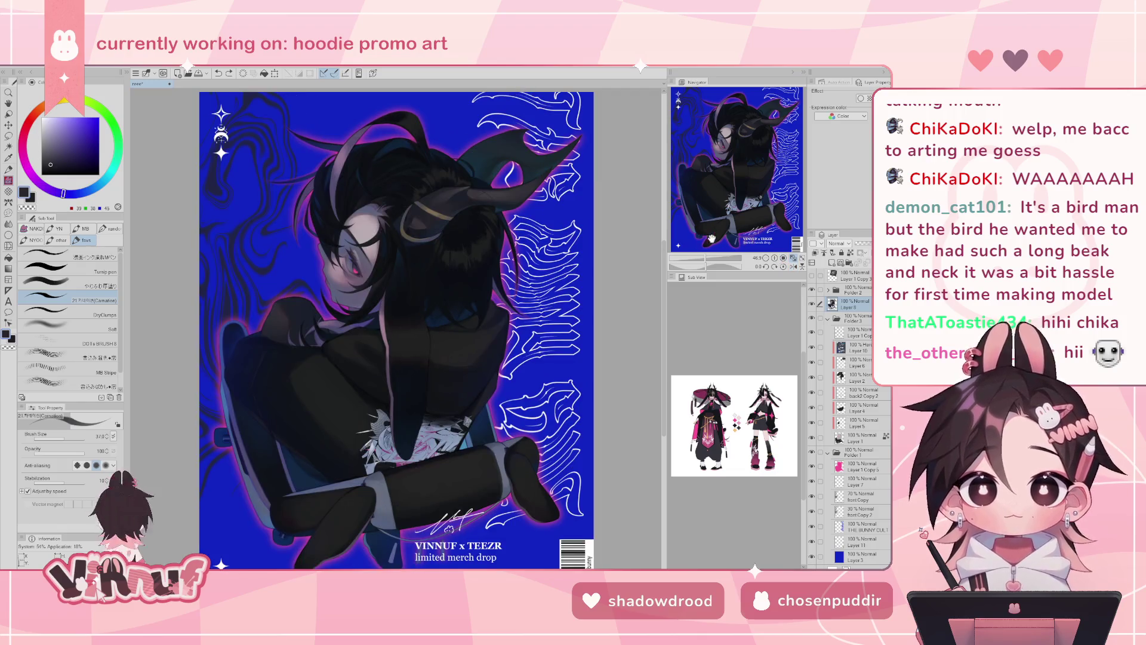
pyautogui.click(710, 258)
pyautogui.moveTo(588, 90)
pyautogui.mouseDown()
pyautogui.moveTo(549, 218)
pyautogui.moveTo(523, 230)
pyautogui.mouseUp()
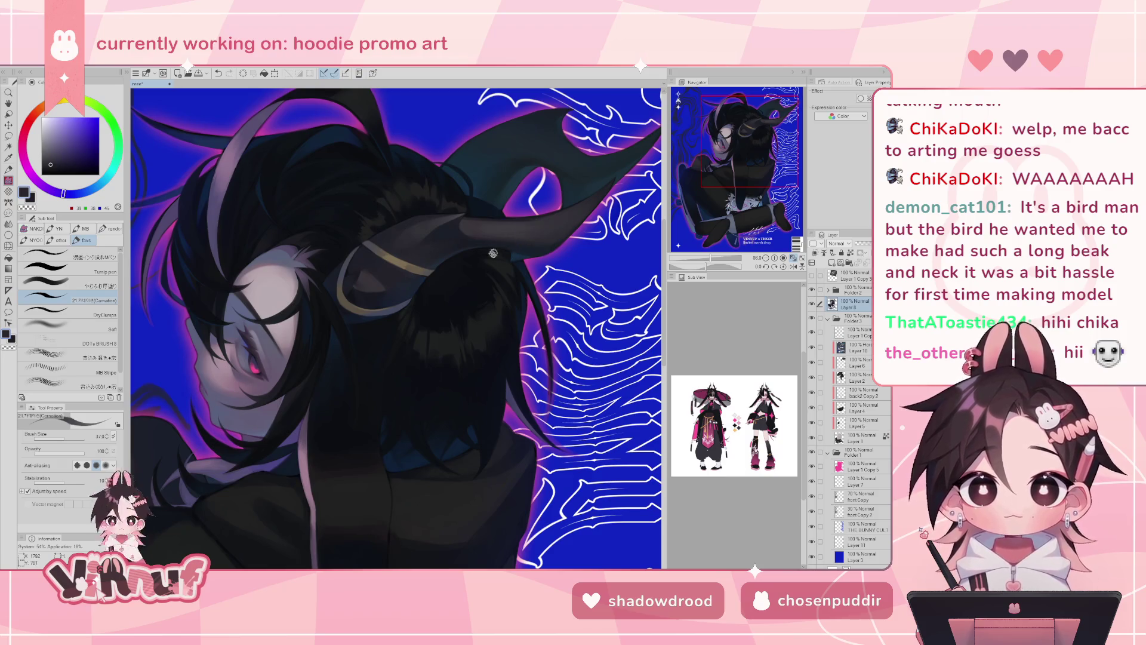
pyautogui.press('h')
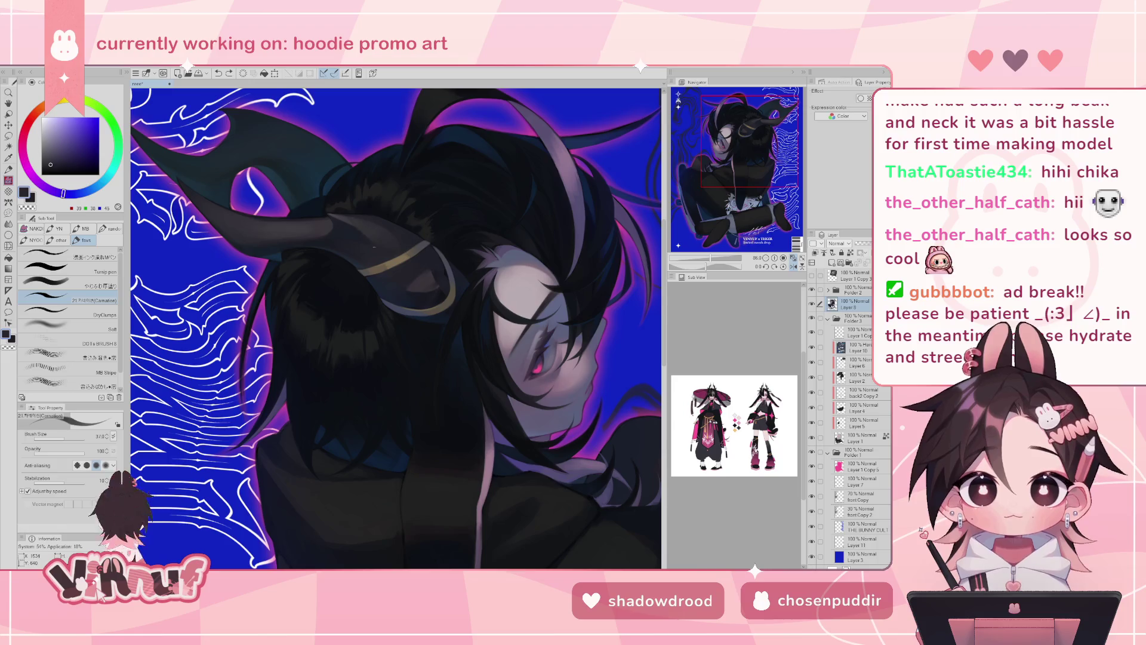
# - Sample the horn's purple-grey while flipping the view to check the head
pyautogui.press('h')
pyautogui.moveTo(710, 258)
pyautogui.mouseDown()
pyautogui.moveTo(733, 258)
pyautogui.moveTo(711, 263)
pyautogui.mouseUp()
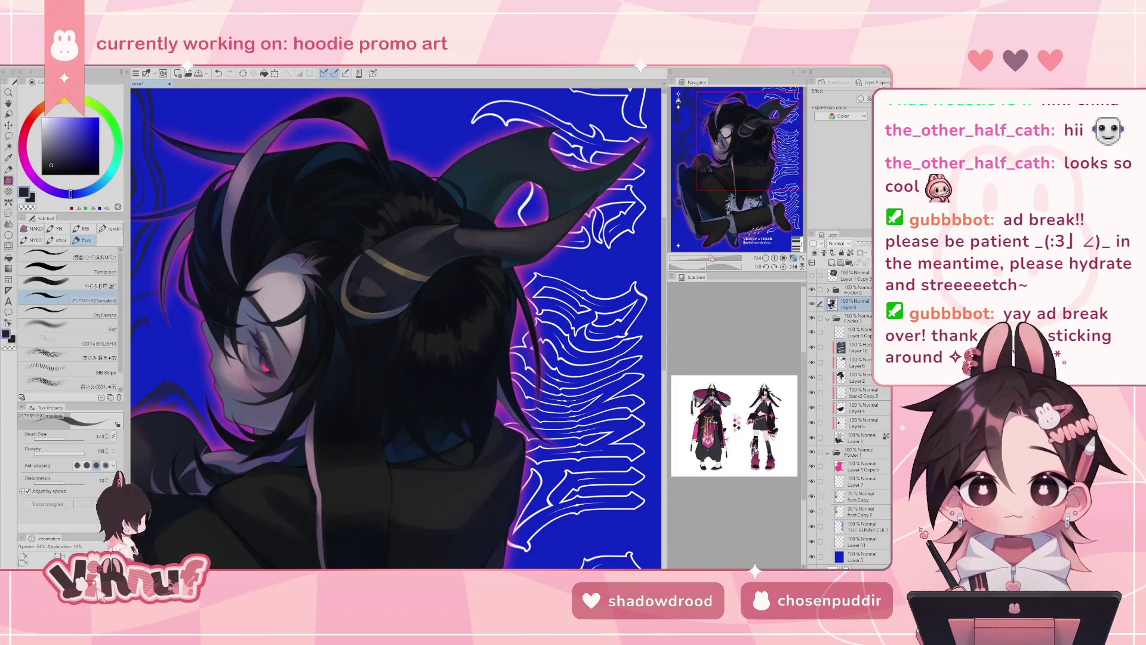
pyautogui.press('h')
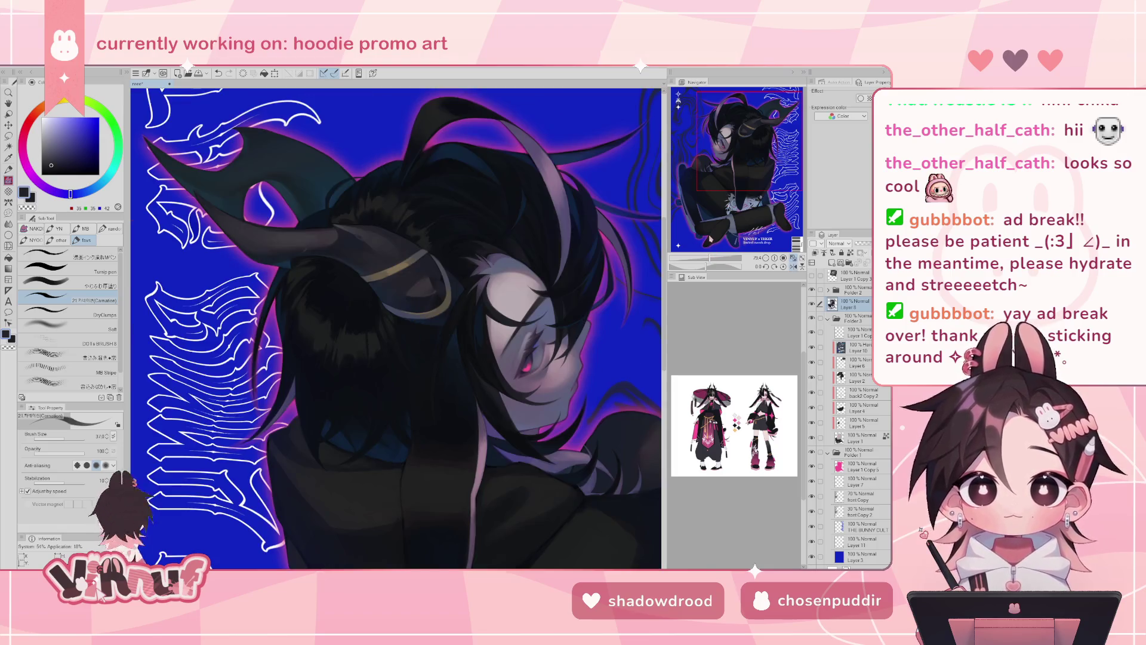
pyautogui.keyDown('alt'); pyautogui.click(273, 231); pyautogui.keyUp('alt')
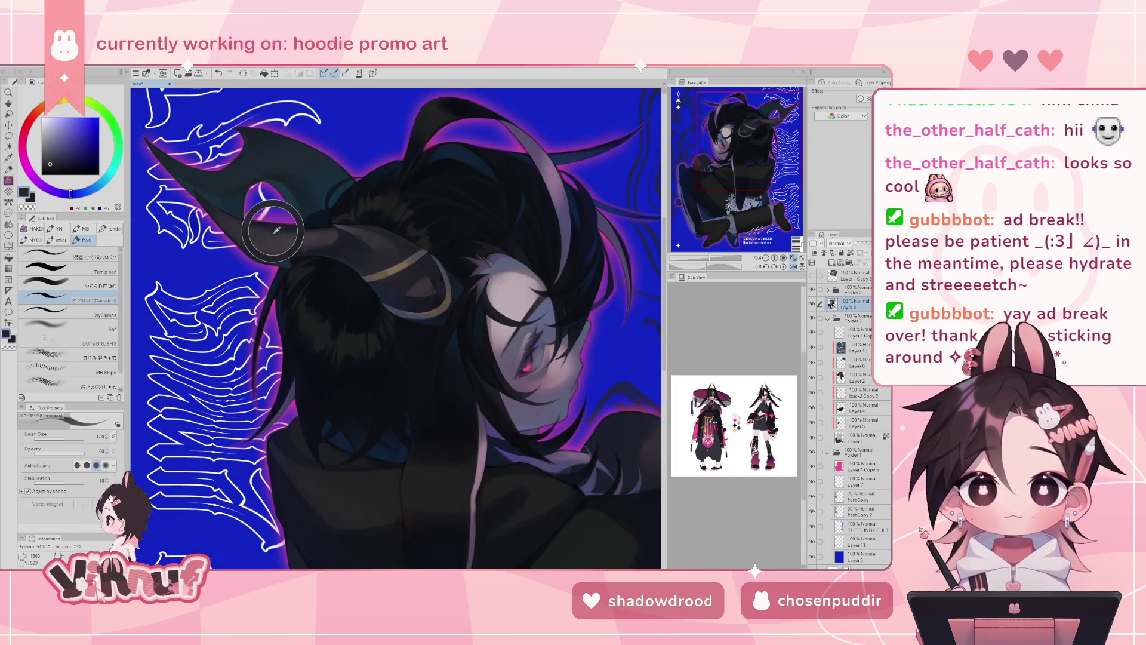
pyautogui.keyDown('alt'); pyautogui.click(256, 240); pyautogui.keyUp('alt')
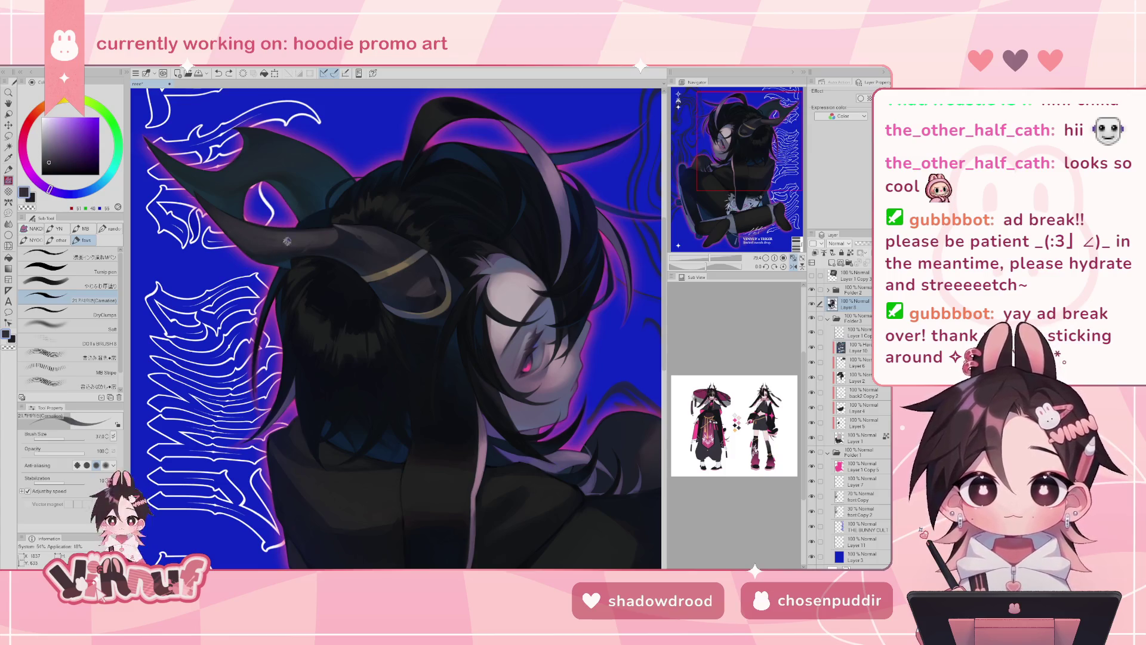
pyautogui.press('h')
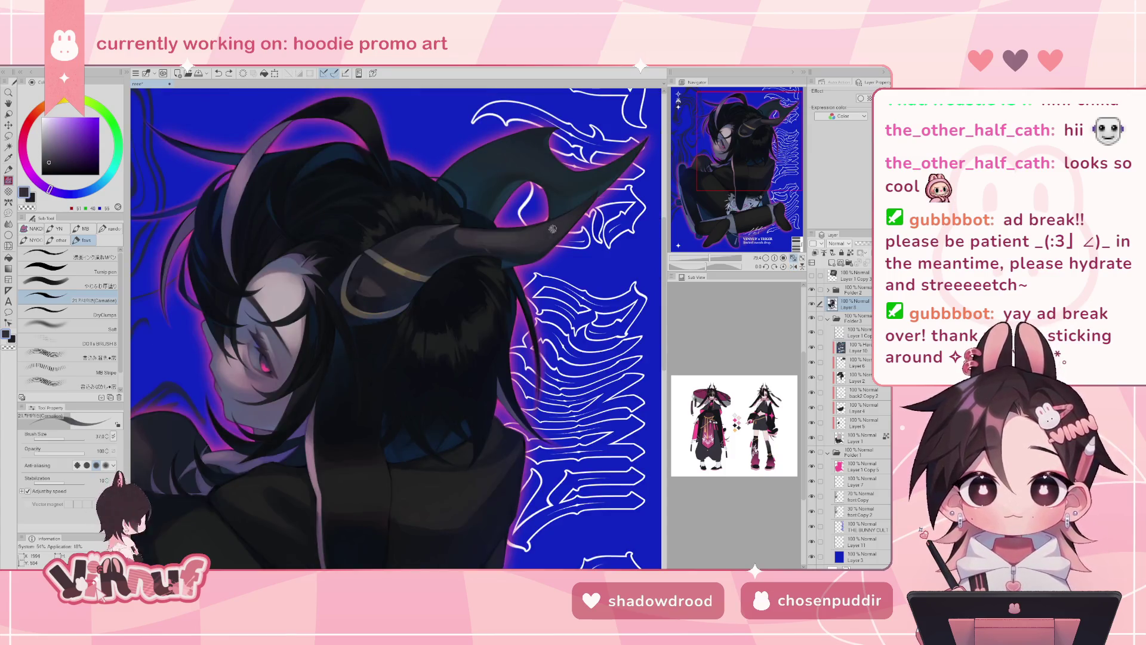
# - Sample lighter, darker and blue-teal tones around the horn, undoing the last stroke
pyautogui.keyDown('alt'); pyautogui.click(506, 242); pyautogui.keyUp('alt')
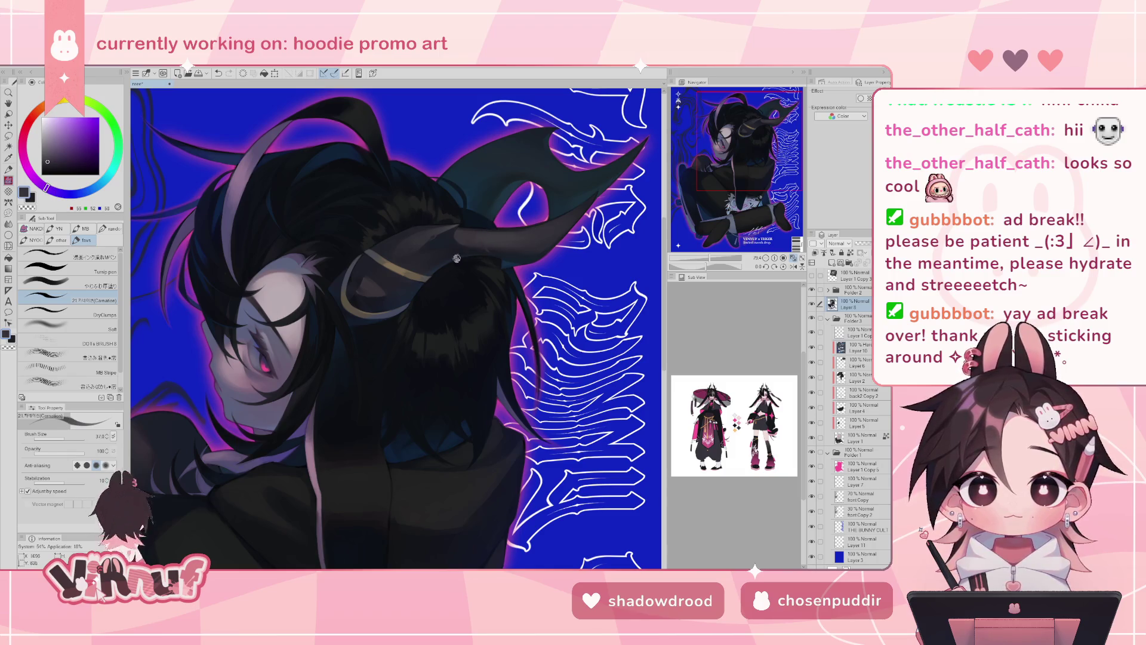
pyautogui.keyDown('alt'); pyautogui.click(471, 244); pyautogui.keyUp('alt')
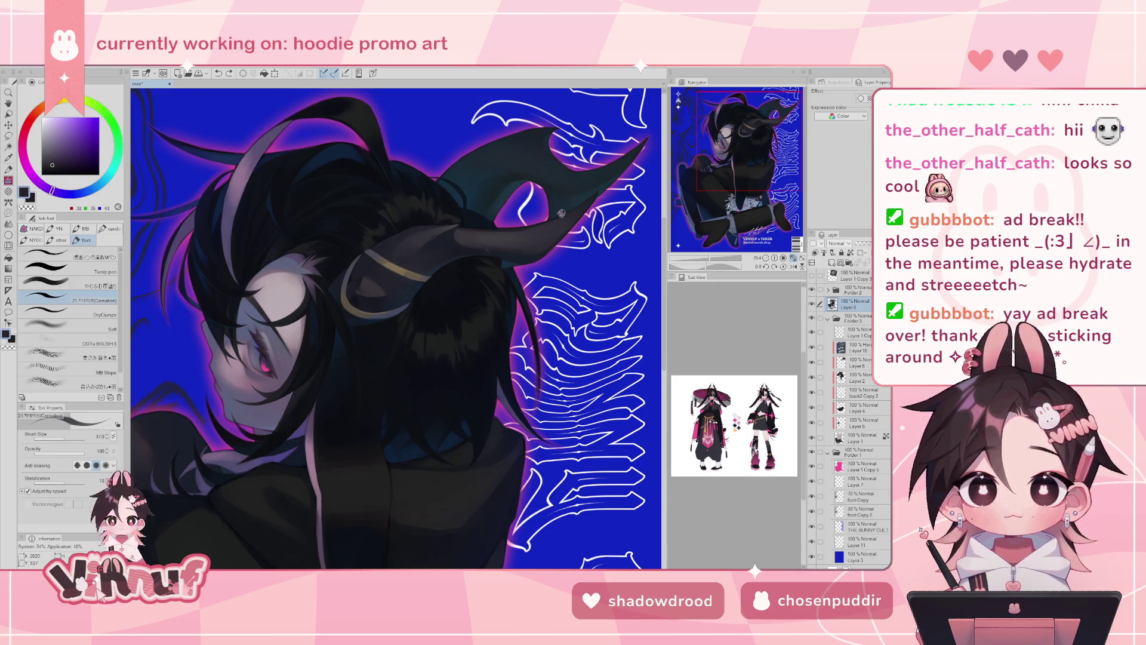
pyautogui.keyDown('alt'); pyautogui.click(560, 214); pyautogui.keyUp('alt')
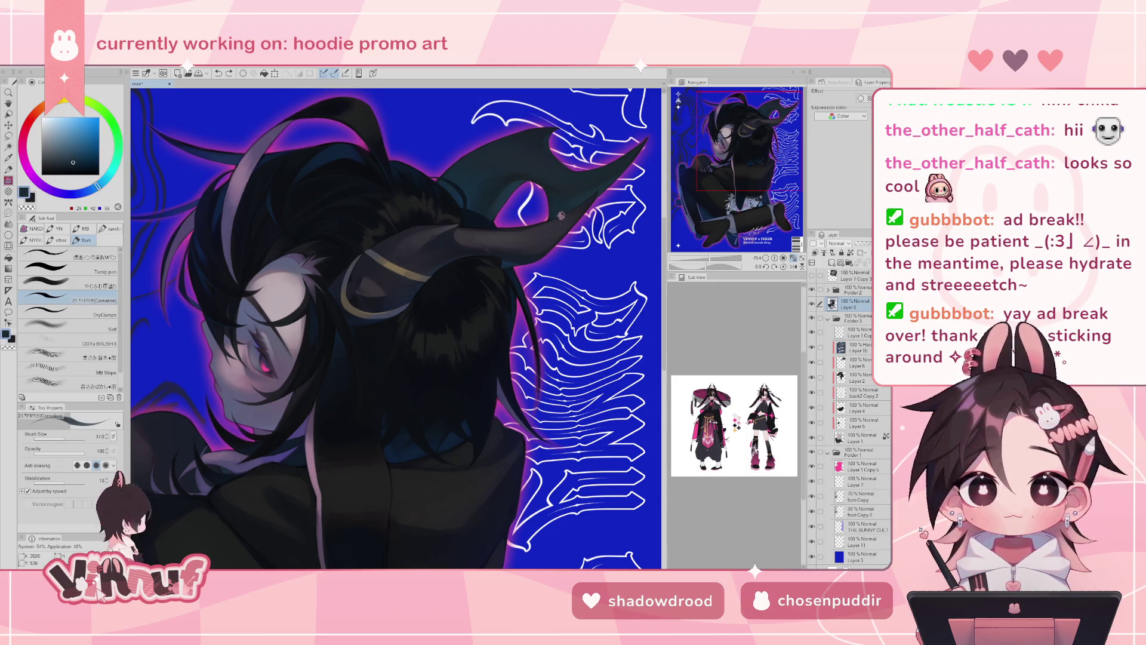
pyautogui.keyDown('alt'); pyautogui.click(566, 206); pyautogui.keyUp('alt')
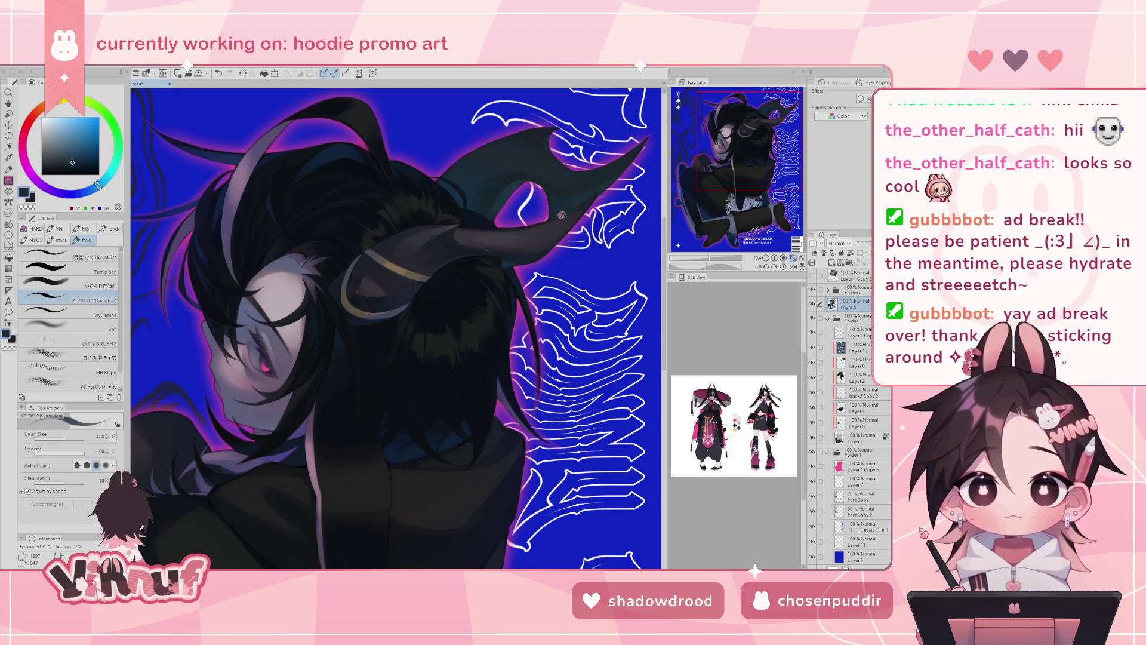
pyautogui.keyDown('alt'); pyautogui.click(568, 204); pyautogui.keyUp('alt')
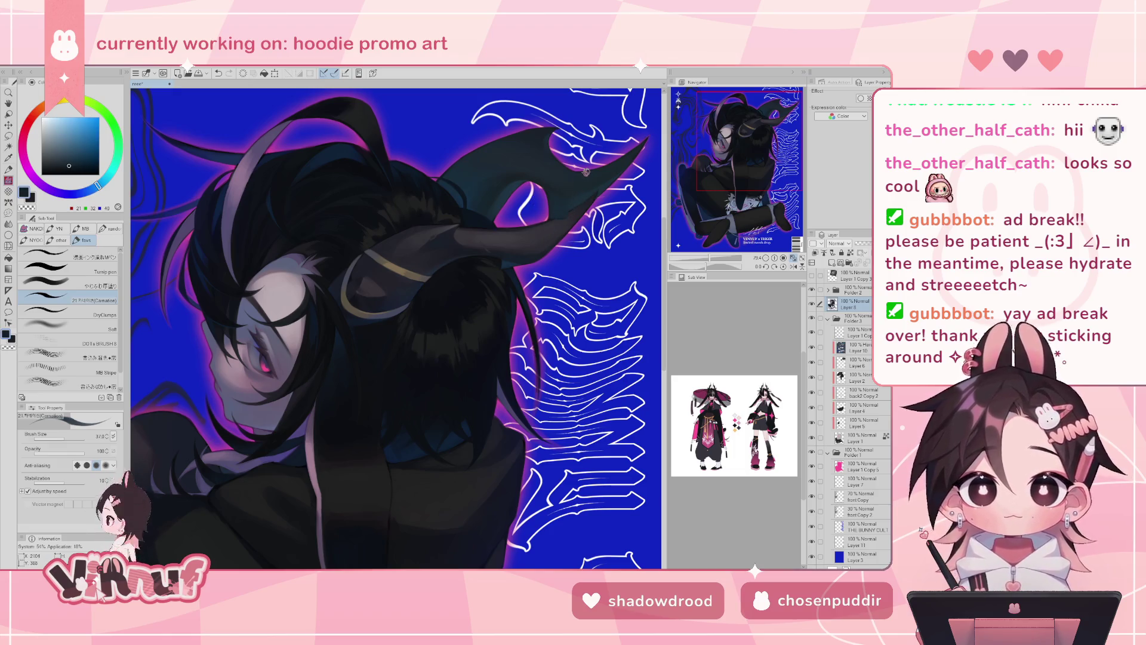
pyautogui.hotkey('ctrl', 'z')
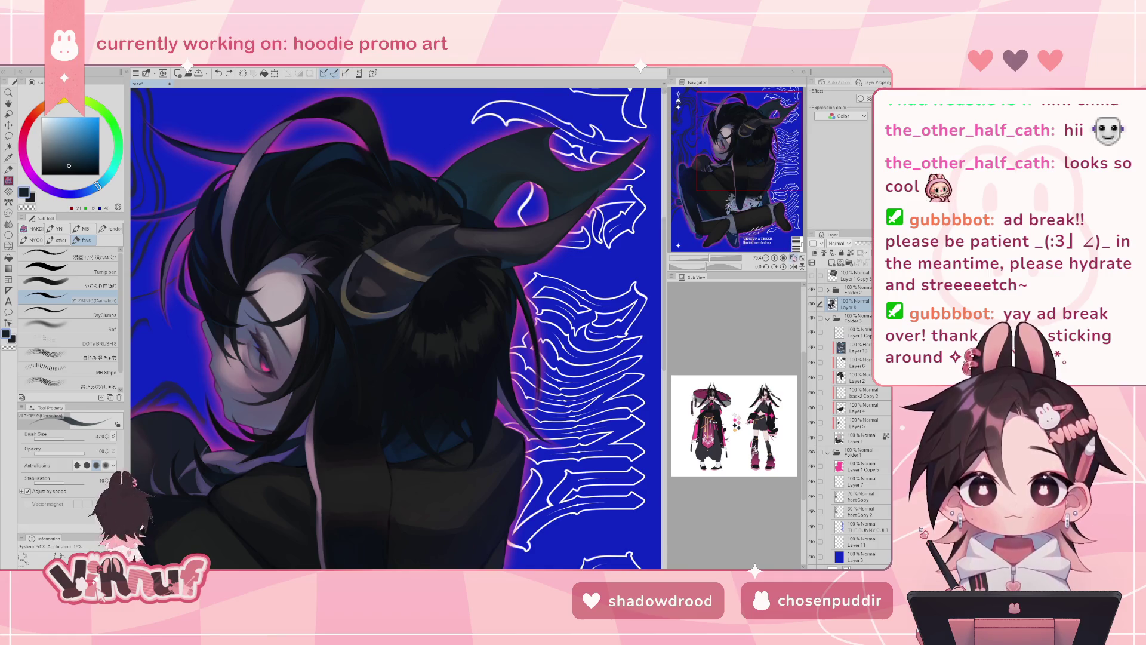
# - Fit the whole poster and check the composition mirrored and back to normal
pyautogui.click(793, 258)
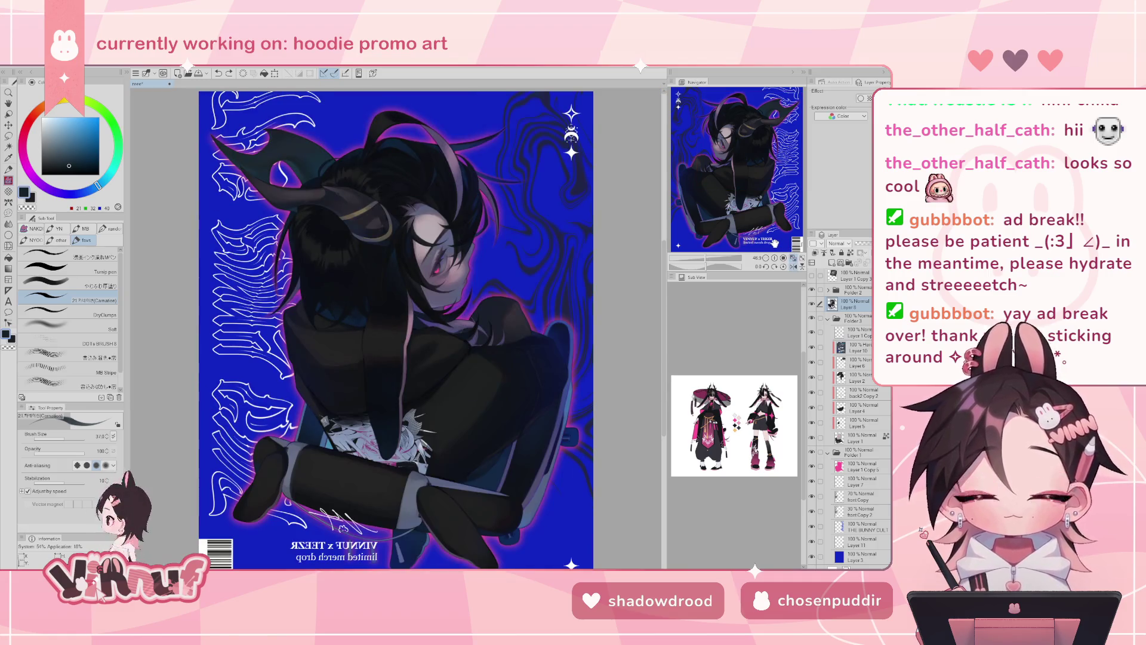
pyautogui.click(793, 267)
pyautogui.scroll(6, 748, 98)
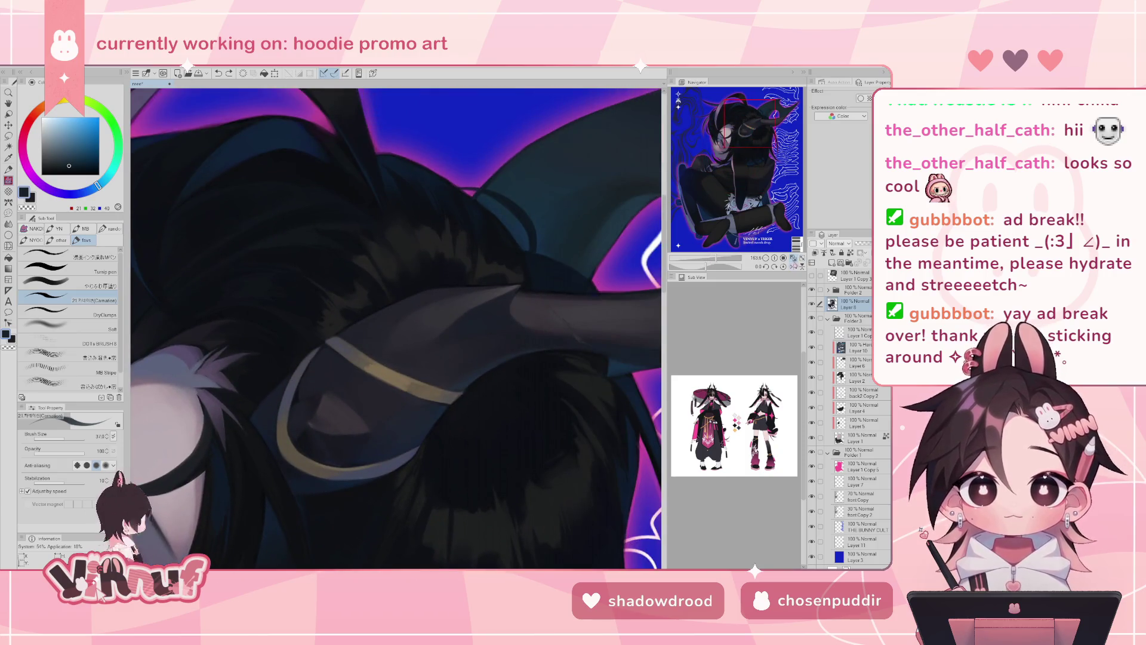
pyautogui.click(784, 258)
pyautogui.click(794, 266)
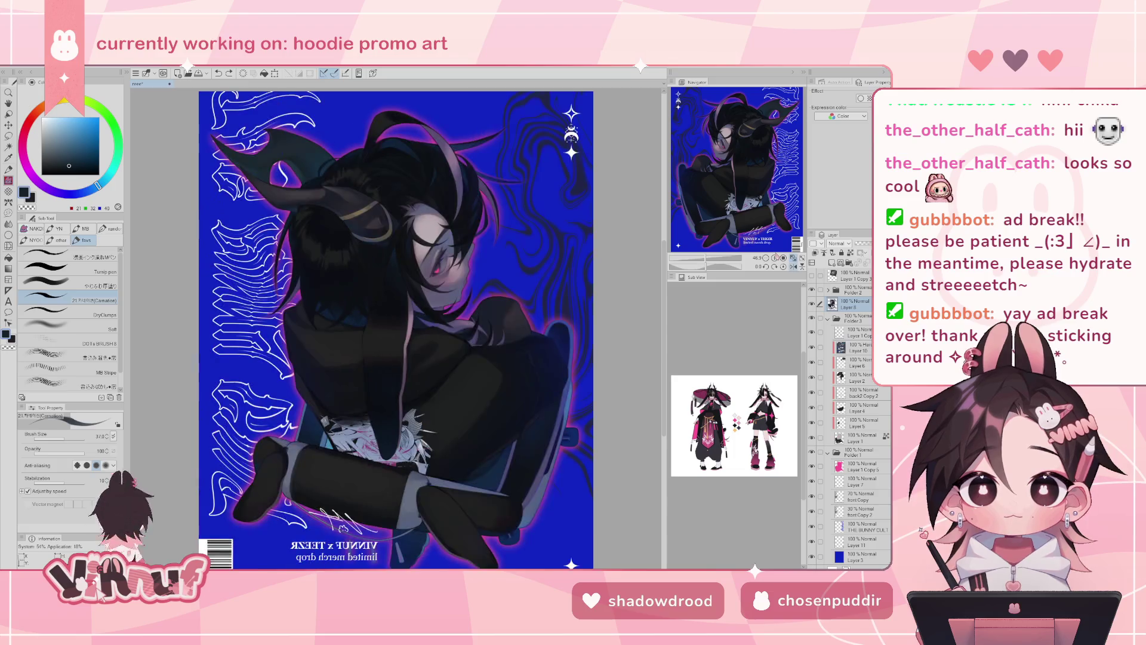
pyautogui.press('h')
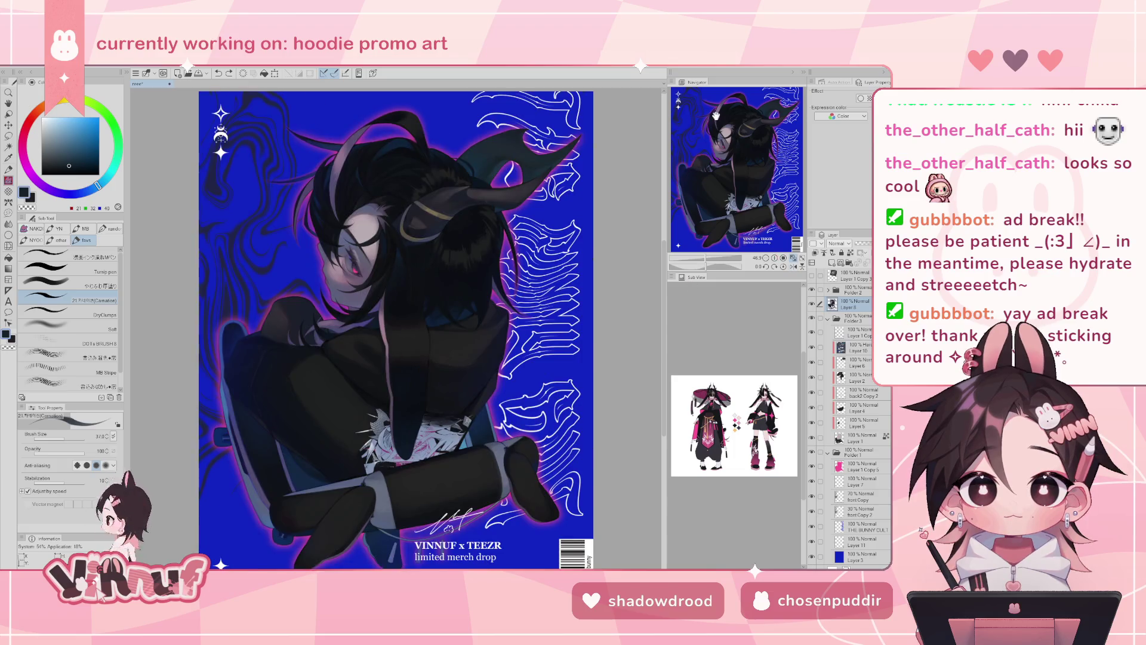
pyautogui.scroll(5, 724, 243)
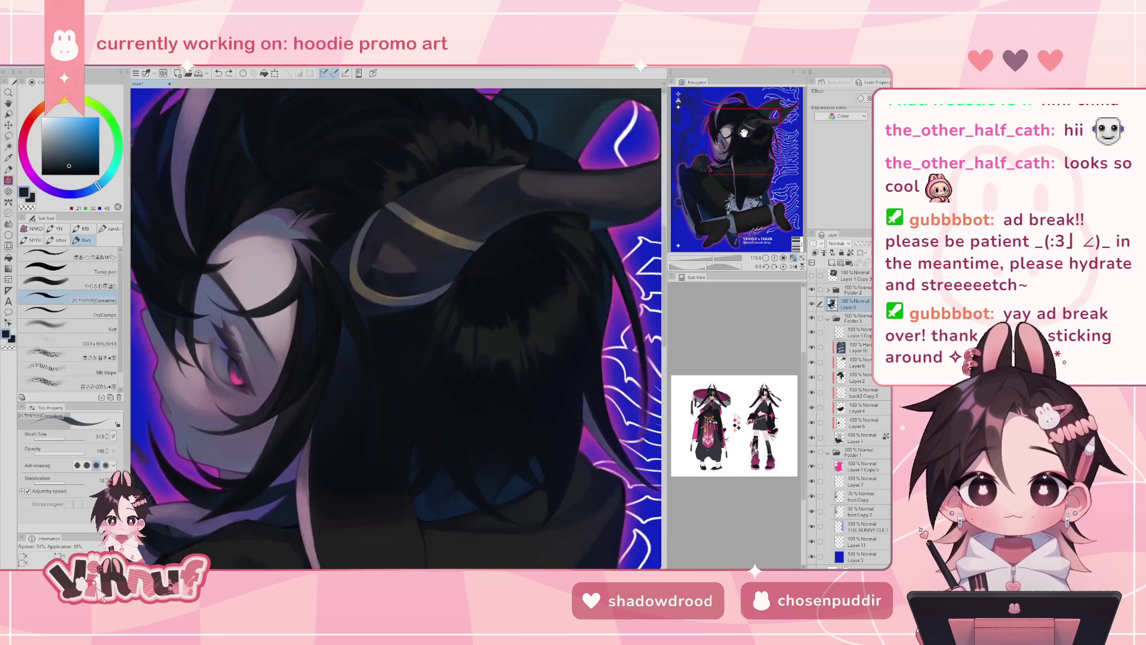
# - Sample dark purple, grey and navy tones from the hair with the view mirrored
pyautogui.keyDown('alt'); pyautogui.click(385, 279); pyautogui.keyUp('alt')
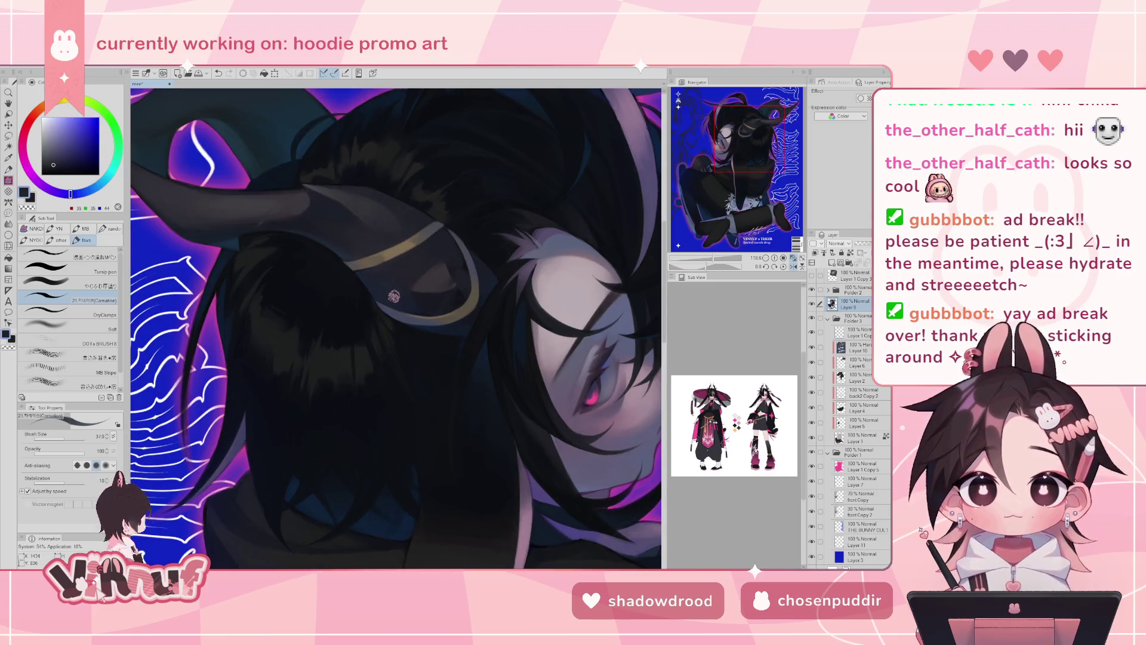
pyautogui.keyDown('alt'); pyautogui.click(427, 274); pyautogui.keyUp('alt')
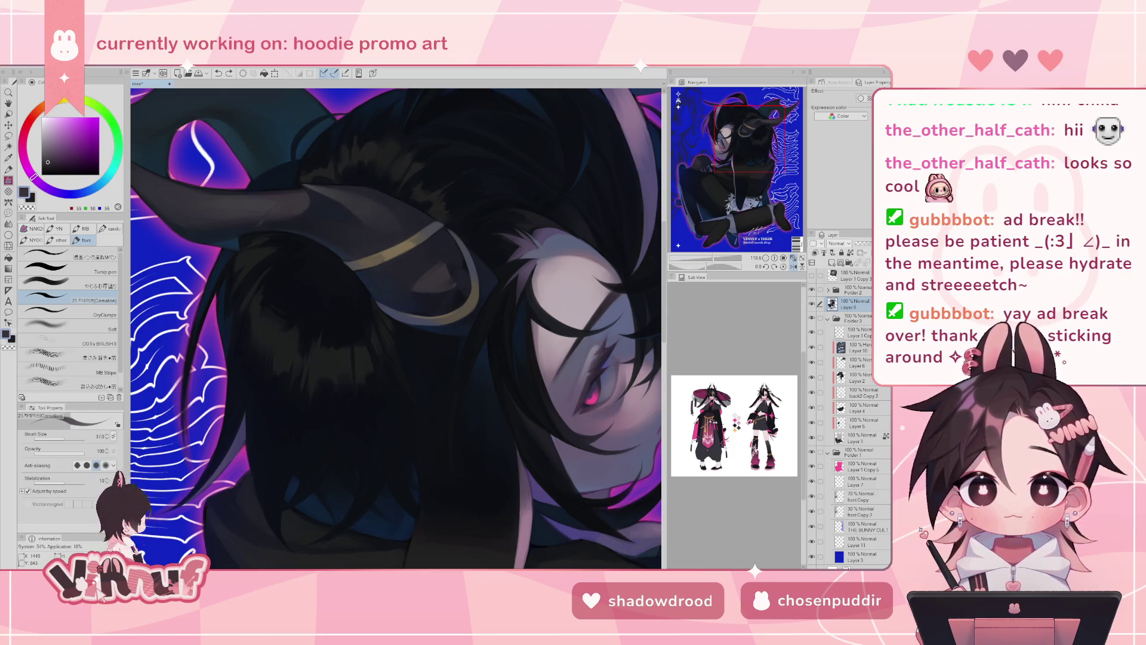
pyautogui.press('h')
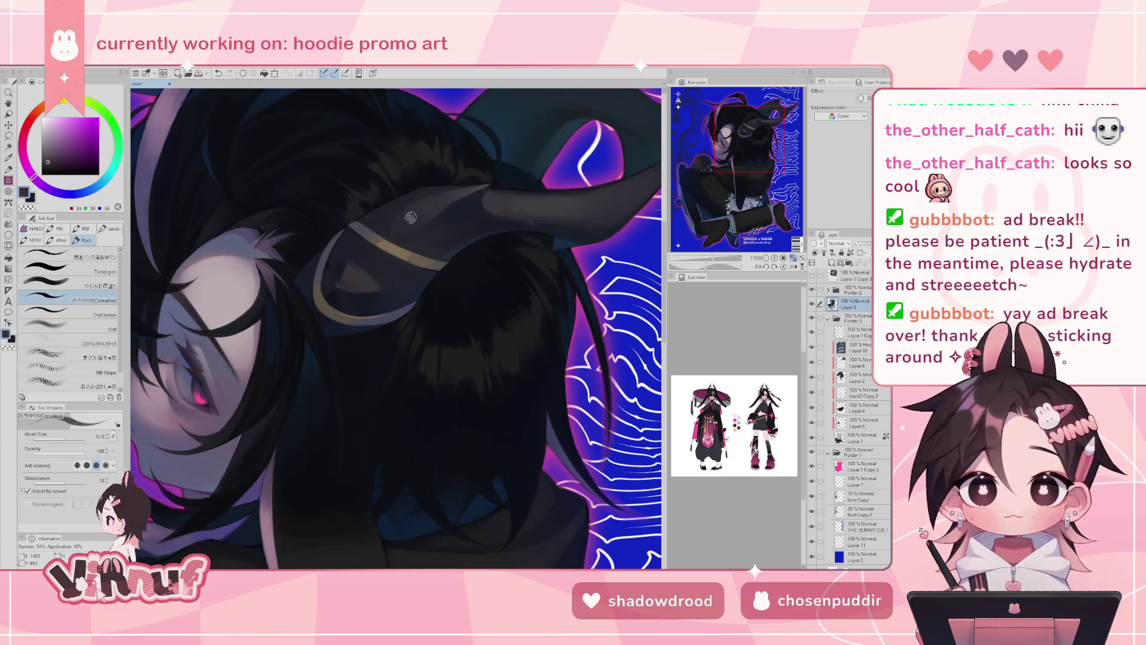
pyautogui.keyDown('alt'); pyautogui.click(436, 269); pyautogui.keyUp('alt')
pyautogui.keyDown('alt'); pyautogui.click(435, 268); pyautogui.keyUp('alt')
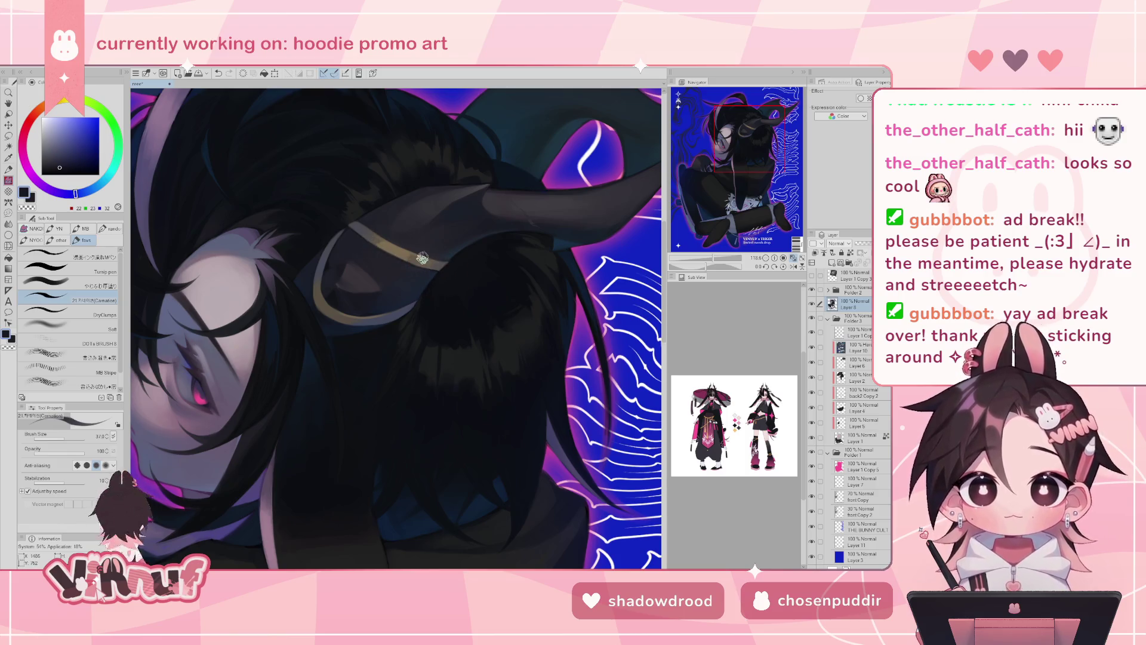
# - Check the whole poster mirrored, then pan down to the legs and merch-drop caption
pyautogui.scroll(-2, 419, 230)
pyautogui.scroll(-3, 415, 272)
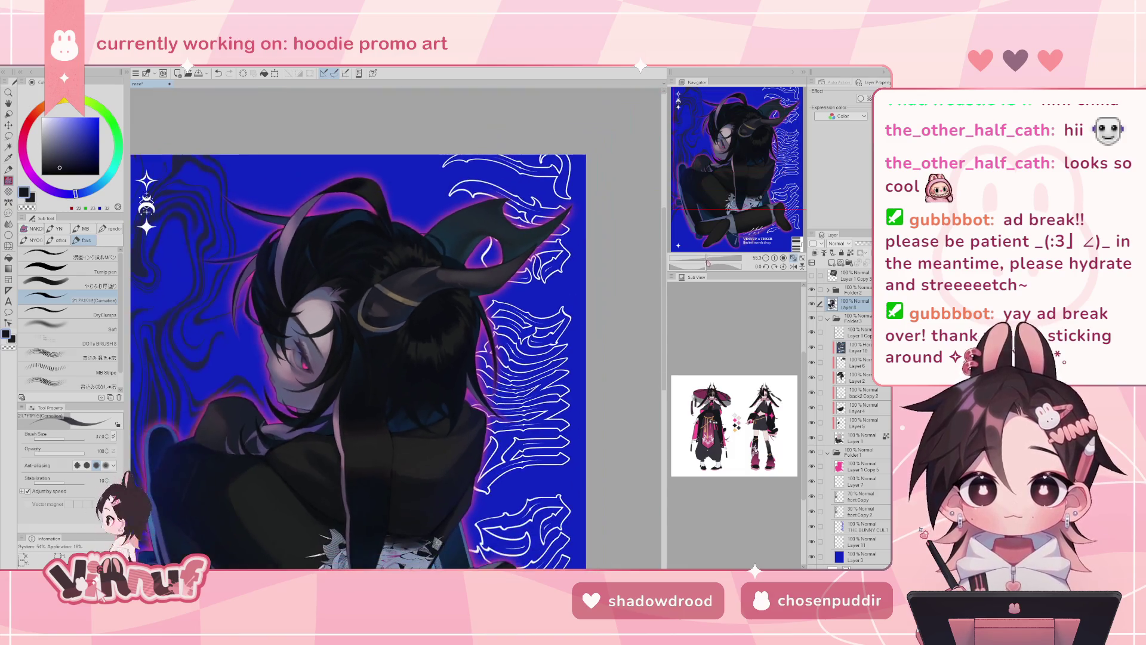
pyautogui.press('h')
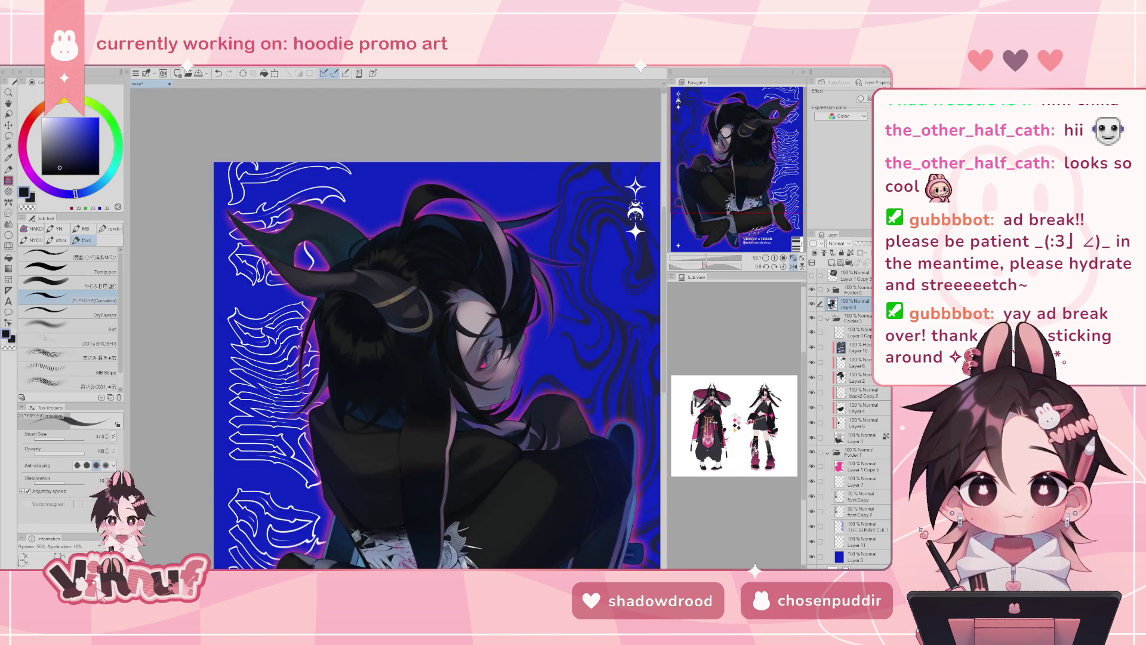
pyautogui.press('h')
pyautogui.scroll(3, 415, 272)
pyautogui.moveTo(719, 155); pyautogui.dragTo(722, 229)
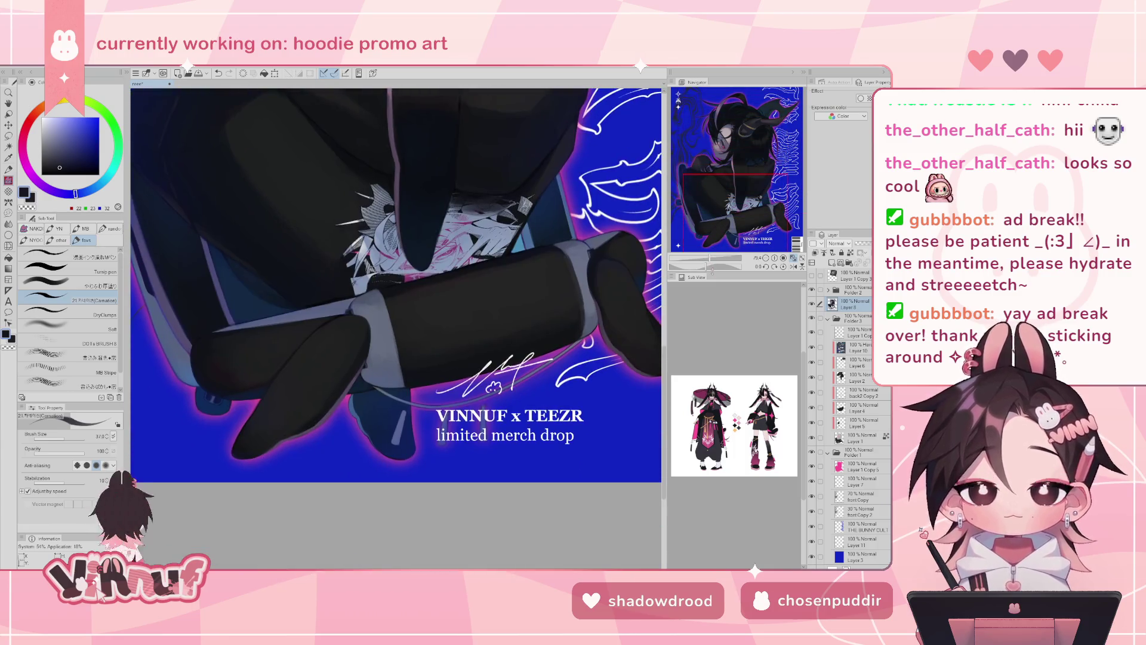
# - Sample grey-blue and navy from the boots and hide the caption and signature layer
pyautogui.scroll(5, 723, 228)
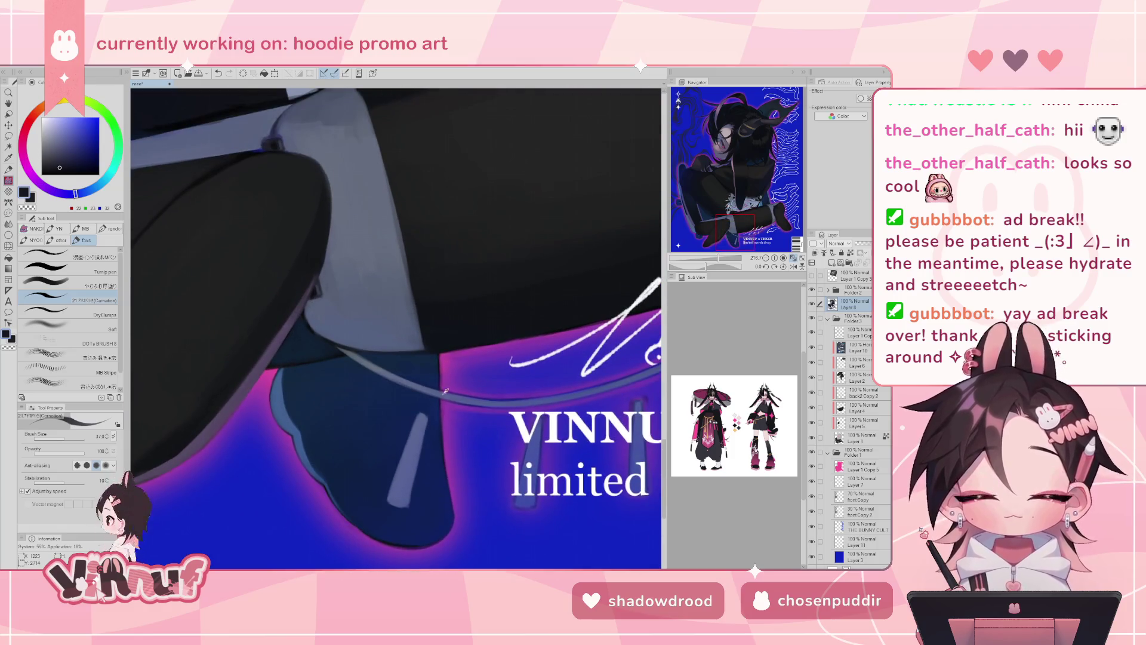
pyautogui.keyDown('alt'); pyautogui.click(354, 357); pyautogui.keyUp('alt')
pyautogui.keyDown('alt'); pyautogui.click(309, 335); pyautogui.keyUp('alt')
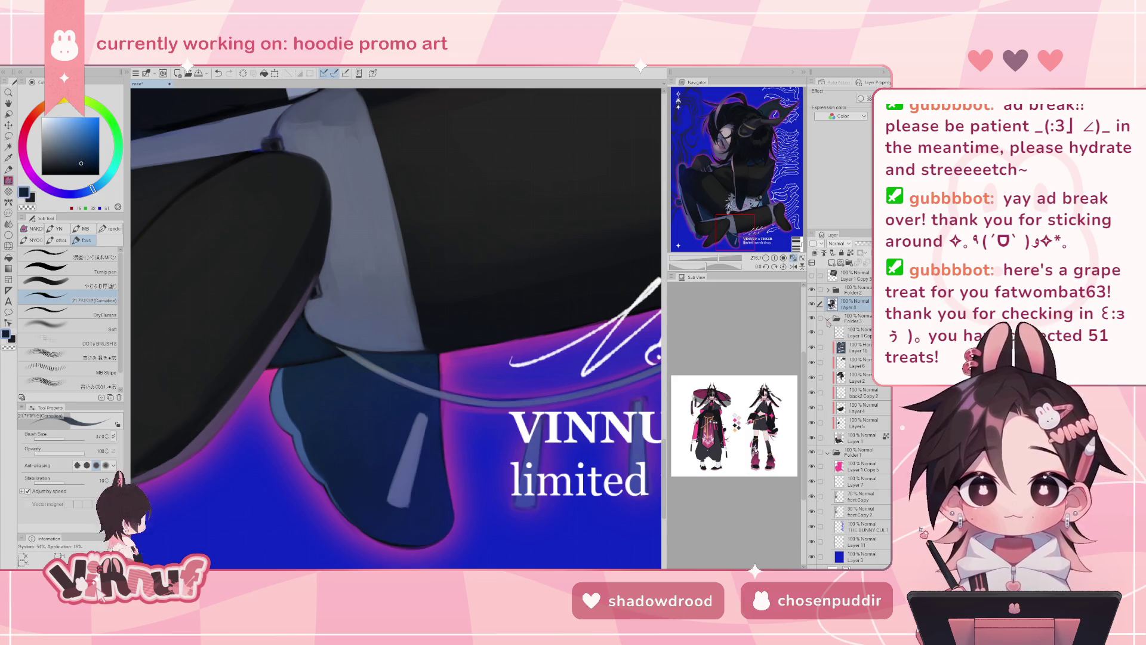
pyautogui.click(811, 275)
# - Sample a grey-brown, move to the hood-string area and set brush size 3.8
pyautogui.moveTo(590, 242)
pyautogui.mouseDown()
pyautogui.moveTo(537, 460)
pyautogui.moveTo(568, 276)
pyautogui.moveTo(516, 400)
pyautogui.moveTo(358, 370)
pyautogui.mouseUp()
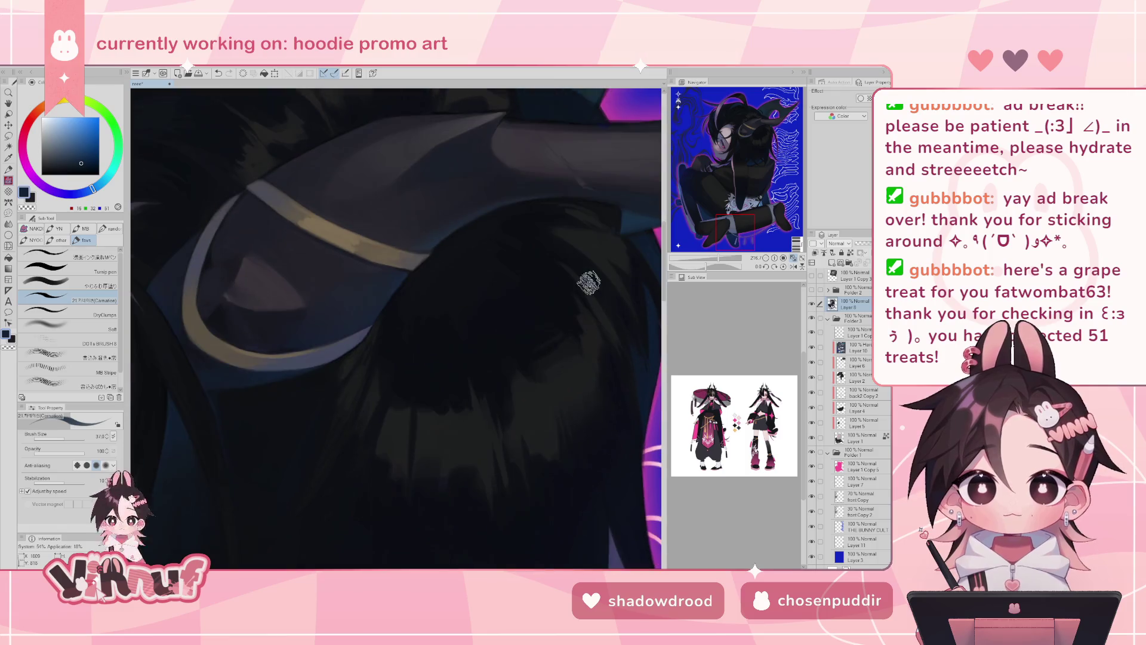
pyautogui.keyDown('alt'); pyautogui.click(245, 351); pyautogui.keyUp('alt')
pyautogui.click(739, 238)
pyautogui.moveTo(739, 237); pyautogui.dragTo(734, 239)
pyautogui.click(49, 437)
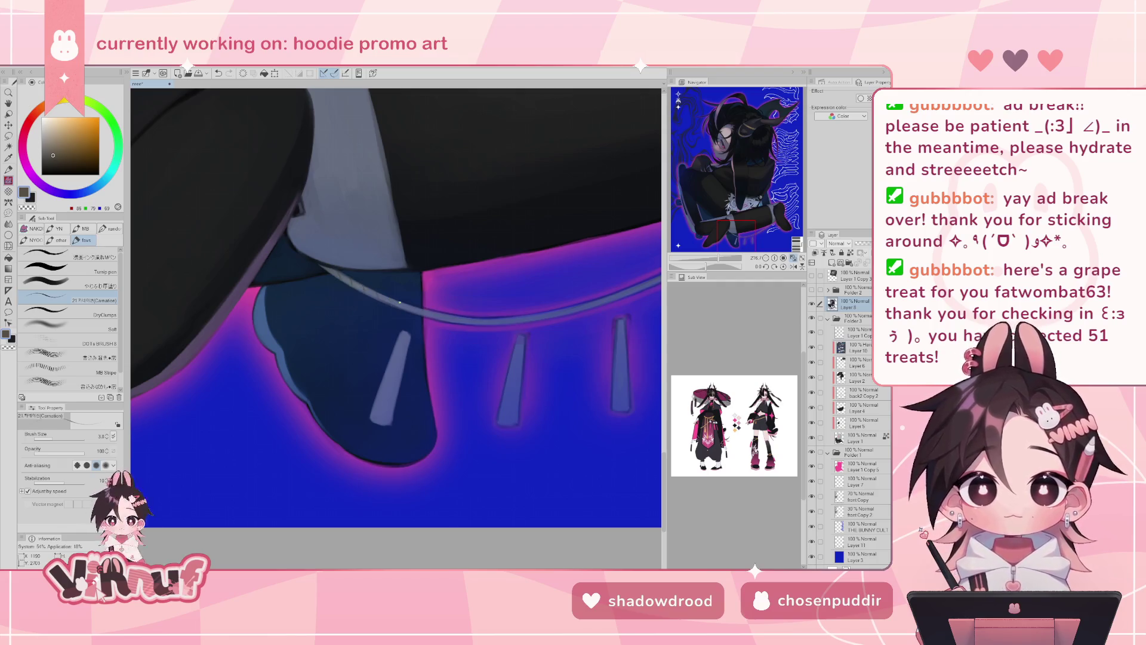
pyautogui.scroll(-5, 716, 249)
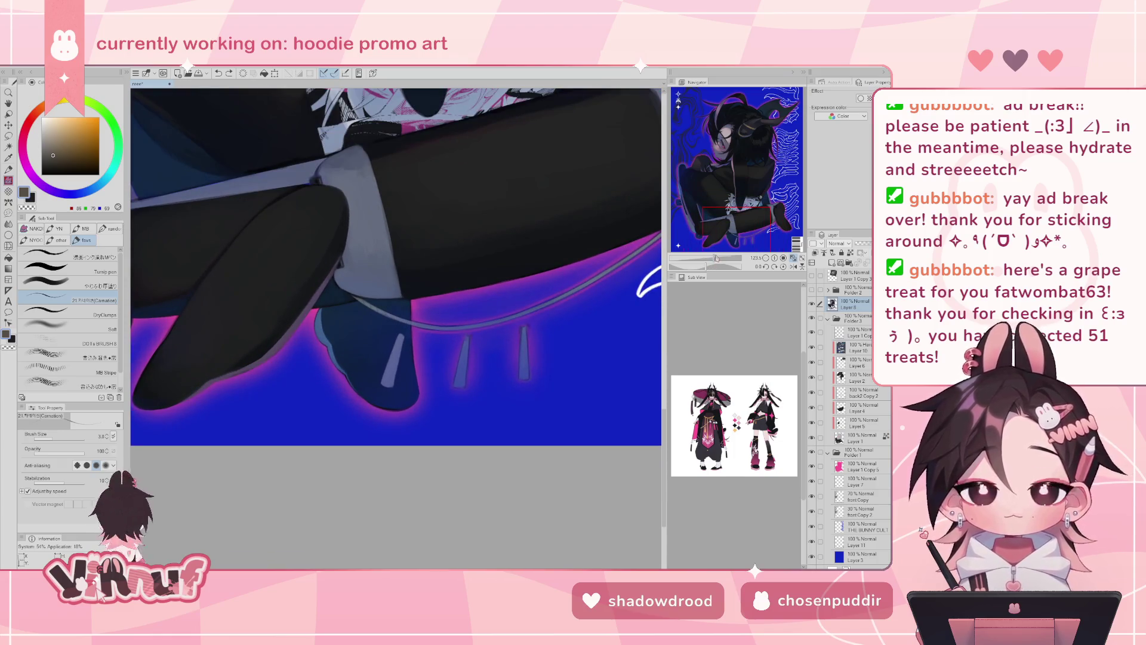
pyautogui.scroll(10, 717, 256)
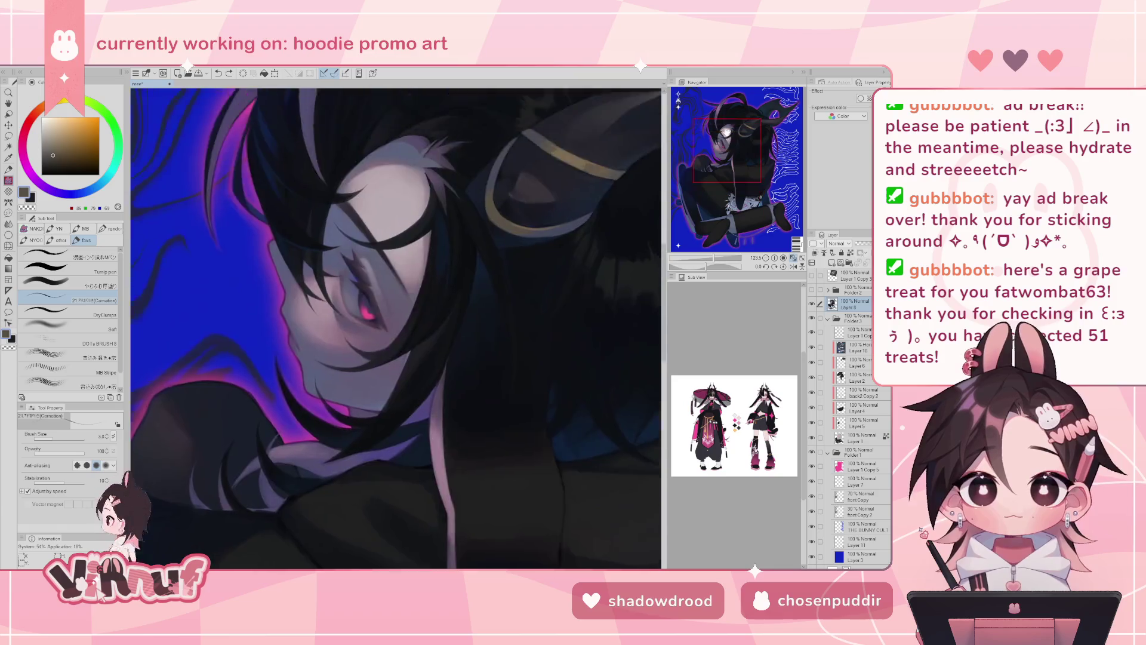
# - Rotate onto the head, sample a dark blue for the hair, then re-zoom on the face
pyautogui.scroll(2, 717, 251)
pyautogui.moveTo(717, 266); pyautogui.dragTo(692, 268)
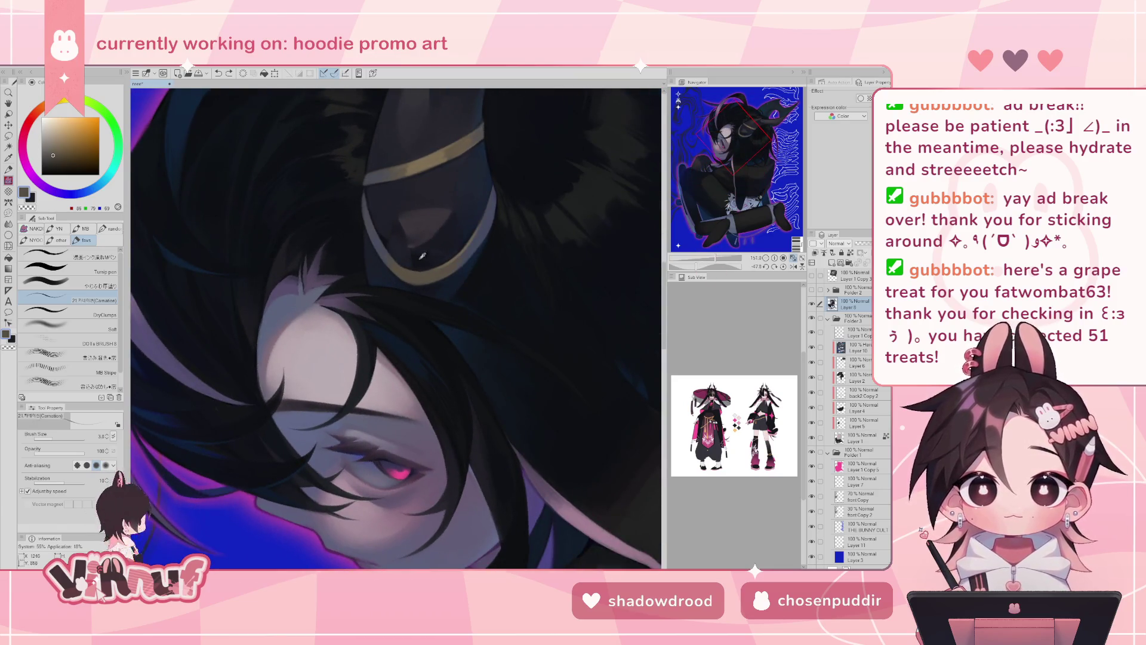
pyautogui.keyDown('alt'); pyautogui.click(454, 256); pyautogui.keyUp('alt')
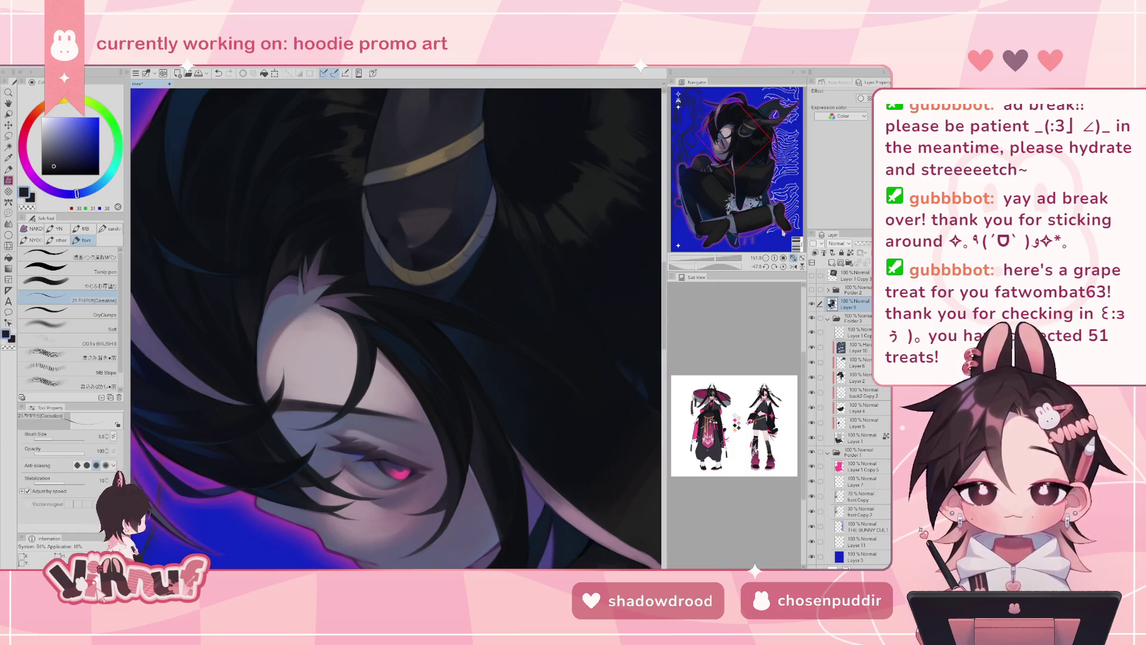
pyautogui.click(784, 267)
pyautogui.moveTo(717, 258)
pyautogui.mouseDown()
pyautogui.moveTo(713, 244)
pyautogui.moveTo(710, 258)
pyautogui.mouseUp()
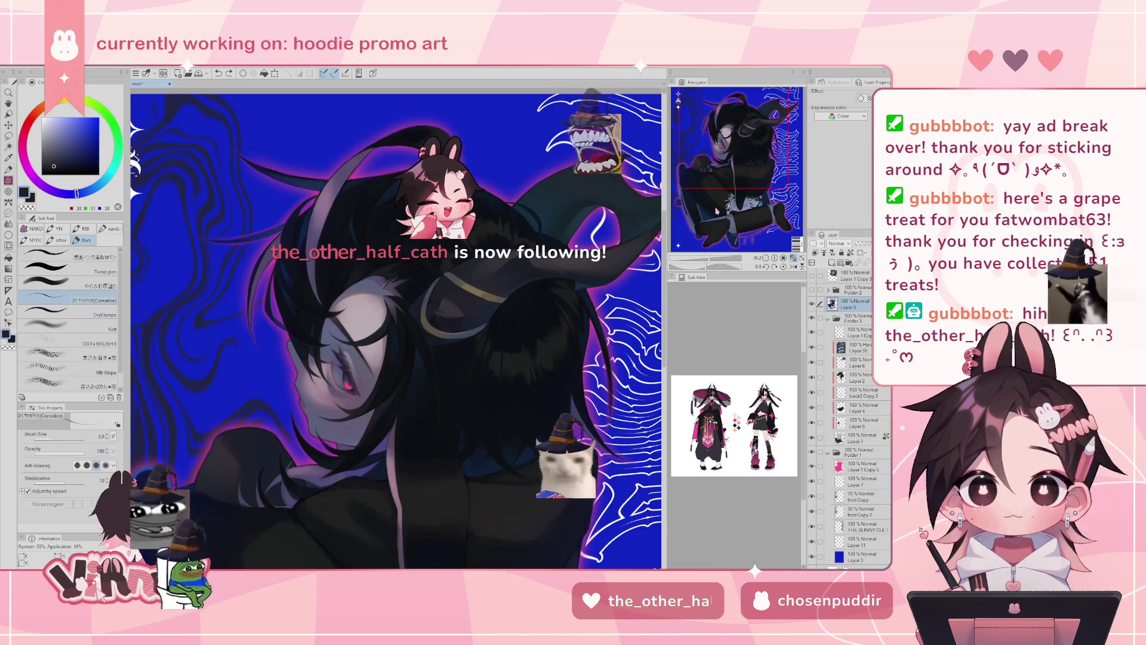
pyautogui.moveTo(710, 259); pyautogui.dragTo(727, 259)
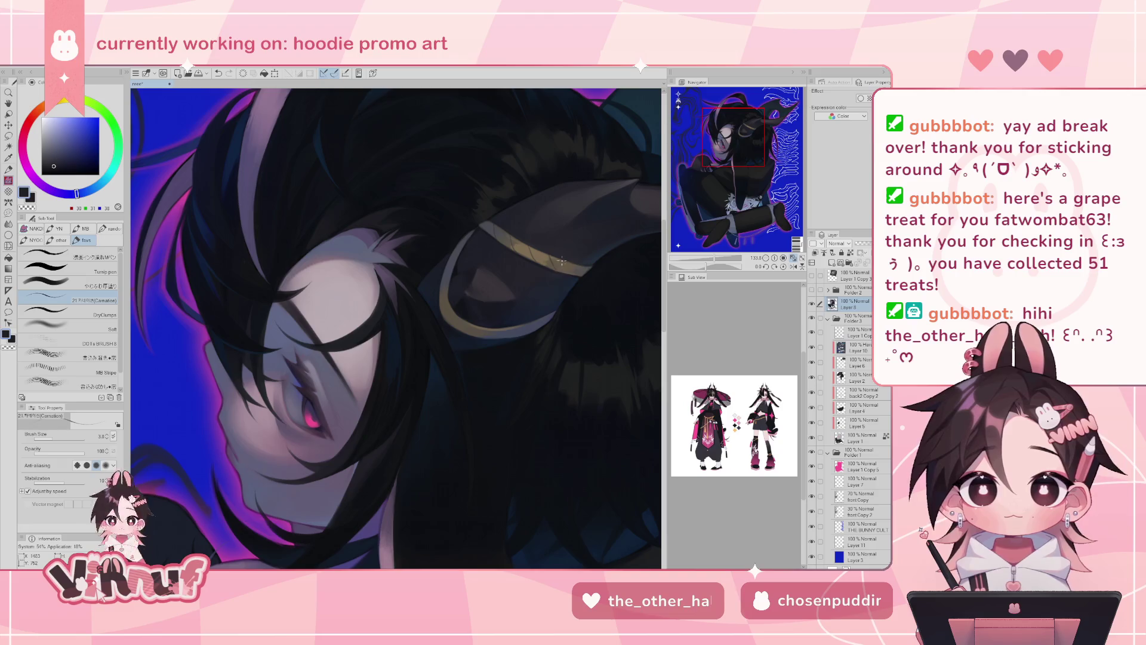
# - Zoom onto the face and sample the horn band's gold for the pen
pyautogui.press('e')
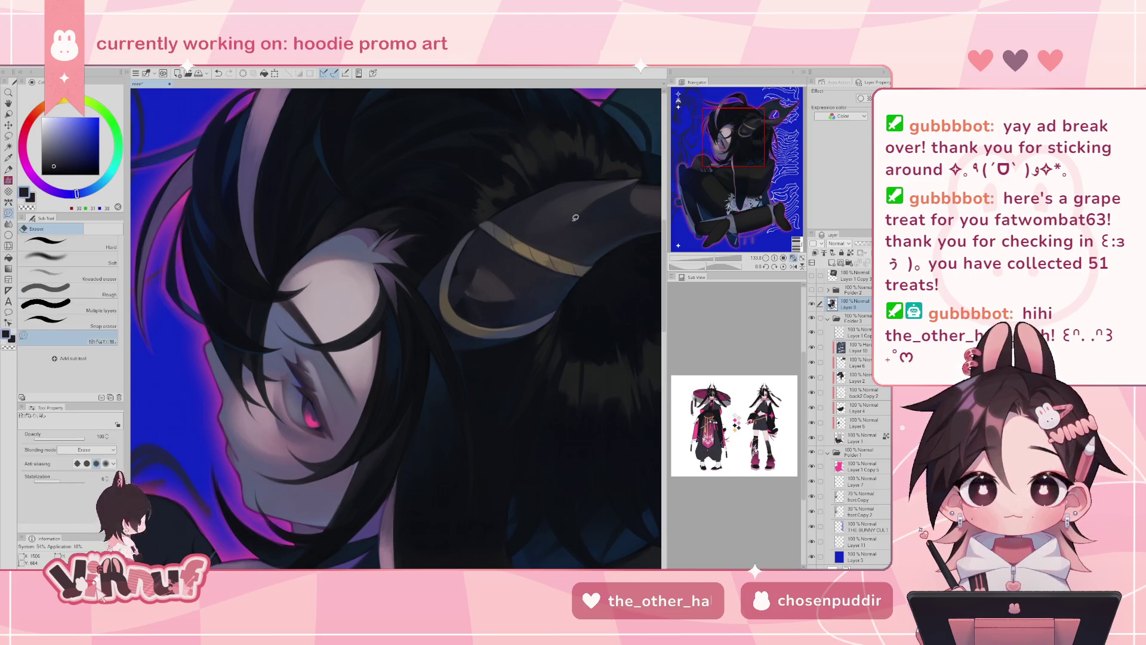
pyautogui.click(707, 263)
pyautogui.moveTo(707, 263); pyautogui.dragTo(703, 267)
pyautogui.keyDown('alt'); pyautogui.click(440, 178); pyautogui.keyUp('alt')
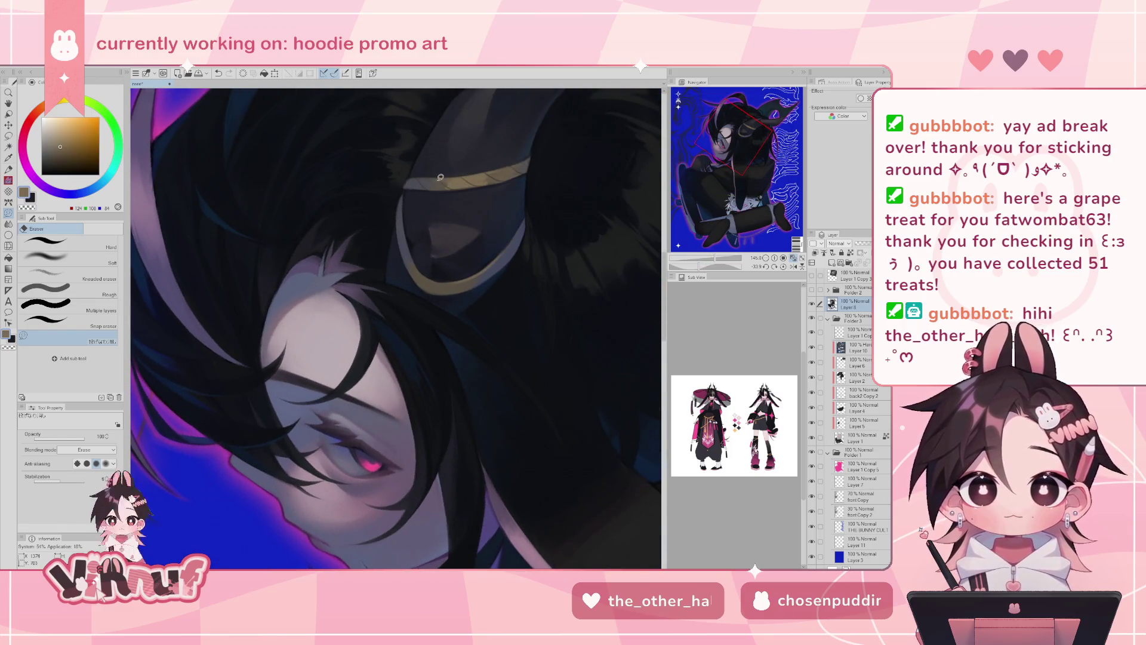
pyautogui.press('b')
pyautogui.keyDown('alt'); pyautogui.click(450, 185); pyautogui.keyUp('alt')
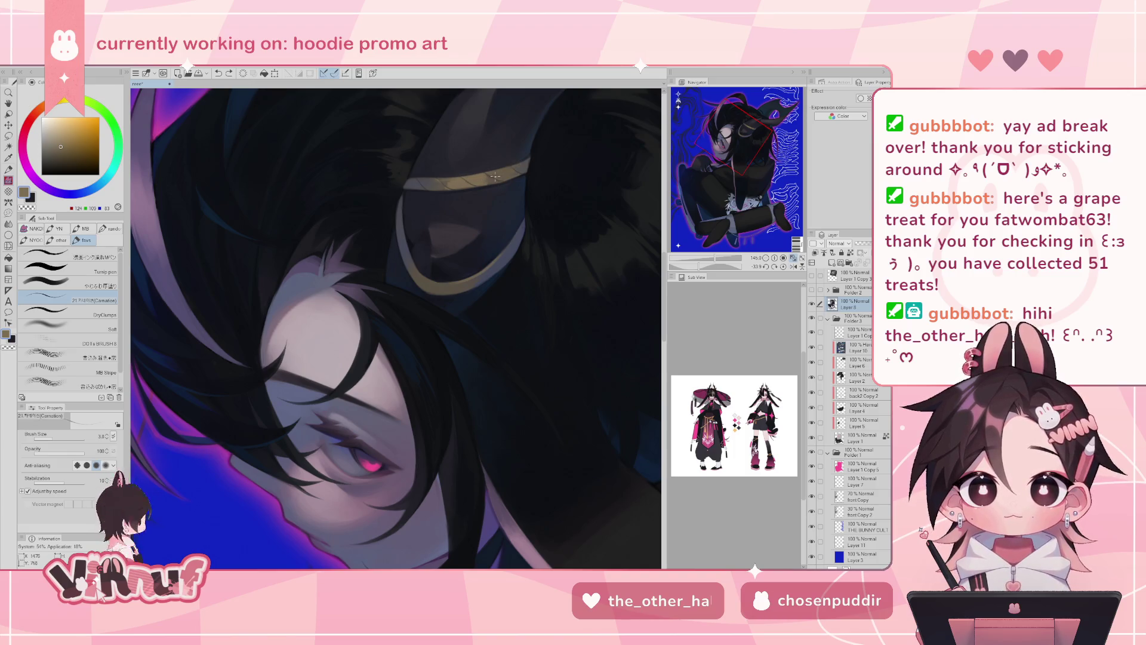
# - Sample grey hair tones, enlarge the brush to 9.4, and view the whole upright illustration
pyautogui.keyDown('alt'); pyautogui.click(527, 168); pyautogui.keyUp('alt')
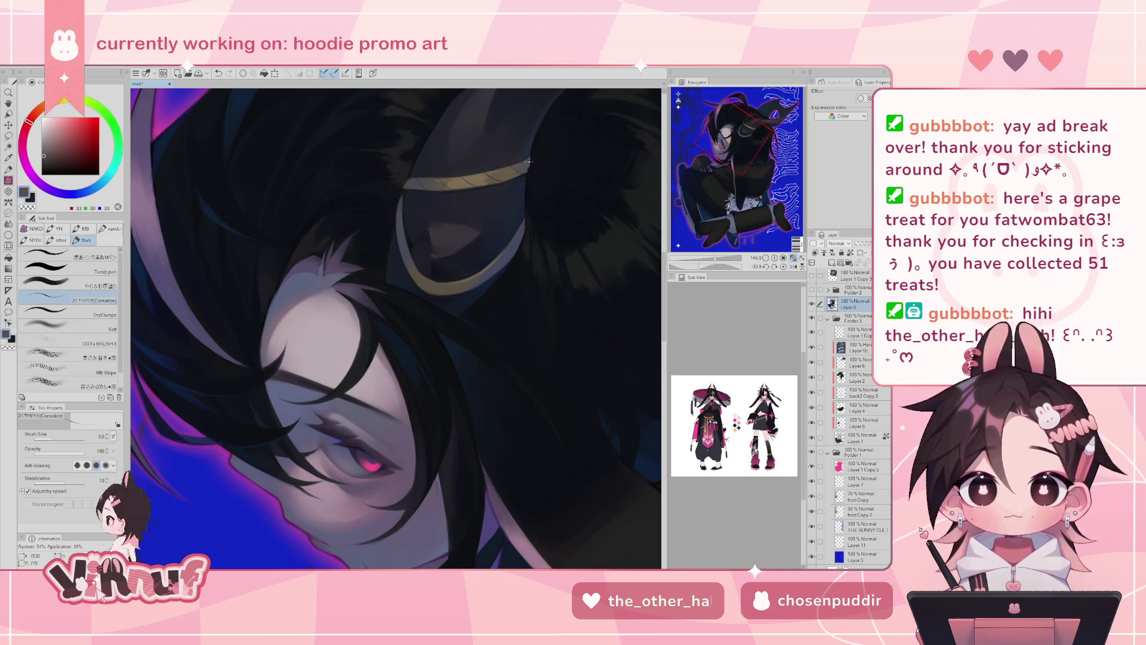
pyautogui.click(59, 439)
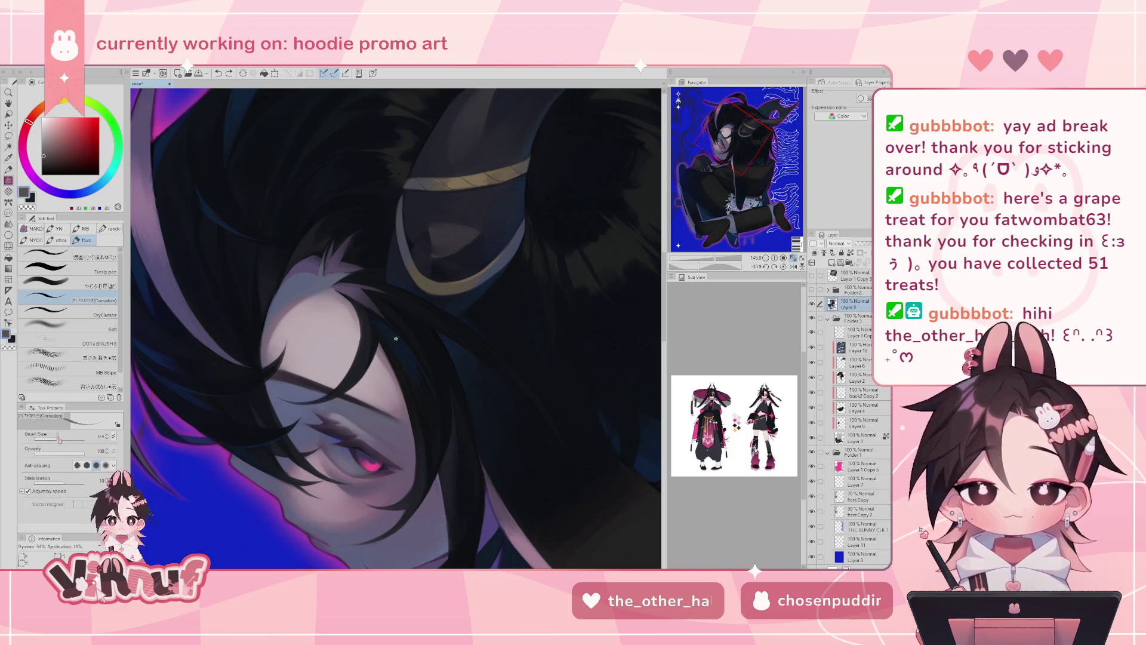
pyautogui.keyDown('alt'); pyautogui.click(404, 183); pyautogui.keyUp('alt')
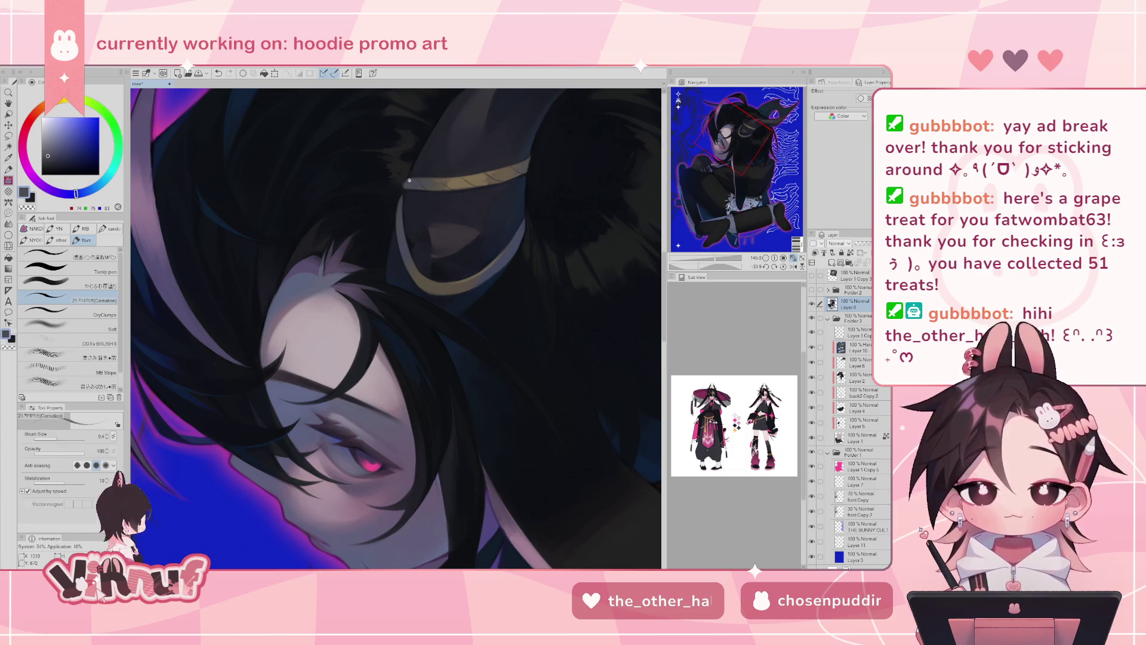
pyautogui.keyDown('alt'); pyautogui.click(528, 162); pyautogui.keyUp('alt')
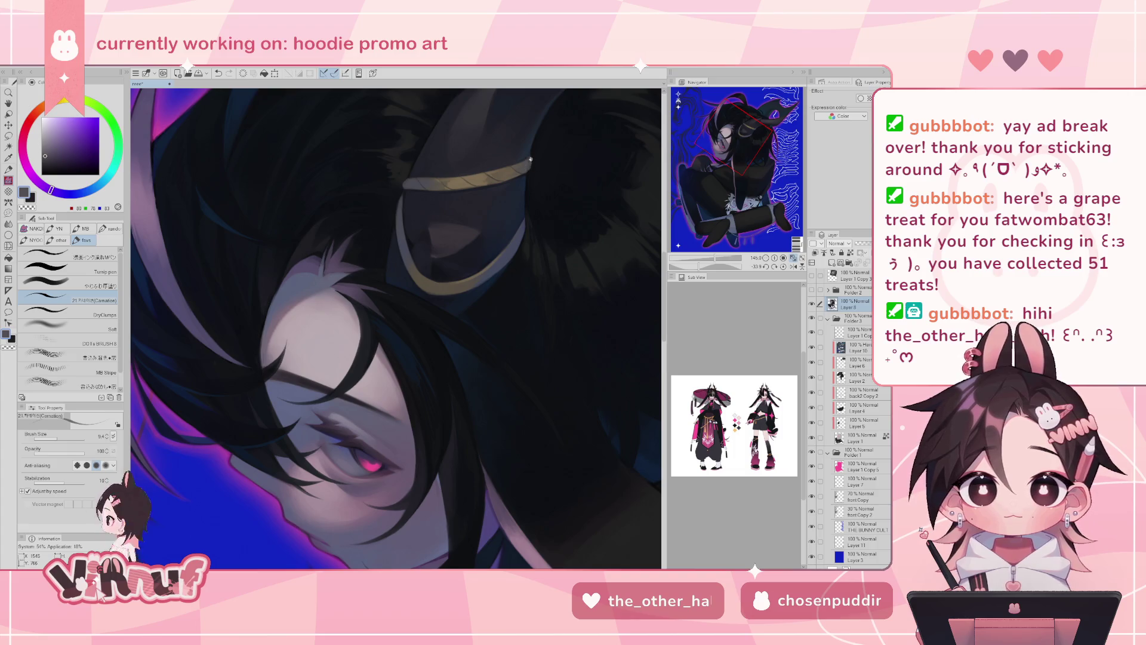
pyautogui.moveTo(740, 258); pyautogui.dragTo(687, 271)
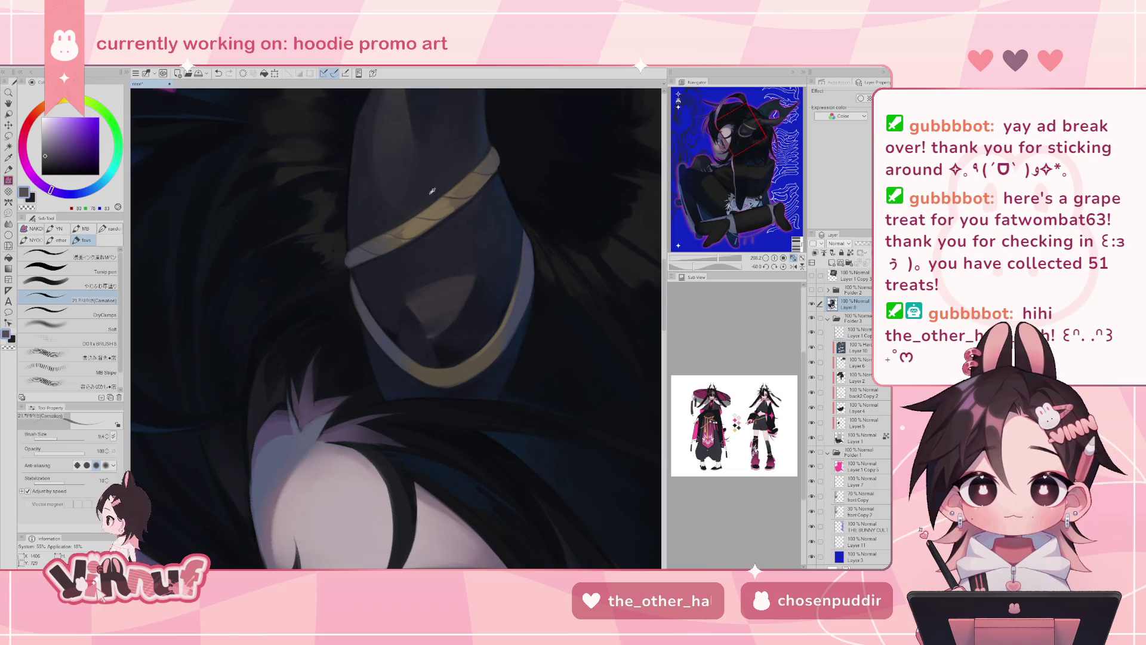
# - Try dark navy strokes along the horn edge, undoing each attempt
pyautogui.keyDown('alt'); pyautogui.click(487, 154); pyautogui.keyUp('alt')
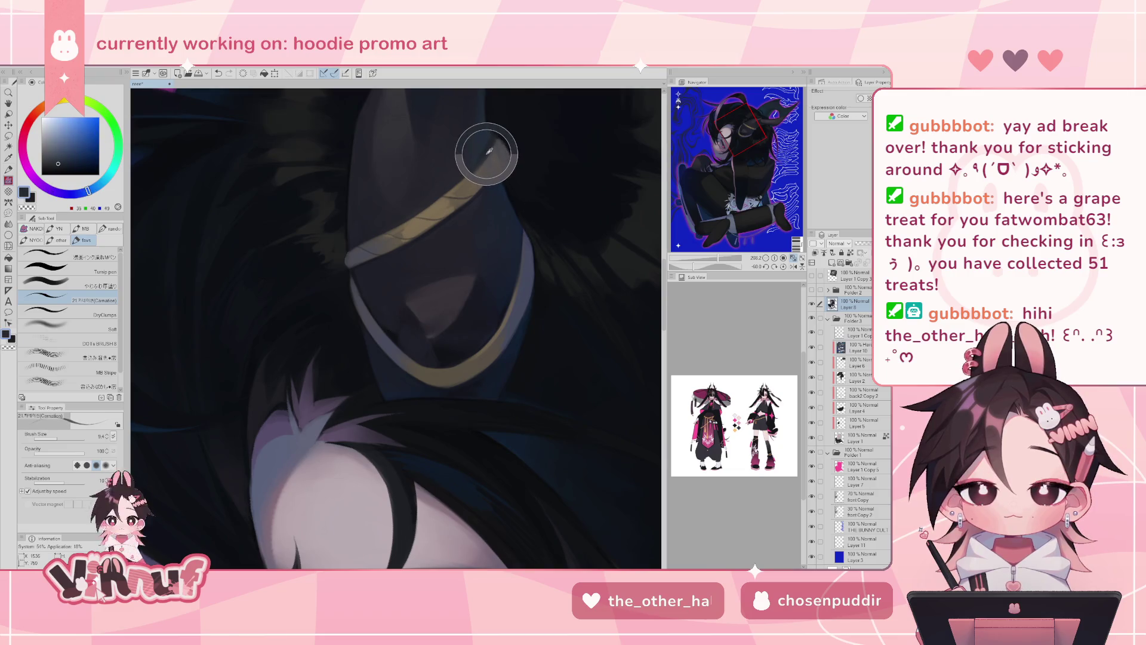
pyautogui.moveTo(357, 289); pyautogui.dragTo(363, 301)
pyautogui.hotkey('ctrl', 'z')
pyautogui.moveTo(367, 246)
pyautogui.mouseDown()
pyautogui.moveTo(372, 259)
pyautogui.moveTo(453, 196)
pyautogui.mouseUp()
pyautogui.hotkey('ctrl', 'z')
pyautogui.hotkey('ctrl', 'z')
pyautogui.hotkey('ctrl', 'z')
pyautogui.hotkey('ctrl', 'z')
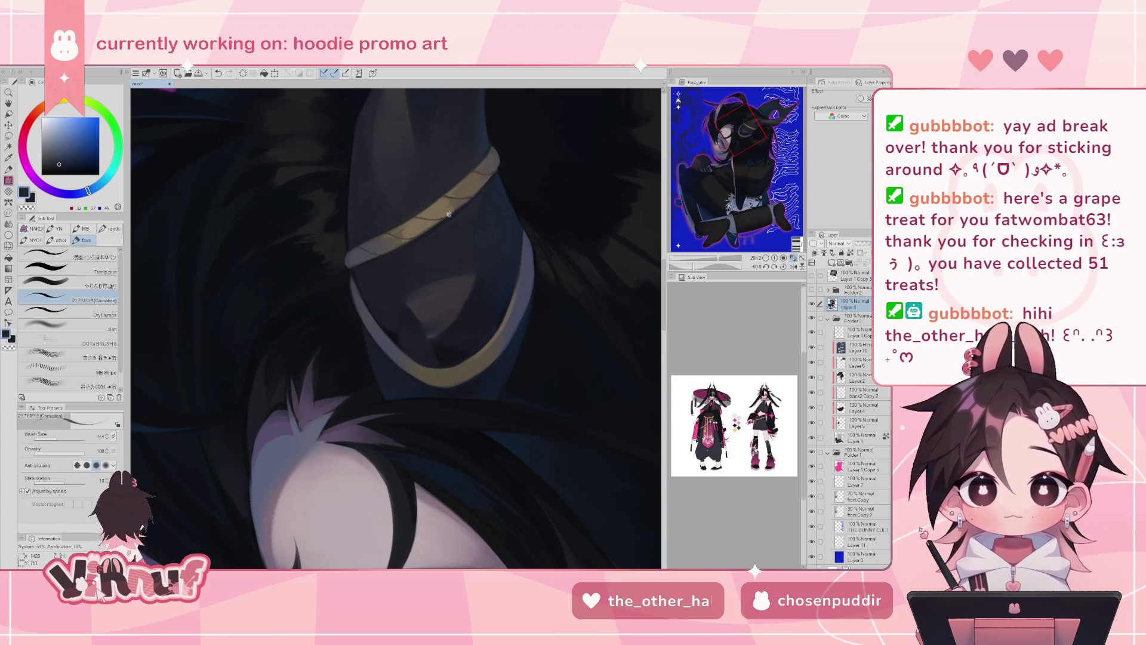
pyautogui.hotkey('ctrl', 'z')
pyautogui.moveTo(439, 218)
pyautogui.mouseDown()
pyautogui.moveTo(412, 239)
pyautogui.moveTo(395, 230)
pyautogui.mouseUp()
pyautogui.hotkey('ctrl', 'z')
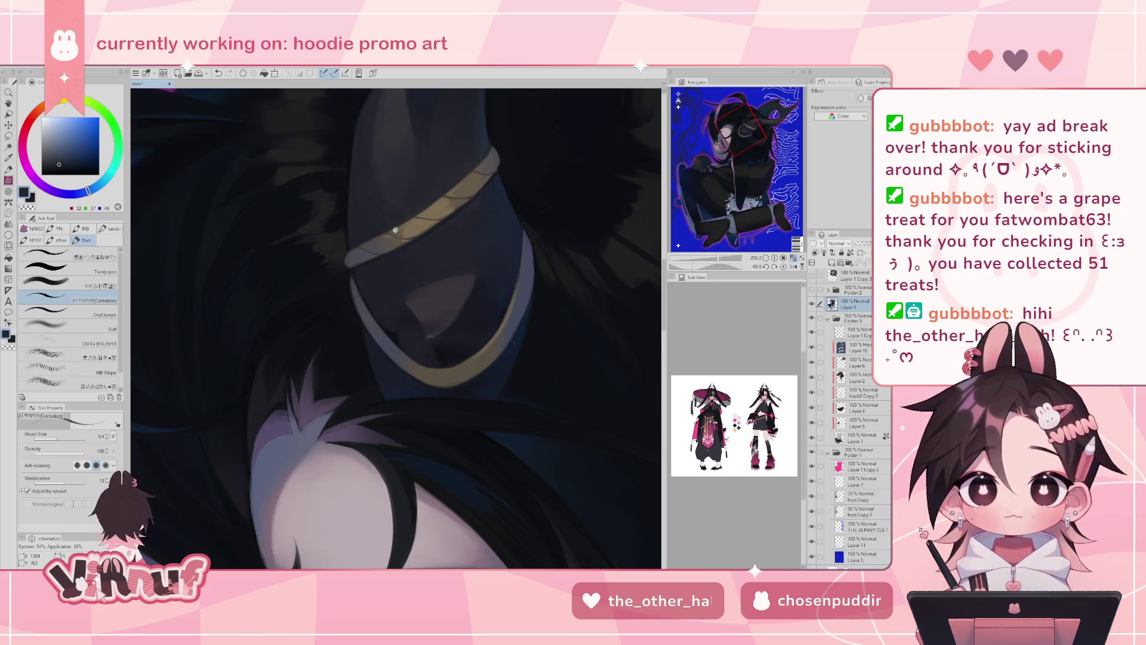
# - Sample grey-blue tones and paint a faint light line along the horn edge in mirrored view
pyautogui.keyDown('alt'); pyautogui.click(360, 301); pyautogui.keyUp('alt')
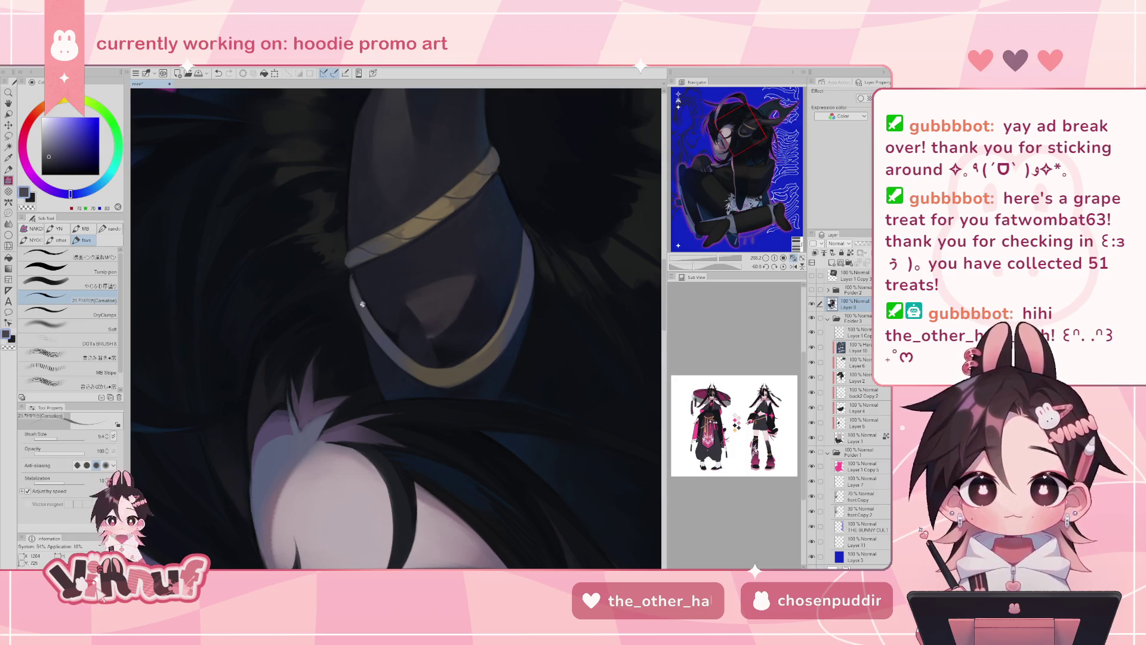
pyautogui.moveTo(351, 274); pyautogui.dragTo(358, 302)
pyautogui.hotkey('ctrl', 'z')
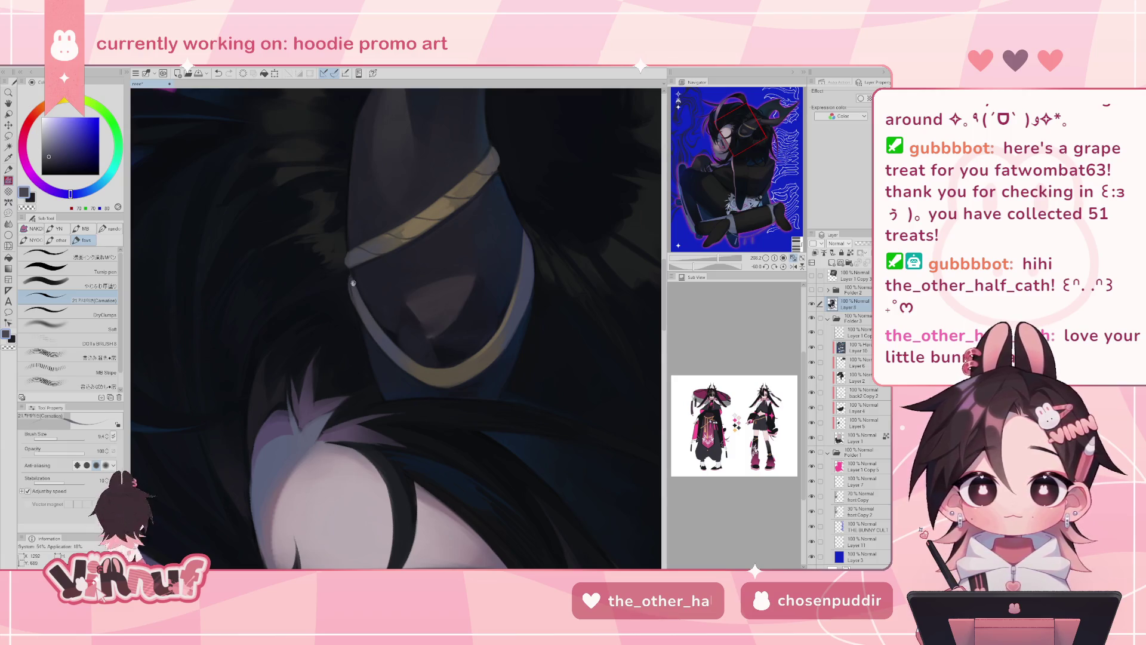
pyautogui.hotkey('ctrl', 'z')
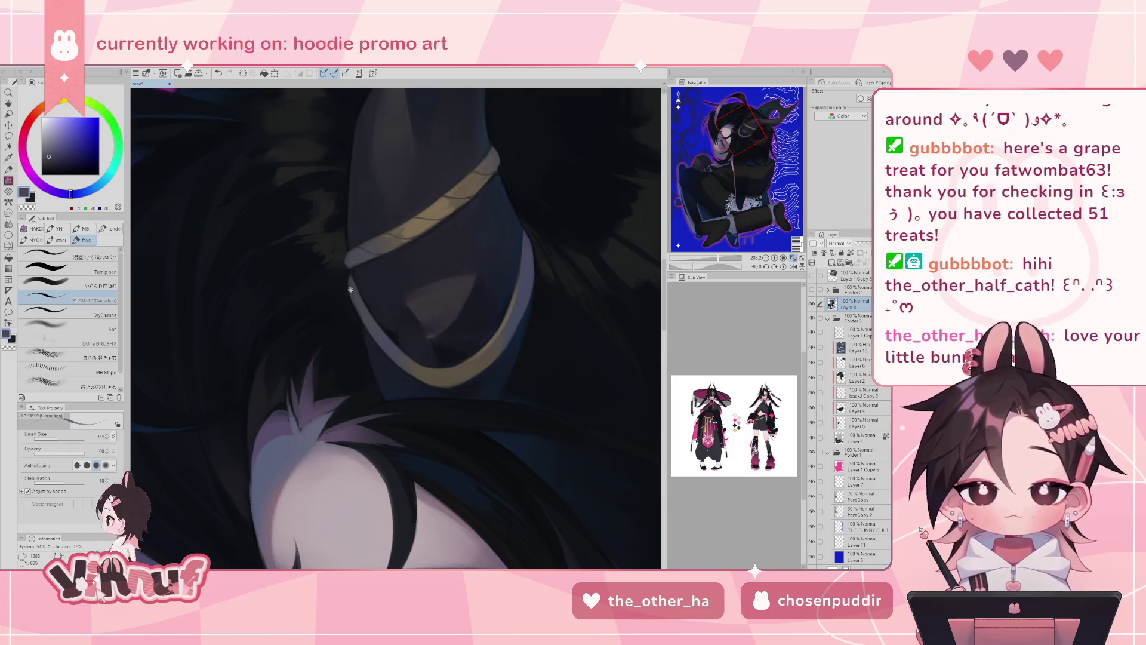
pyautogui.keyDown('alt'); pyautogui.click(537, 259); pyautogui.keyUp('alt')
pyautogui.press('h')
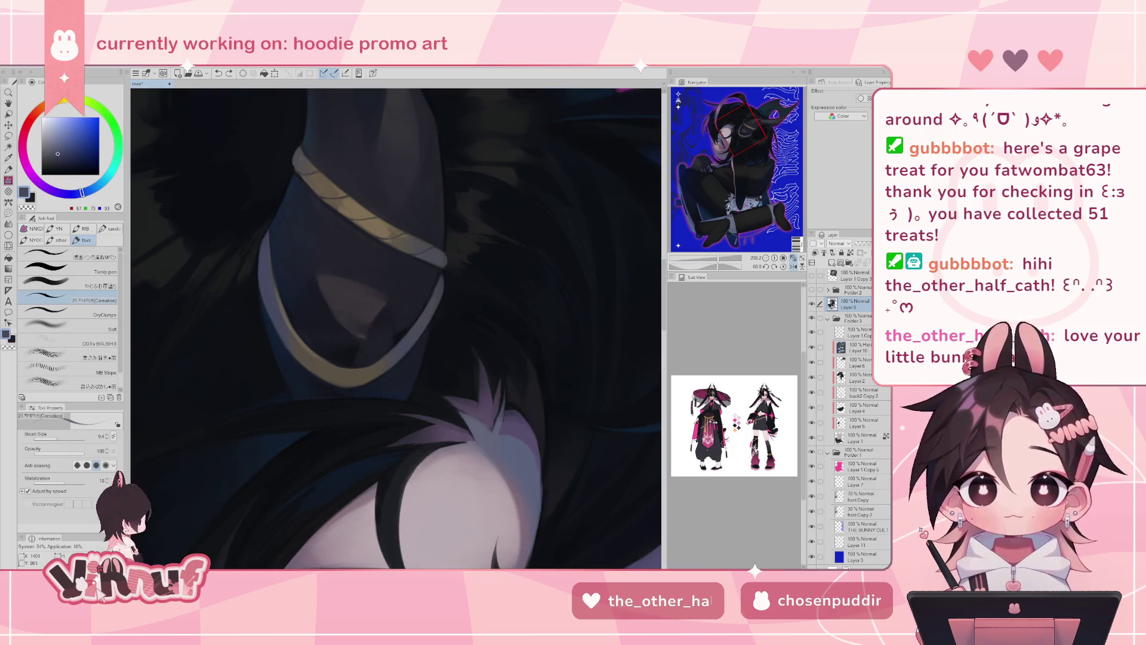
pyautogui.keyDown('alt'); pyautogui.click(267, 302); pyautogui.keyUp('alt')
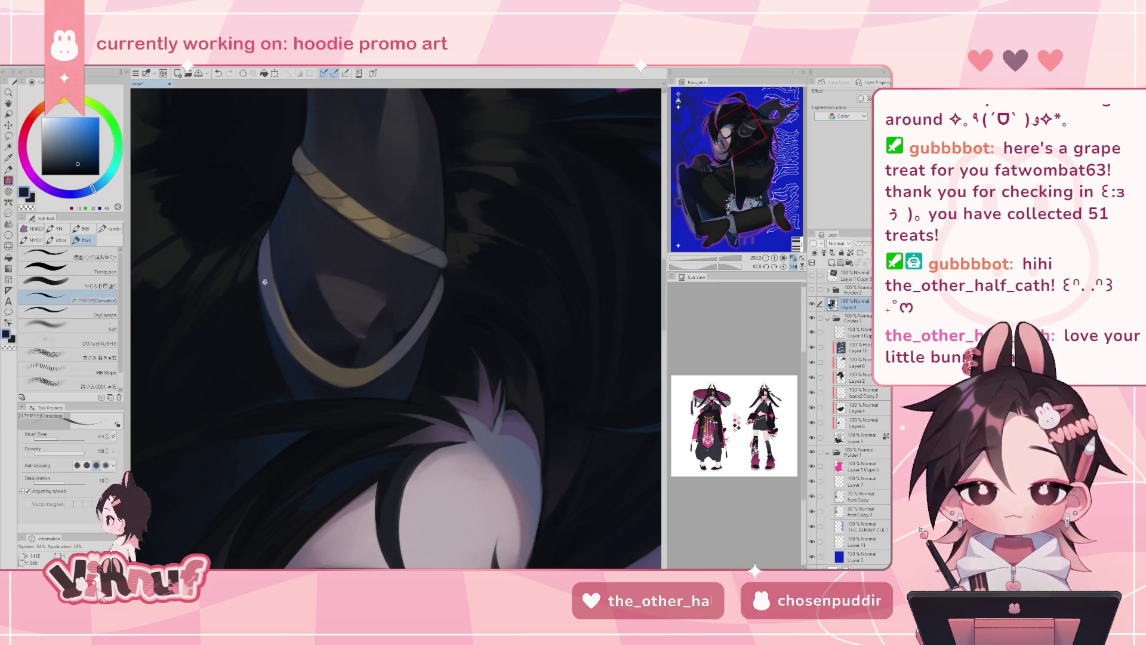
pyautogui.keyDown('alt'); pyautogui.click(268, 251); pyautogui.keyUp('alt')
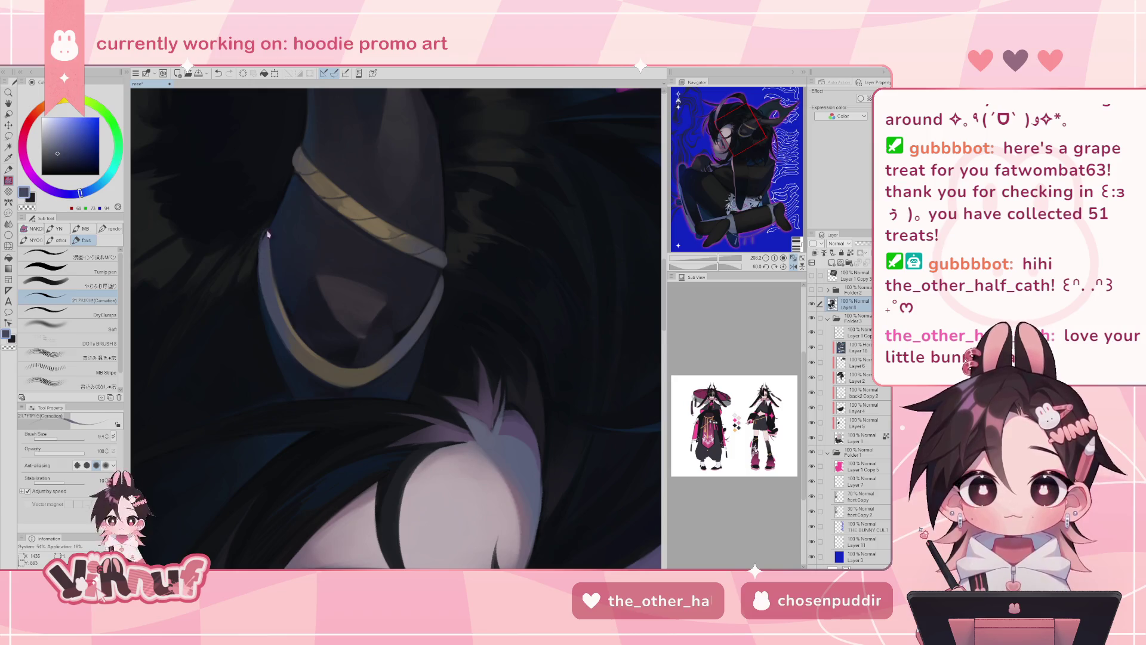
pyautogui.moveTo(267, 232); pyautogui.dragTo(263, 255)
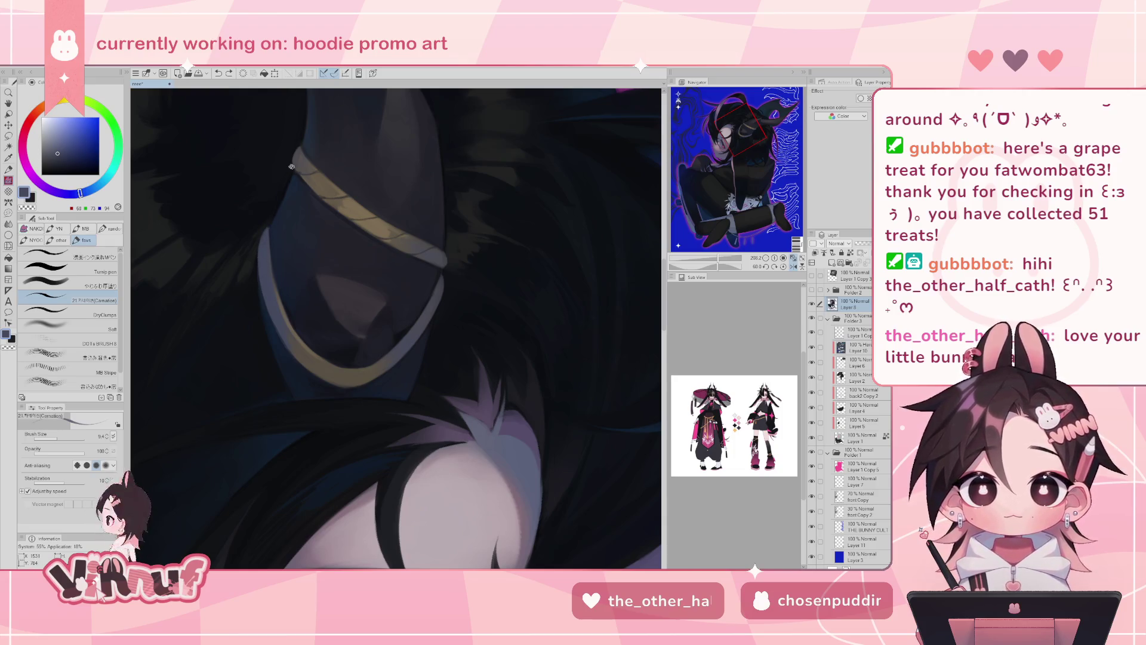
# - Add a short dark blue stroke on the horn edge, then reset rotation and zoom out
pyautogui.moveTo(715, 260); pyautogui.dragTo(722, 260)
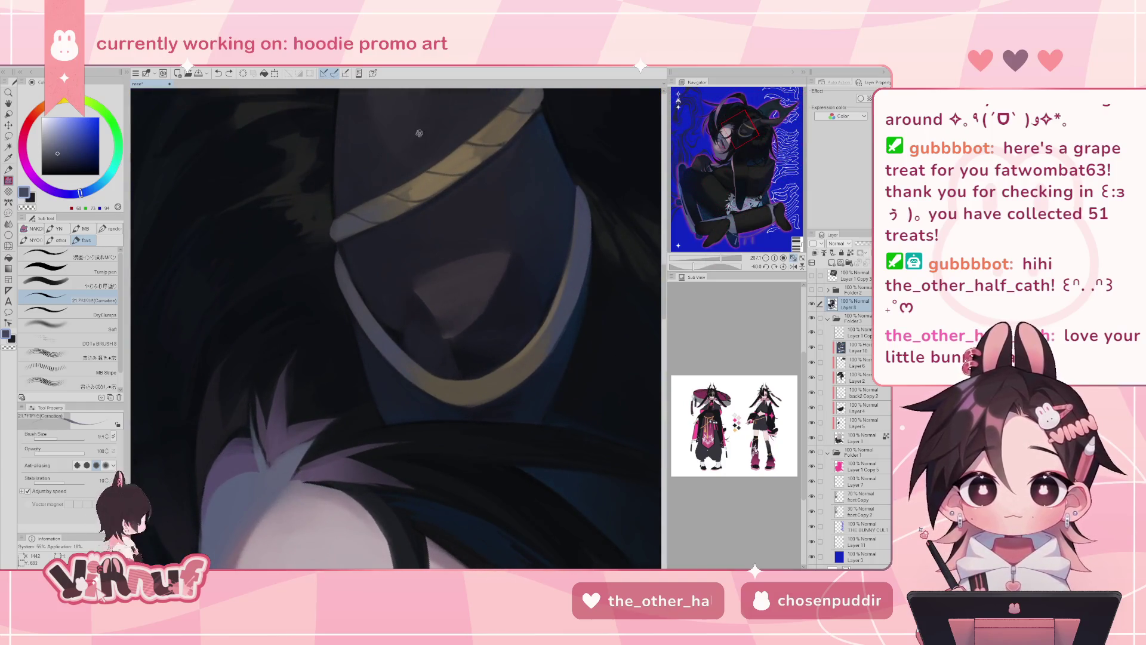
pyautogui.keyDown('alt'); pyautogui.click(380, 221); pyautogui.keyUp('alt')
pyautogui.keyDown('alt'); pyautogui.click(378, 222); pyautogui.keyUp('alt')
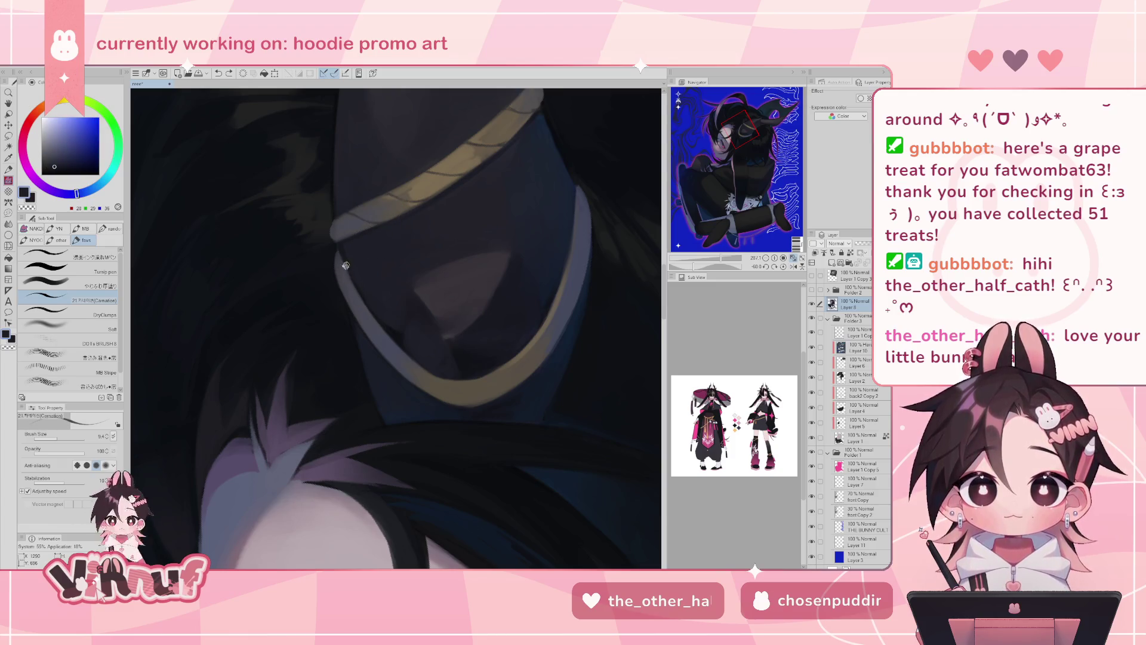
pyautogui.moveTo(356, 288); pyautogui.dragTo(360, 293)
pyautogui.click(784, 267)
pyautogui.moveTo(723, 261); pyautogui.dragTo(696, 266)
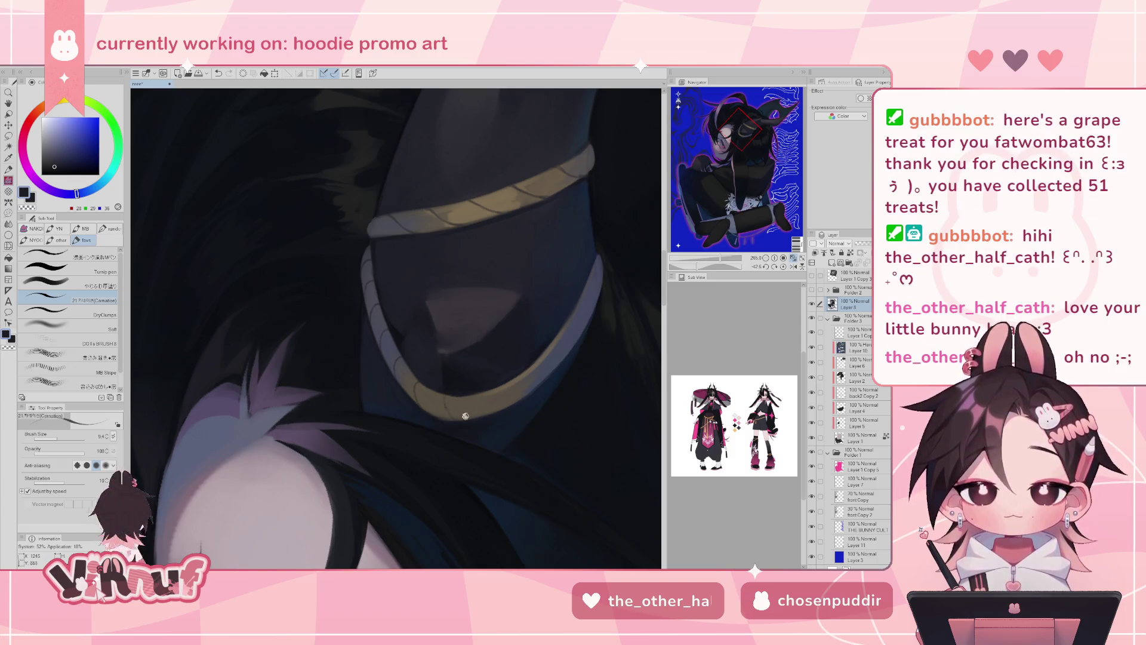
pyautogui.moveTo(719, 261); pyautogui.dragTo(720, 261)
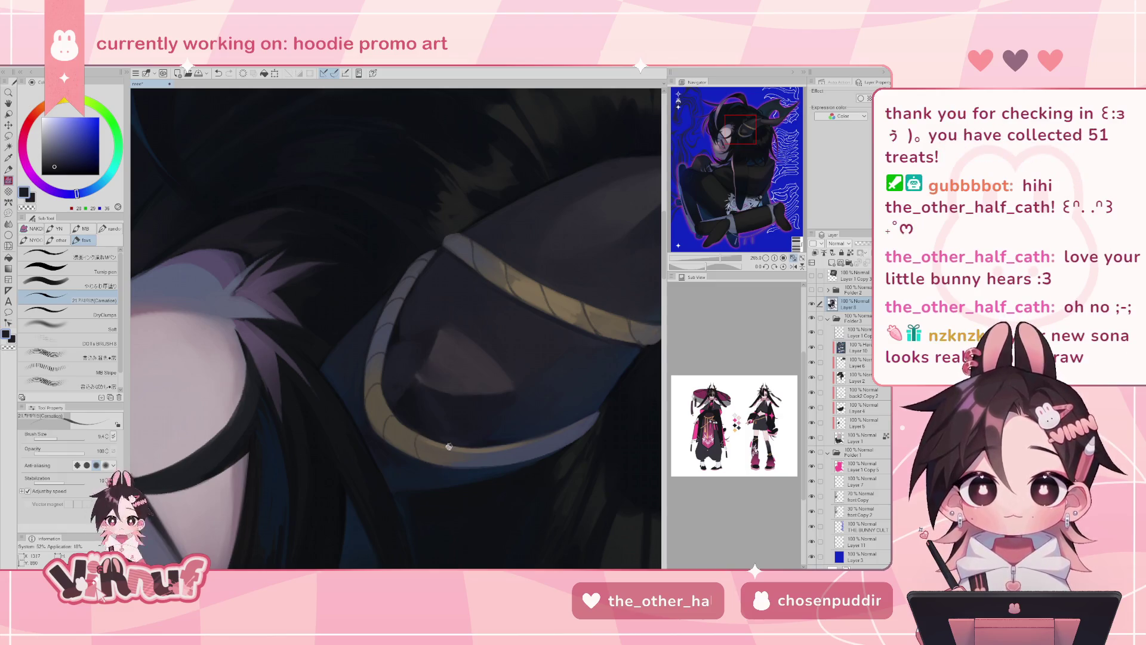
pyautogui.moveTo(721, 258)
pyautogui.mouseDown()
pyautogui.moveTo(687, 258)
pyautogui.moveTo(710, 258)
pyautogui.mouseUp()
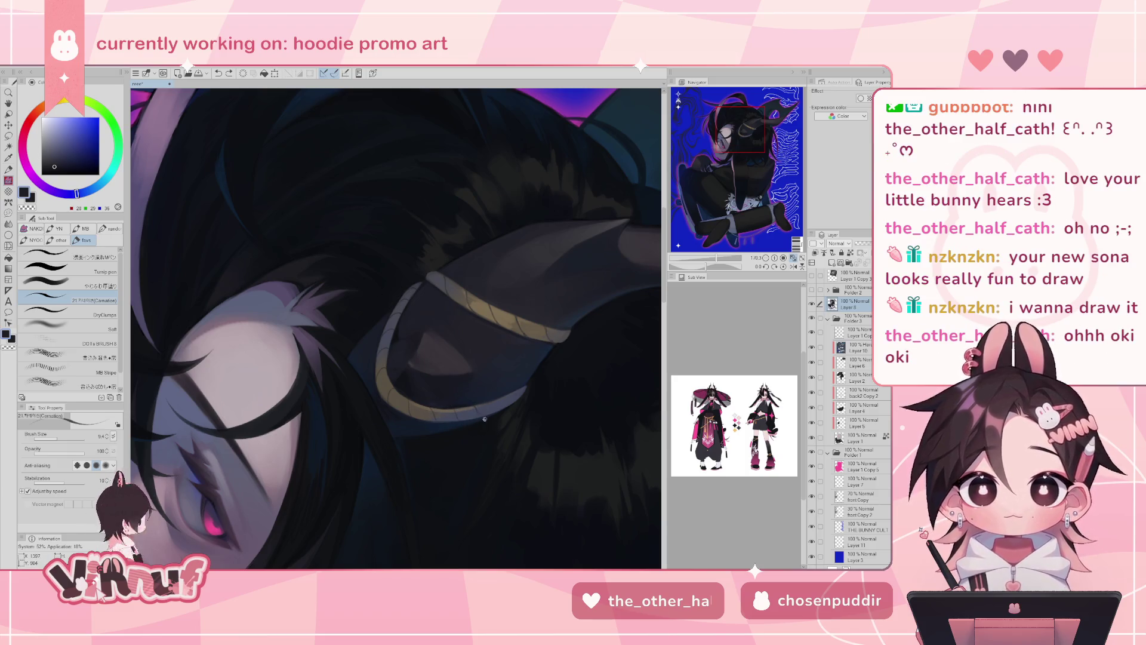
# - Step back and forth through the recent horn strokes with undo and redo
pyautogui.hotkey('ctrl', 'z')
pyautogui.hotkey('ctrl', 'y')
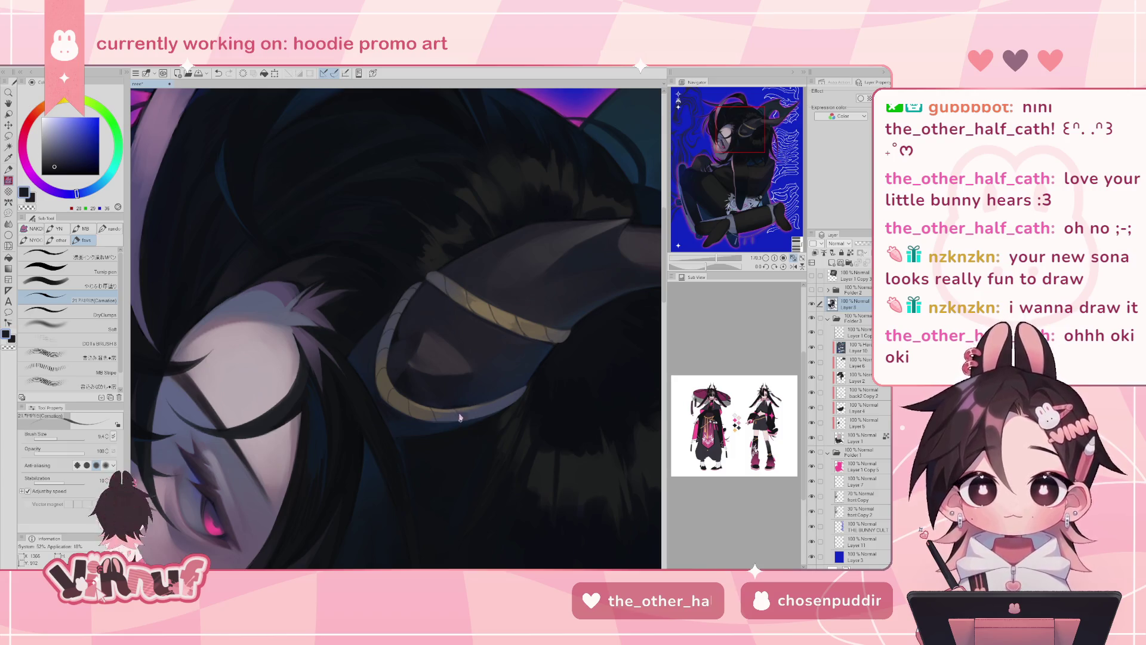
pyautogui.hotkey('ctrl', 'z')
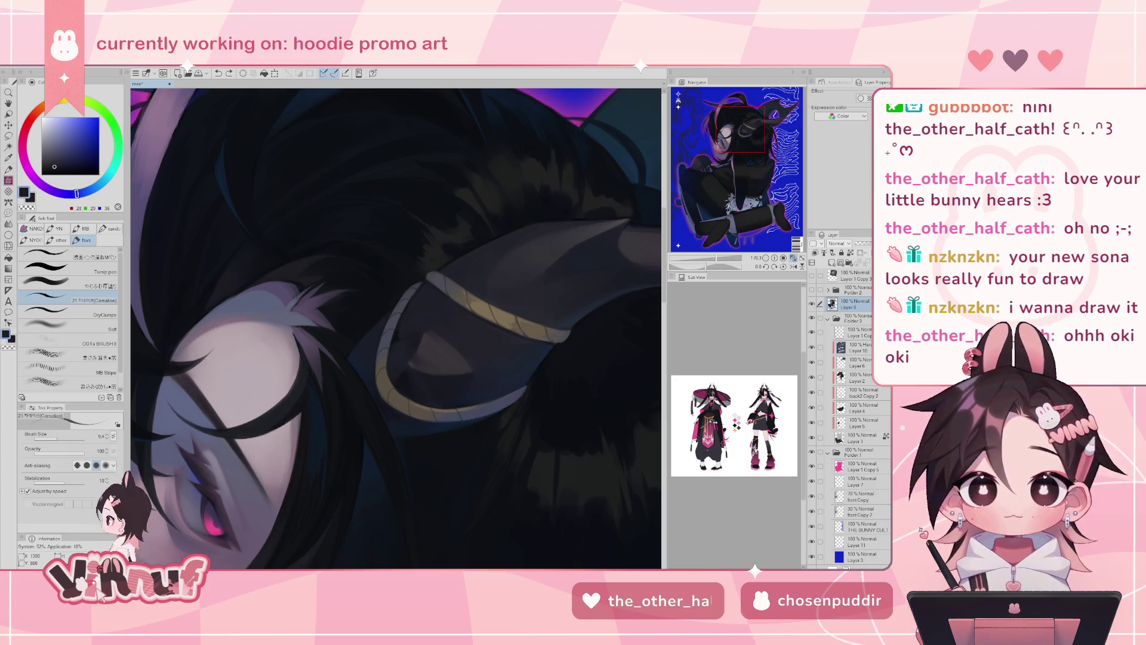
pyautogui.hotkey('ctrl', 'z')
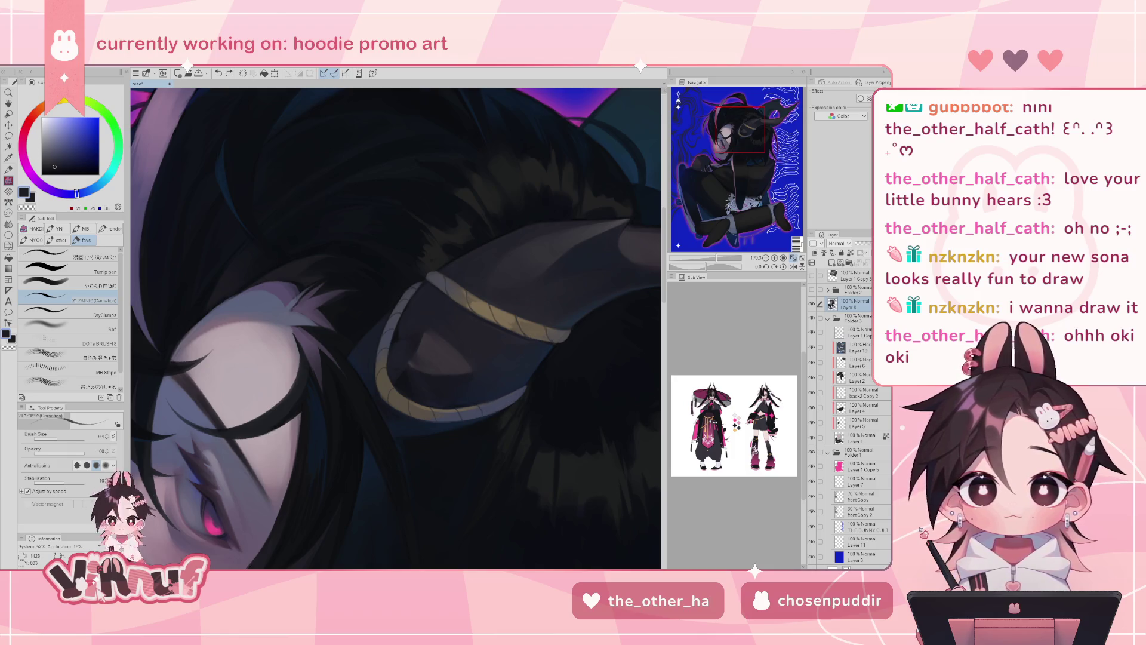
pyautogui.hotkey('ctrl', 'z')
pyautogui.hotkey('ctrl', 'y')
pyautogui.hotkey('ctrl', 'z')
pyautogui.hotkey('ctrl', 'y')
pyautogui.hotkey('ctrl', 'z')
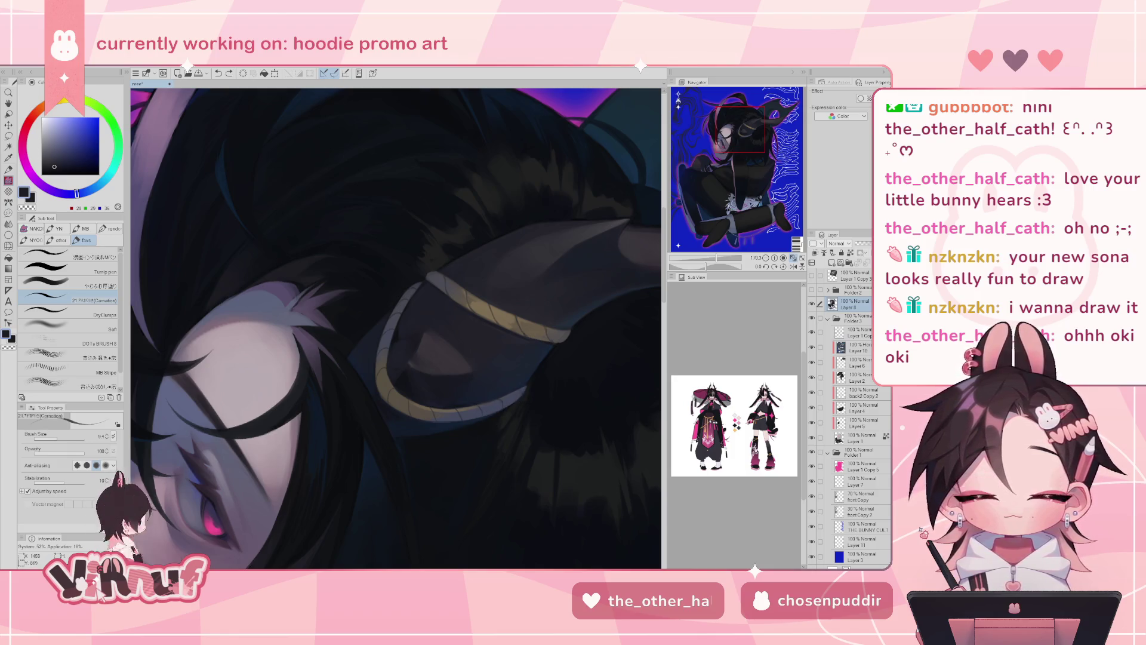
# - Zoom and pan the Sub View so one full reference figure fills it, then tilt the canvas
pyautogui.moveTo(716, 258)
pyautogui.mouseDown()
pyautogui.moveTo(706, 260)
pyautogui.moveTo(719, 263)
pyautogui.mouseUp()
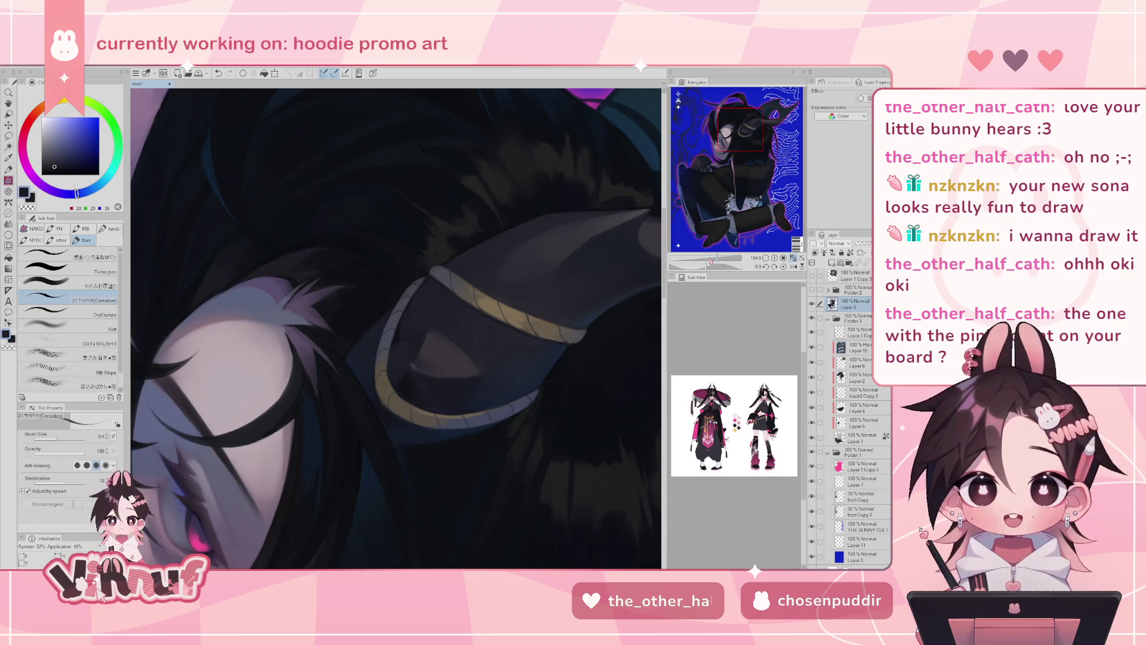
pyautogui.scroll(5, 734, 424)
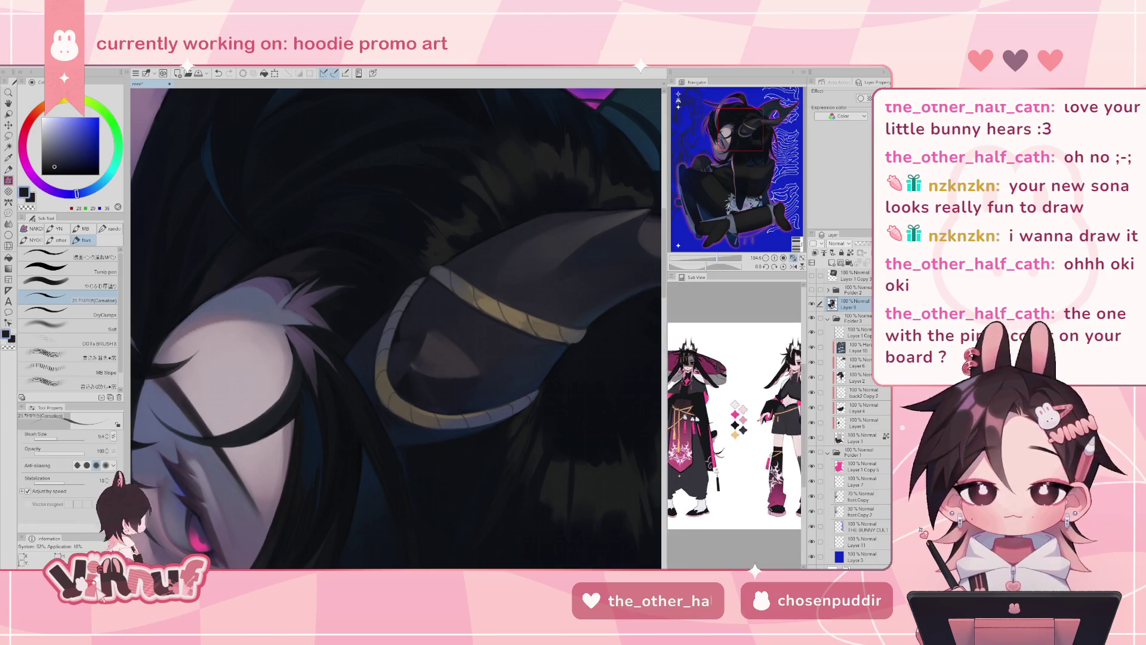
pyautogui.moveTo(699, 412); pyautogui.dragTo(760, 406)
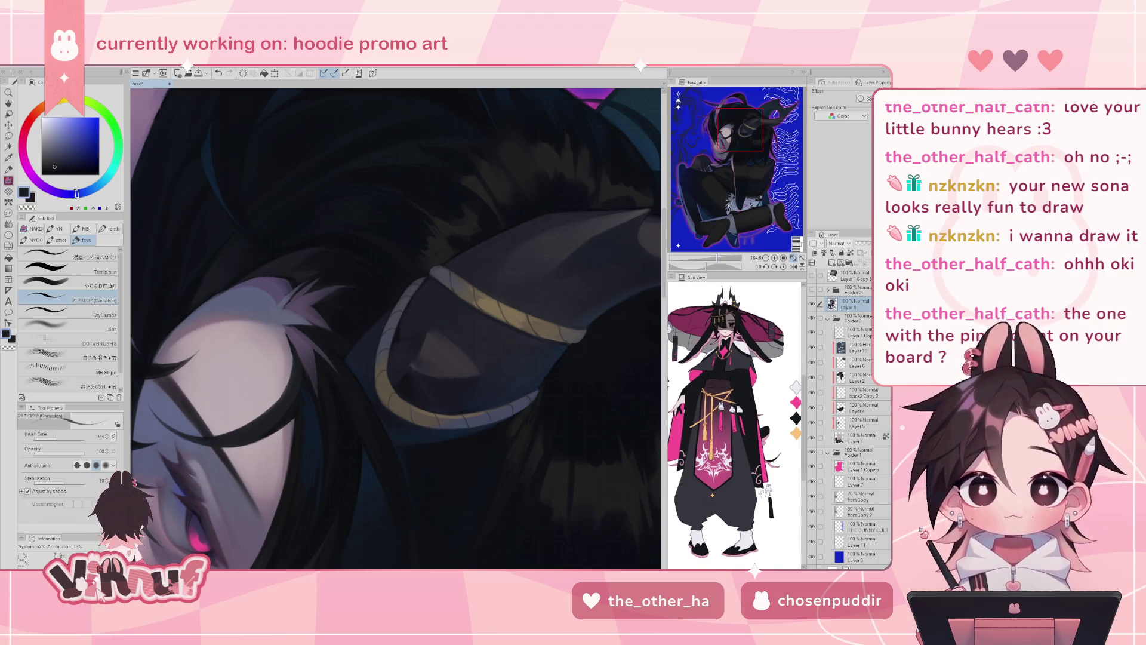
pyautogui.scroll(2, 762, 402)
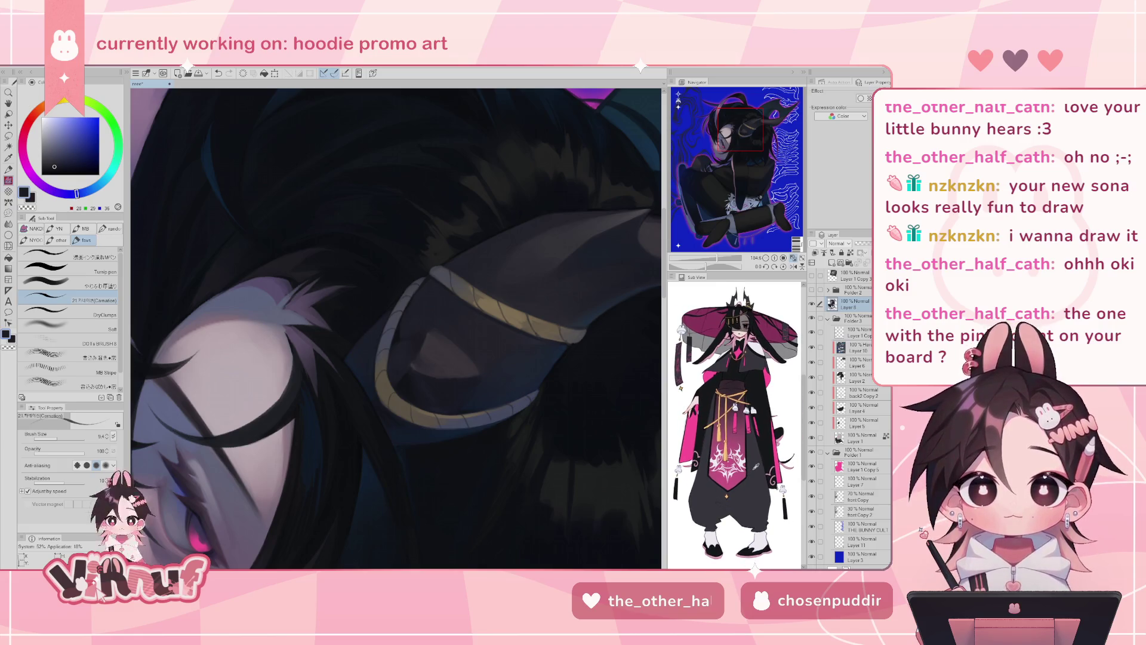
pyautogui.moveTo(714, 259)
pyautogui.mouseDown()
pyautogui.moveTo(693, 258)
pyautogui.moveTo(714, 259)
pyautogui.mouseUp()
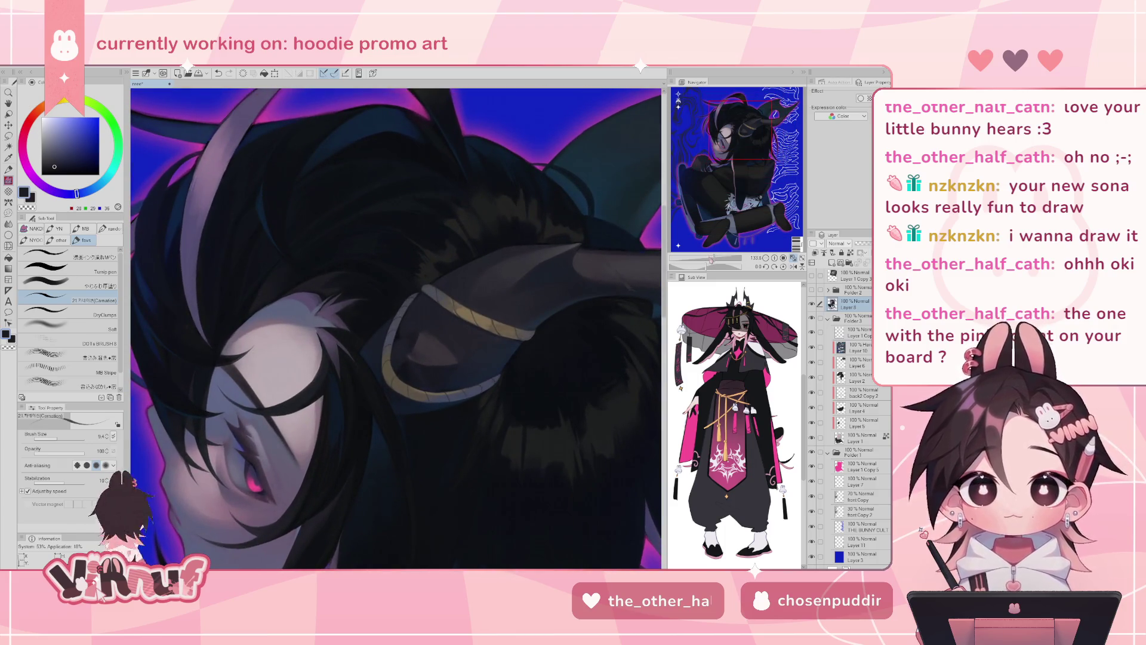
pyautogui.moveTo(706, 266); pyautogui.dragTo(696, 267)
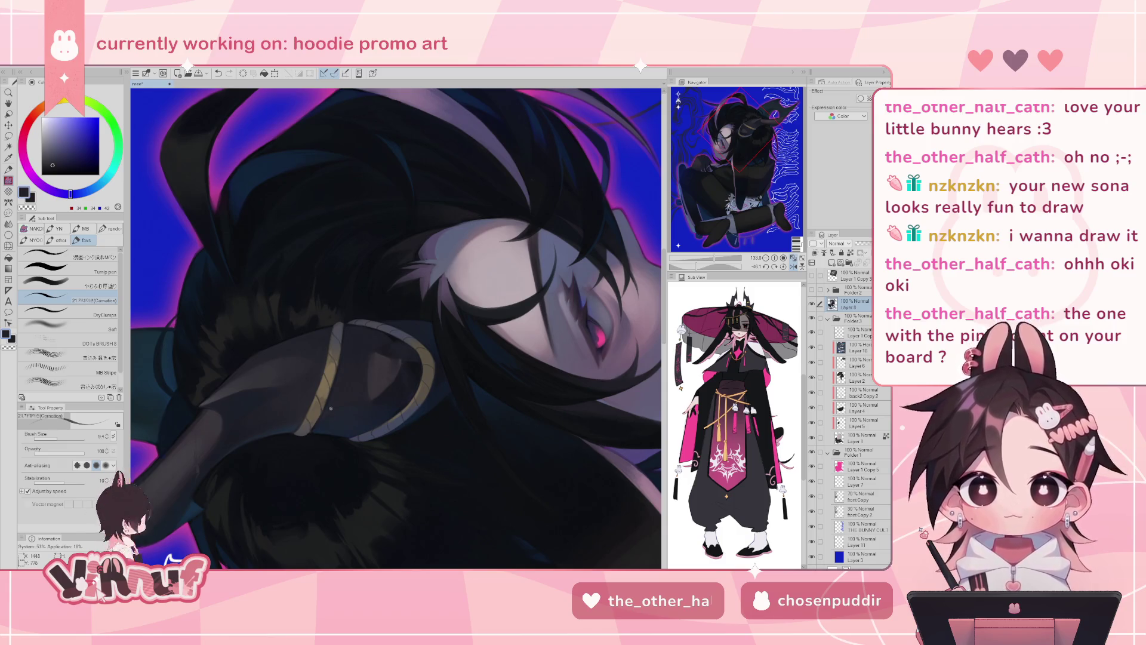
# - Sample a near-black tone from the dark hair beside the horn
pyautogui.press('h')
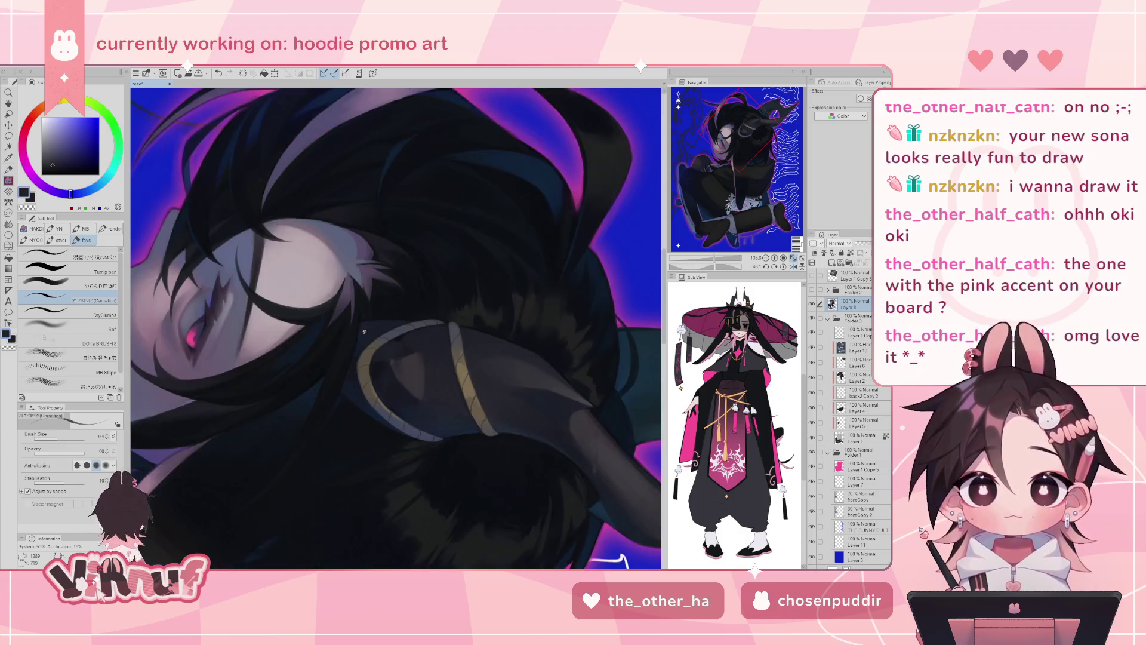
pyautogui.click(766, 267)
pyautogui.moveTo(715, 258)
pyautogui.mouseDown()
pyautogui.moveTo(703, 272)
pyautogui.moveTo(697, 244)
pyautogui.mouseUp()
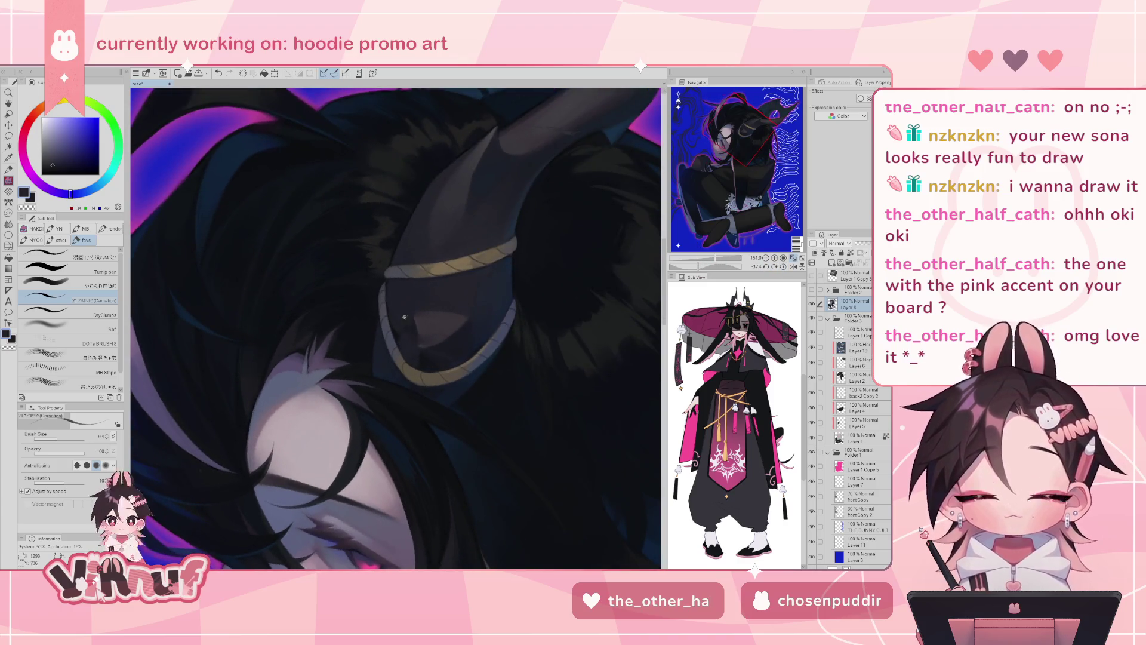
pyautogui.keyDown('alt'); pyautogui.click(399, 338); pyautogui.keyUp('alt')
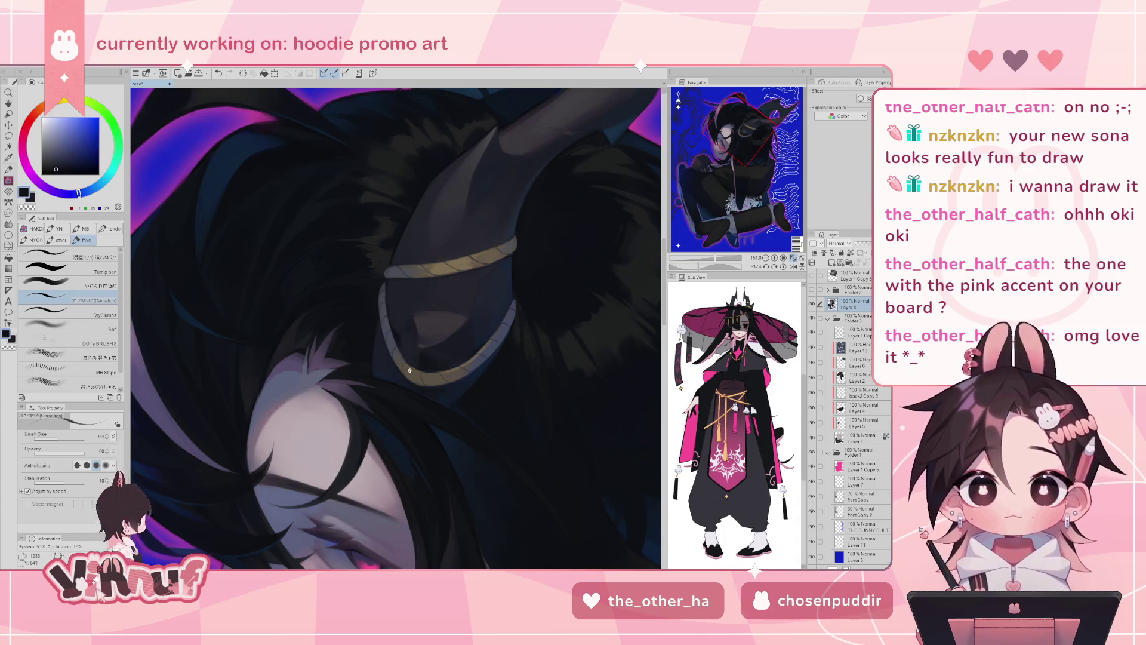
pyautogui.keyDown('alt'); pyautogui.click(397, 332); pyautogui.keyUp('alt')
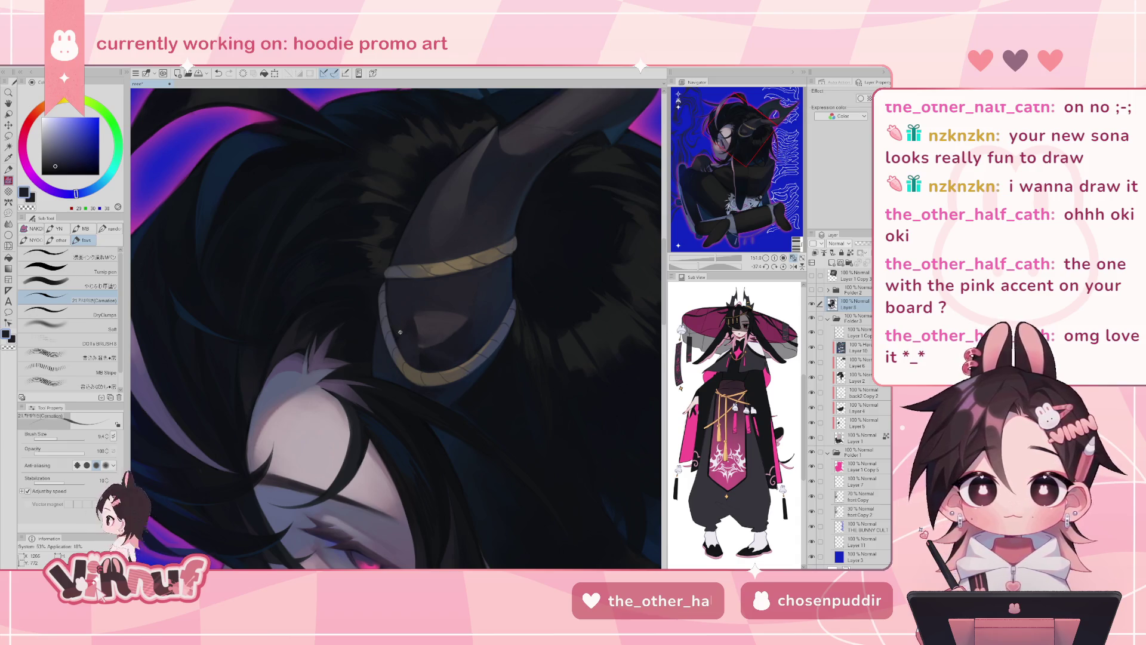
pyautogui.keyDown('alt'); pyautogui.click(398, 338); pyautogui.keyUp('alt')
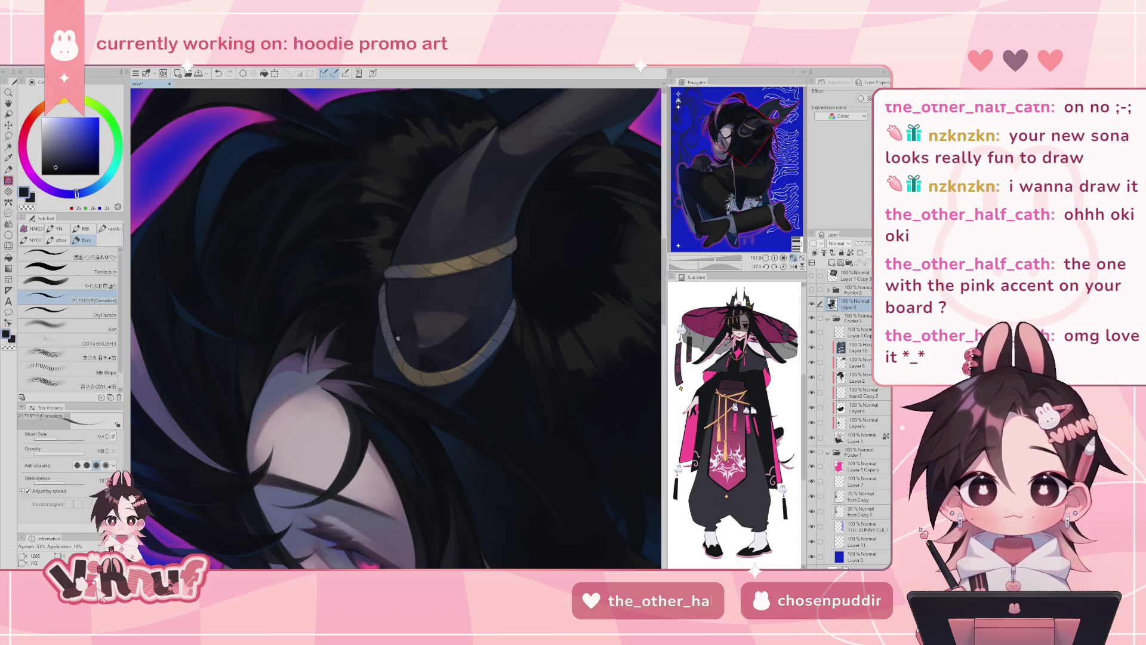
pyautogui.keyDown('alt'); pyautogui.click(421, 331); pyautogui.keyUp('alt')
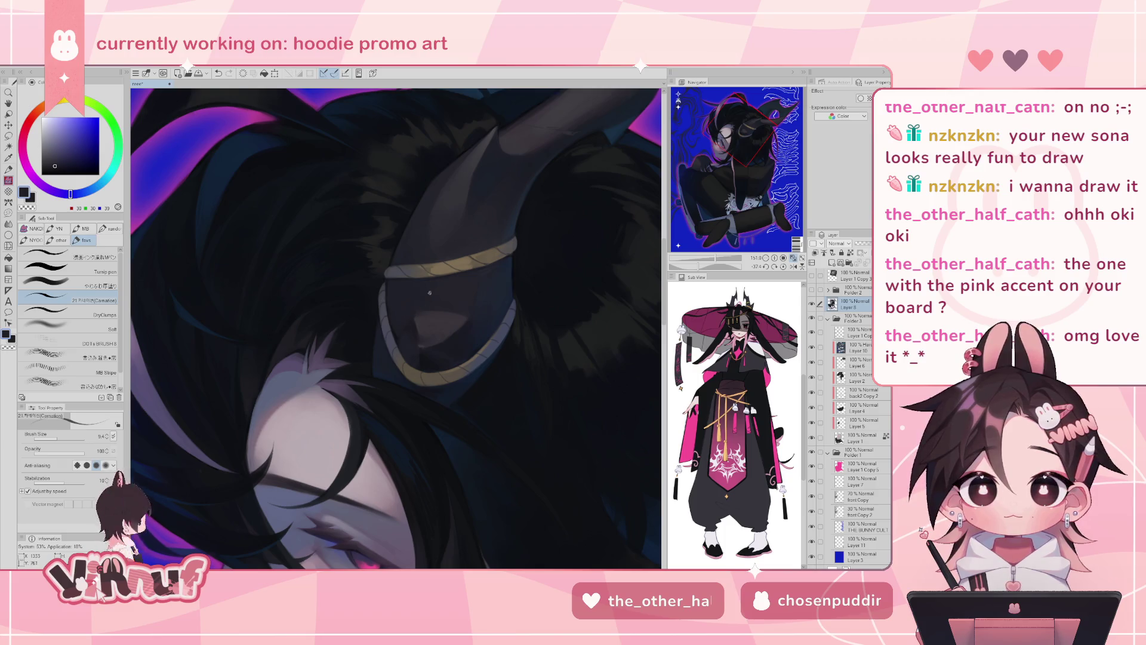
pyautogui.keyDown('alt'); pyautogui.click(403, 340); pyautogui.keyUp('alt')
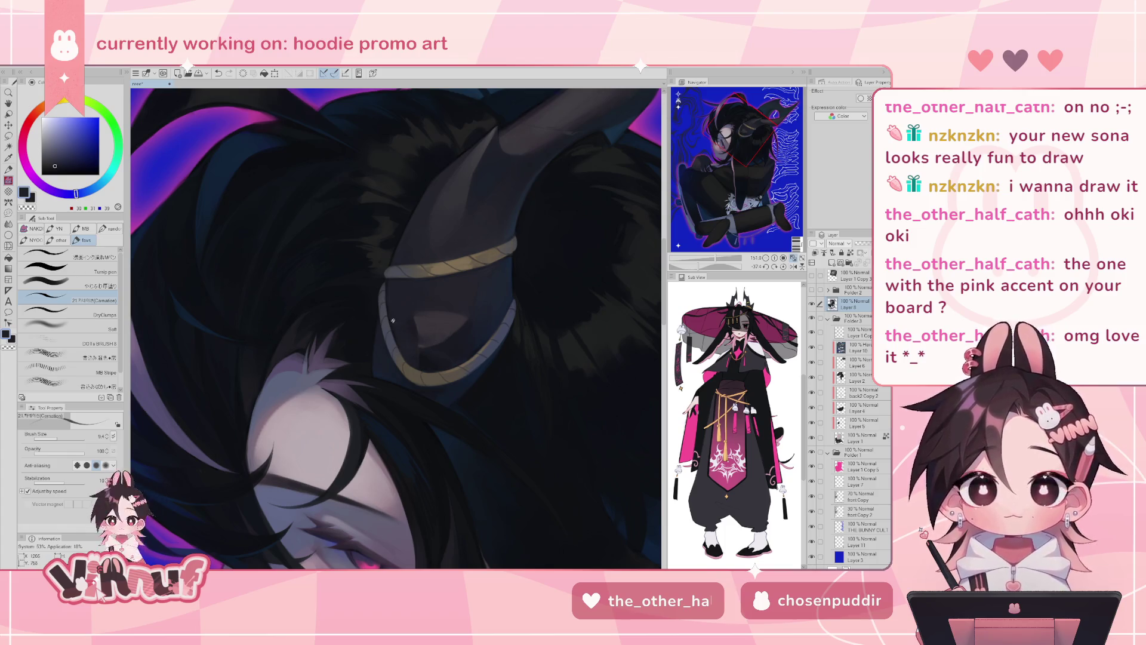
pyautogui.keyDown('alt'); pyautogui.click(412, 330); pyautogui.keyUp('alt')
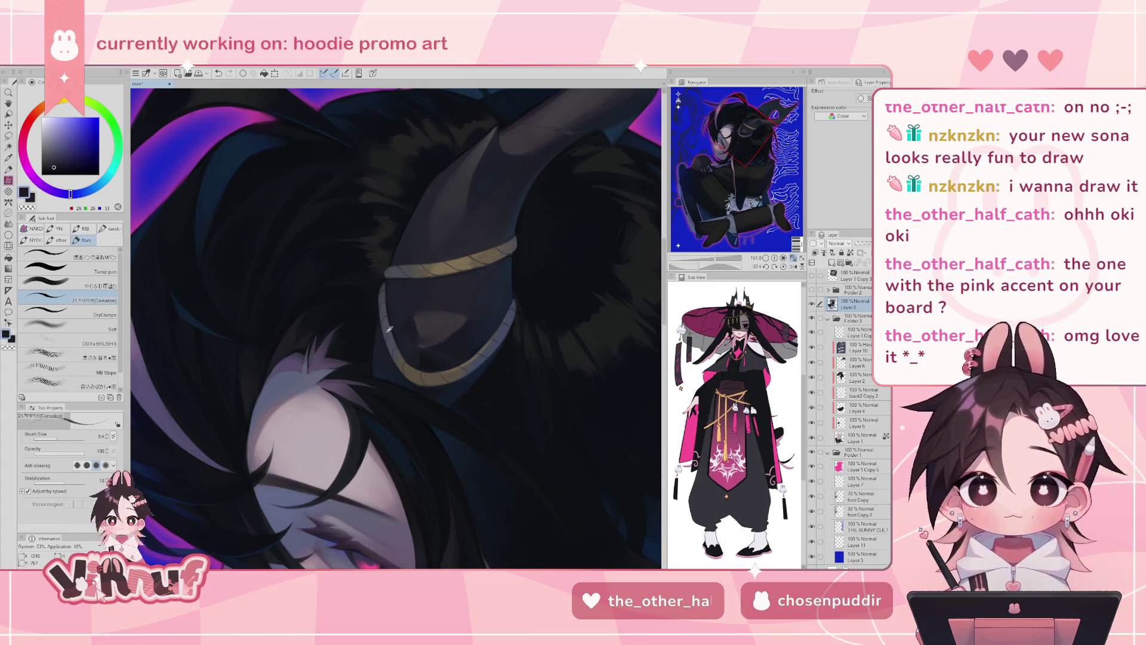
pyautogui.keyDown('alt'); pyautogui.click(394, 257); pyautogui.keyUp('alt')
pyautogui.keyDown('alt'); pyautogui.click(388, 247); pyautogui.keyUp('alt')
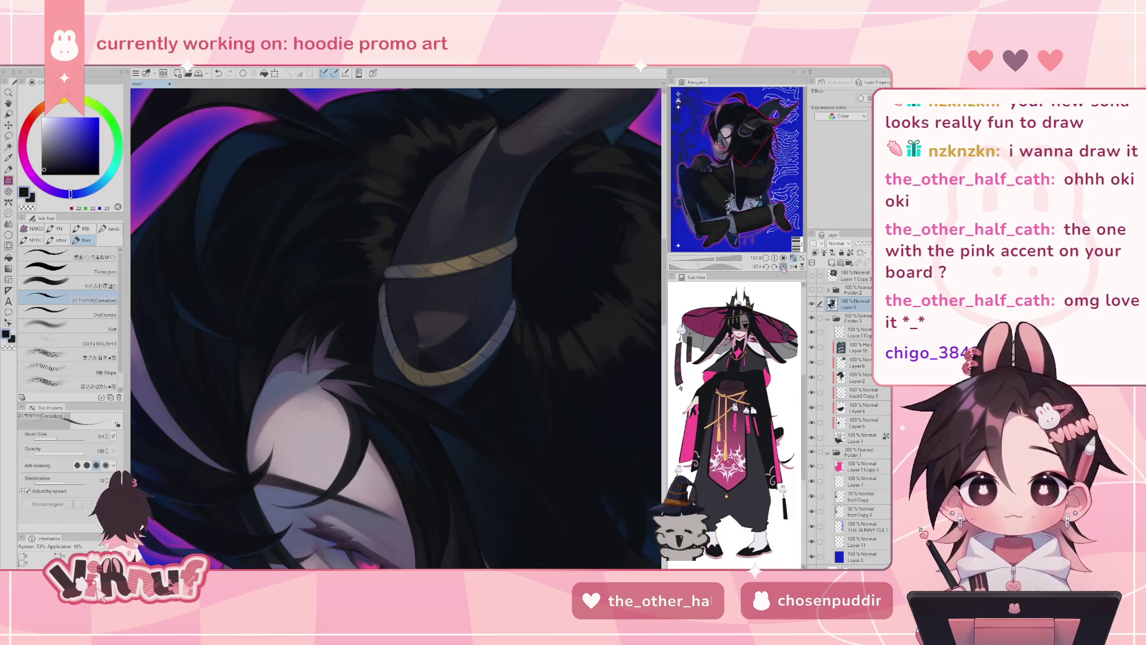
# - Rotate the view right twice, mirror it, then test a dark hair stroke and undo it
pyautogui.click(783, 266)
pyautogui.click(775, 267)
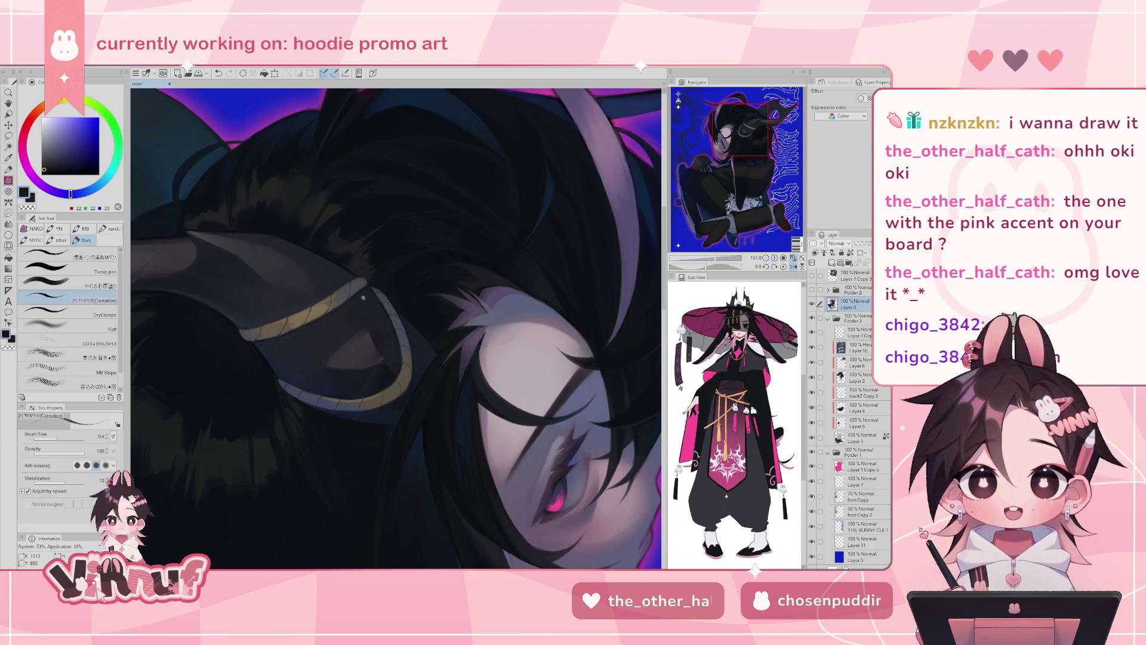
pyautogui.press('h')
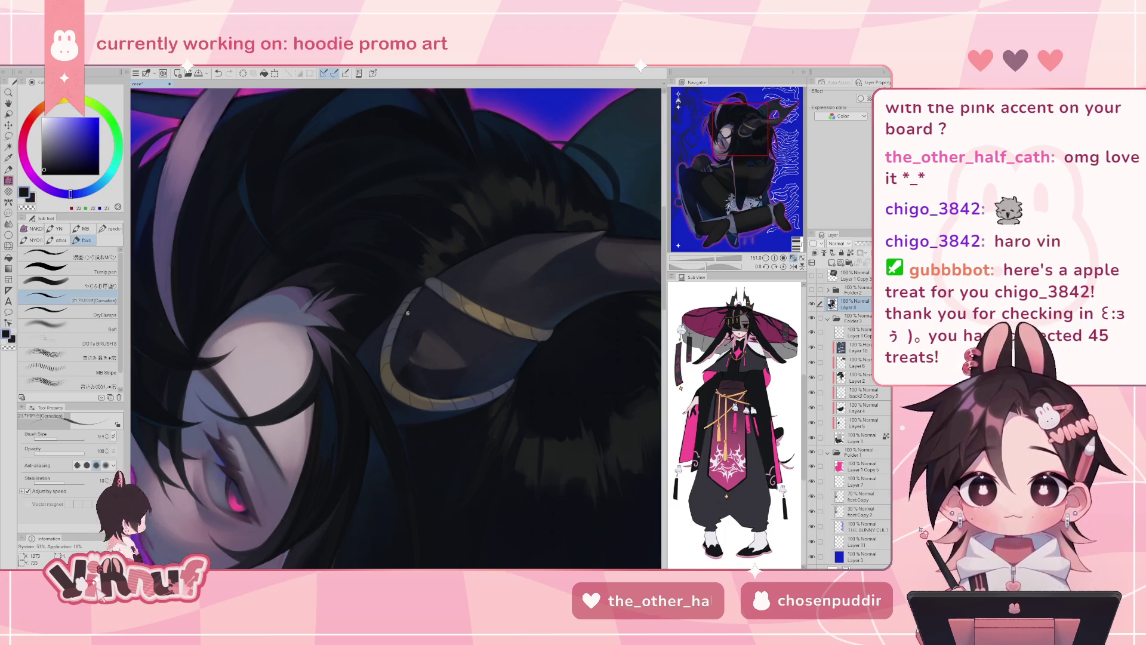
pyautogui.moveTo(401, 330); pyautogui.dragTo(410, 320)
pyautogui.hotkey('ctrl', 'z')
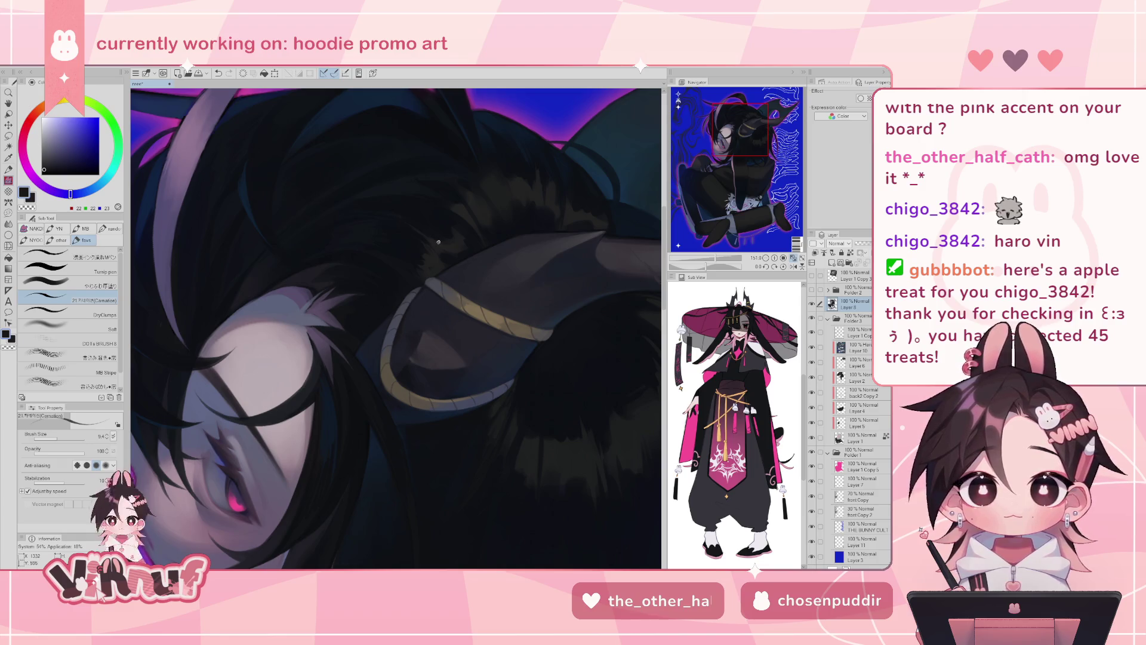
pyautogui.press('h')
pyautogui.press('h')
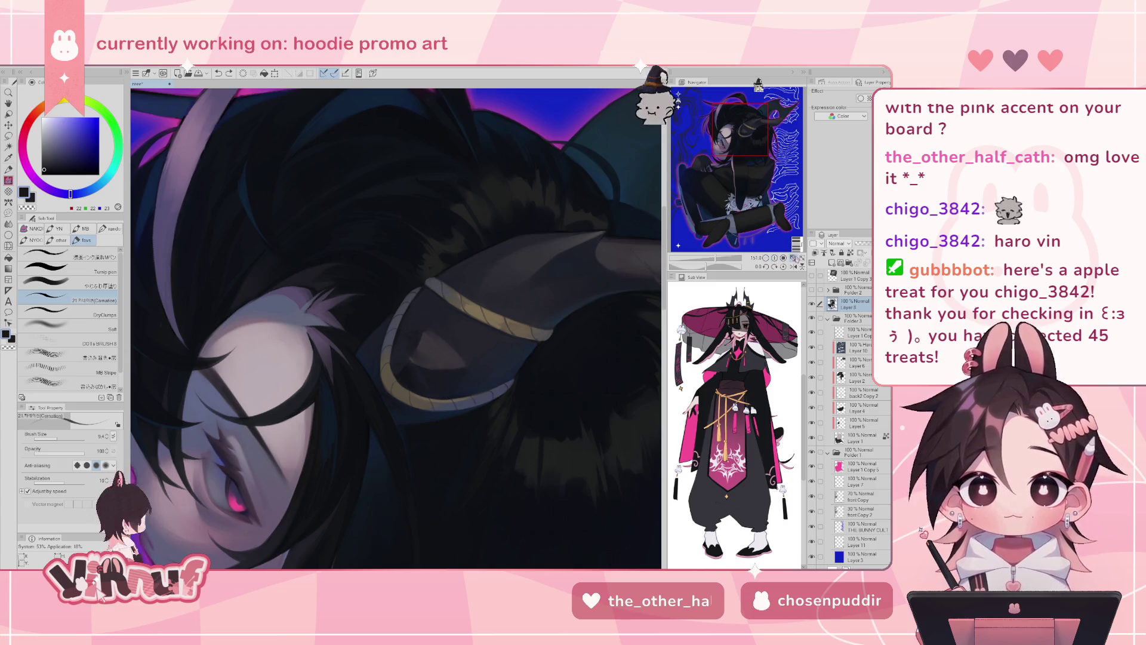
# - Zoom in on the horn, sample its grey, and enlarge the brush to size 37
pyautogui.hotkey('ctrl', '0')
pyautogui.click(782, 258)
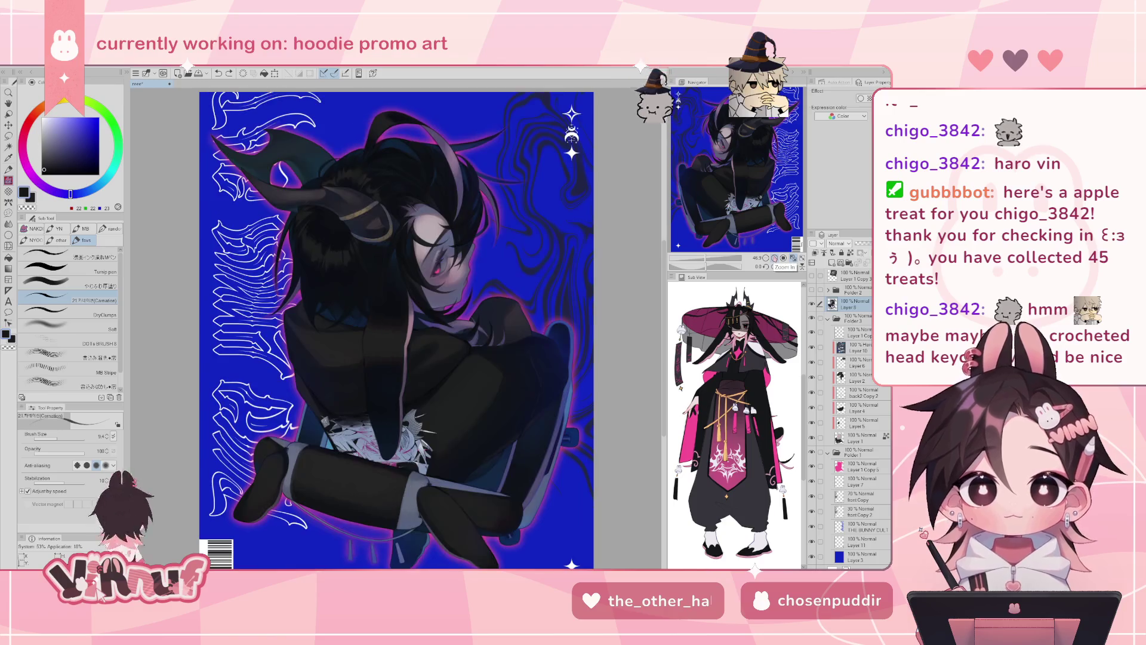
pyautogui.click(782, 258)
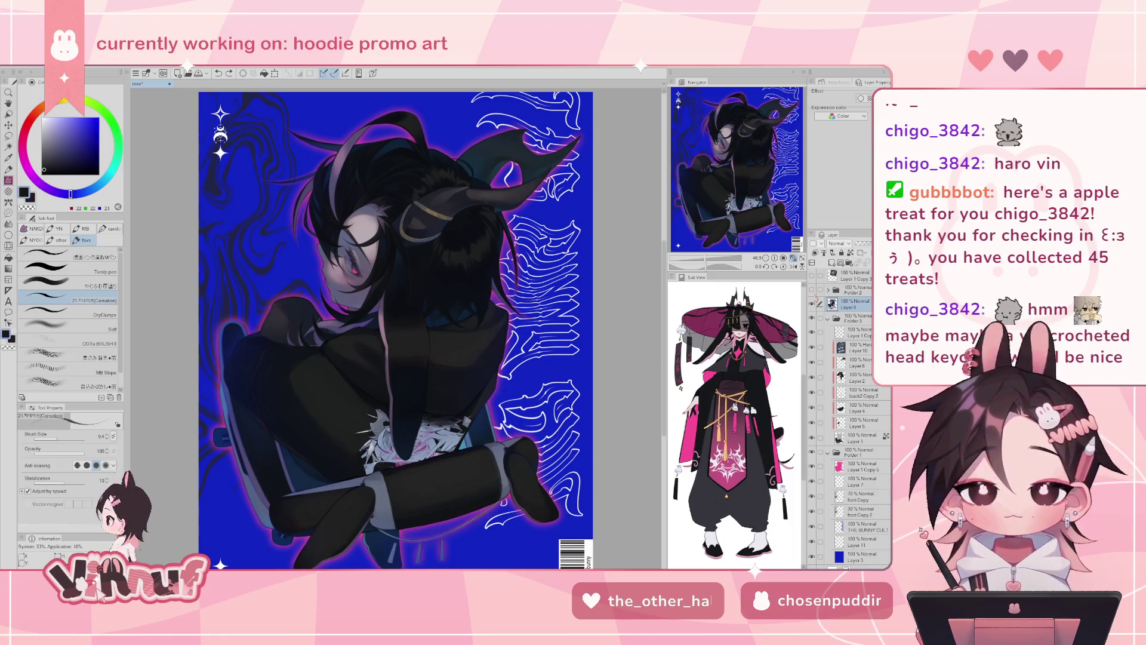
pyautogui.moveTo(704, 261); pyautogui.dragTo(709, 261)
pyautogui.moveTo(734, 194); pyautogui.dragTo(743, 172)
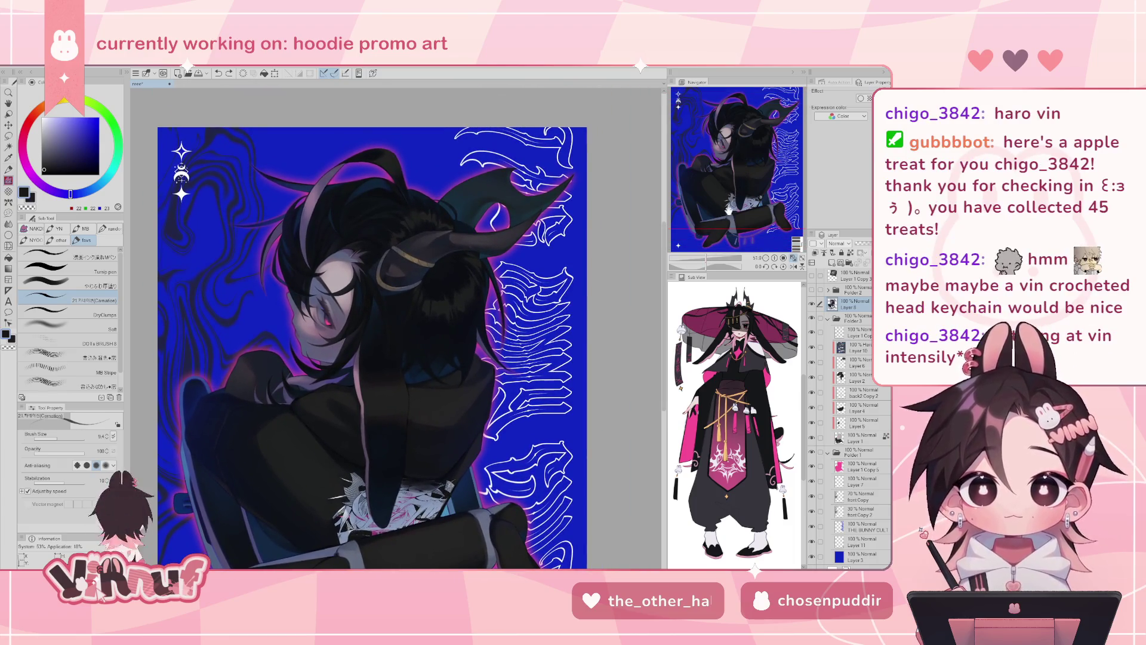
pyautogui.moveTo(709, 258); pyautogui.dragTo(711, 257)
pyautogui.click(793, 266)
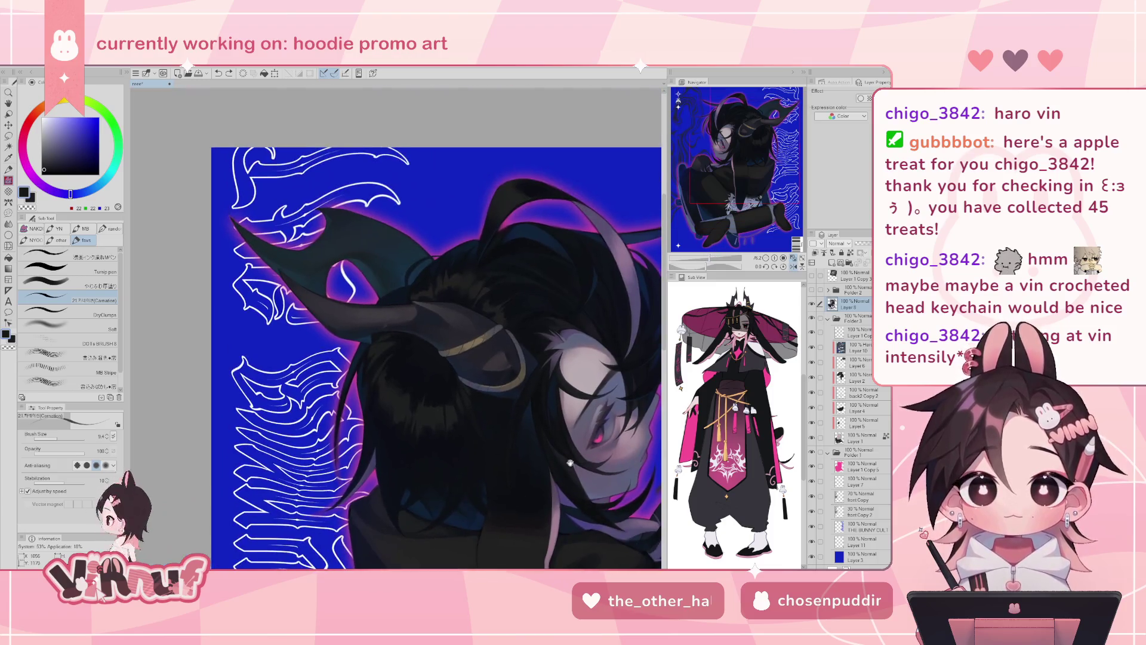
pyautogui.keyDown('alt'); pyautogui.click(420, 301); pyautogui.keyUp('alt')
pyautogui.keyDown('alt'); pyautogui.click(391, 311); pyautogui.keyUp('alt')
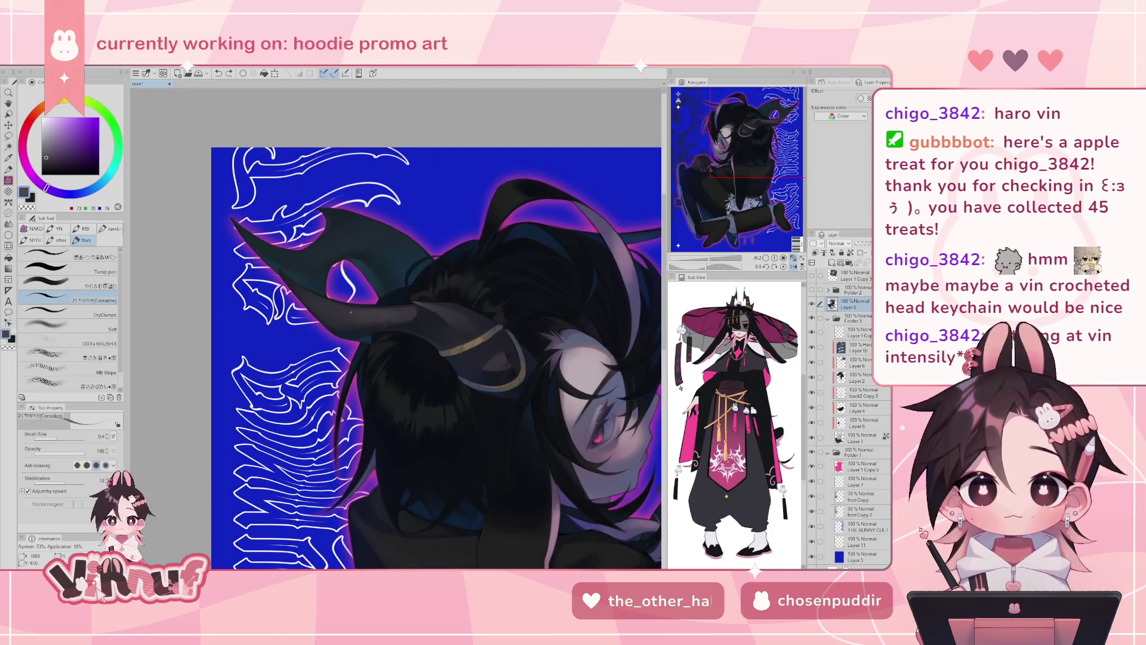
pyautogui.moveTo(392, 311); pyautogui.dragTo(356, 312)
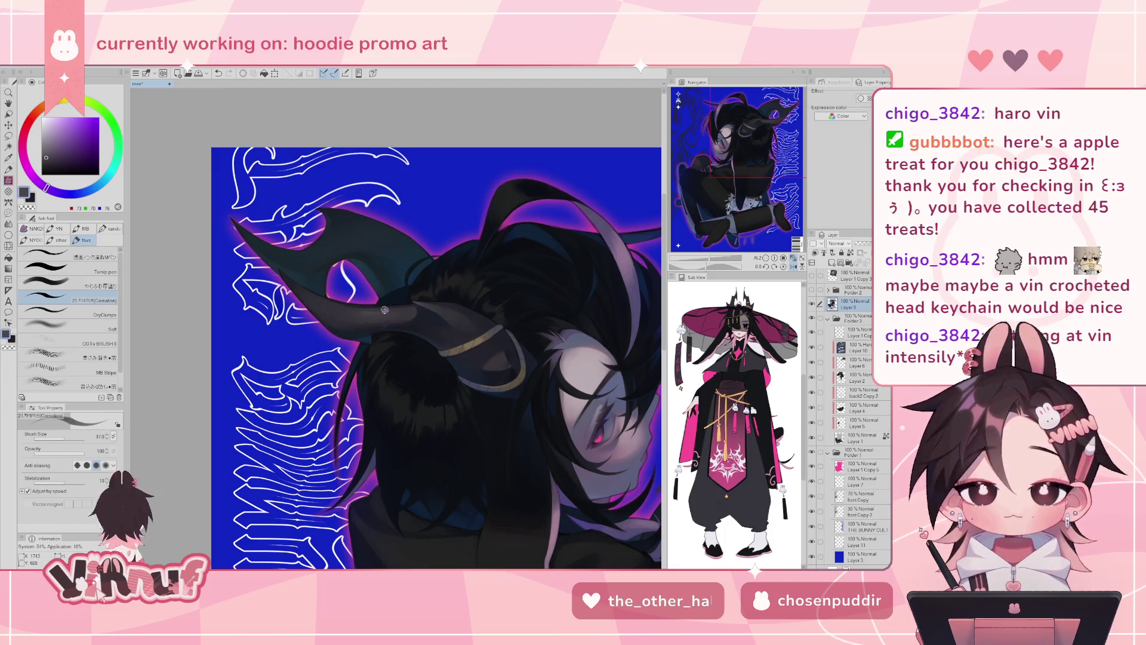
# - Shade the horn with the soft thick-paint brush, then resample darker and lighter greys
pyautogui.press('h')
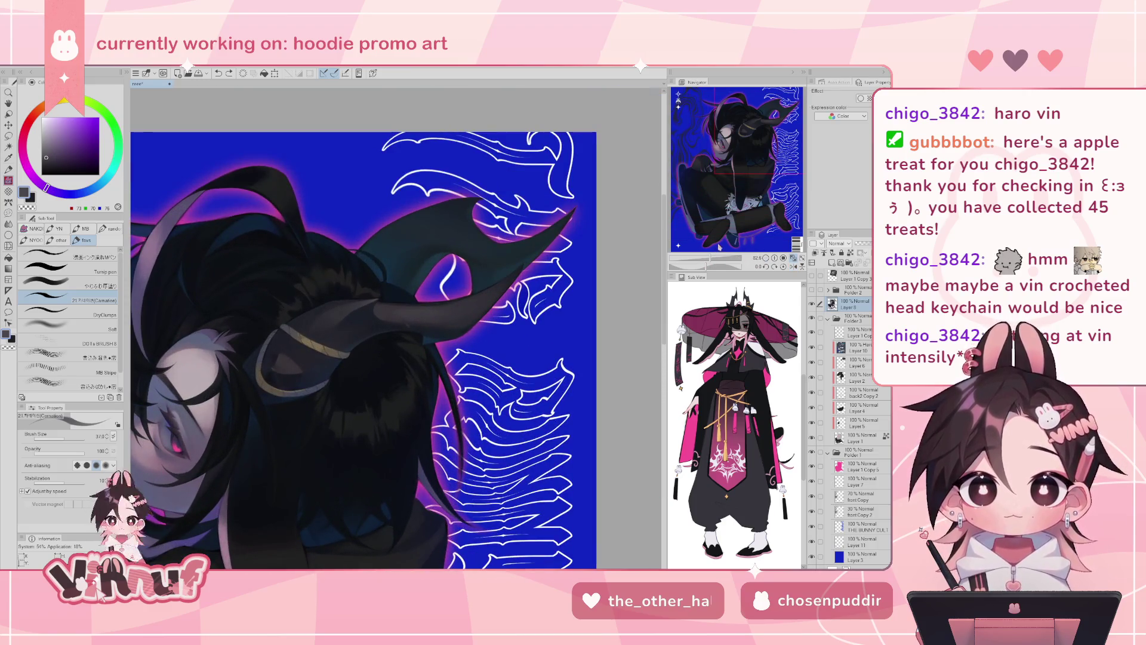
pyautogui.click(90, 284)
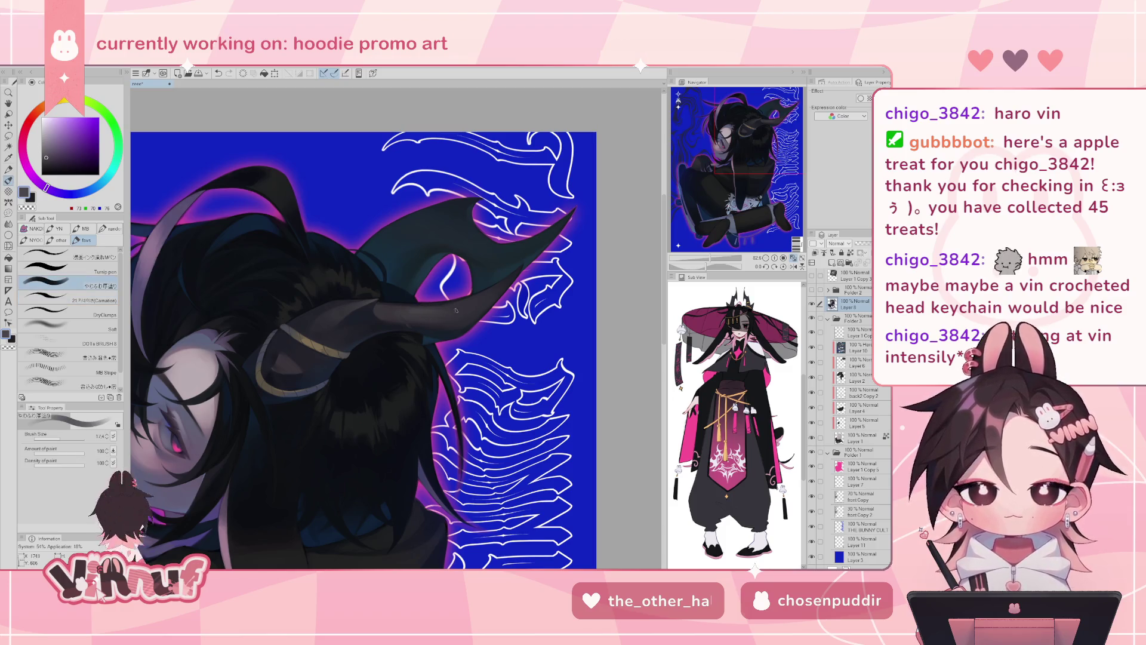
pyautogui.click(439, 312)
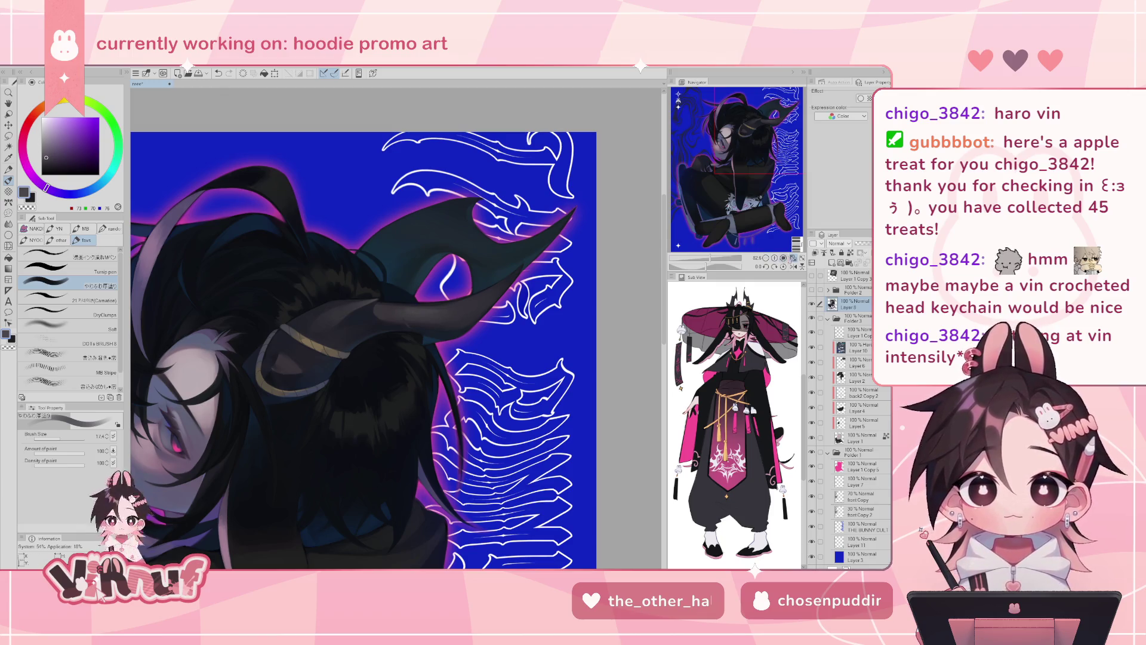
pyautogui.click(783, 257)
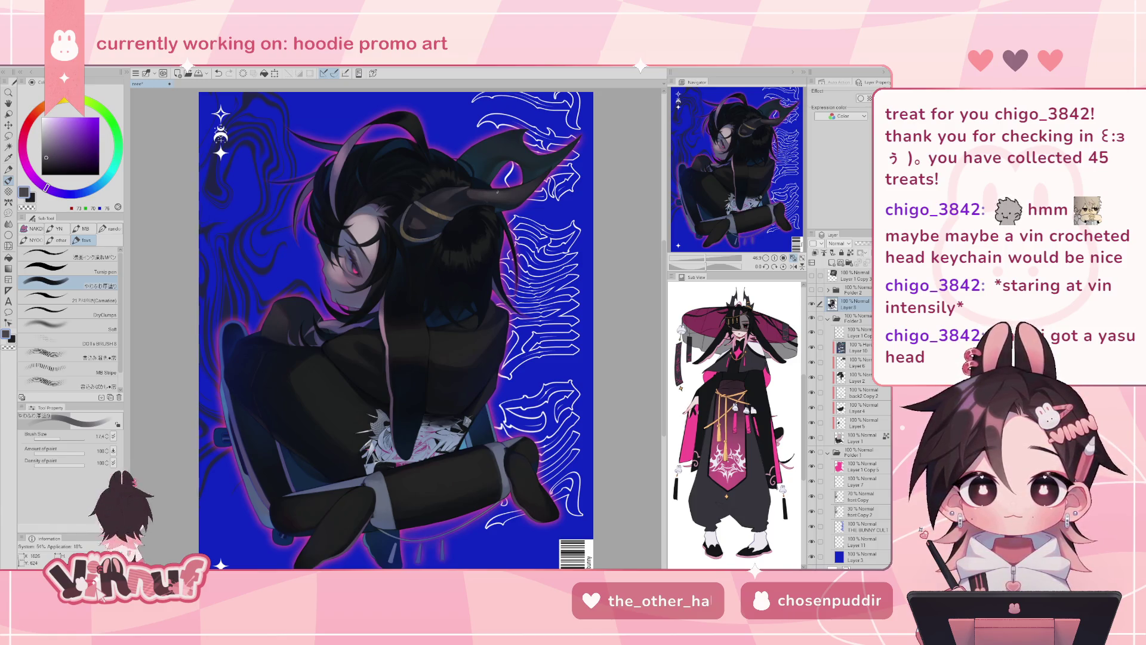
pyautogui.scroll(3, 484, 191)
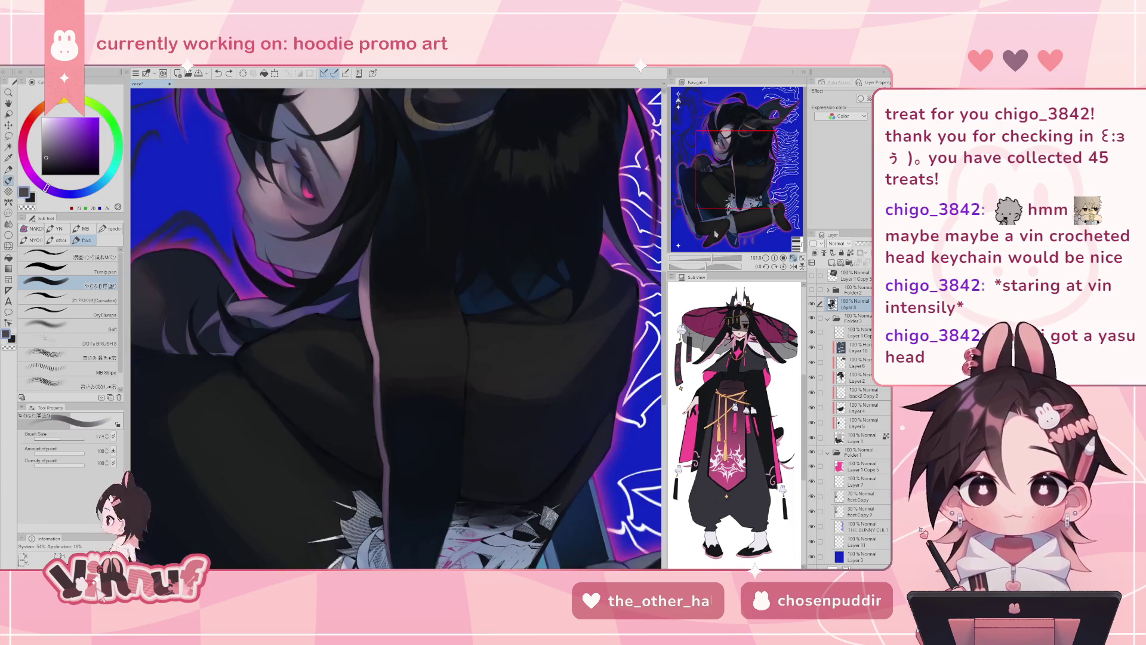
pyautogui.keyDown('alt'); pyautogui.click(416, 321); pyautogui.keyUp('alt')
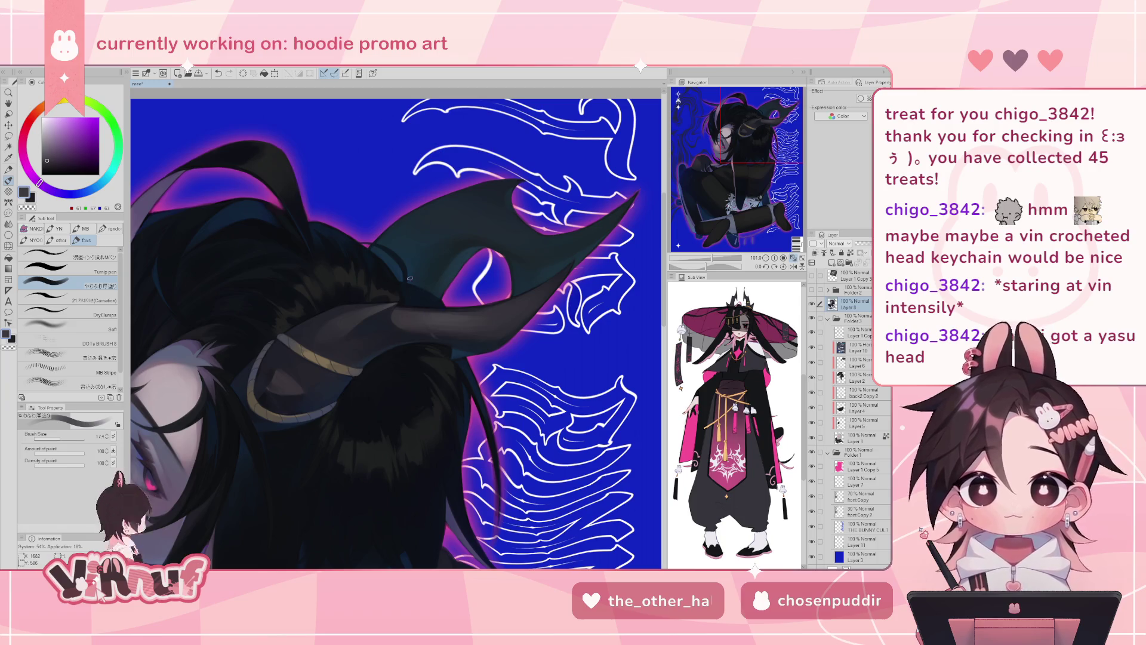
pyautogui.keyDown('alt'); pyautogui.click(439, 307); pyautogui.keyUp('alt')
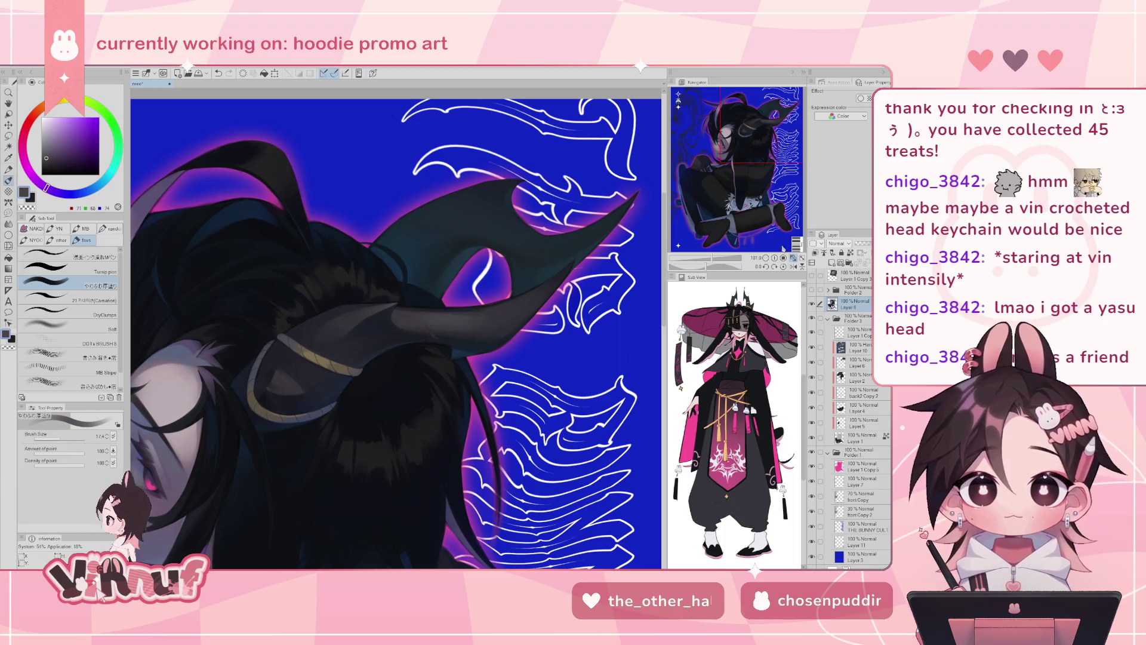
# - Fit the whole artwork and mirror the view back and forth to check it
pyautogui.click(793, 258)
pyautogui.click(794, 266)
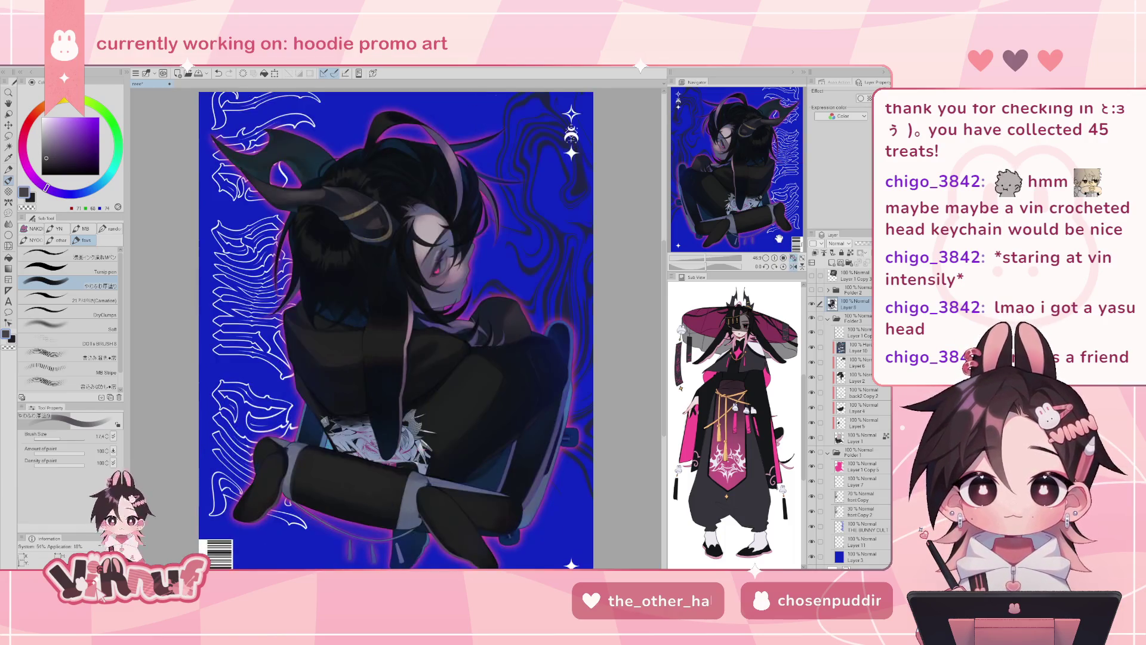
pyautogui.click(793, 266)
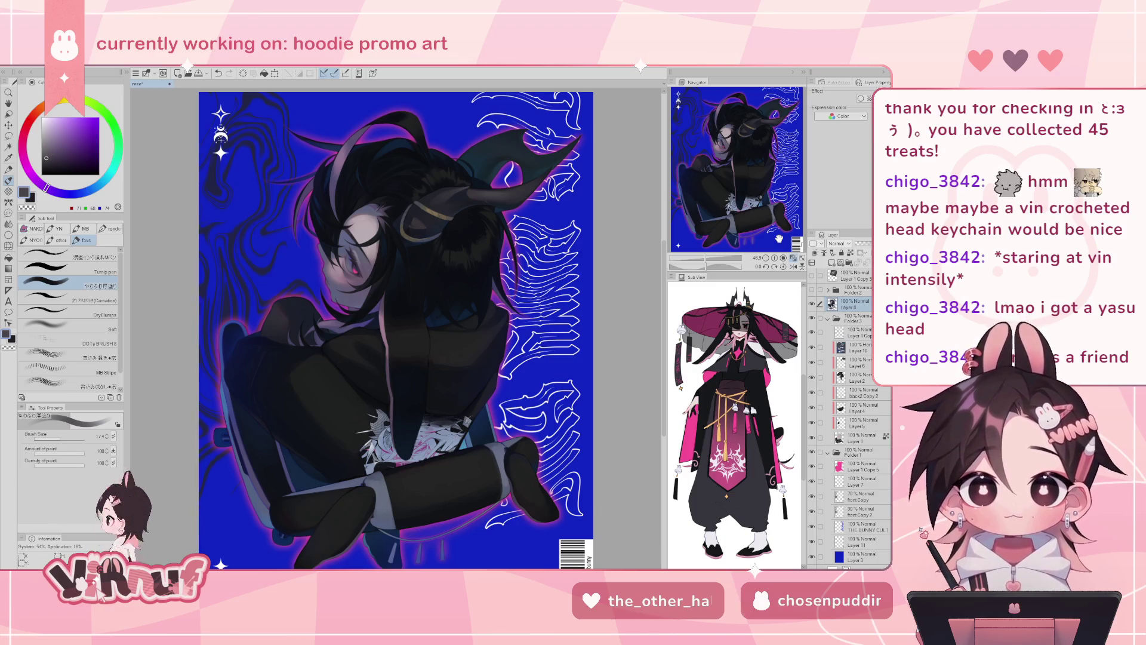
pyautogui.press('h')
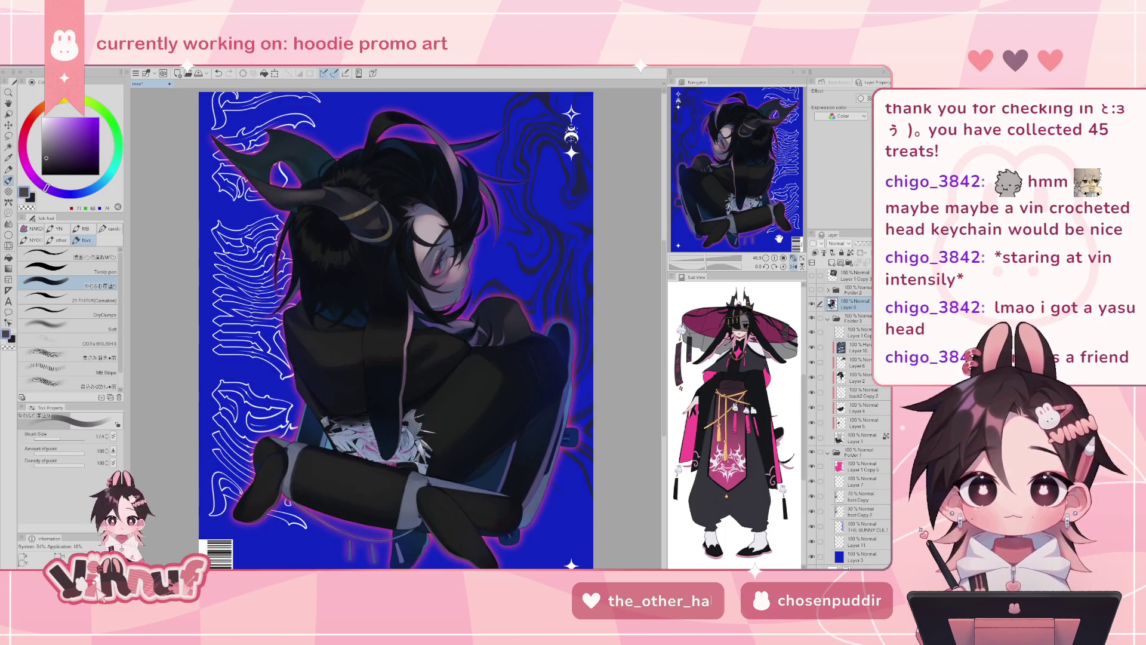
pyautogui.press('h')
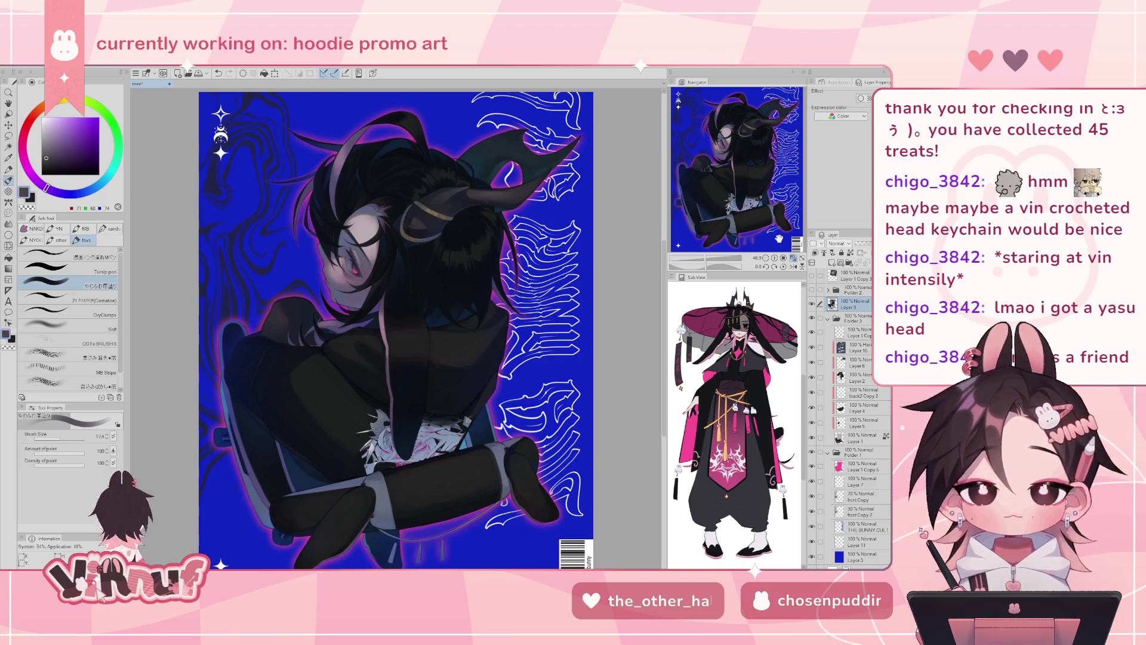
# - Toggle Layer 8 on and off repeatedly to compare the figure, leaving it visible
pyautogui.click(811, 303)
pyautogui.click(811, 303)
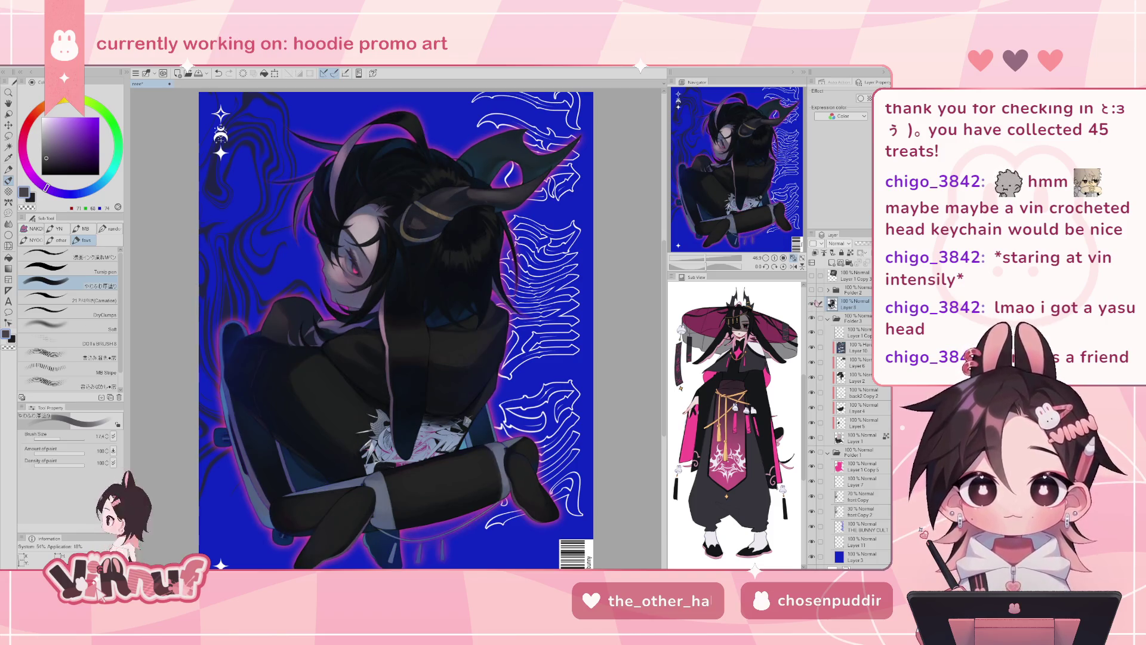
pyautogui.click(811, 303)
pyautogui.click(811, 303)
pyautogui.click(811, 304)
pyautogui.click(811, 303)
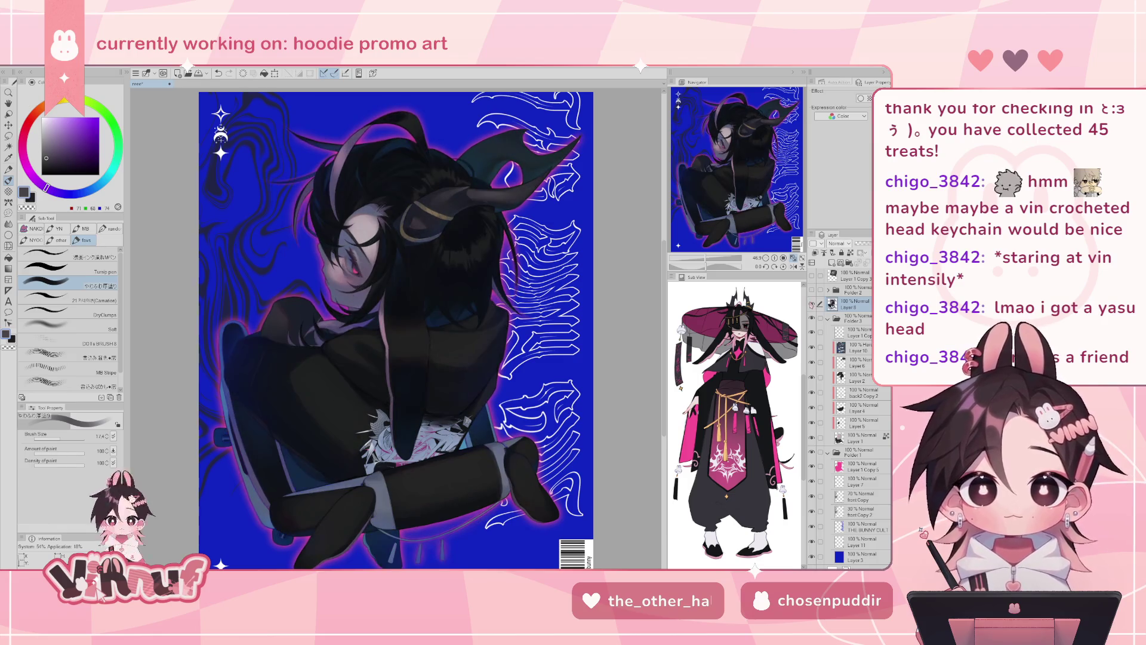
pyautogui.click(811, 303)
pyautogui.click(811, 304)
pyautogui.click(812, 304)
pyautogui.click(811, 303)
pyautogui.click(811, 303)
pyautogui.click(812, 303)
# - Turn on the caption layer's eye icon so the merch-drop text and signature appear
pyautogui.click(811, 289)
pyautogui.click(811, 289)
pyautogui.click(811, 288)
pyautogui.click(811, 304)
pyautogui.click(812, 303)
# - Toggle Layer 8 on and off to compare the figure
pyautogui.click(811, 303)
pyautogui.click(811, 304)
pyautogui.click(811, 303)
pyautogui.click(811, 303)
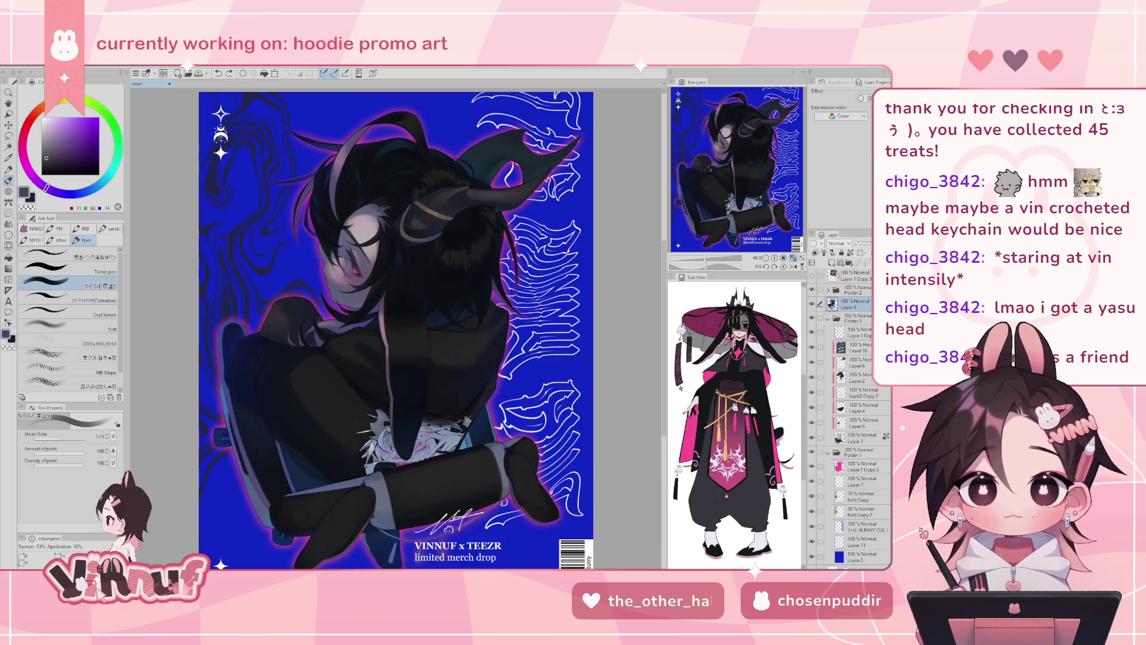
pyautogui.click(811, 303)
pyautogui.click(811, 303)
pyautogui.click(812, 303)
pyautogui.click(811, 304)
pyautogui.click(812, 303)
pyautogui.click(812, 303)
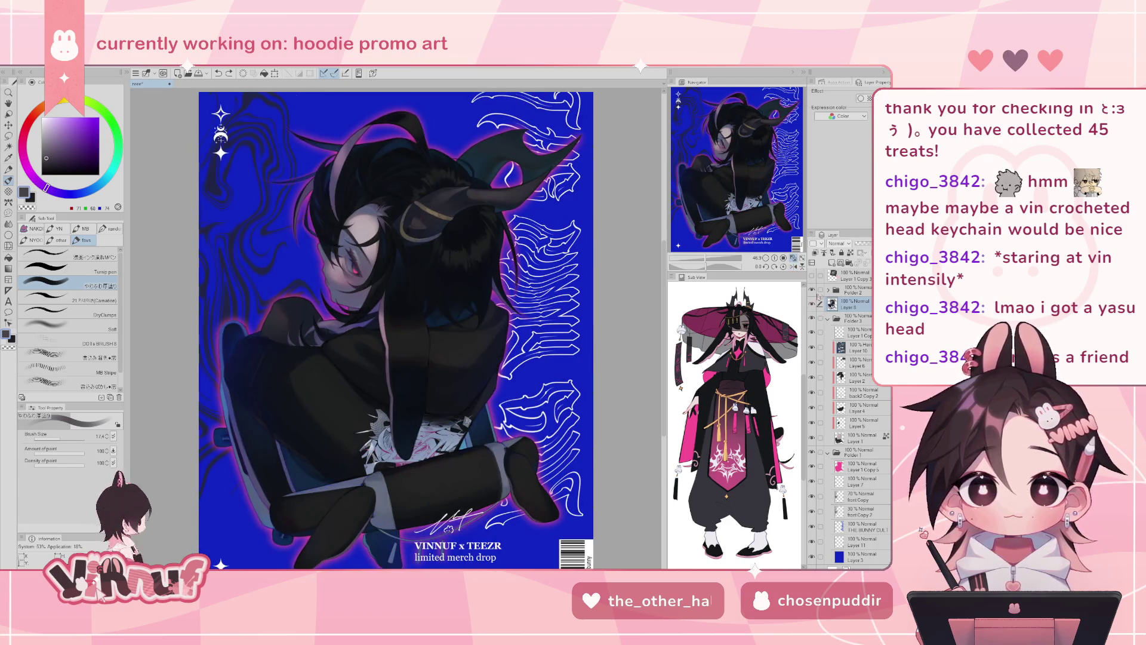
# - Briefly mirror the poster, then pan and zoom in on the character
pyautogui.press('h')
pyautogui.press('h')
pyautogui.moveTo(720, 190); pyautogui.dragTo(720, 224)
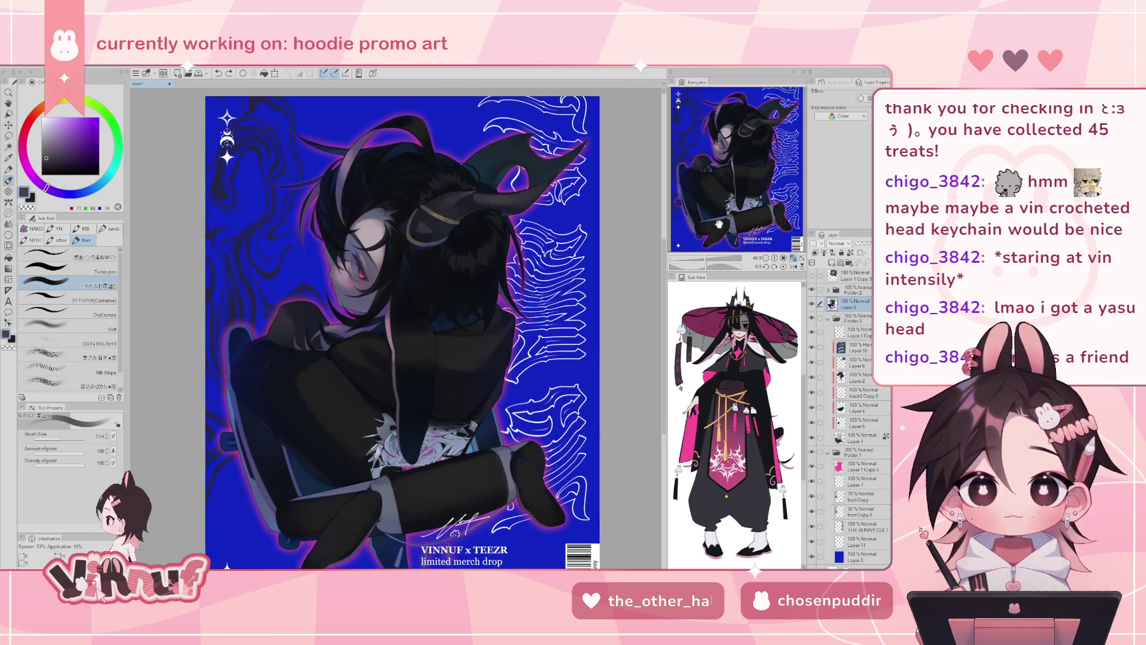
pyautogui.hotkey('ctrl', '+')
pyautogui.hotkey('ctrl', '+')
pyautogui.keyDown('alt'); pyautogui.click(459, 326); pyautogui.keyUp('alt')
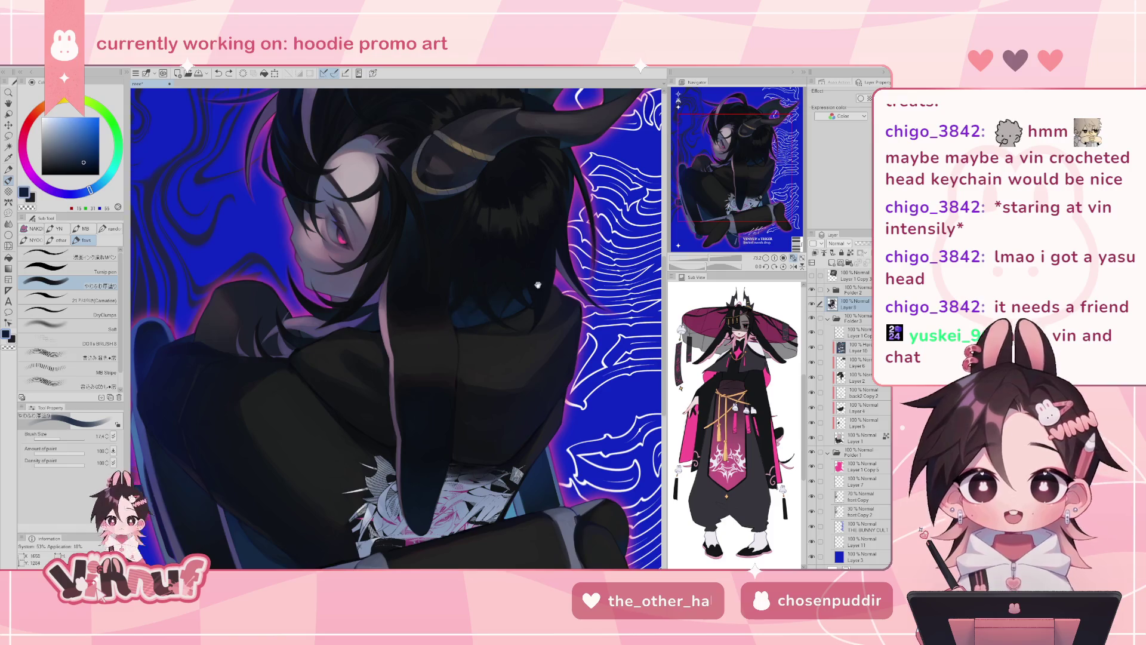
pyautogui.press('h')
pyautogui.click(105, 301)
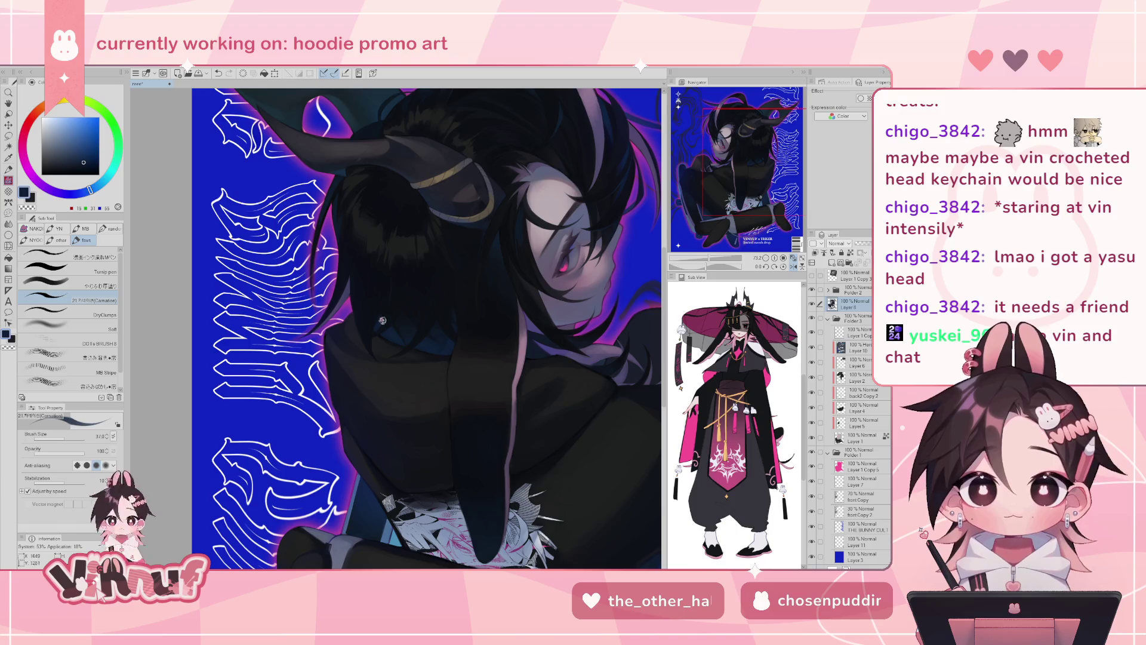
pyautogui.press('h')
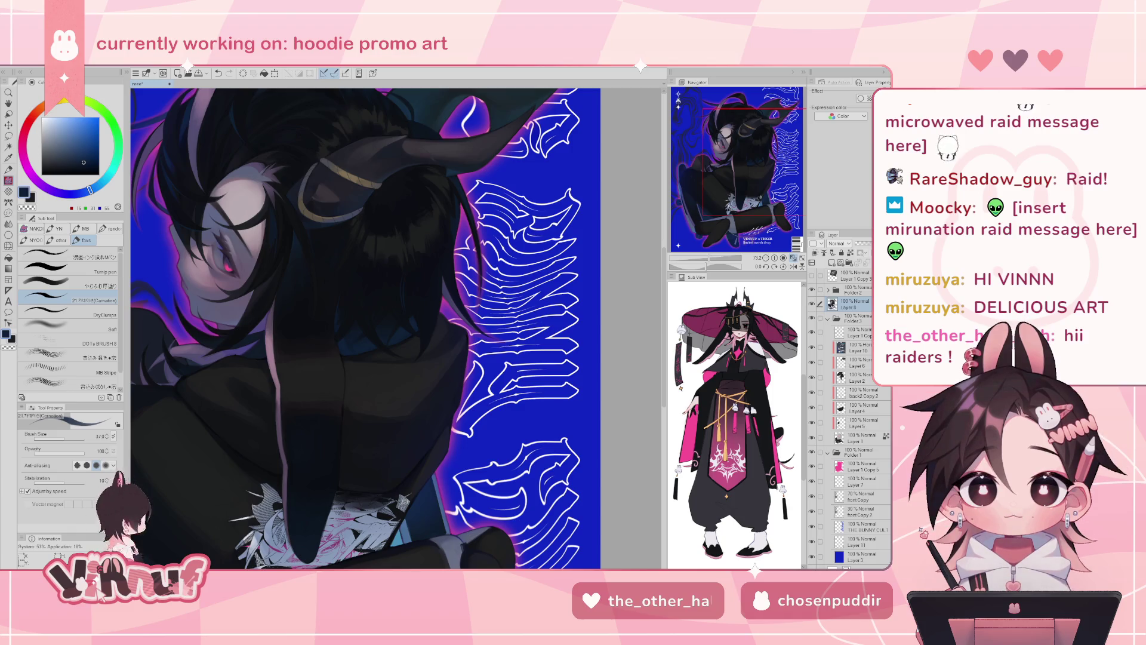
pyautogui.hotkey('ctrl', '0')
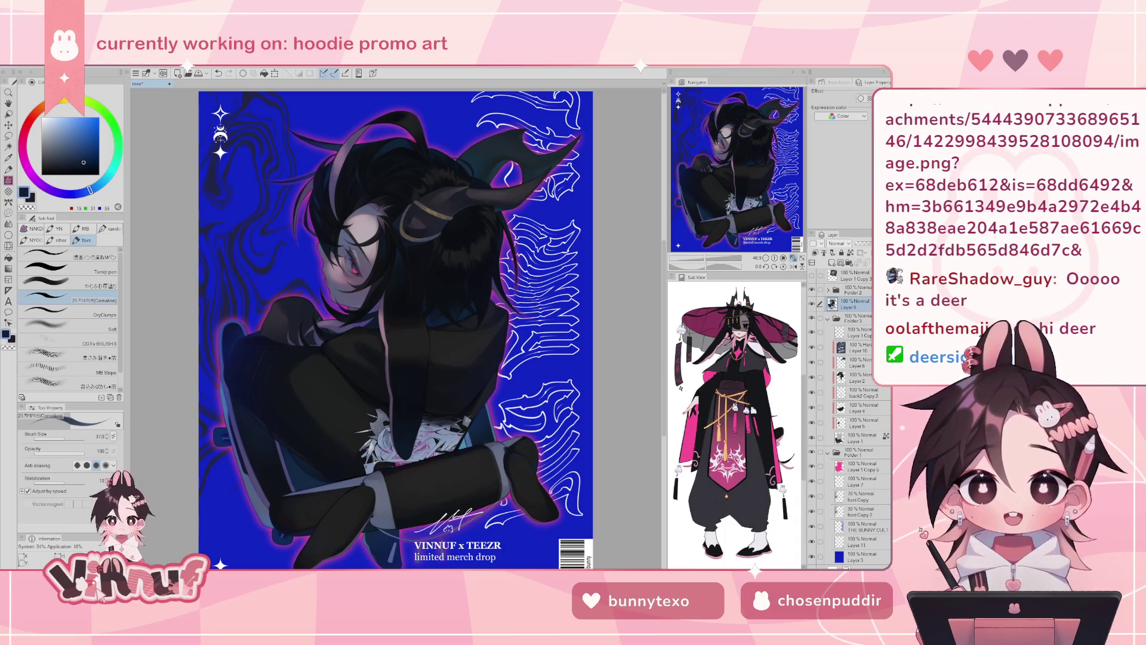
# - Create a new canvas from the copied clipboard image
pyautogui.click(20, 72)
pyautogui.click(22, 88)
# - Pan and zoom around the grey-haired horned illustration to inspect its lower and upper parts
pyautogui.scroll(3, 695, 169)
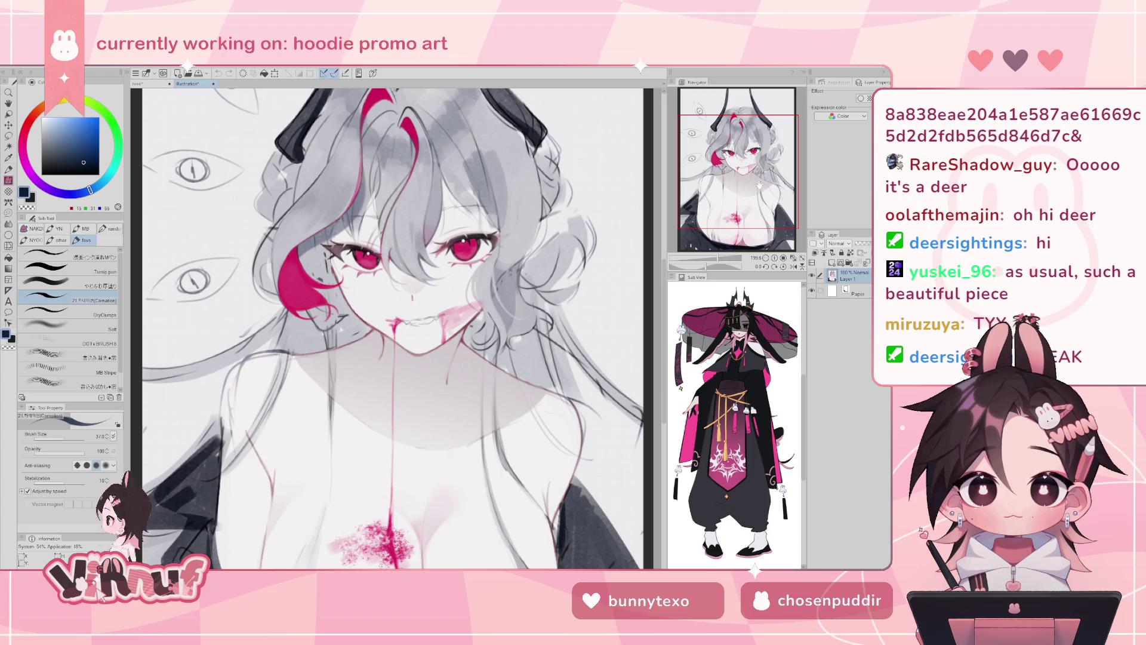
pyautogui.moveTo(748, 185); pyautogui.dragTo(744, 197)
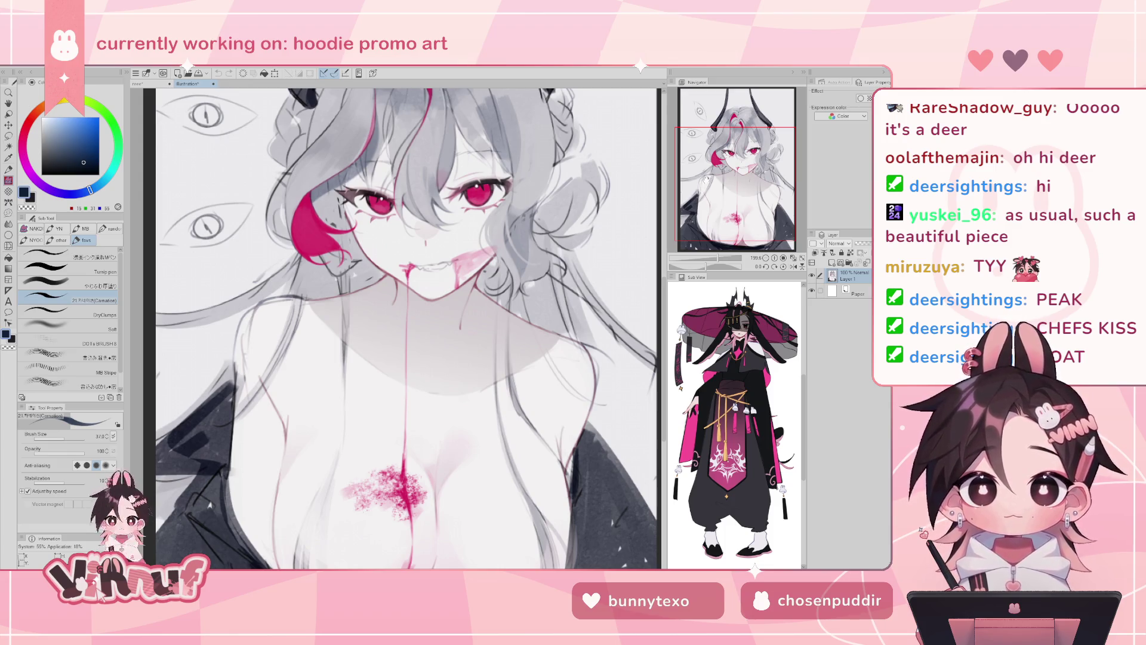
pyautogui.moveTo(707, 179)
pyautogui.mouseDown()
pyautogui.moveTo(705, 199)
pyautogui.moveTo(714, 160)
pyautogui.moveTo(729, 158)
pyautogui.mouseUp()
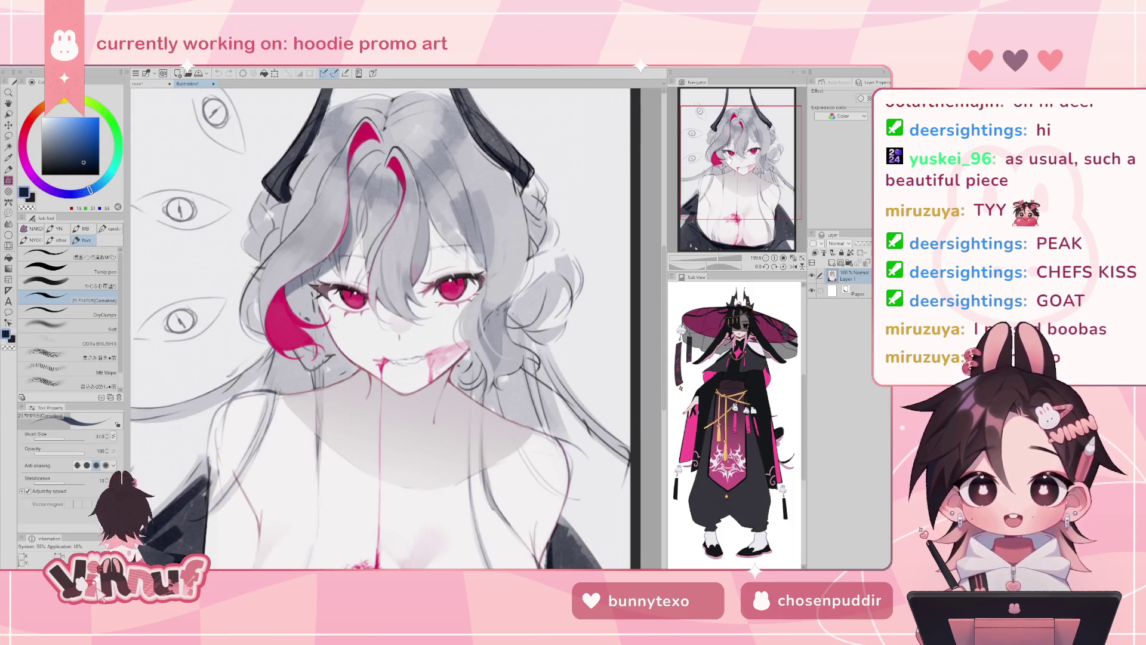
pyautogui.moveTo(720, 198)
pyautogui.mouseDown()
pyautogui.moveTo(738, 253)
pyautogui.moveTo(745, 216)
pyautogui.moveTo(750, 250)
pyautogui.moveTo(746, 203)
pyautogui.mouseUp()
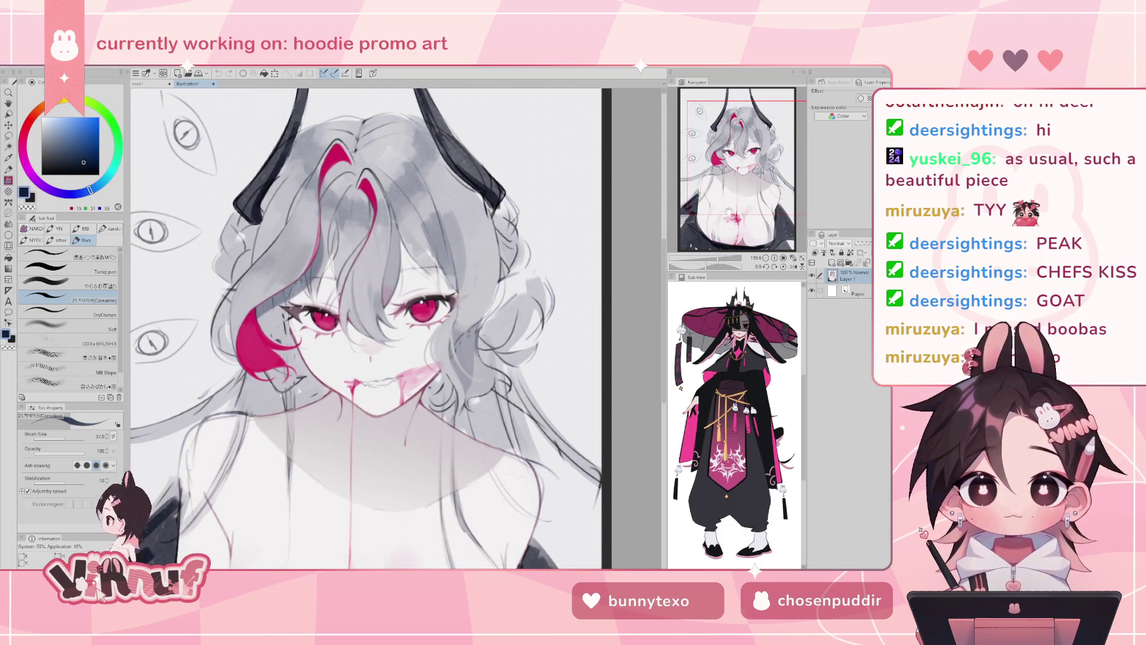
pyautogui.scroll(-4, 500, 309)
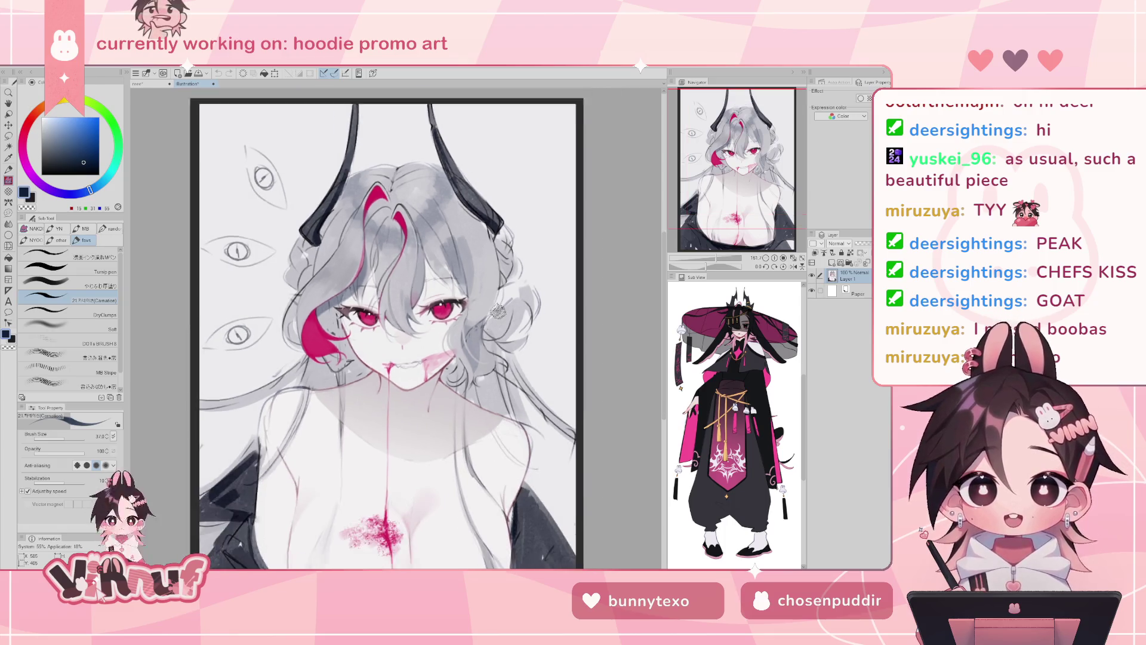
pyautogui.scroll(-2, 498, 310)
pyautogui.scroll(3, 497, 310)
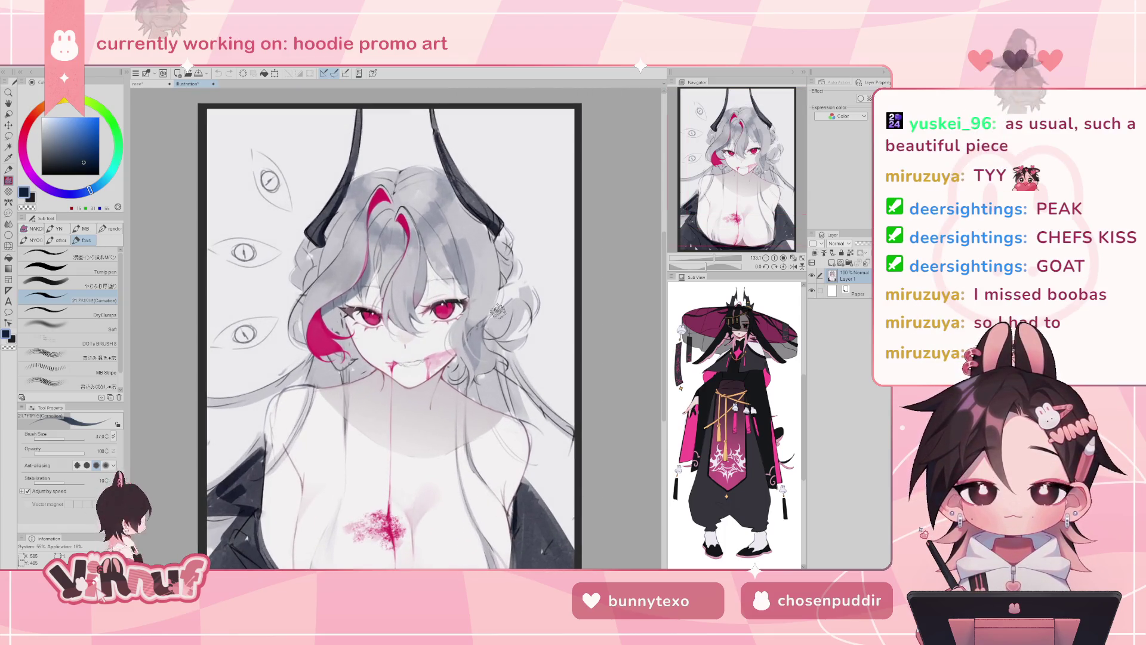
pyautogui.scroll(2, 454, 325)
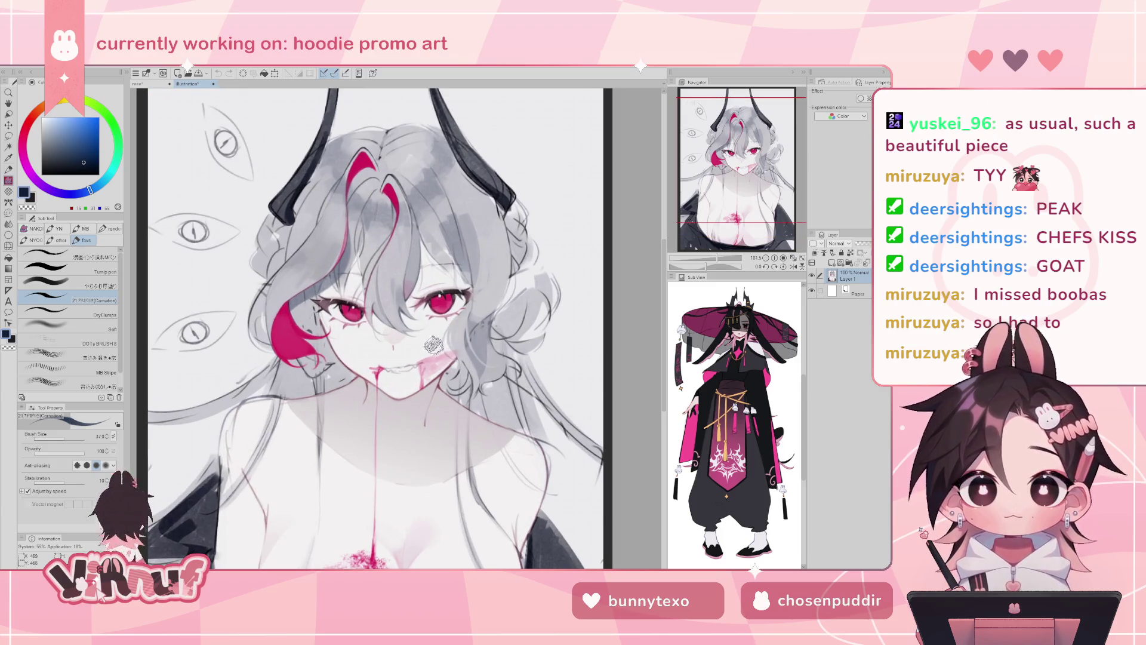
pyautogui.scroll(-2, 397, 352)
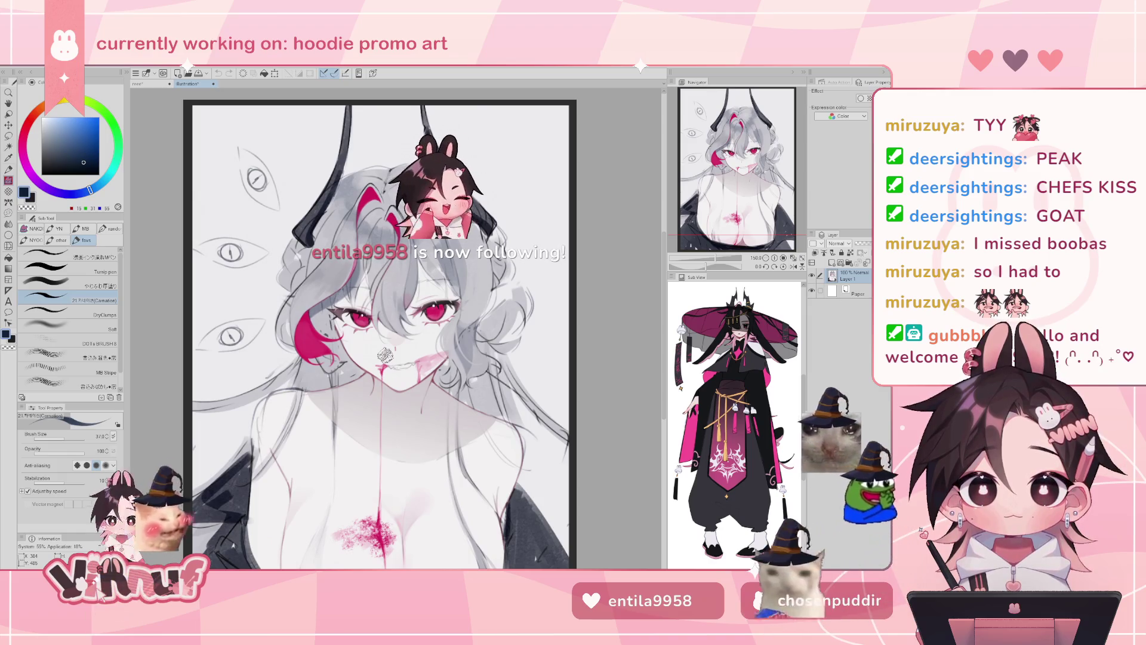
pyautogui.scroll(1, 385, 355)
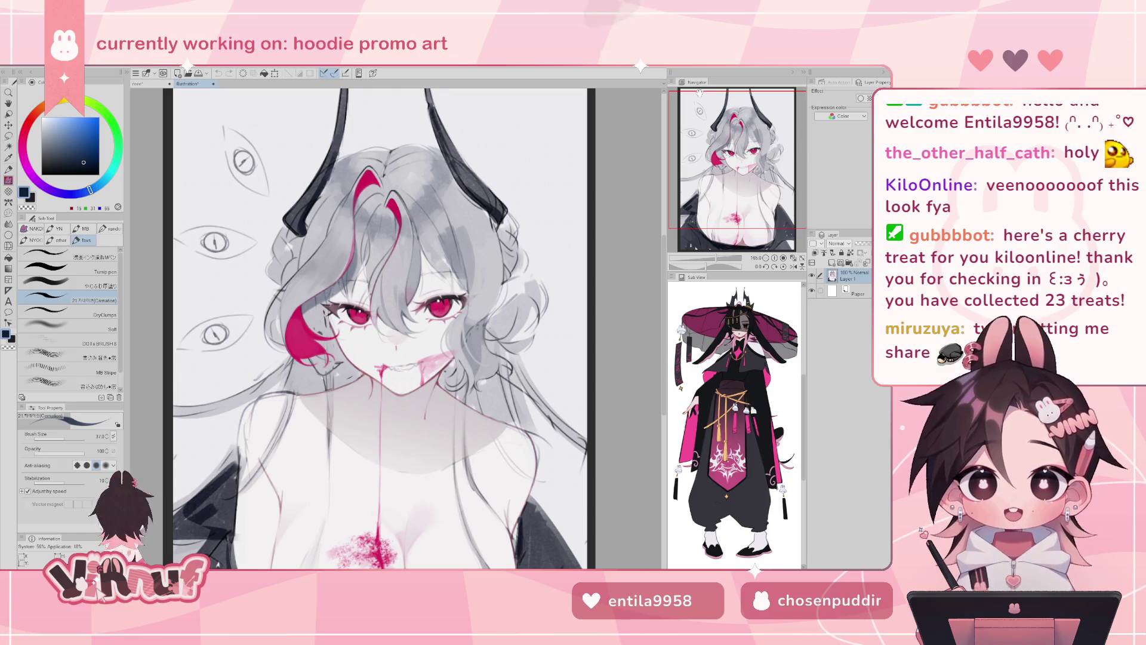
pyautogui.scroll(-3, 376, 328)
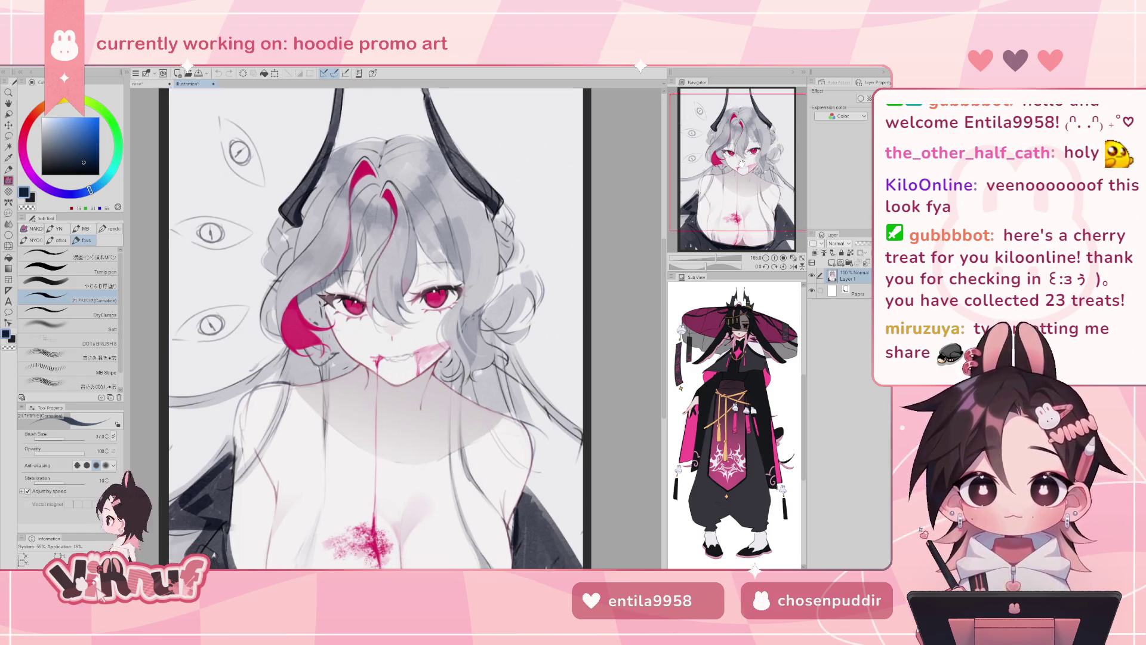
pyautogui.scroll(-1, 376, 329)
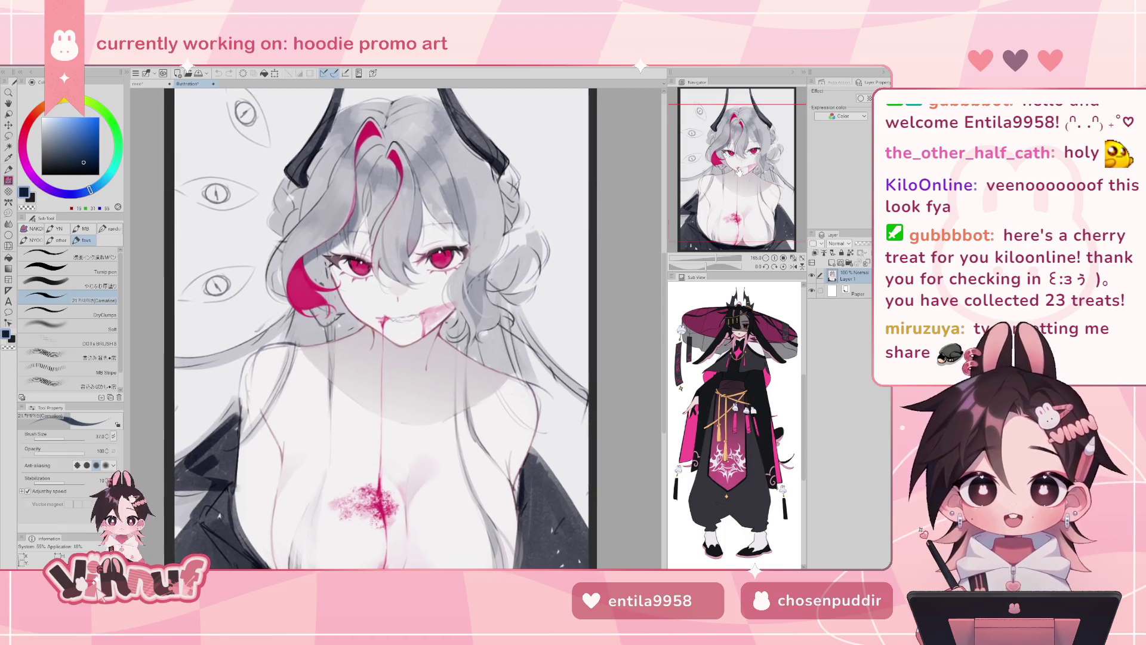
pyautogui.hscroll(-1, 374, 328)
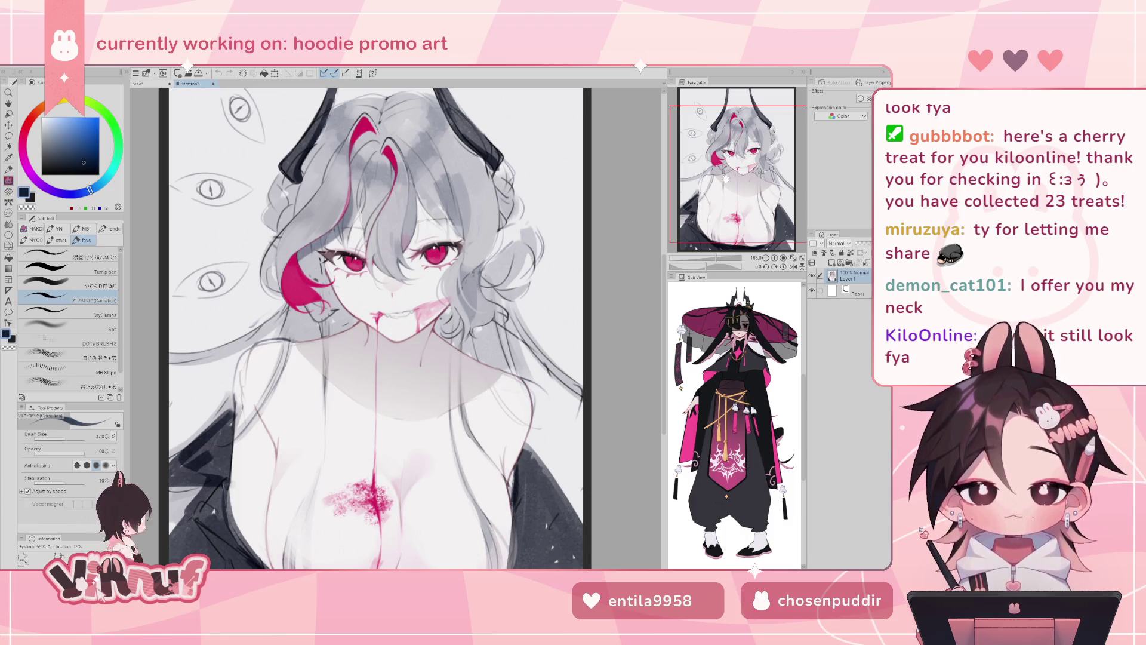
pyautogui.moveTo(747, 177); pyautogui.dragTo(747, 176)
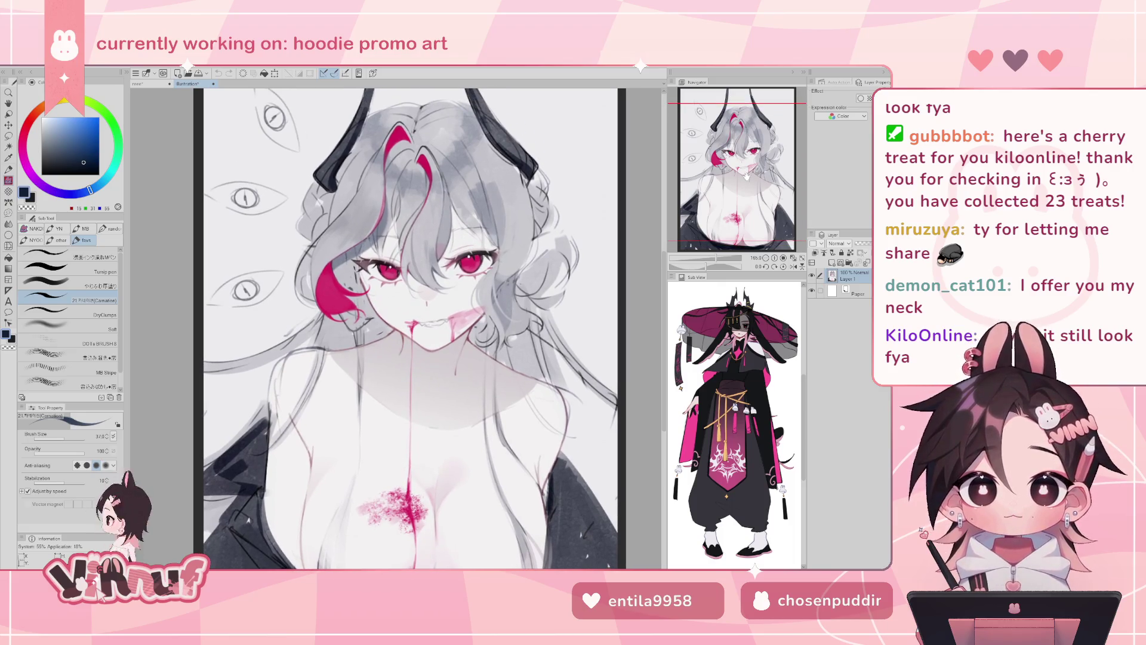
pyautogui.scroll(-3, 747, 177)
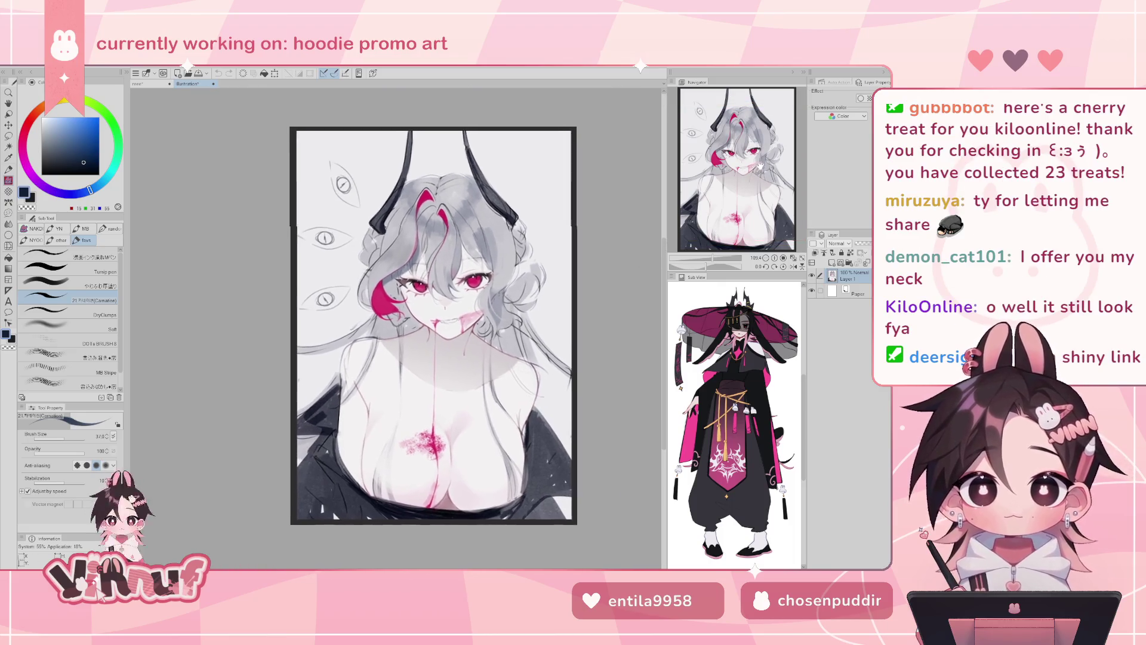
pyautogui.moveTo(760, 165); pyautogui.dragTo(767, 162)
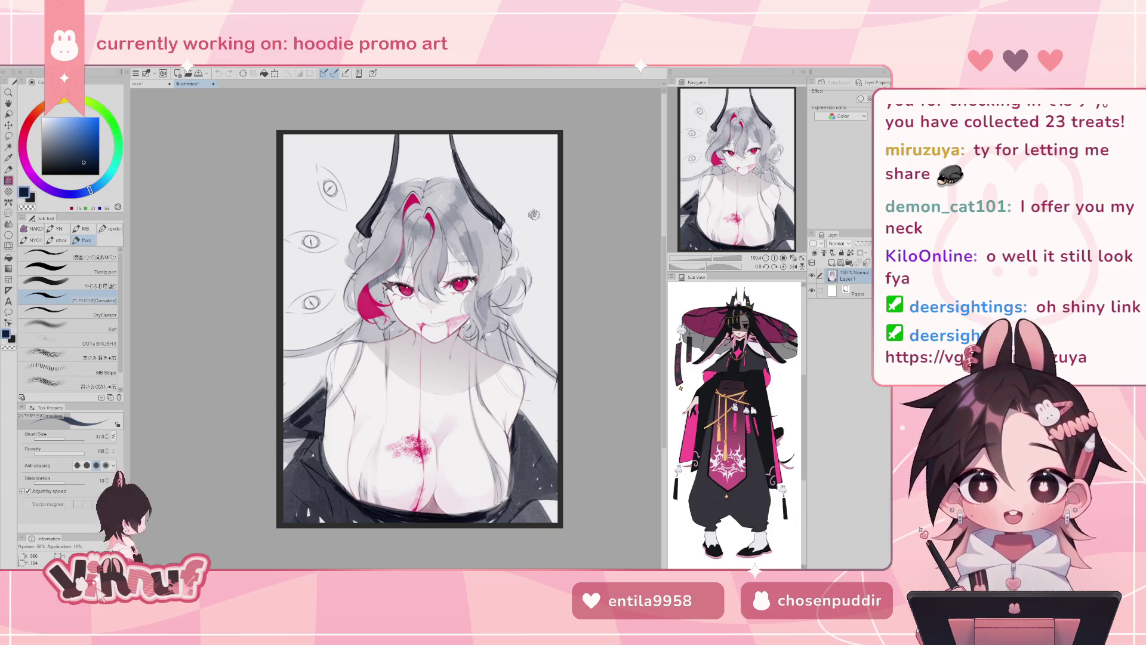
pyautogui.scroll(1, 498, 289)
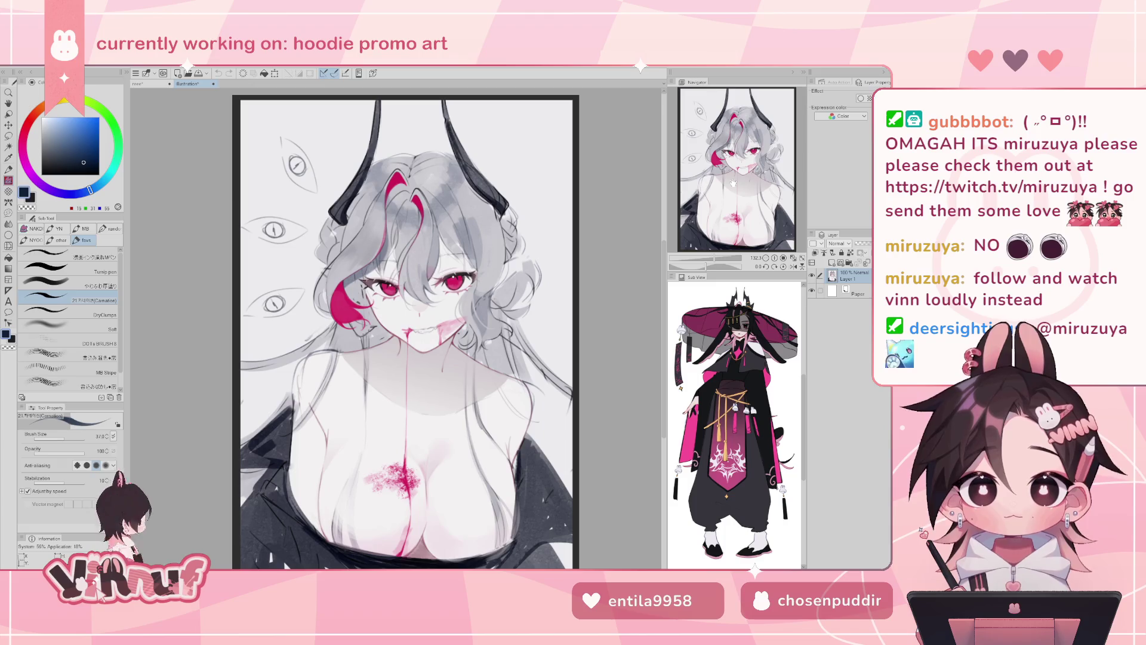
pyautogui.moveTo(734, 183); pyautogui.dragTo(728, 186)
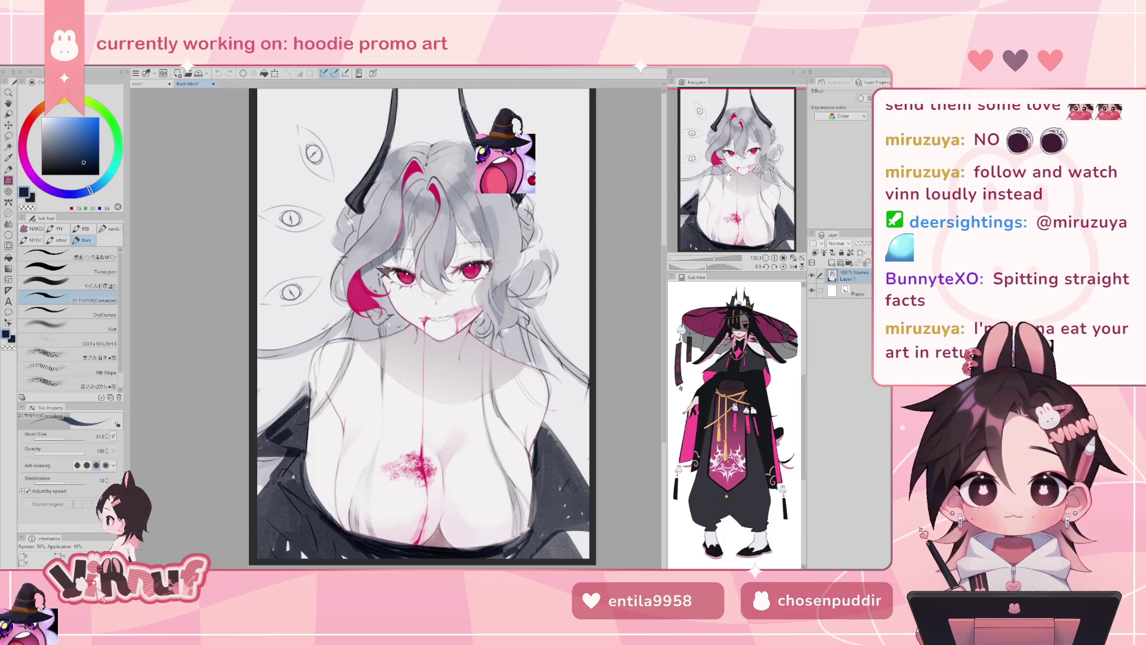
pyautogui.press('-')
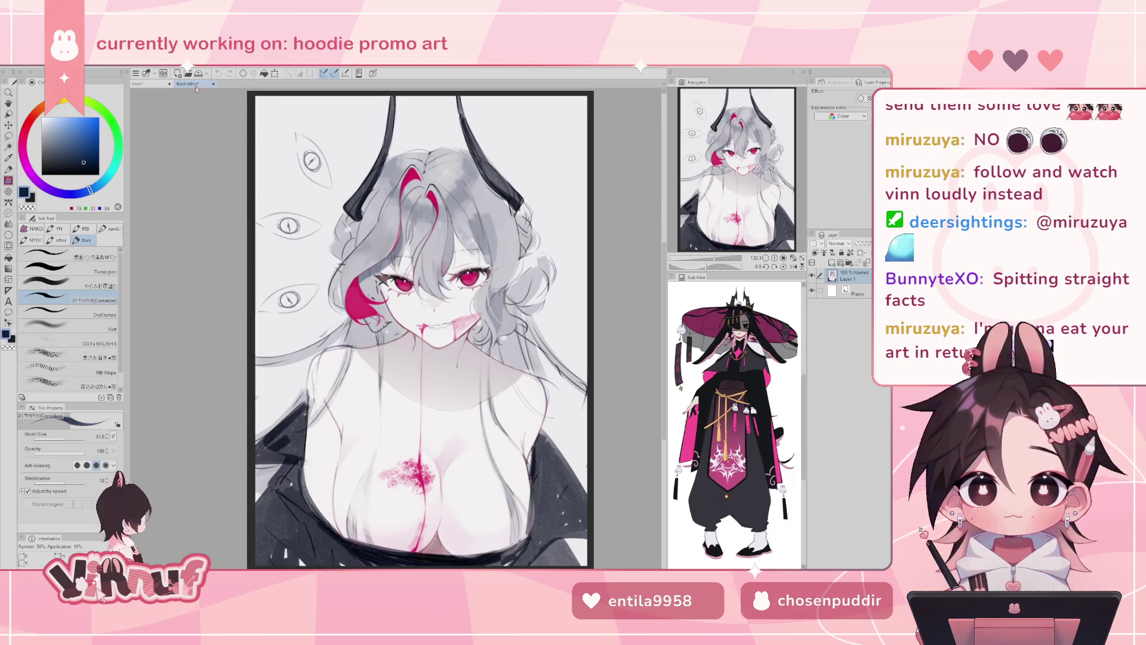
# - Dock the illustration beside the poster, widen the poster view, and shift the illustration up
pyautogui.moveTo(197, 88); pyautogui.dragTo(135, 102)
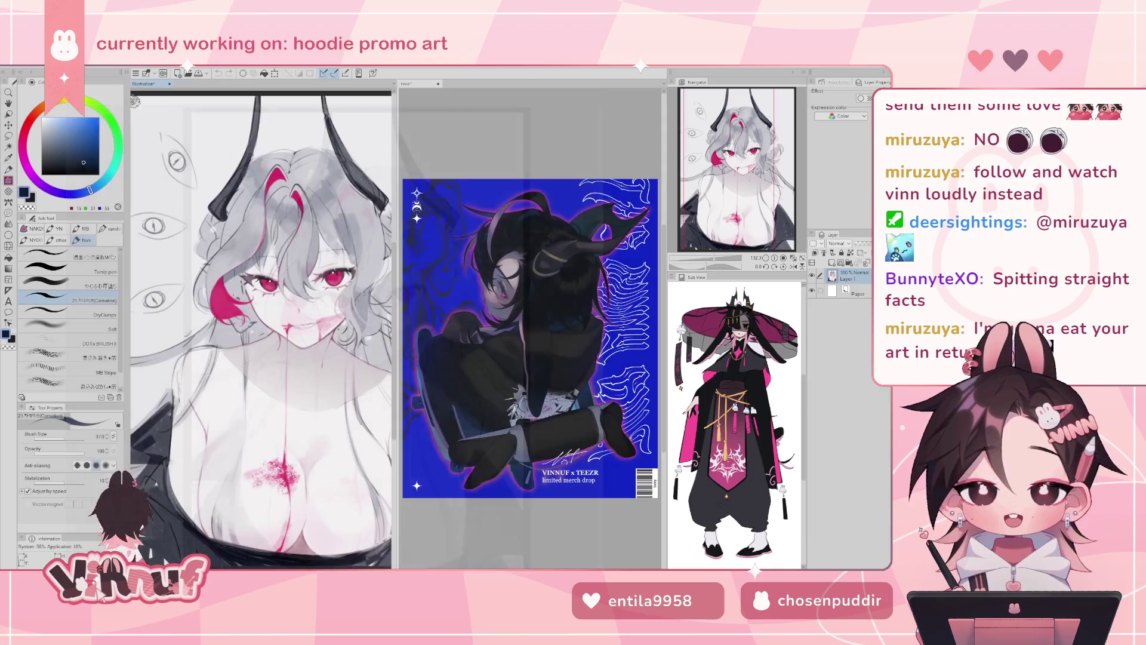
pyautogui.scroll(-4, 352, 240)
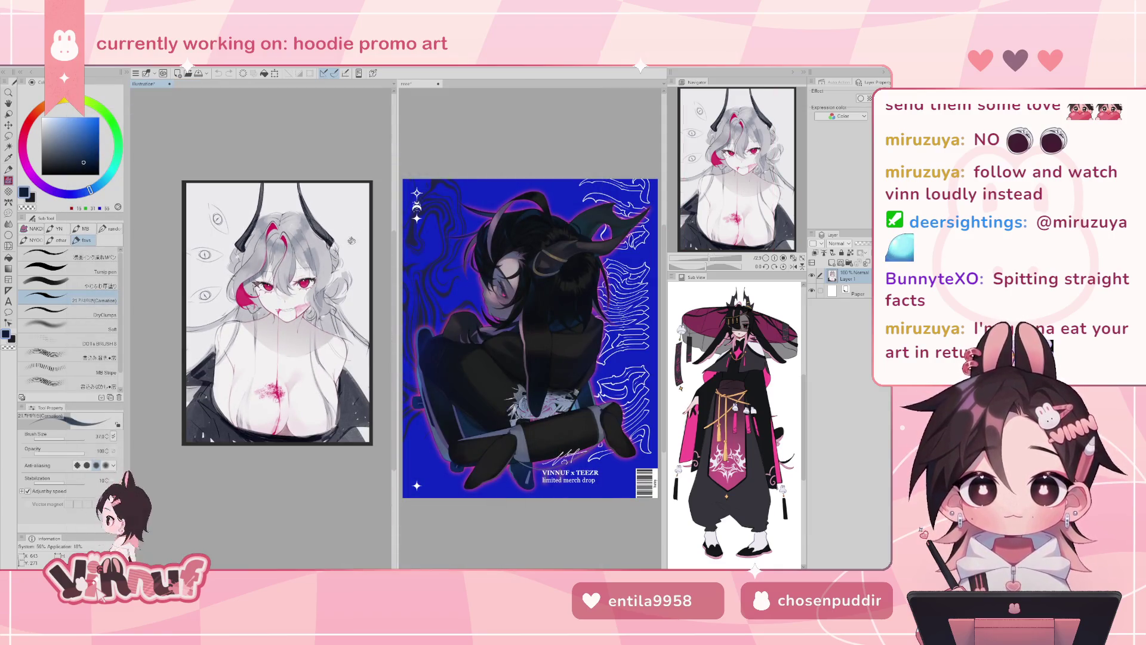
pyautogui.moveTo(394, 221); pyautogui.dragTo(283, 224)
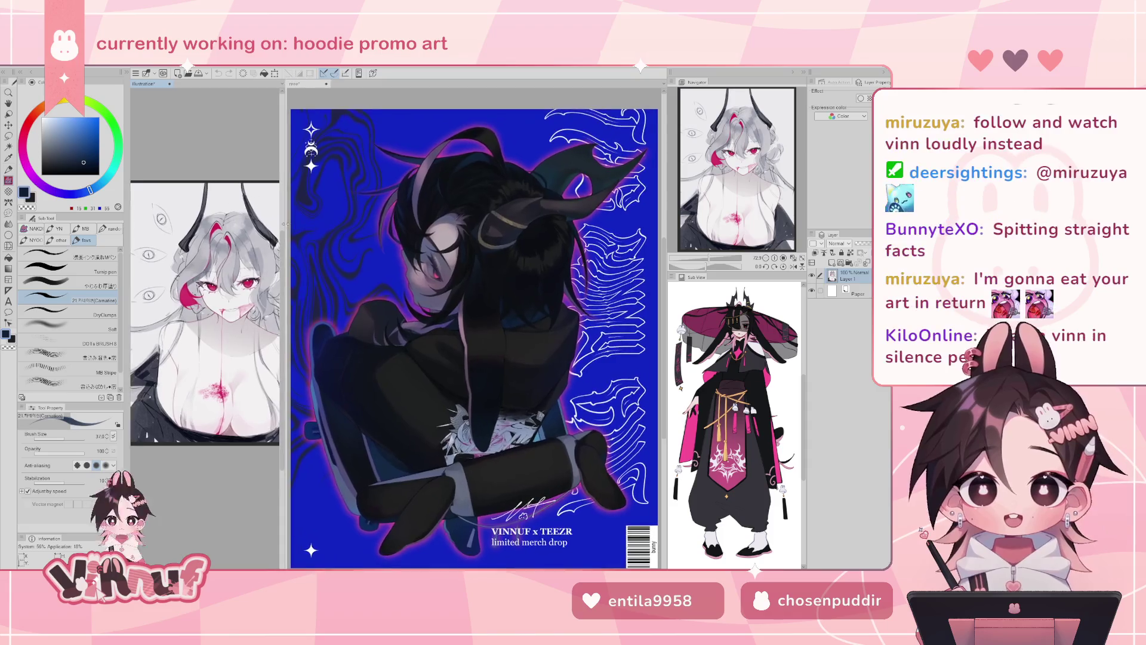
pyautogui.moveTo(750, 191); pyautogui.dragTo(745, 224)
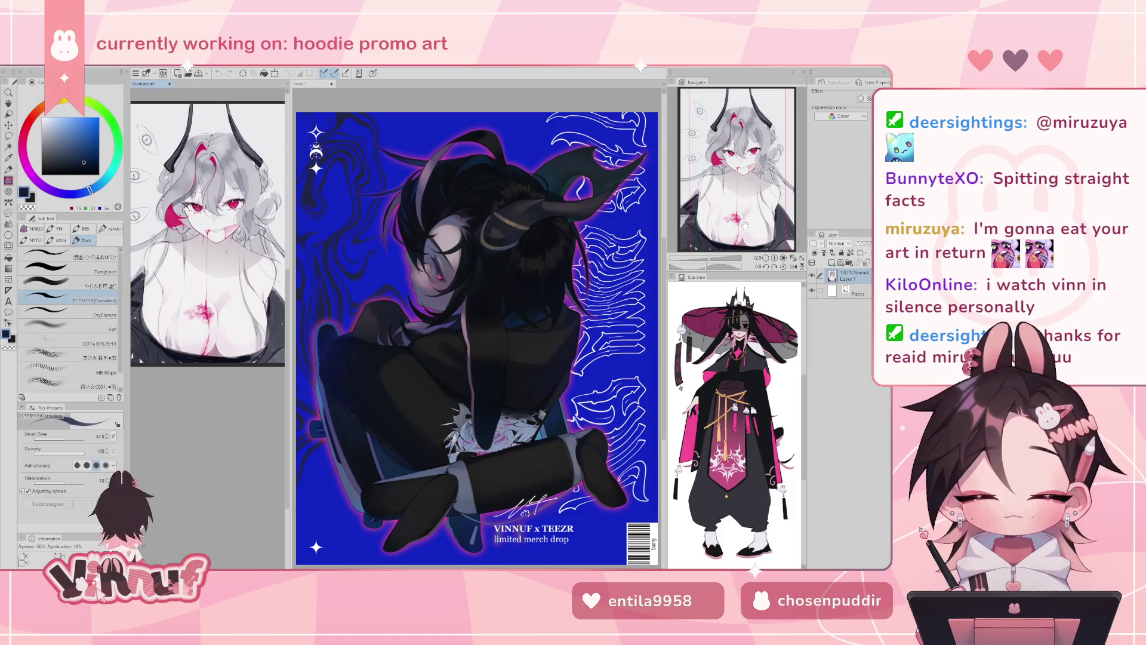
pyautogui.scroll(-2, 192, 262)
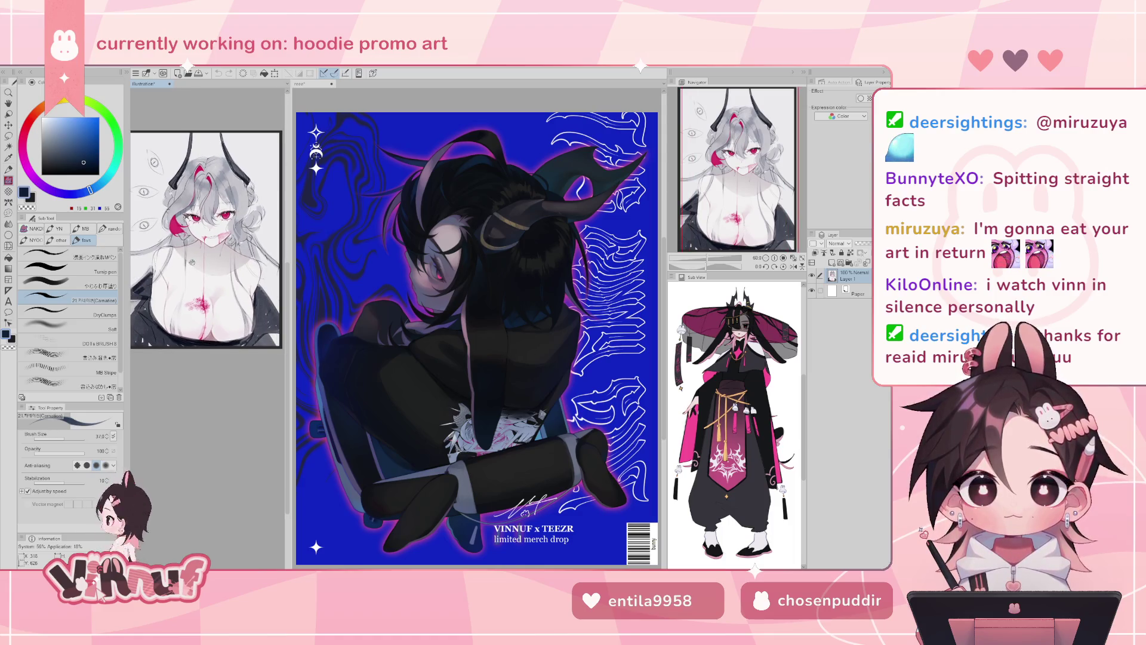
pyautogui.moveTo(742, 177); pyautogui.dragTo(742, 201)
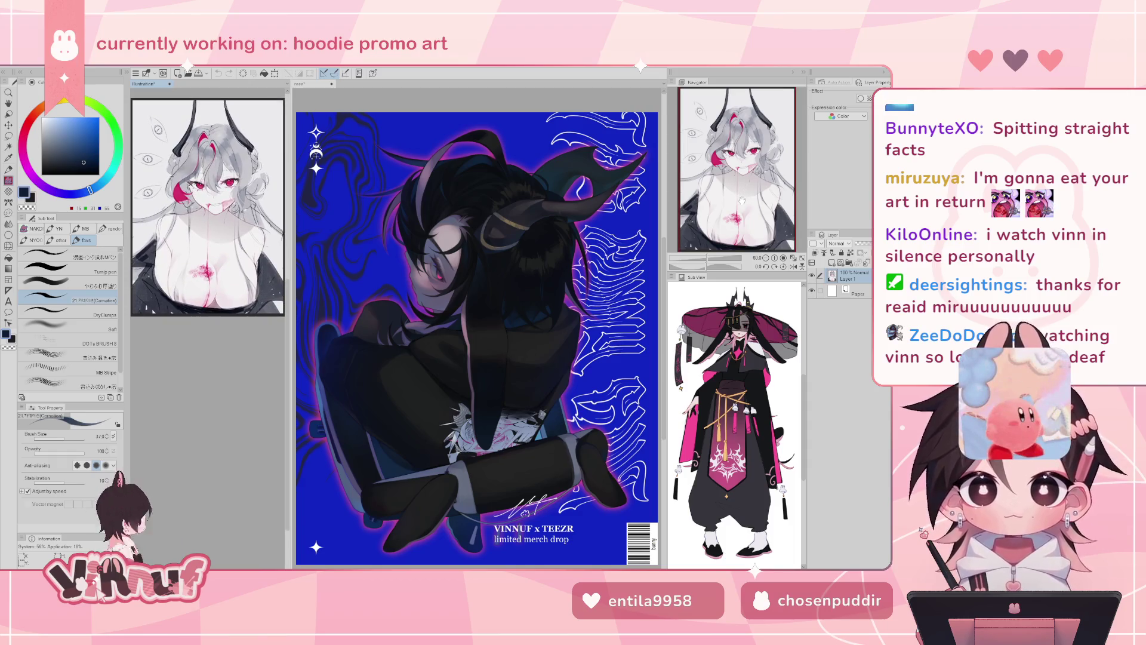
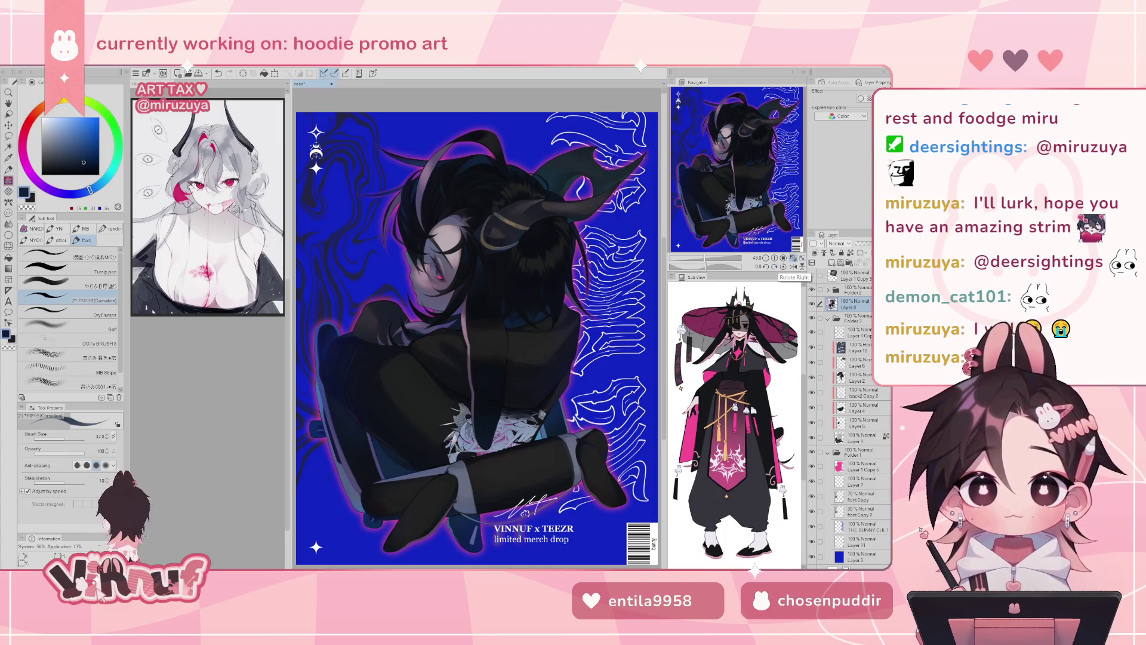
# - Toggle the layer on and off repeatedly to compare the sleeve and leg versions
pyautogui.click(811, 304)
pyautogui.click(812, 304)
pyautogui.click(812, 304)
pyautogui.click(811, 304)
pyautogui.click(811, 304)
pyautogui.click(811, 304)
pyautogui.click(811, 304)
pyautogui.click(811, 304)
pyautogui.click(811, 303)
pyautogui.click(812, 304)
pyautogui.click(811, 304)
pyautogui.click(812, 303)
pyautogui.click(812, 305)
pyautogui.click(812, 305)
pyautogui.click(812, 304)
pyautogui.click(812, 304)
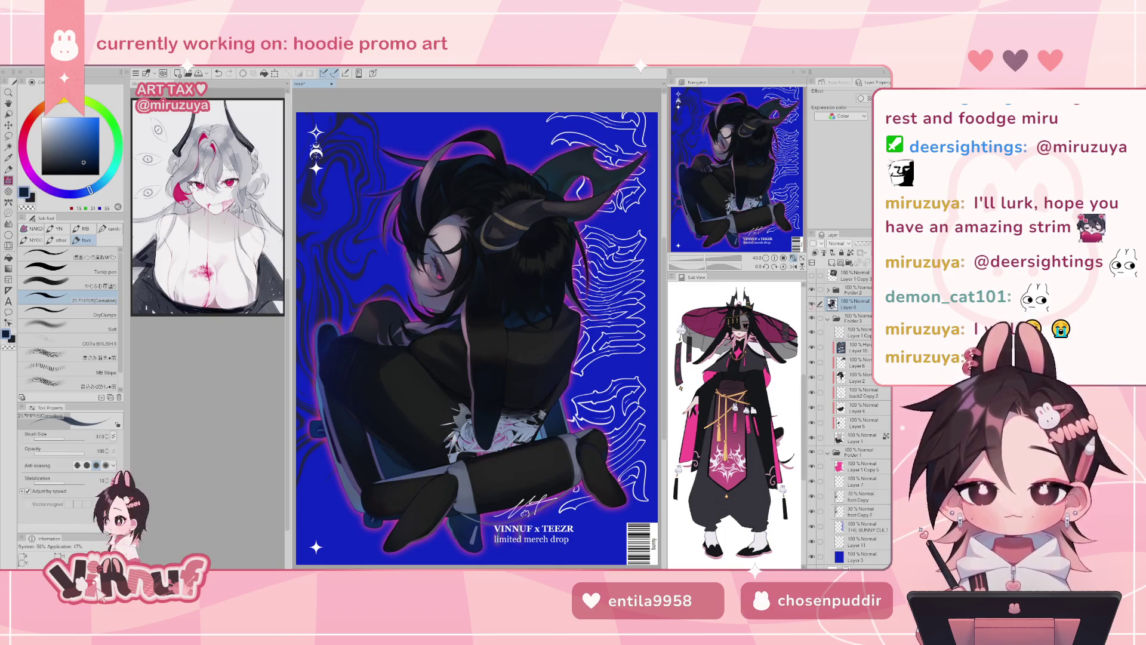
pyautogui.click(811, 305)
pyautogui.click(812, 305)
pyautogui.click(811, 305)
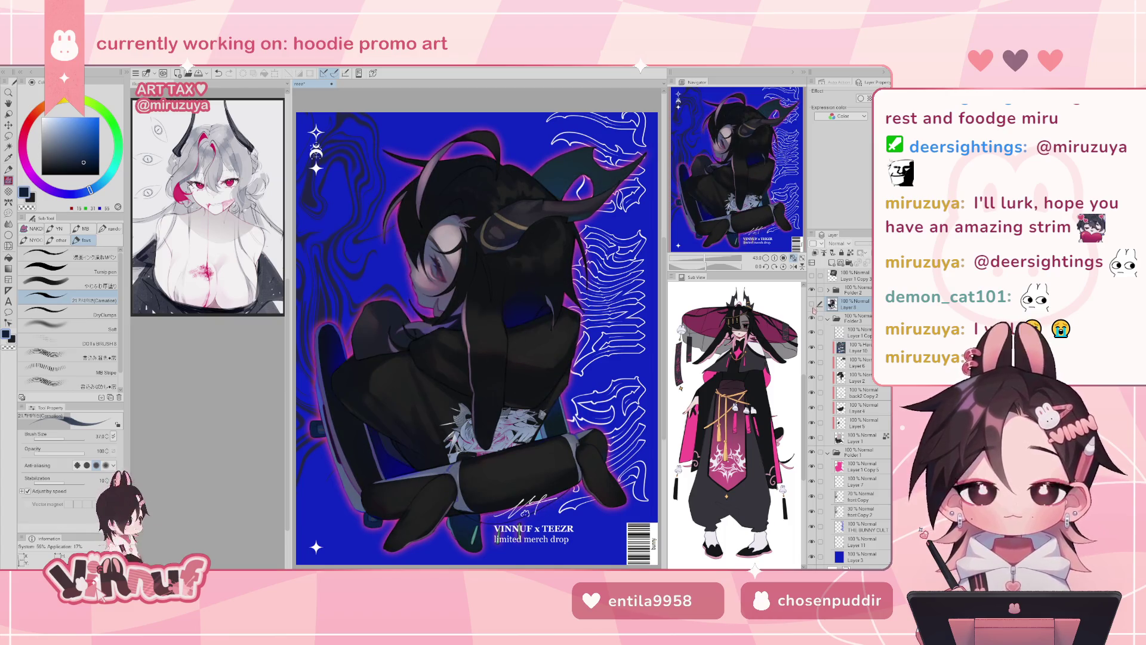
pyautogui.click(812, 304)
pyautogui.click(812, 305)
pyautogui.click(812, 305)
pyautogui.click(812, 305)
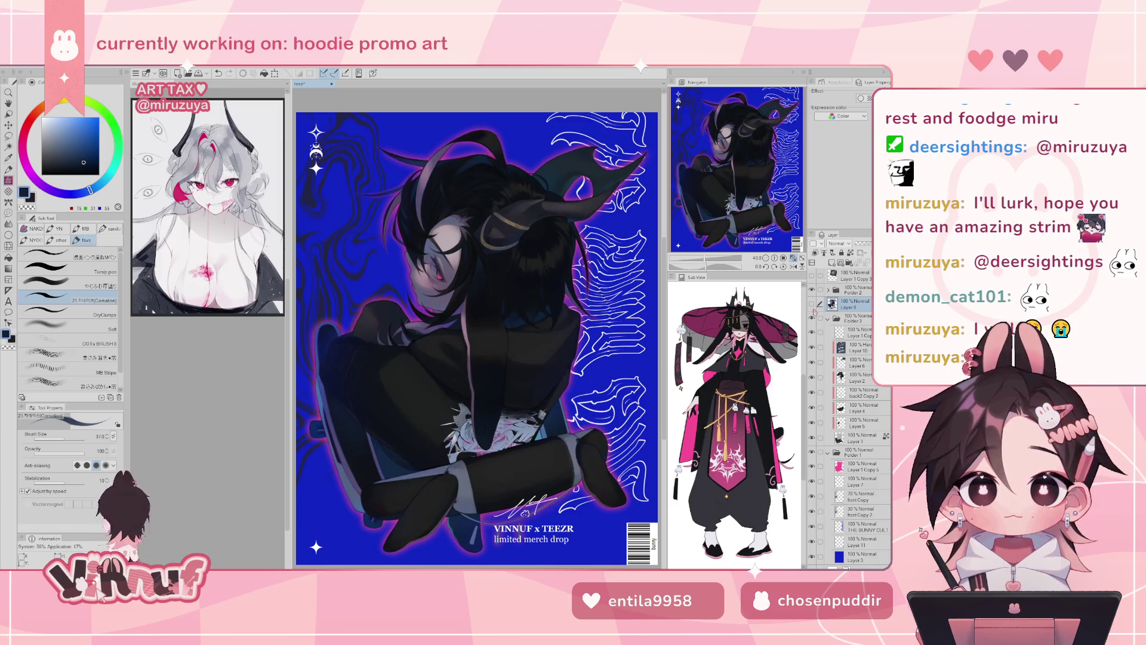
# - Show the refined face layer and paint small purple-grey strokes on the hair near the face
pyautogui.scroll(6, 533, 322)
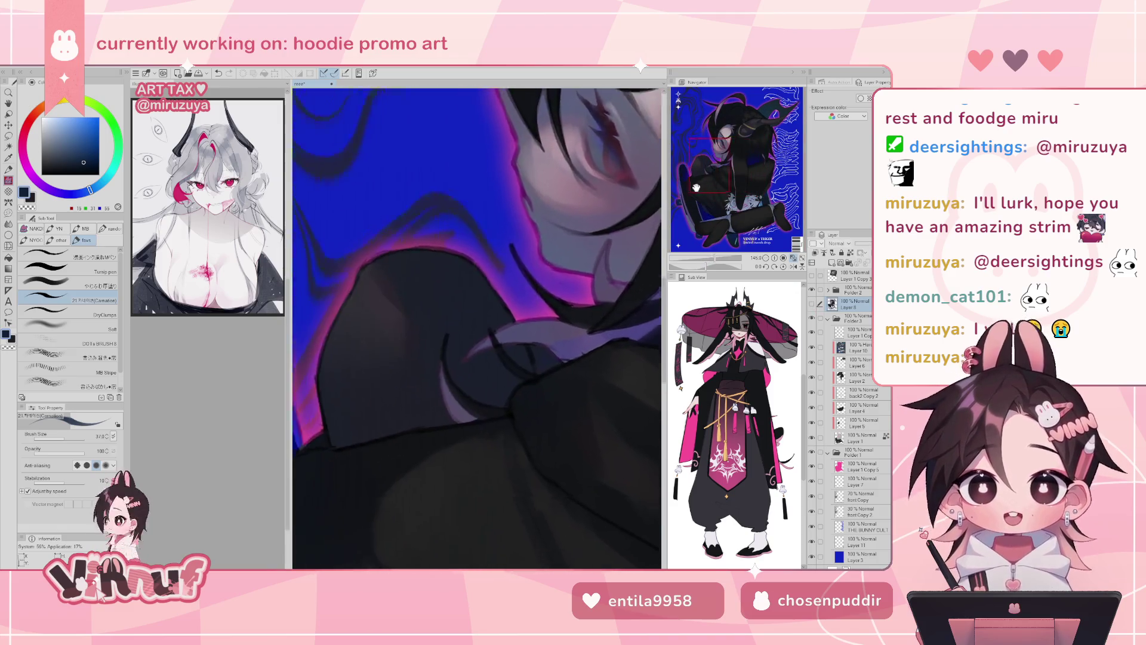
pyautogui.keyDown('alt'); pyautogui.click(535, 319); pyautogui.keyUp('alt')
pyautogui.click(812, 304)
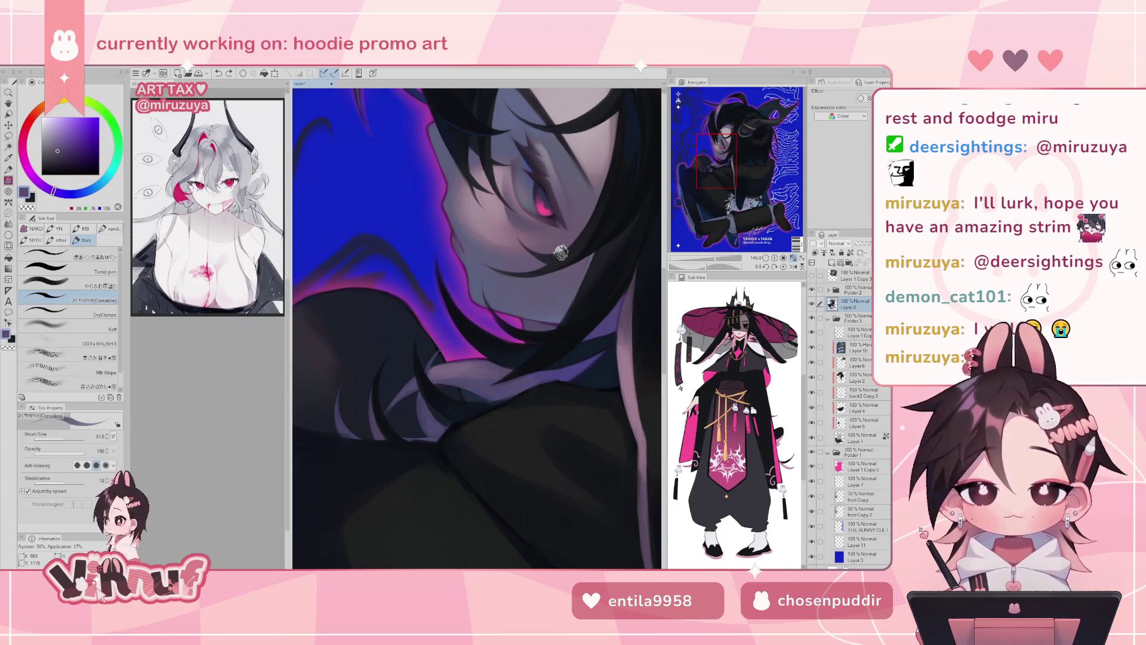
pyautogui.moveTo(525, 343); pyautogui.dragTo(536, 343)
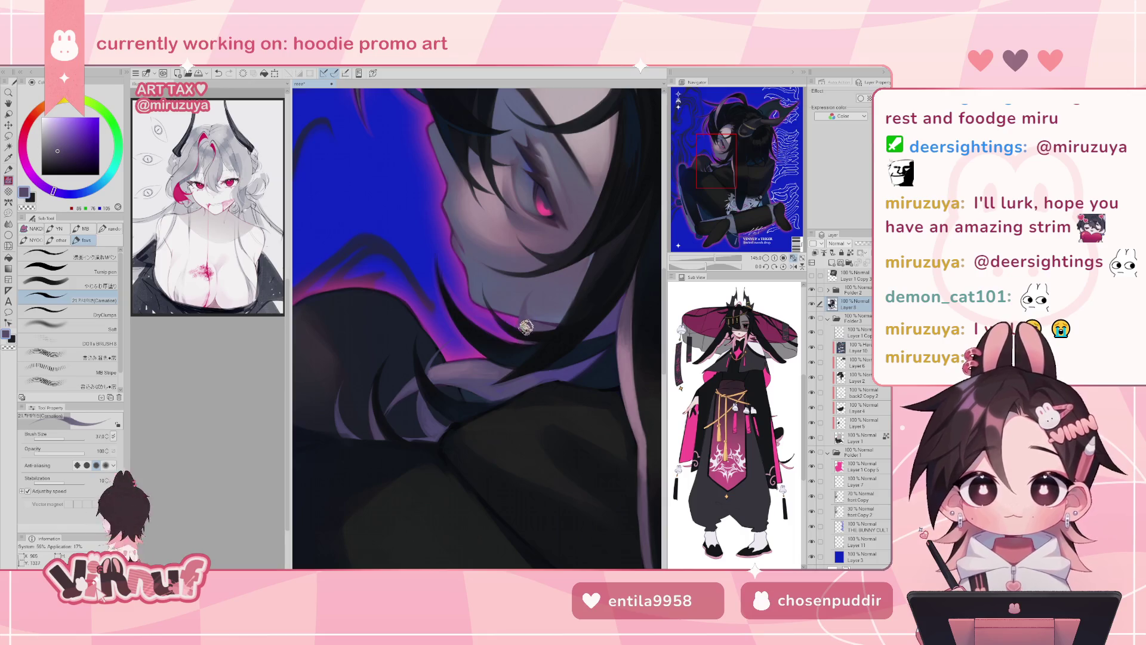
pyautogui.moveTo(528, 309); pyautogui.dragTo(523, 315)
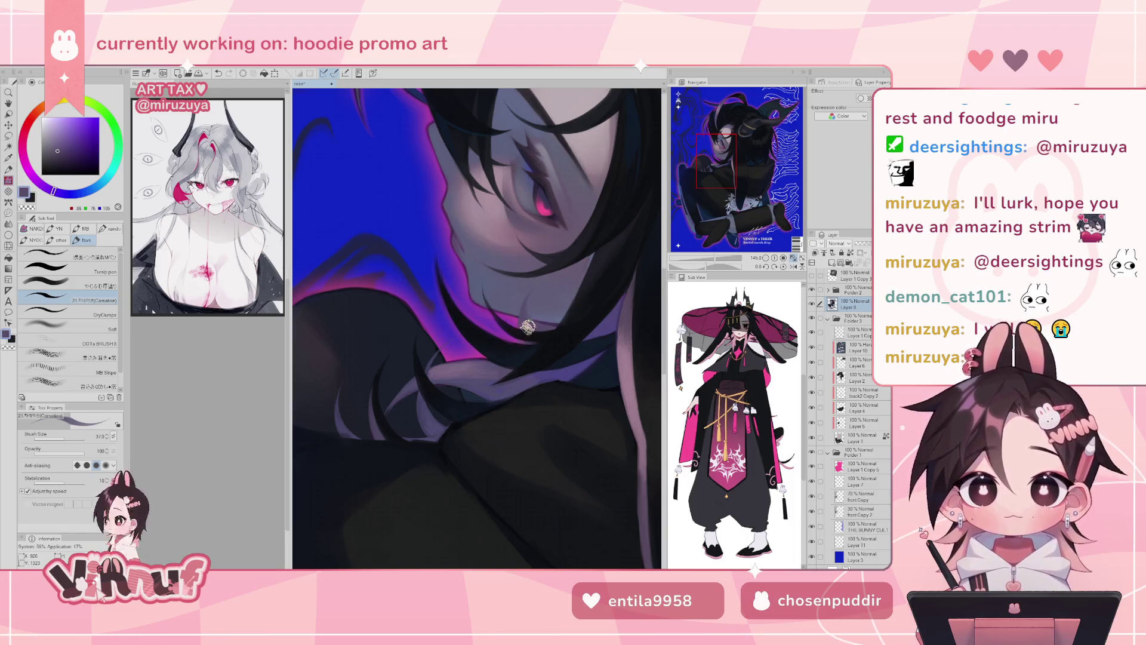
pyautogui.click(813, 304)
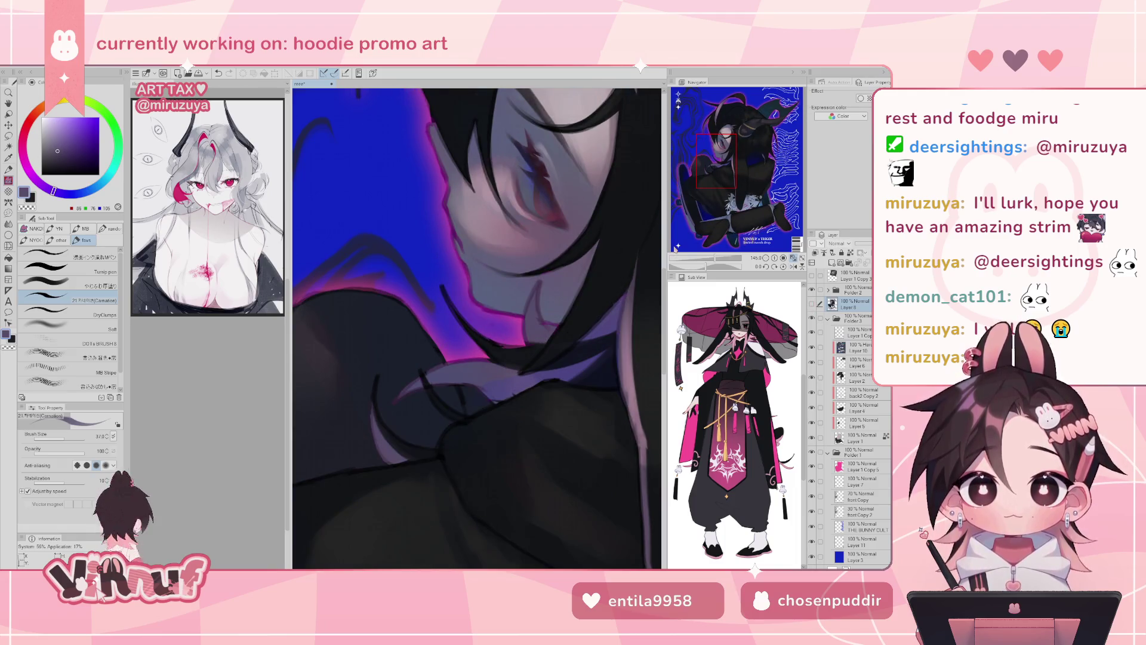
# - Turn the canvas upright and lay a faint darker-purple stroke near the face
pyautogui.keyDown('alt'); pyautogui.click(440, 396); pyautogui.keyUp('alt')
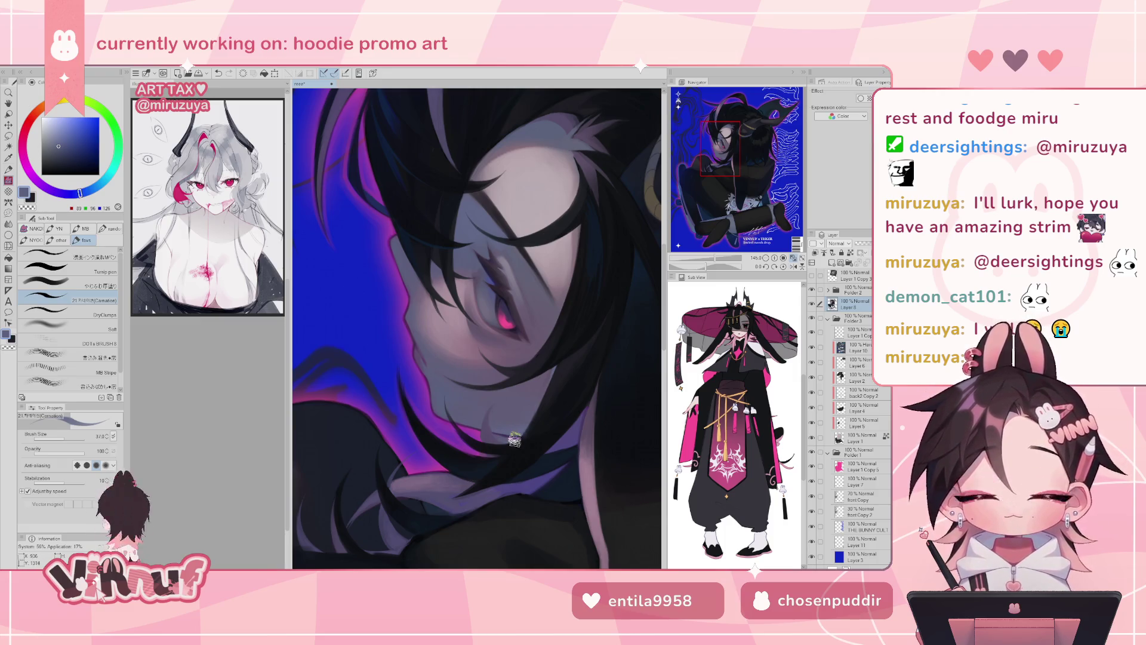
pyautogui.keyDown('alt'); pyautogui.click(492, 426); pyautogui.keyUp('alt')
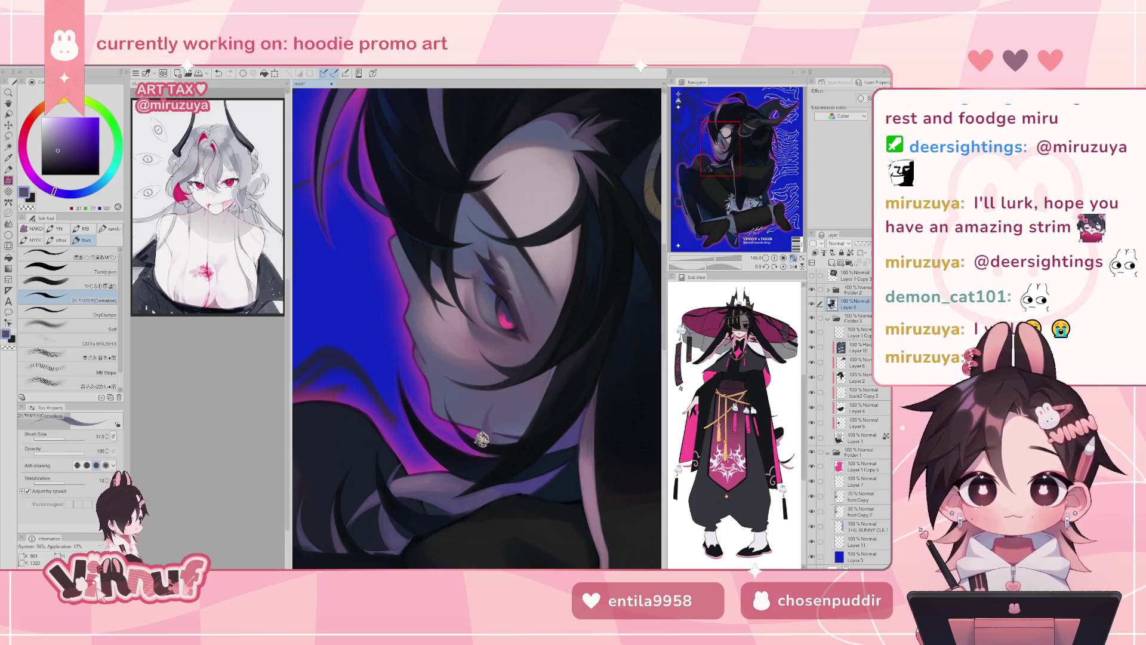
pyautogui.moveTo(481, 440); pyautogui.dragTo(488, 441)
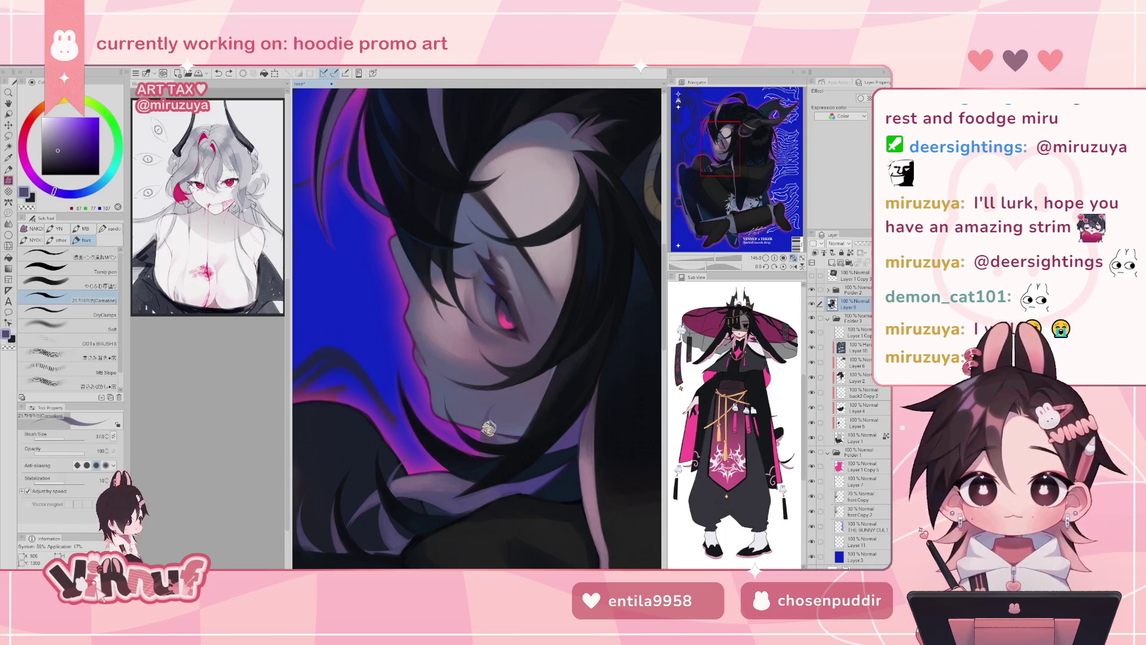
# - Sample dark navy and purple from the hair, zoom in on the neck, and set the brush to 14.1
pyautogui.keyDown('alt'); pyautogui.click(489, 456); pyautogui.keyUp('alt')
pyautogui.keyDown('alt'); pyautogui.click(481, 421); pyautogui.keyUp('alt')
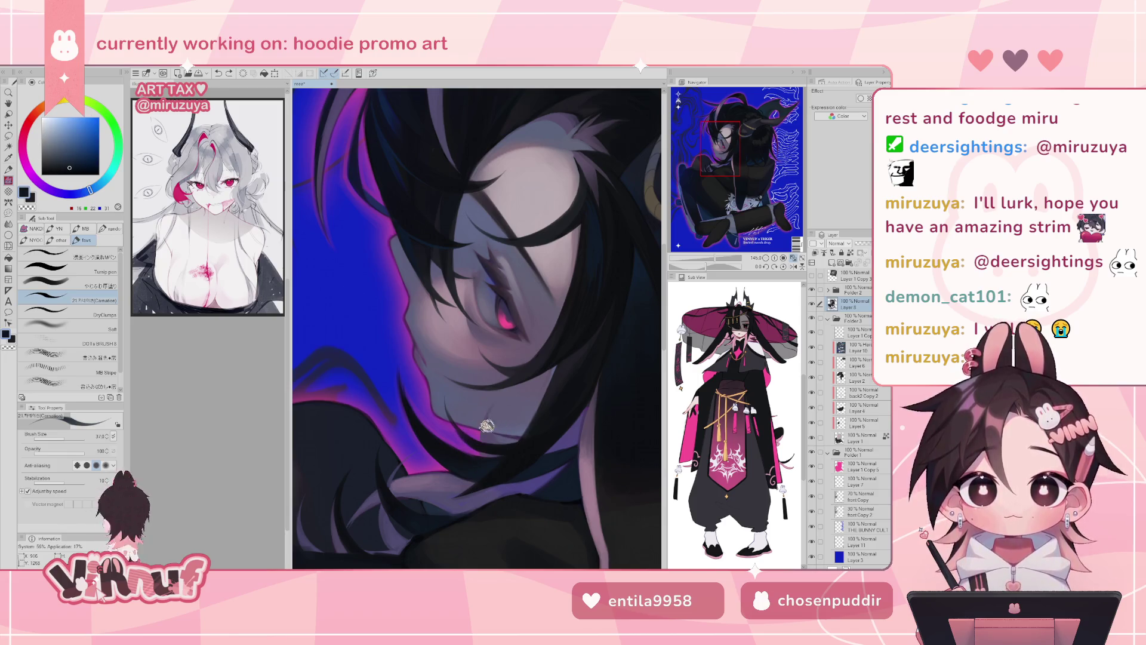
pyautogui.keyDown('alt'); pyautogui.click(429, 475); pyautogui.keyUp('alt')
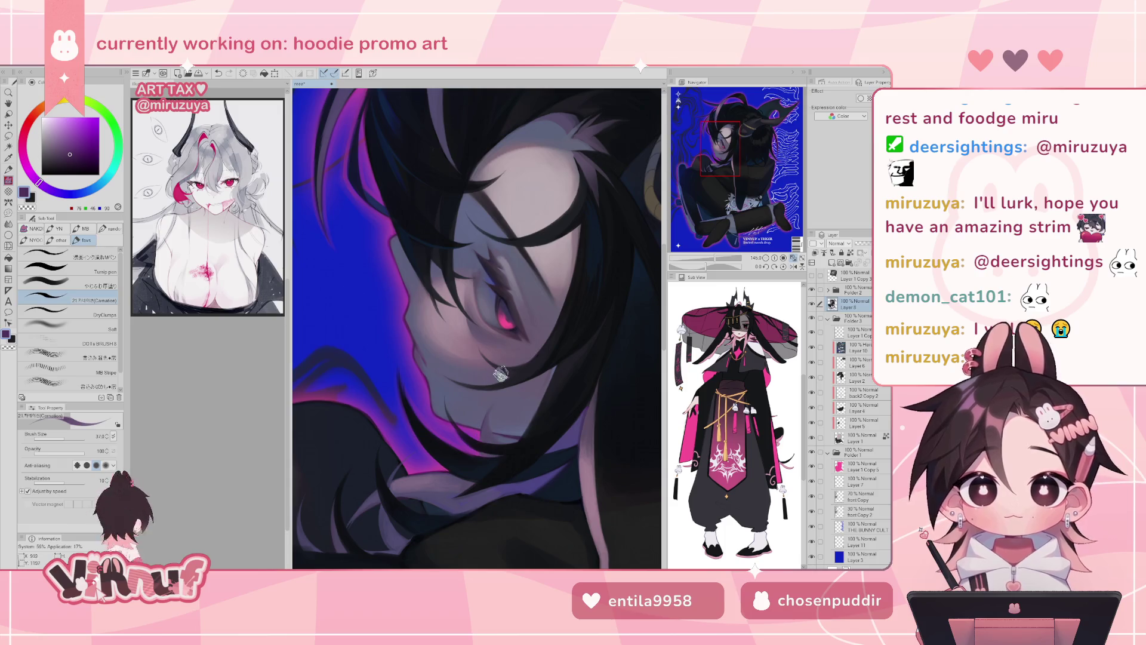
pyautogui.moveTo(715, 259); pyautogui.dragTo(720, 258)
pyautogui.moveTo(723, 170); pyautogui.dragTo(721, 159)
pyautogui.keyDown('ctrl'); pyautogui.keyDown('alt'); pyautogui.moveTo(477, 338); pyautogui.dragTo(366, 335); pyautogui.keyUp('alt'); pyautogui.keyUp('ctrl')
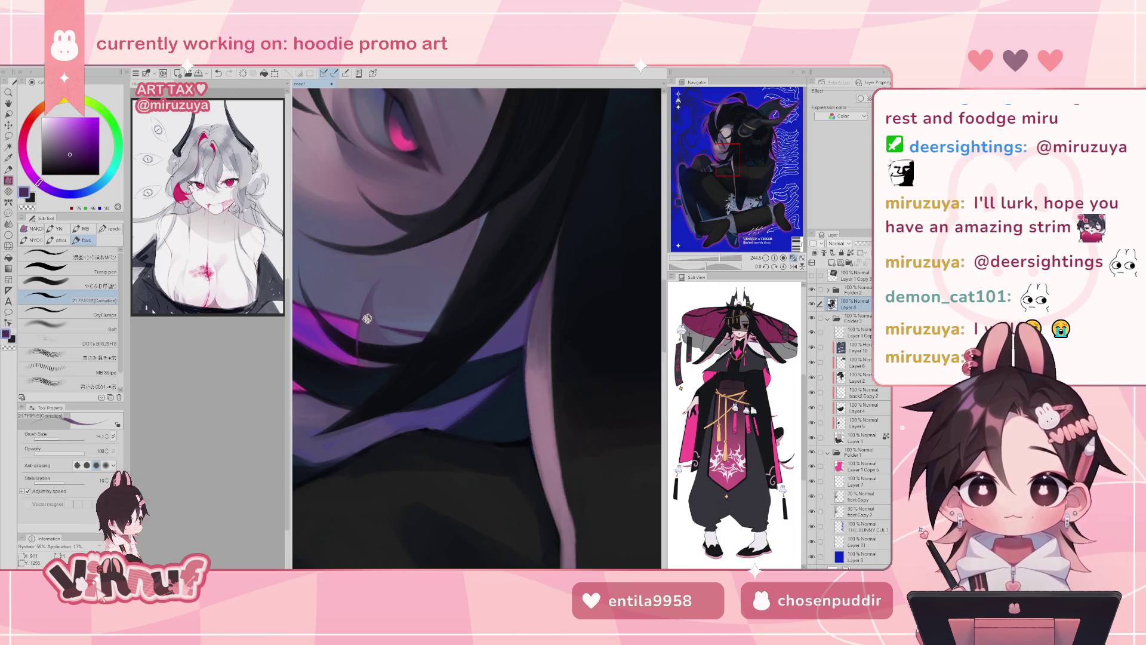
# - Paint a thin near-black hair strand over the neck using colour sampled from the hair
pyautogui.keyDown('alt'); pyautogui.click(368, 330); pyautogui.keyUp('alt')
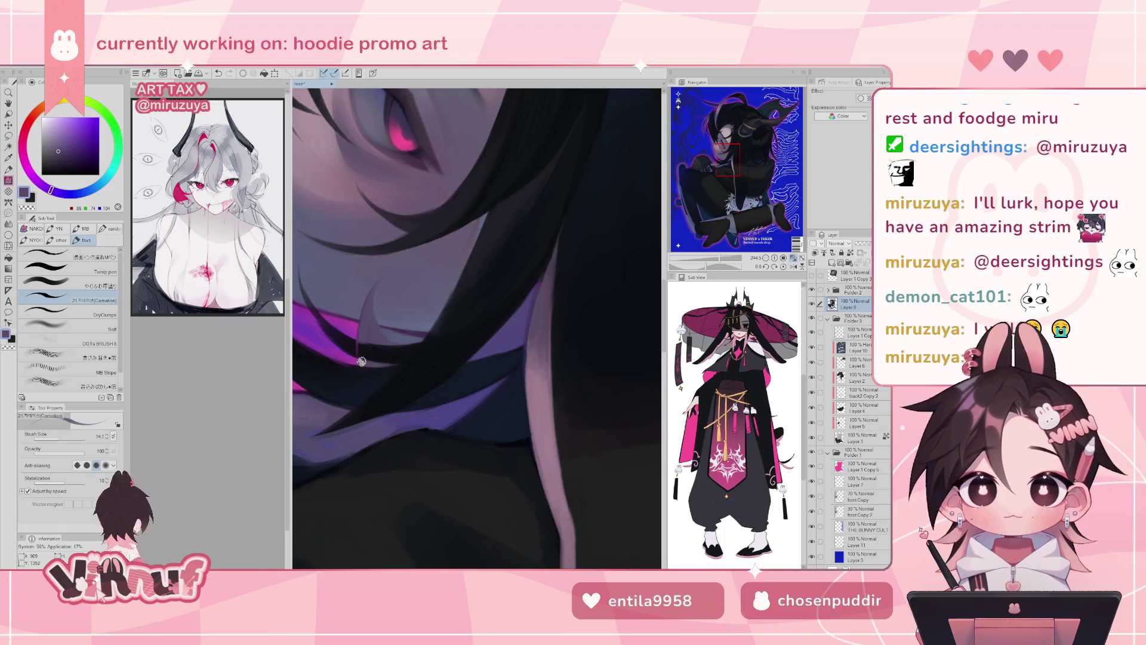
pyautogui.keyDown('alt'); pyautogui.click(351, 366); pyautogui.keyUp('alt')
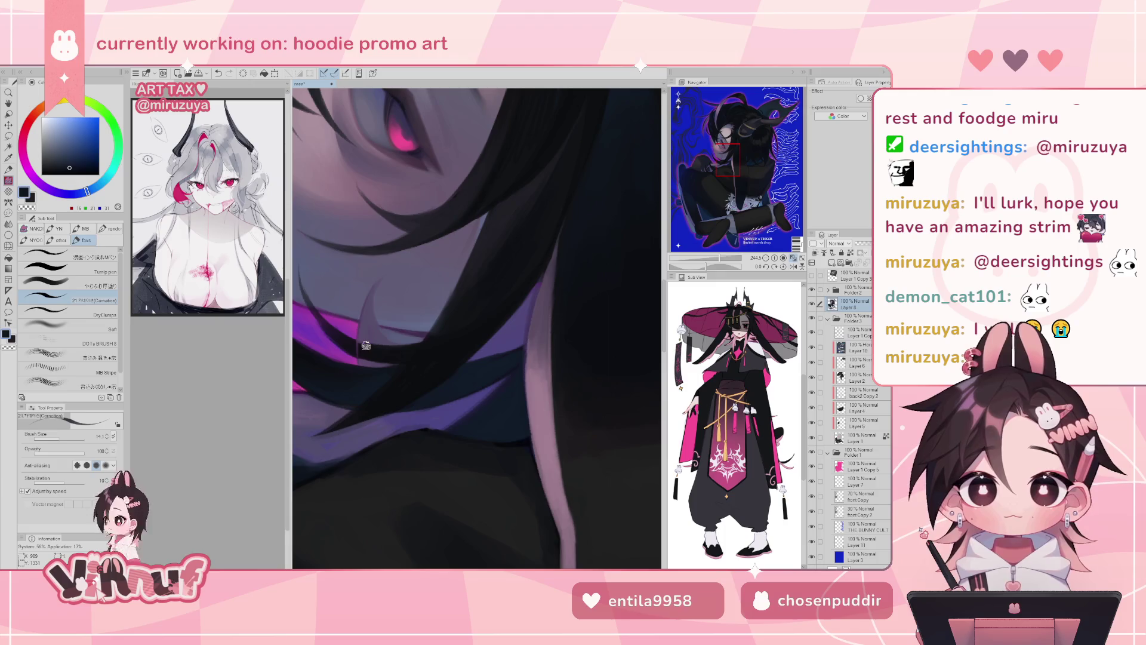
pyautogui.moveTo(389, 308); pyautogui.dragTo(429, 229)
pyautogui.keyDown('alt'); pyautogui.click(395, 371); pyautogui.keyUp('alt')
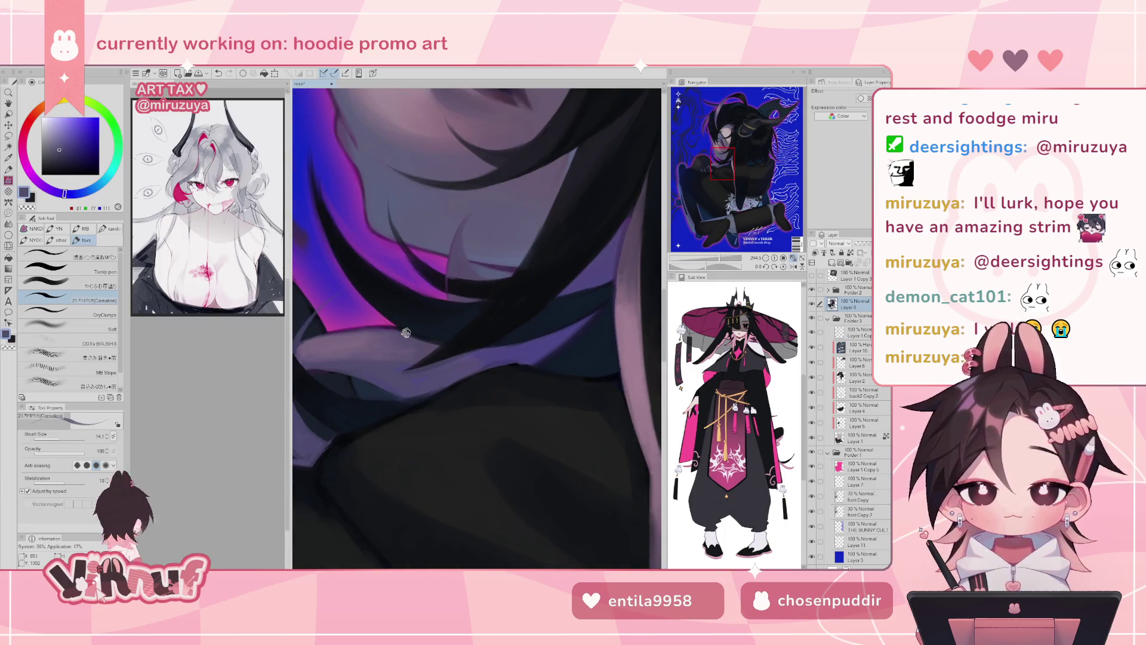
pyautogui.moveTo(407, 331); pyautogui.dragTo(420, 315)
pyautogui.moveTo(368, 359); pyautogui.dragTo(310, 501)
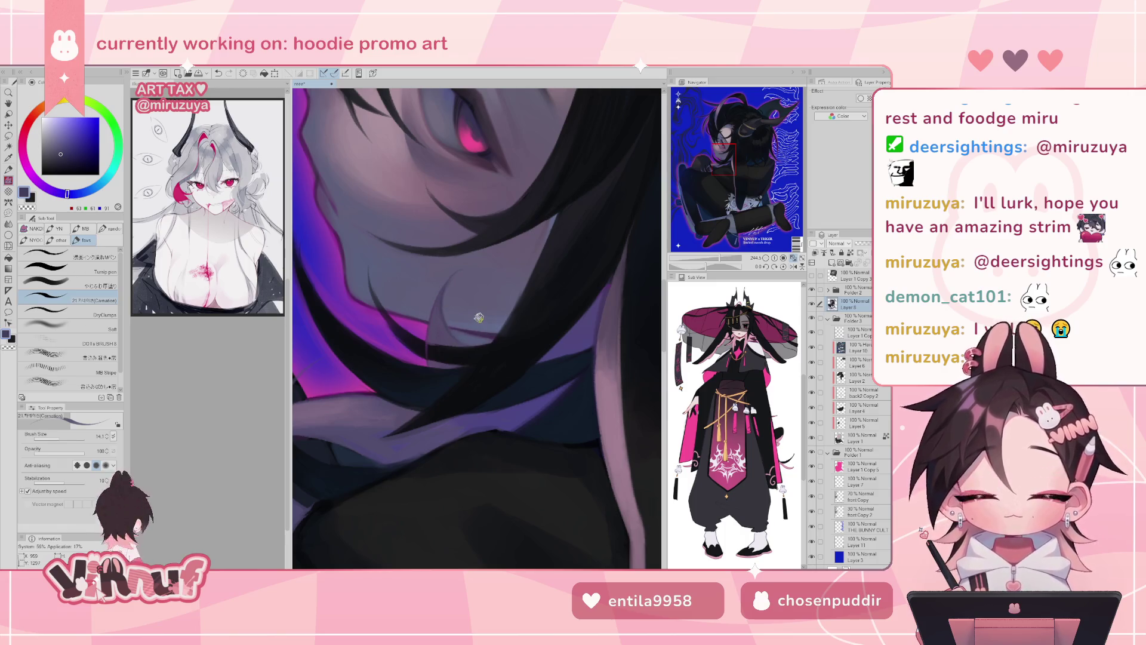
pyautogui.keyDown('alt'); pyautogui.click(440, 355); pyautogui.keyUp('alt')
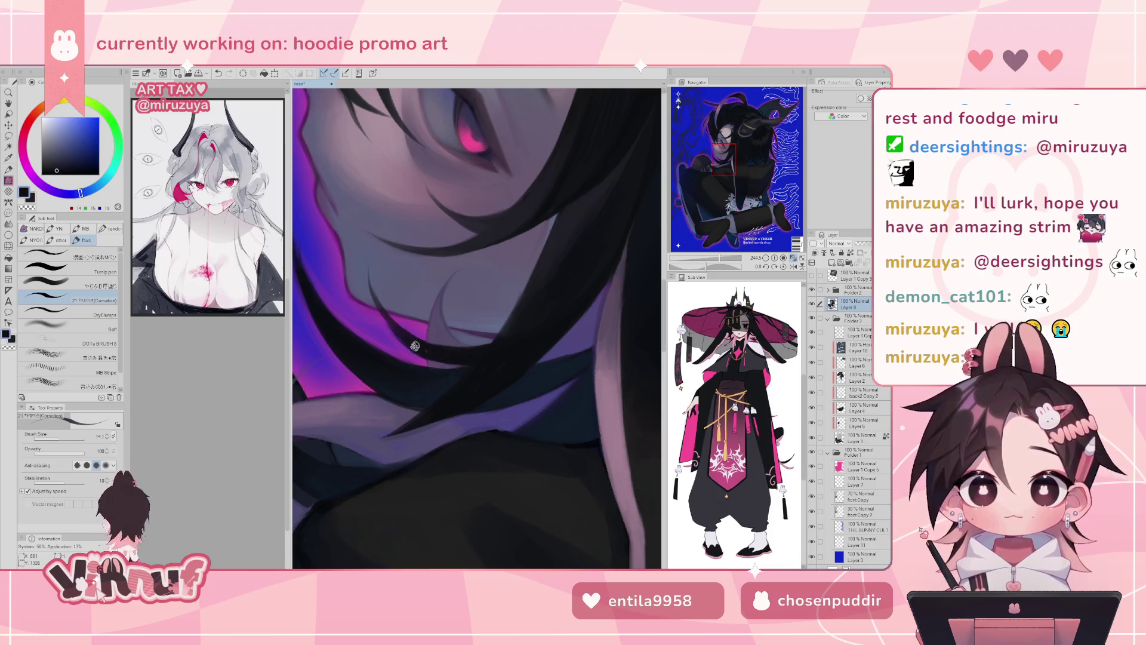
pyautogui.moveTo(427, 364)
pyautogui.mouseDown()
pyautogui.moveTo(463, 359)
pyautogui.moveTo(394, 318)
pyautogui.moveTo(408, 345)
pyautogui.mouseUp()
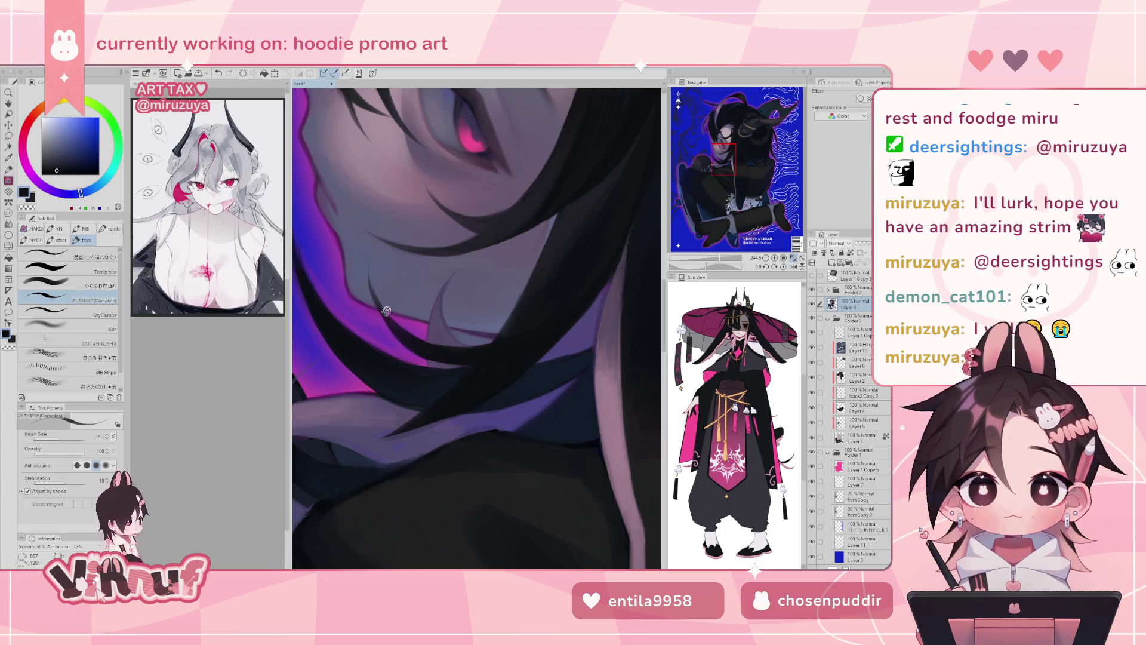
# - Switch to the やわらか厚塗り soft brush at size 14.1 with a muted purple-grey
pyautogui.keyDown('alt'); pyautogui.click(442, 303); pyautogui.keyUp('alt')
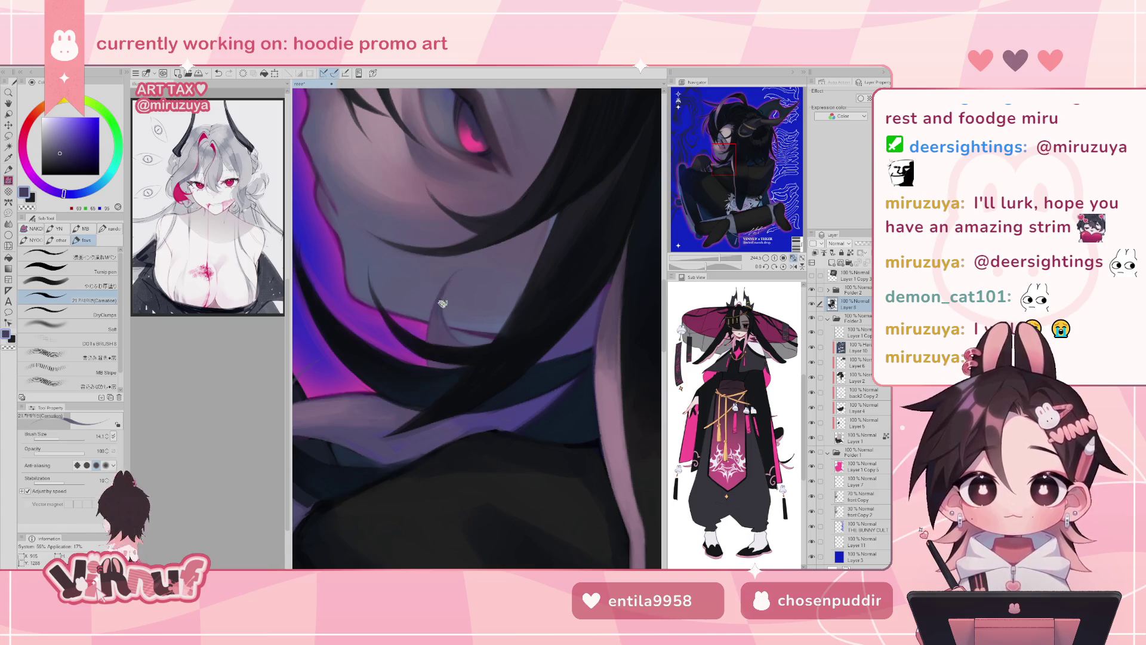
pyautogui.press('b')
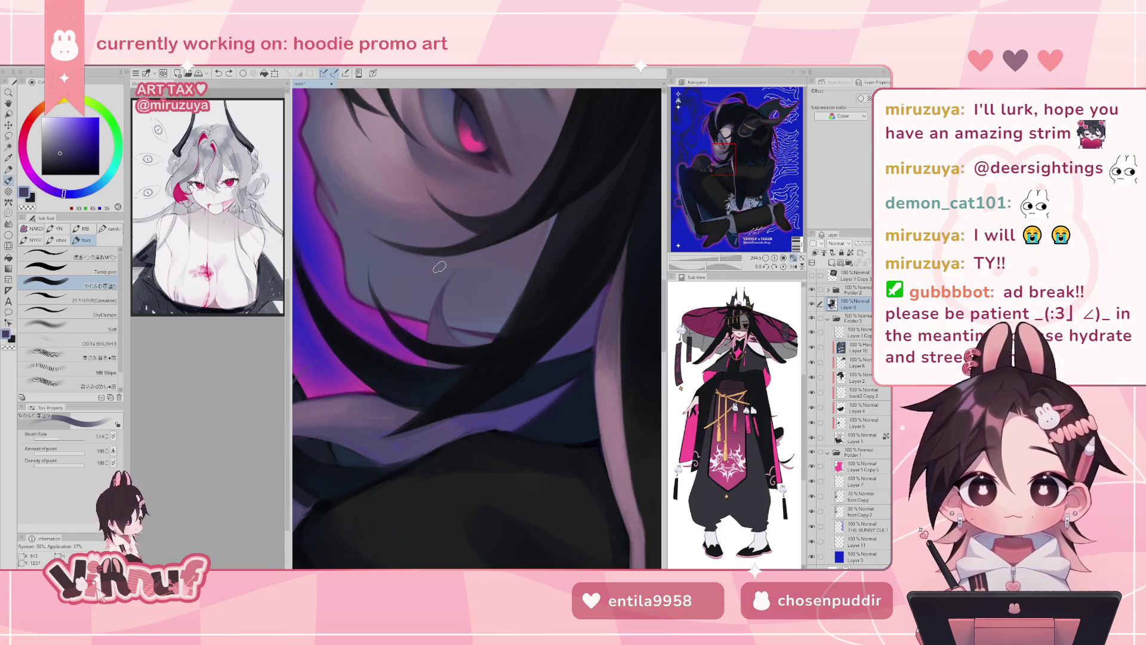
pyautogui.moveTo(62, 442); pyautogui.dragTo(55, 444)
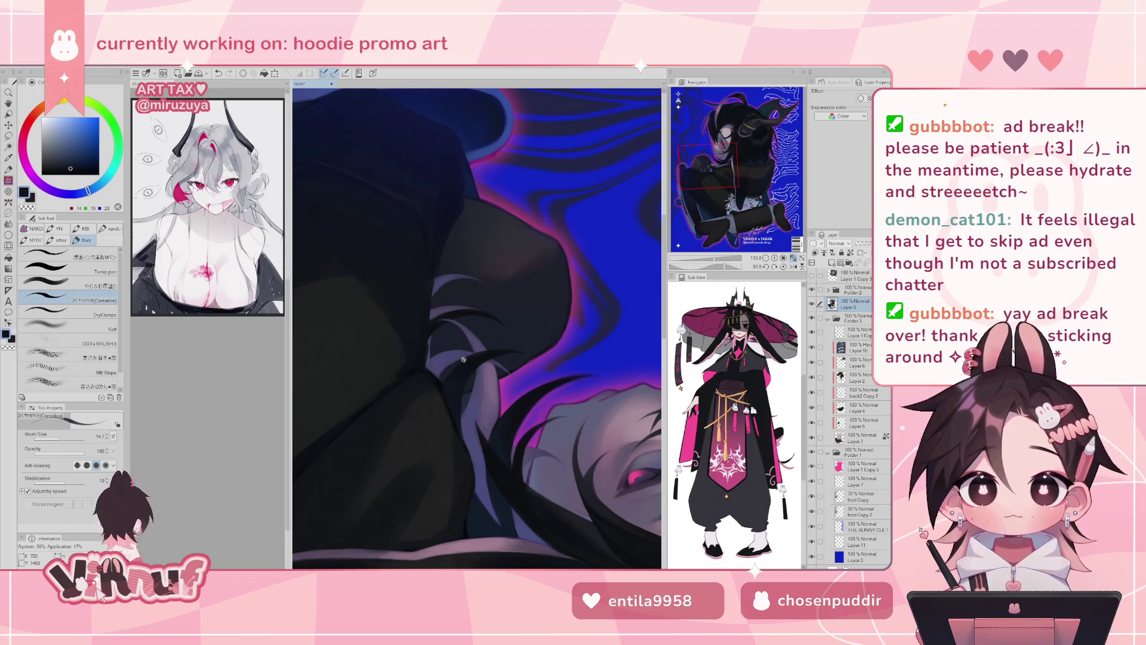
# - Sample dark blue-grey tones from the hair, straighten and flip the view, and pick the soft blending brush
pyautogui.keyDown('alt'); pyautogui.click(434, 367); pyautogui.keyUp('alt')
pyautogui.keyDown('alt'); pyautogui.click(439, 376); pyautogui.keyUp('alt')
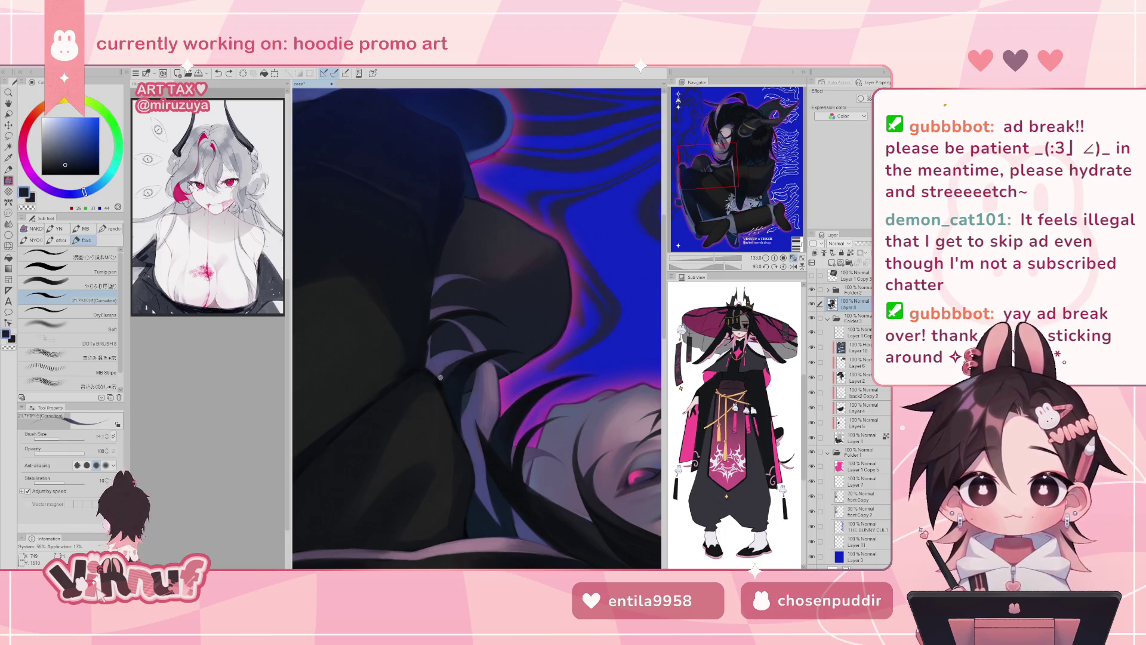
pyautogui.keyDown('alt'); pyautogui.click(422, 373); pyautogui.keyUp('alt')
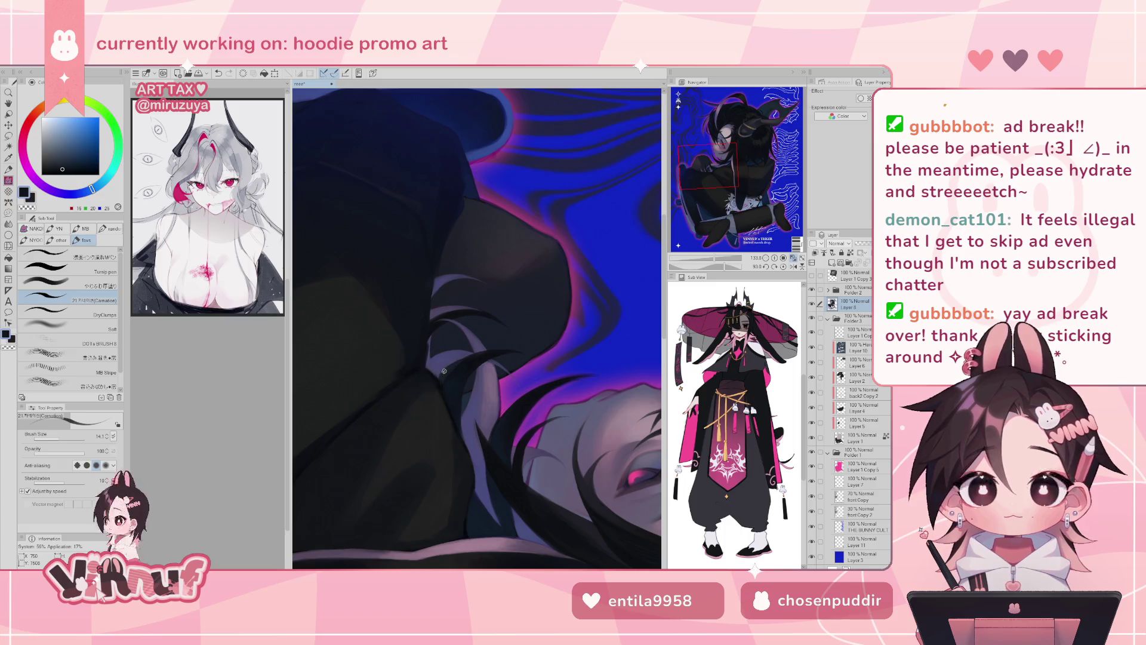
pyautogui.click(783, 267)
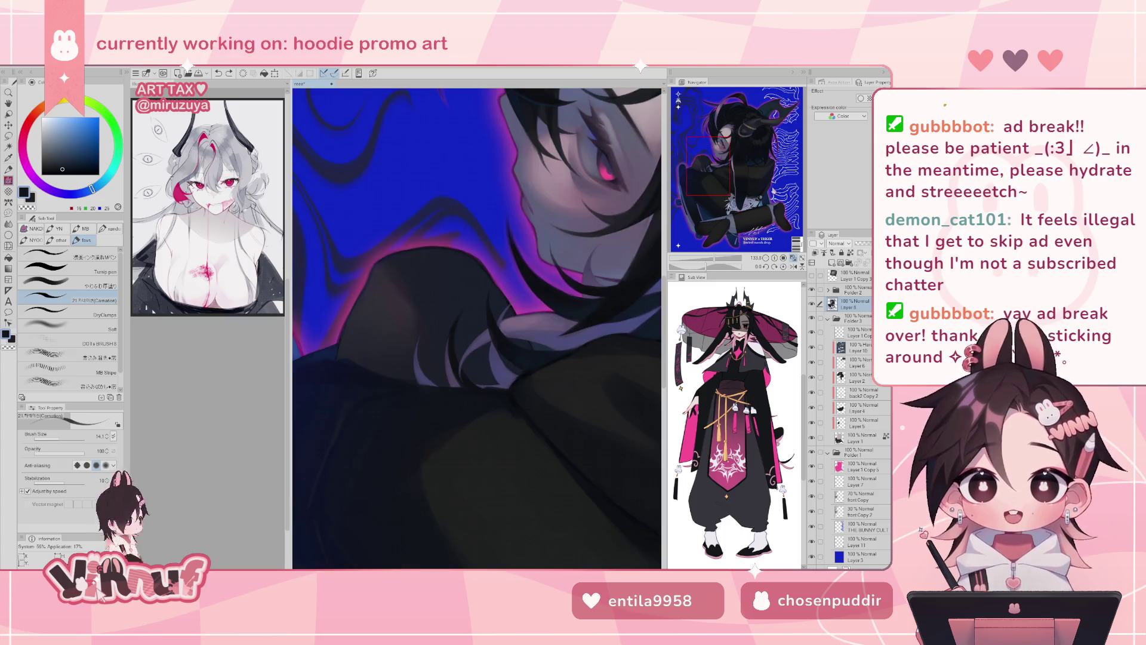
pyautogui.keyDown('alt'); pyautogui.click(439, 371); pyautogui.keyUp('alt')
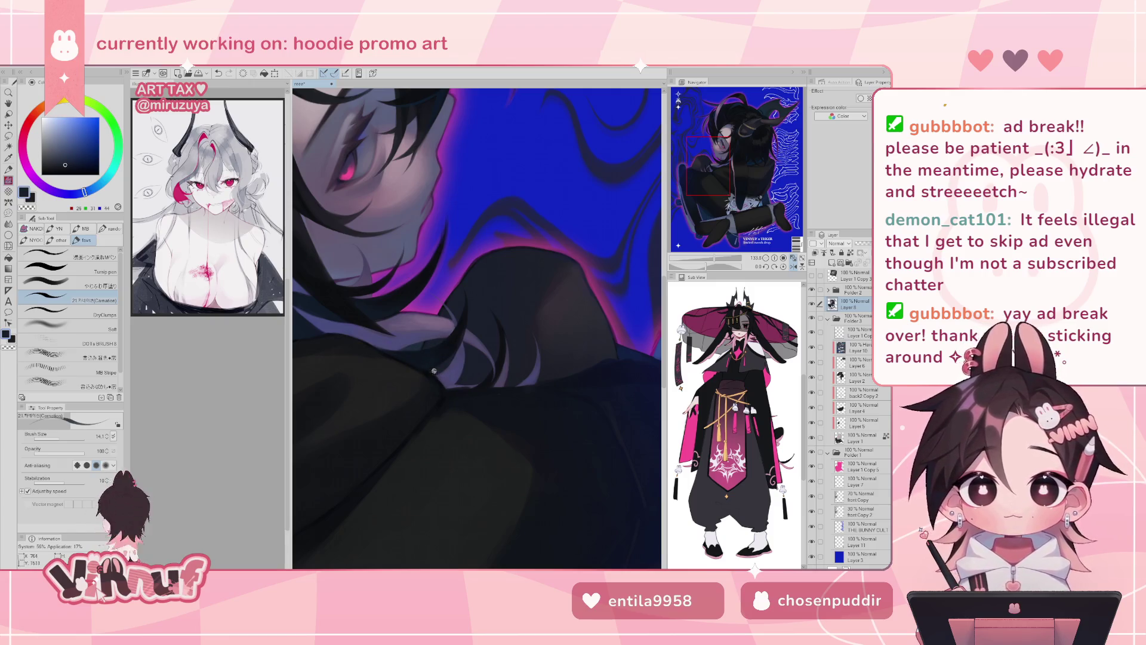
pyautogui.keyDown('alt'); pyautogui.click(438, 378); pyautogui.keyUp('alt')
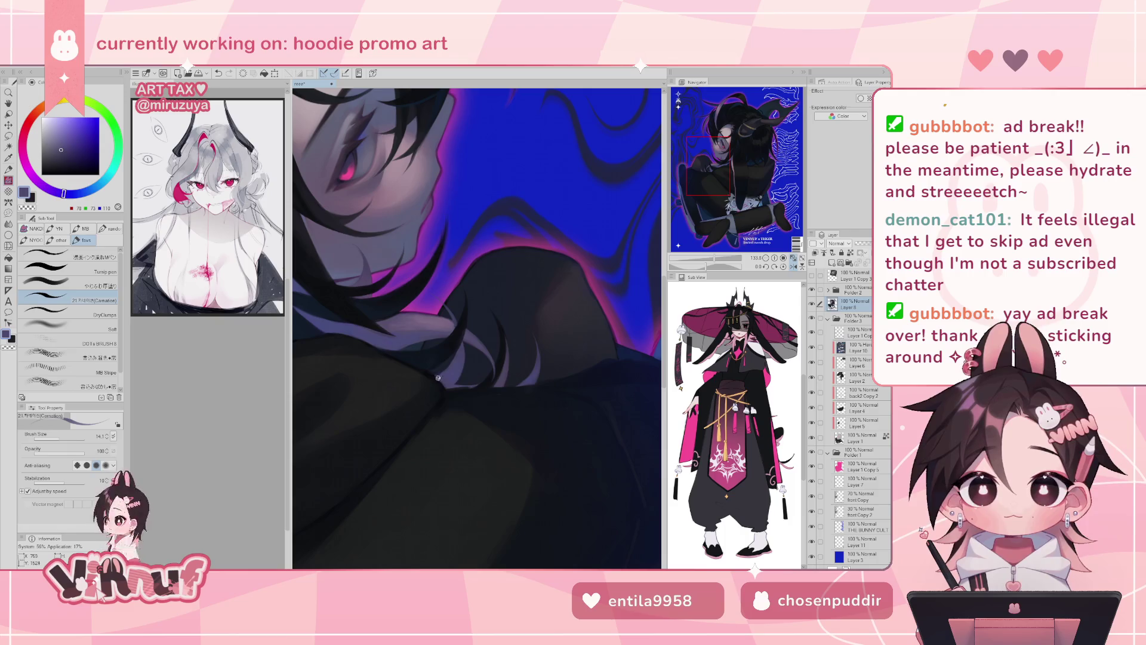
pyautogui.press('h')
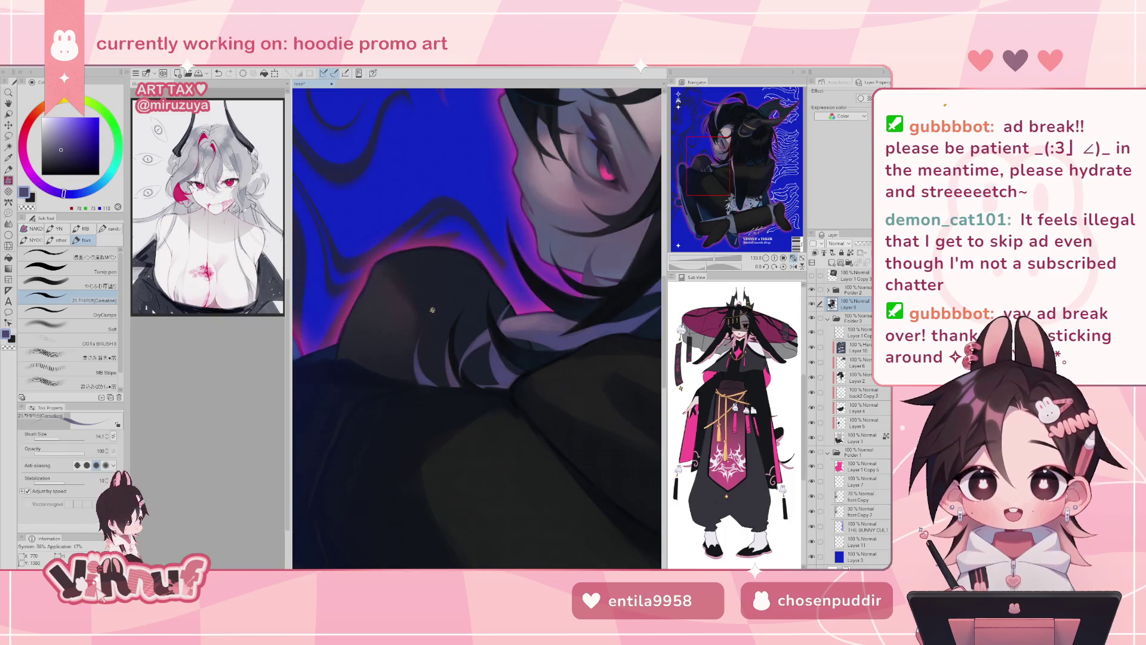
pyautogui.keyDown('alt'); pyautogui.click(512, 411); pyautogui.keyUp('alt')
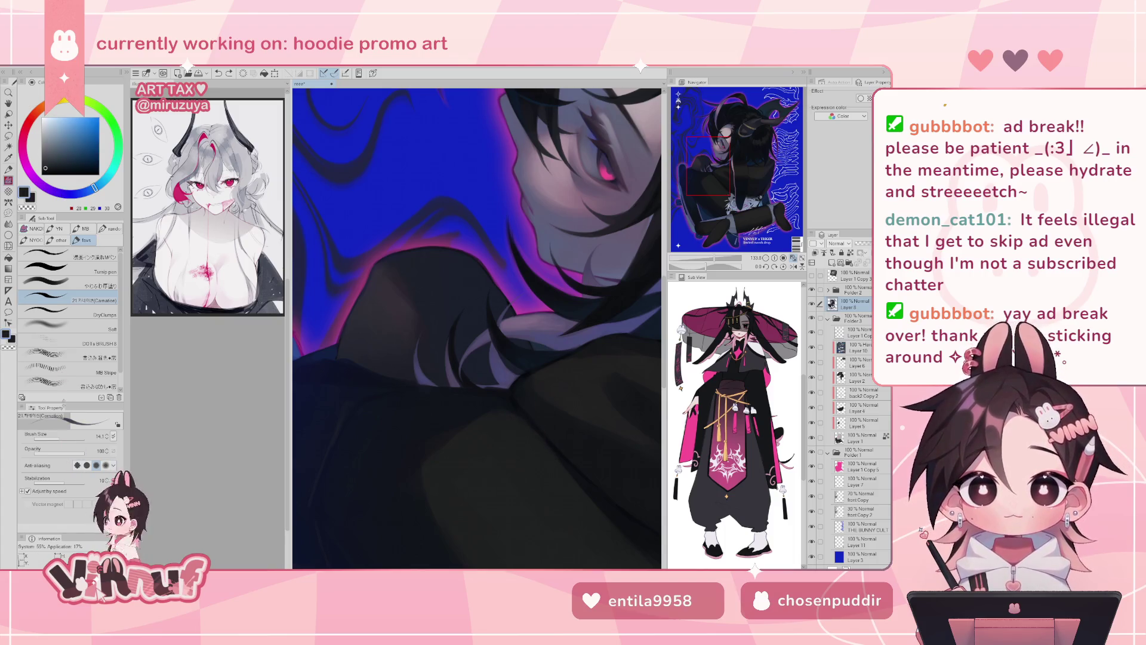
pyautogui.press('b')
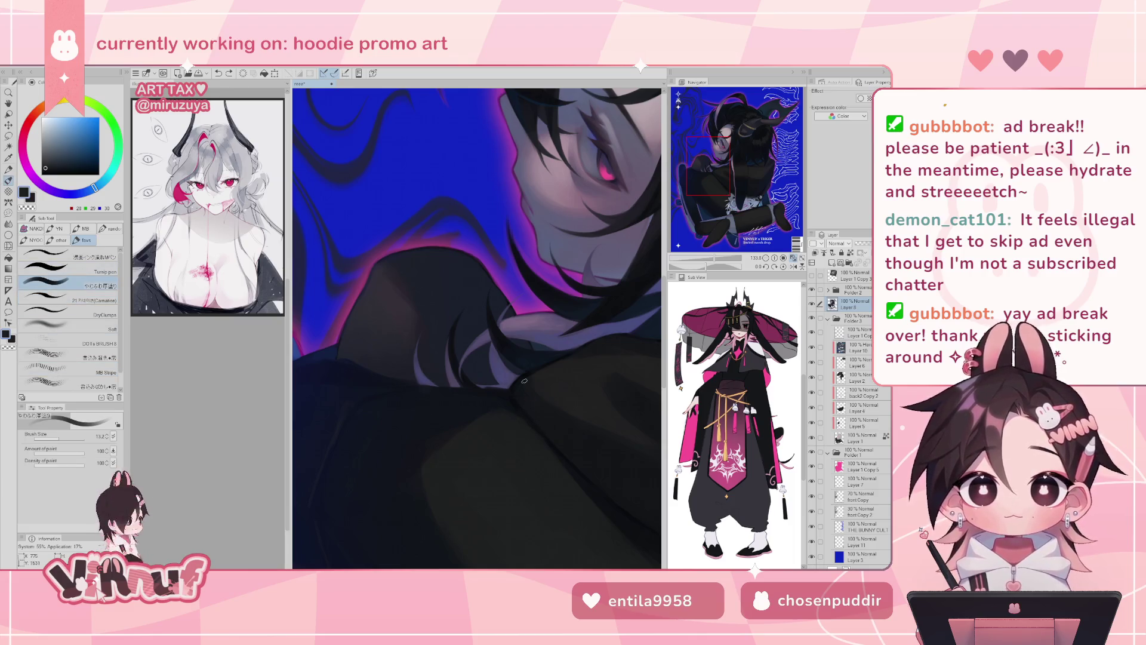
# - Tilt the canvas about 43 degrees, shrink the brush to 9.4, and zoom in on the shoulder hair
pyautogui.keyDown('alt'); pyautogui.click(528, 407); pyautogui.keyUp('alt')
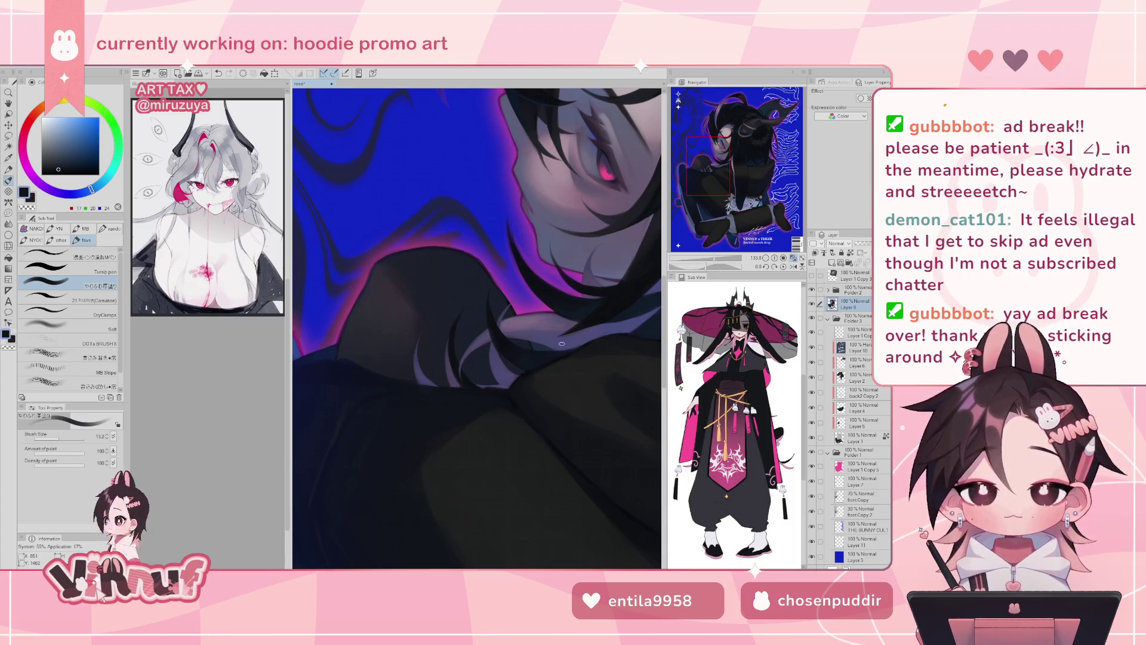
pyautogui.keyDown('alt'); pyautogui.click(546, 376); pyautogui.keyUp('alt')
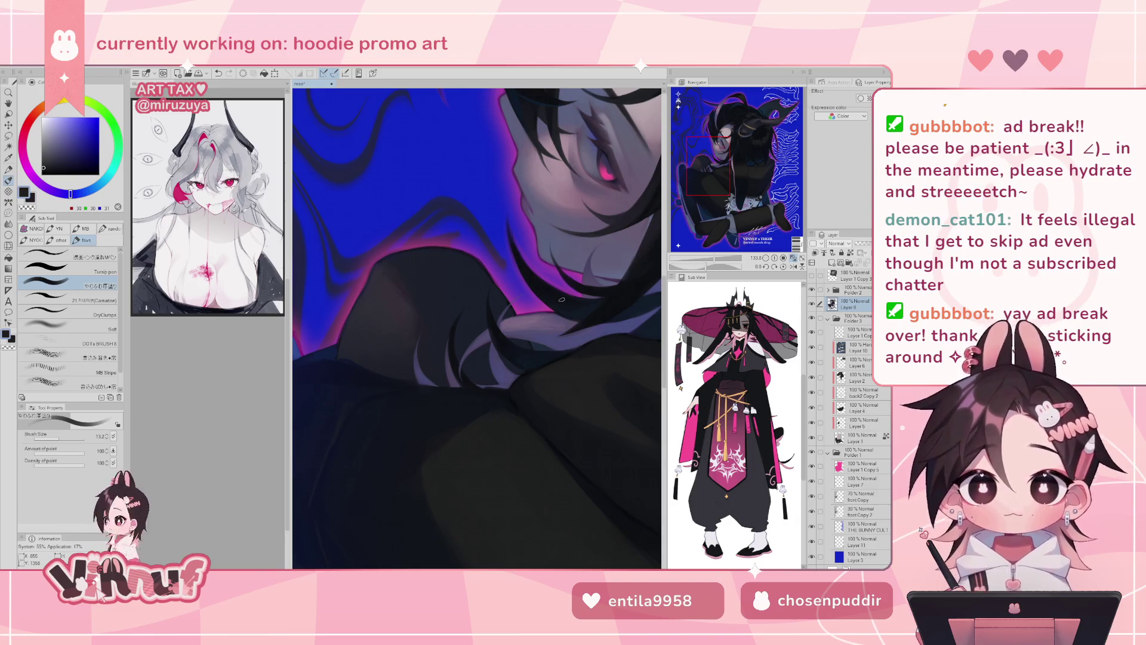
pyautogui.moveTo(630, 493)
pyautogui.mouseDown()
pyautogui.moveTo(695, 379)
pyautogui.moveTo(687, 249)
pyautogui.mouseUp()
pyautogui.click(782, 267)
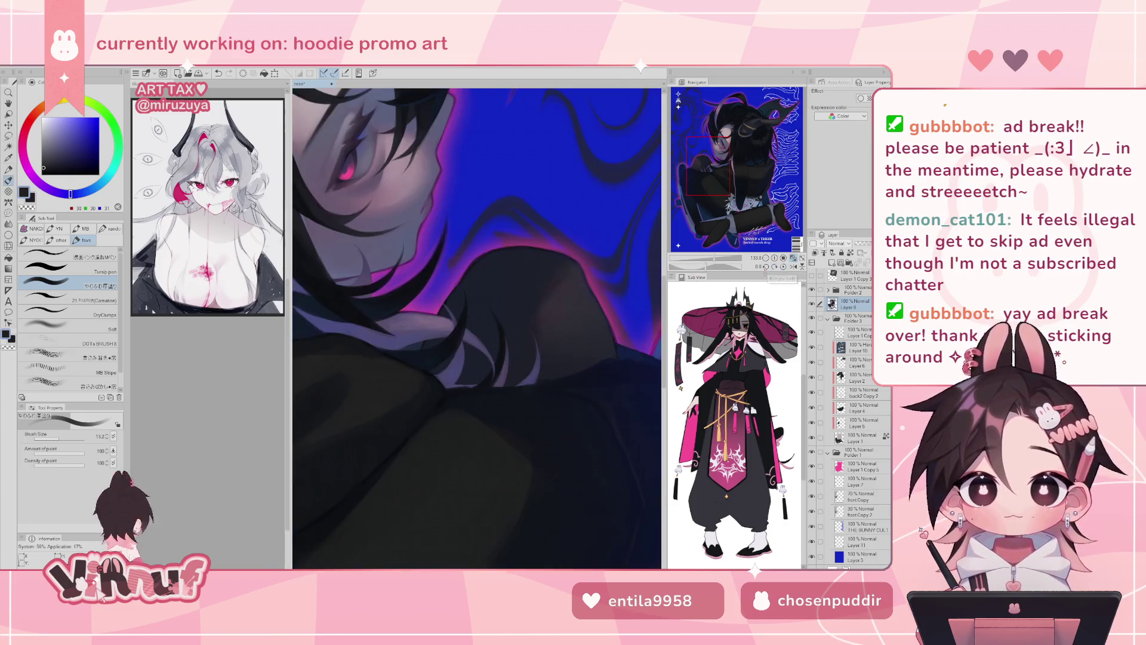
pyautogui.moveTo(537, 418)
pyautogui.mouseDown()
pyautogui.moveTo(597, 310)
pyautogui.moveTo(620, 227)
pyautogui.mouseUp()
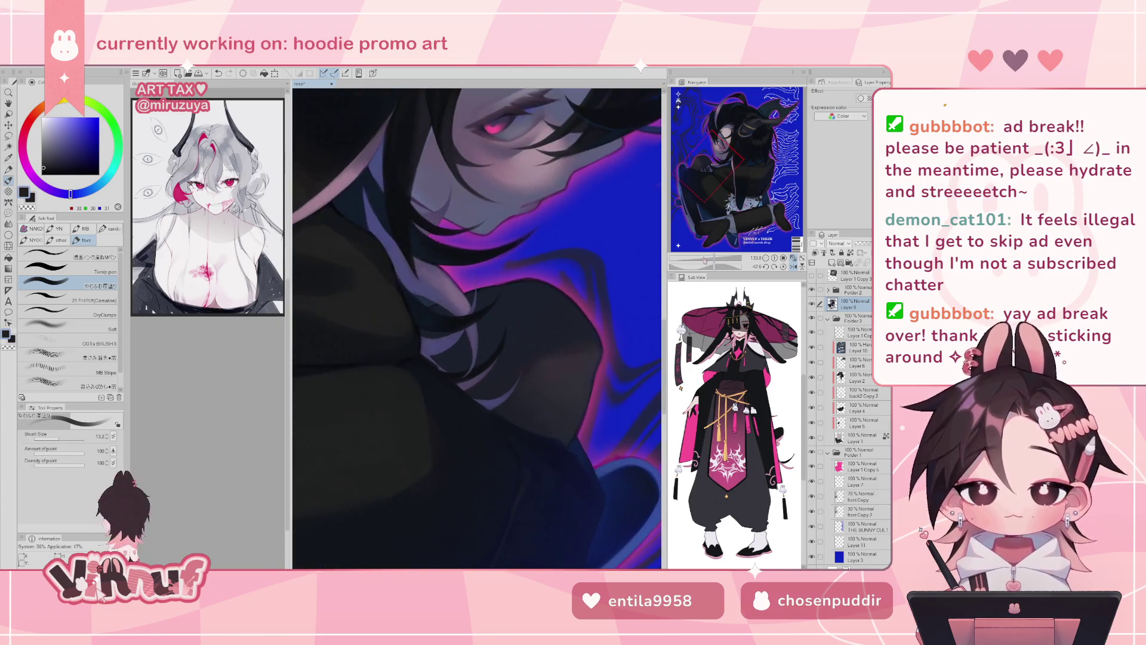
pyautogui.keyDown('alt'); pyautogui.click(425, 352); pyautogui.keyUp('alt')
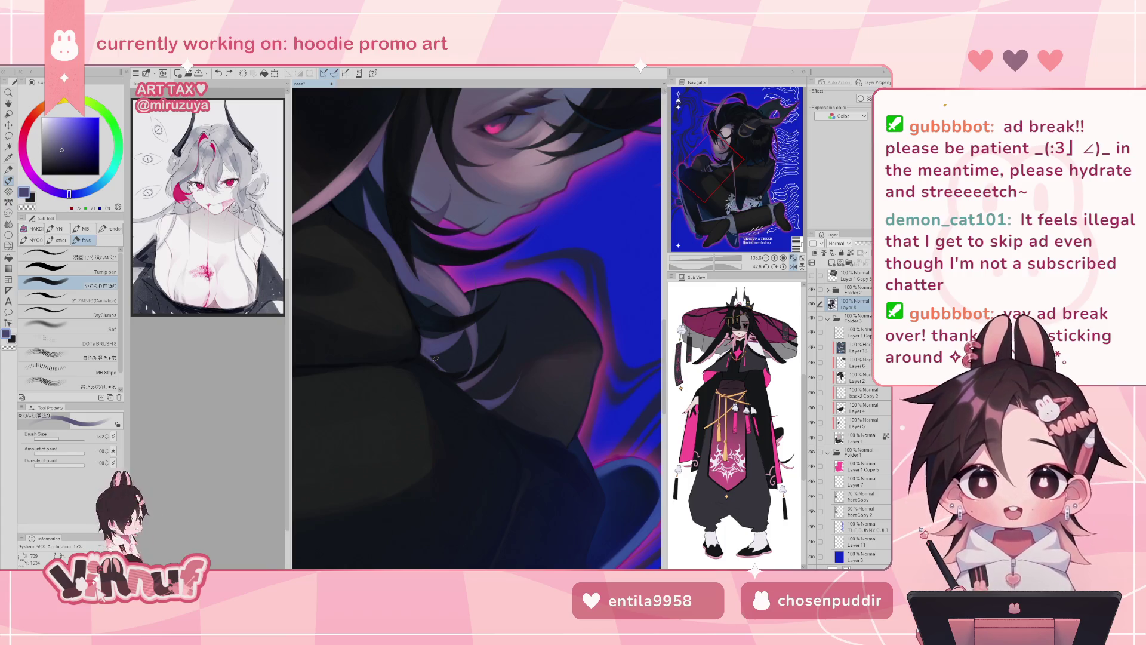
pyautogui.moveTo(60, 437); pyautogui.dragTo(55, 436)
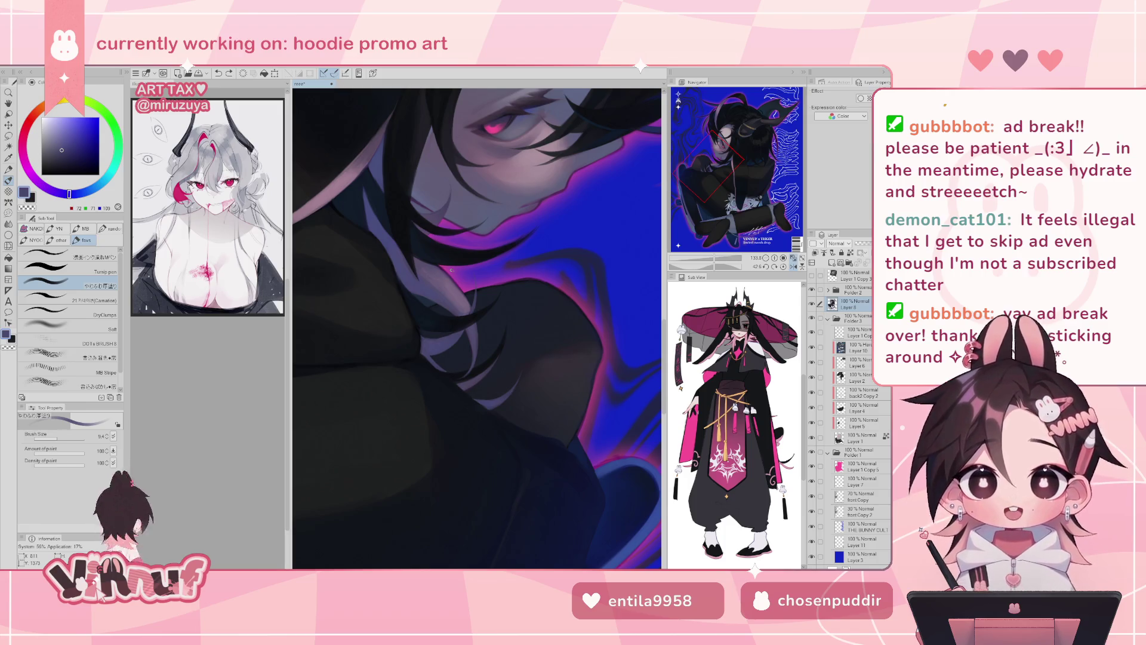
pyautogui.press('h')
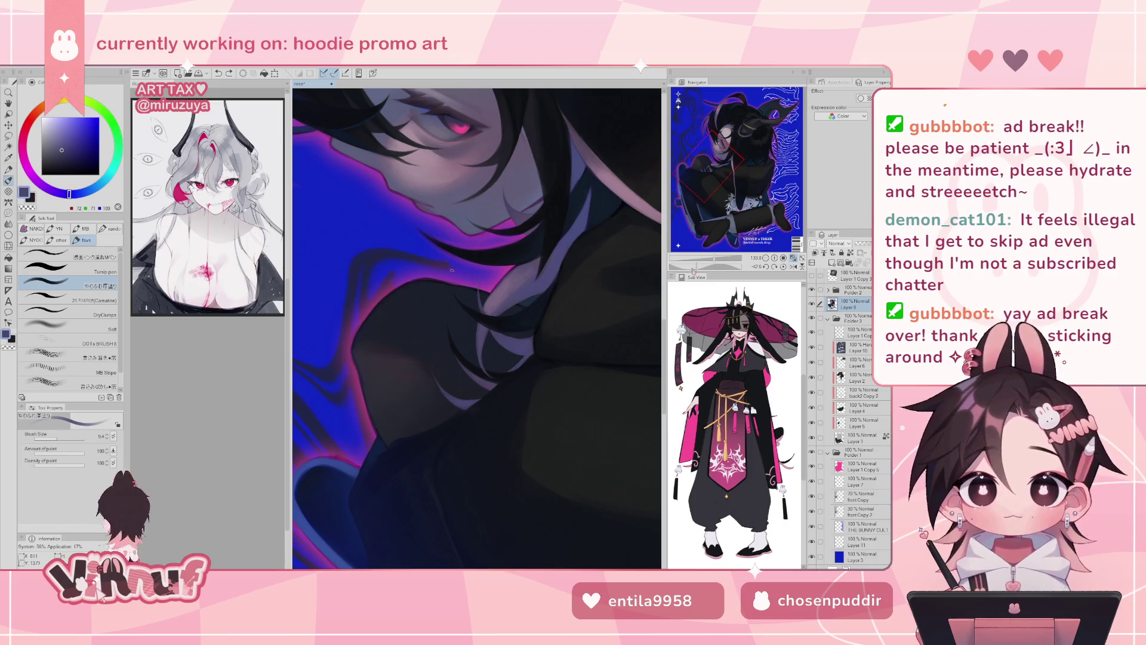
pyautogui.click(783, 266)
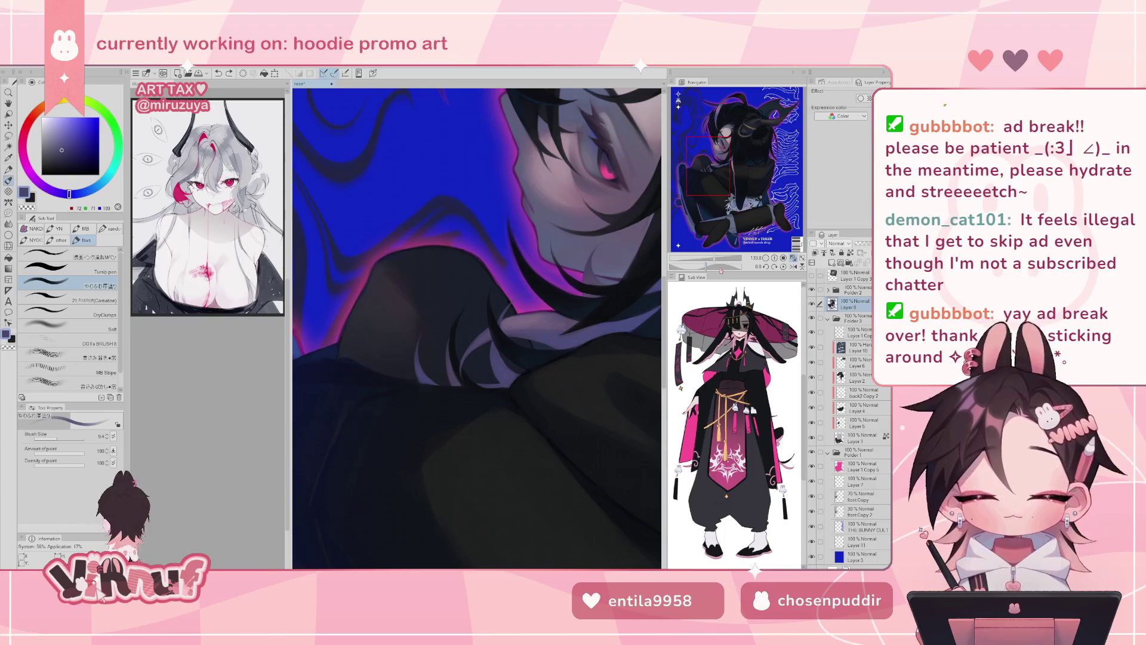
pyautogui.moveTo(714, 258); pyautogui.dragTo(721, 258)
pyautogui.press('b')
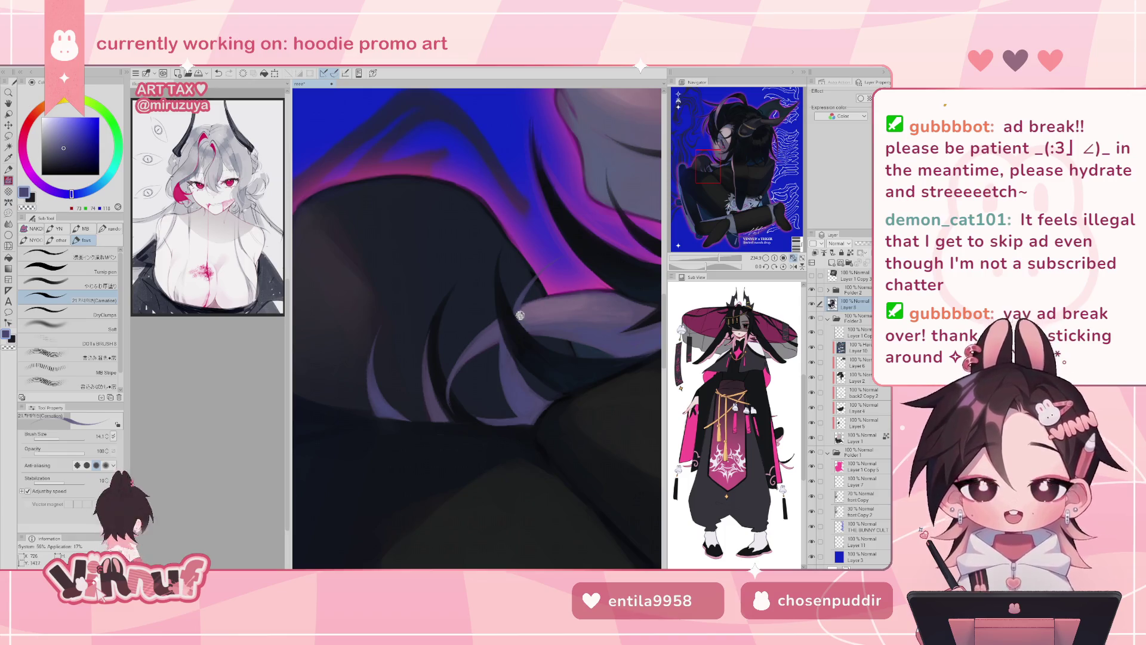
# - Sample near-black and dark blue-purple, then zoom out, mirror, and zoom back into the shoulder
pyautogui.keyDown('alt'); pyautogui.click(535, 346); pyautogui.keyUp('alt')
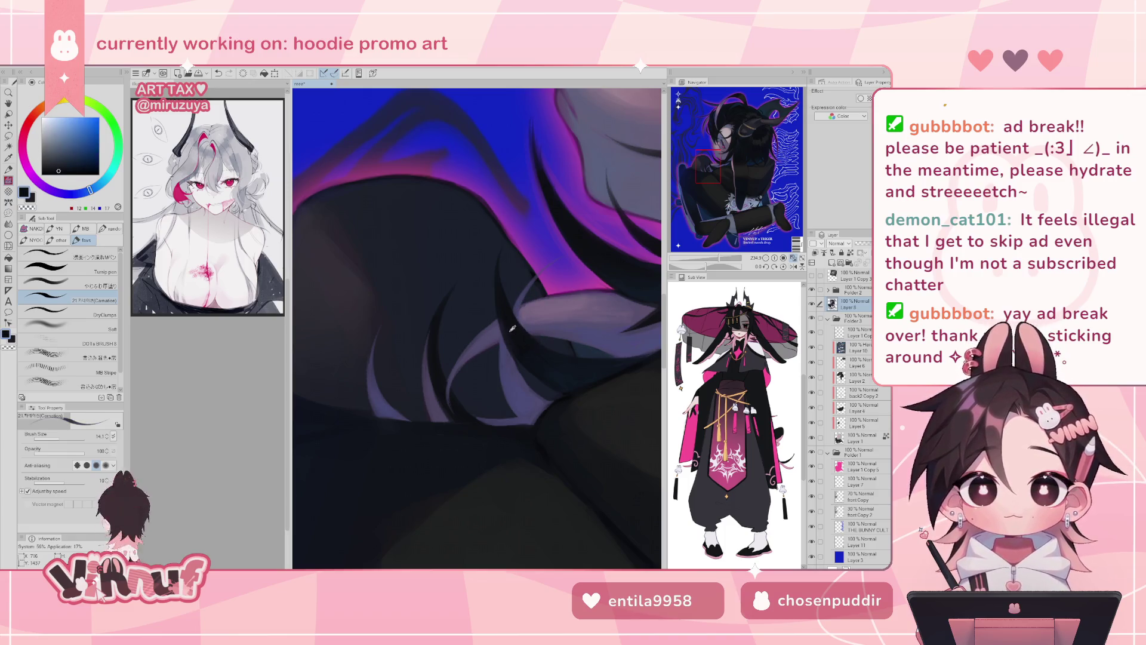
pyautogui.keyDown('alt'); pyautogui.click(536, 348); pyautogui.keyUp('alt')
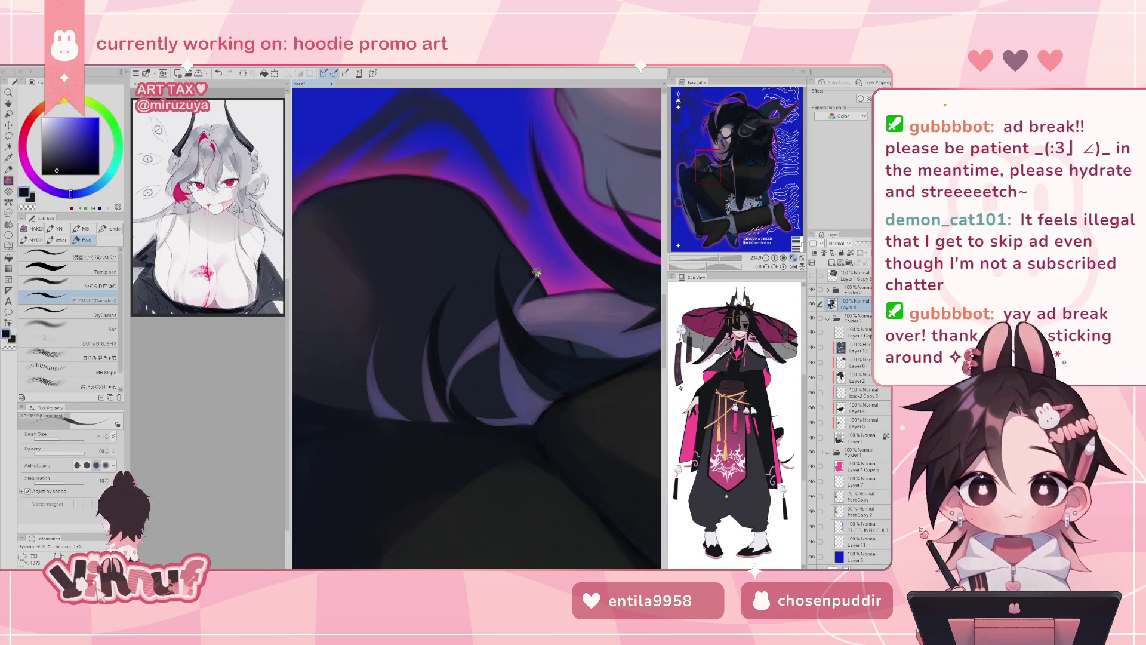
pyautogui.keyDown('alt'); pyautogui.click(515, 304); pyautogui.keyUp('alt')
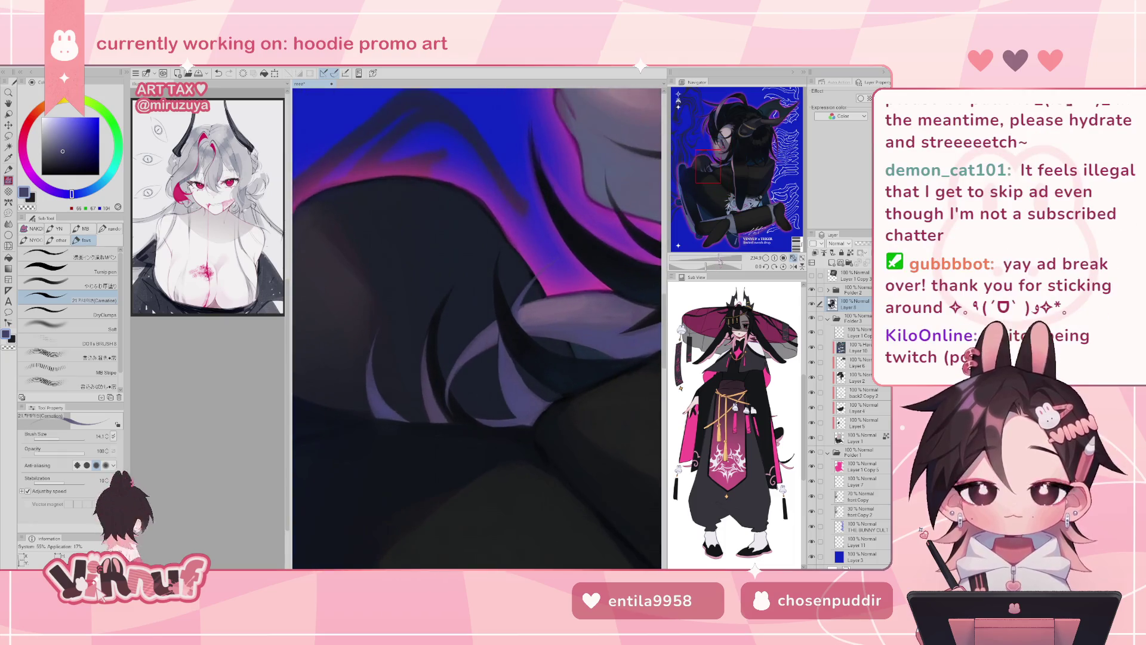
pyautogui.moveTo(731, 266)
pyautogui.mouseDown()
pyautogui.moveTo(710, 265)
pyautogui.moveTo(740, 257)
pyautogui.moveTo(703, 267)
pyautogui.mouseUp()
pyautogui.press('h')
pyautogui.click(775, 267)
pyautogui.click(774, 267)
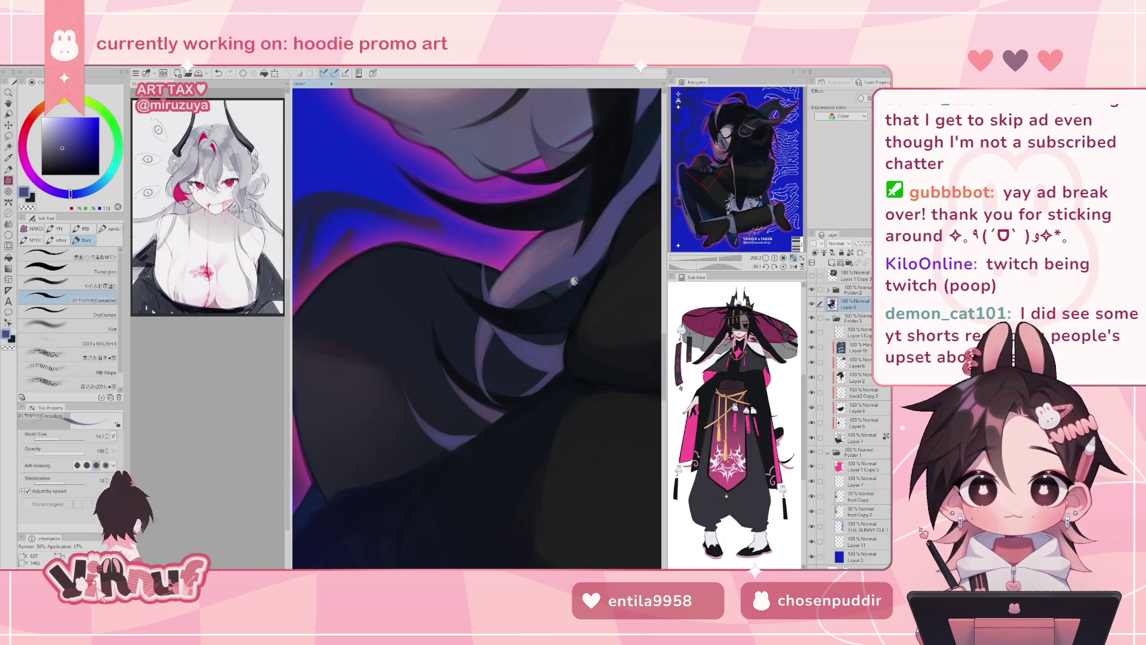
# - Mirror-check the shoulder hair while sampling near-black, dark navy and muted purple highlight tones
pyautogui.press('h')
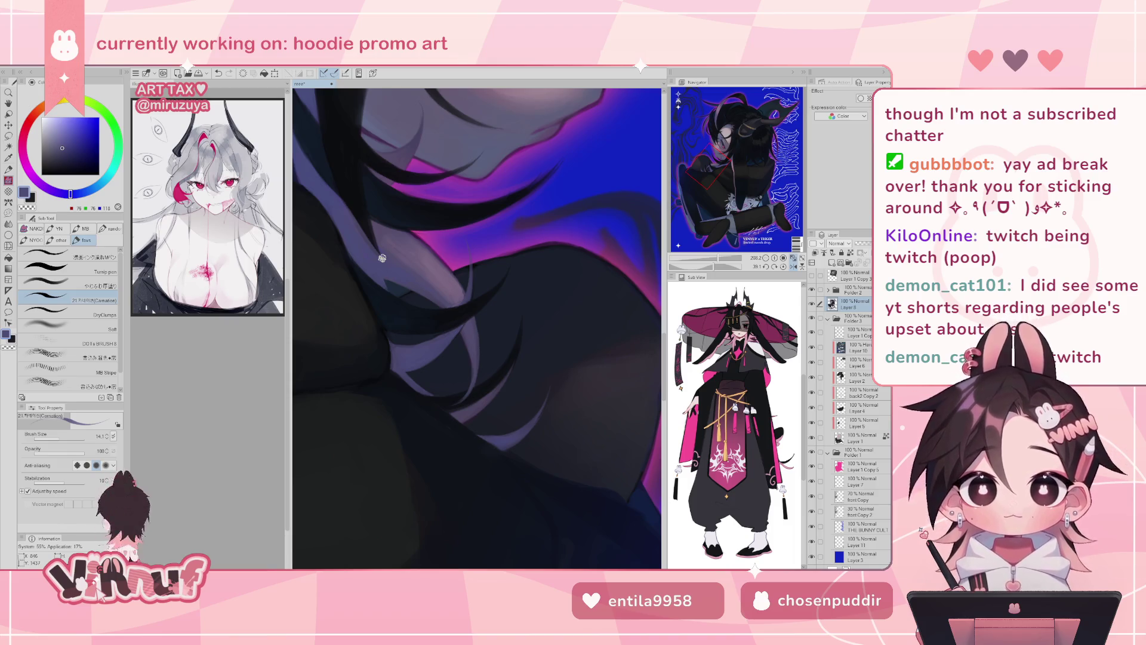
pyautogui.press('h')
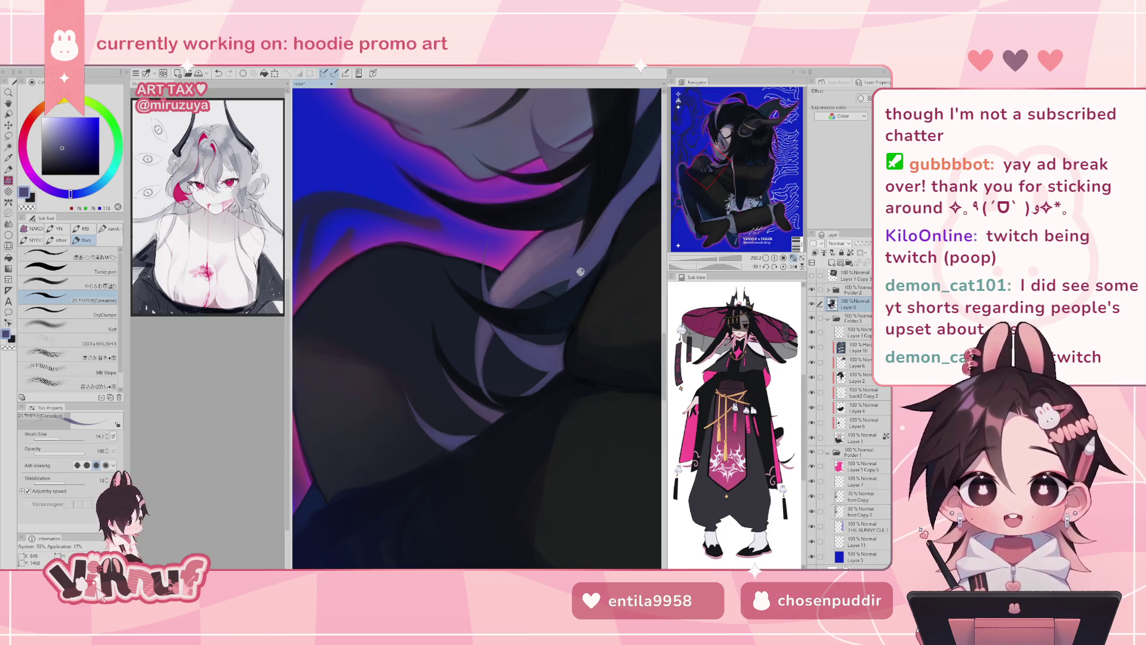
pyautogui.keyDown('alt'); pyautogui.click(569, 290); pyautogui.keyUp('alt')
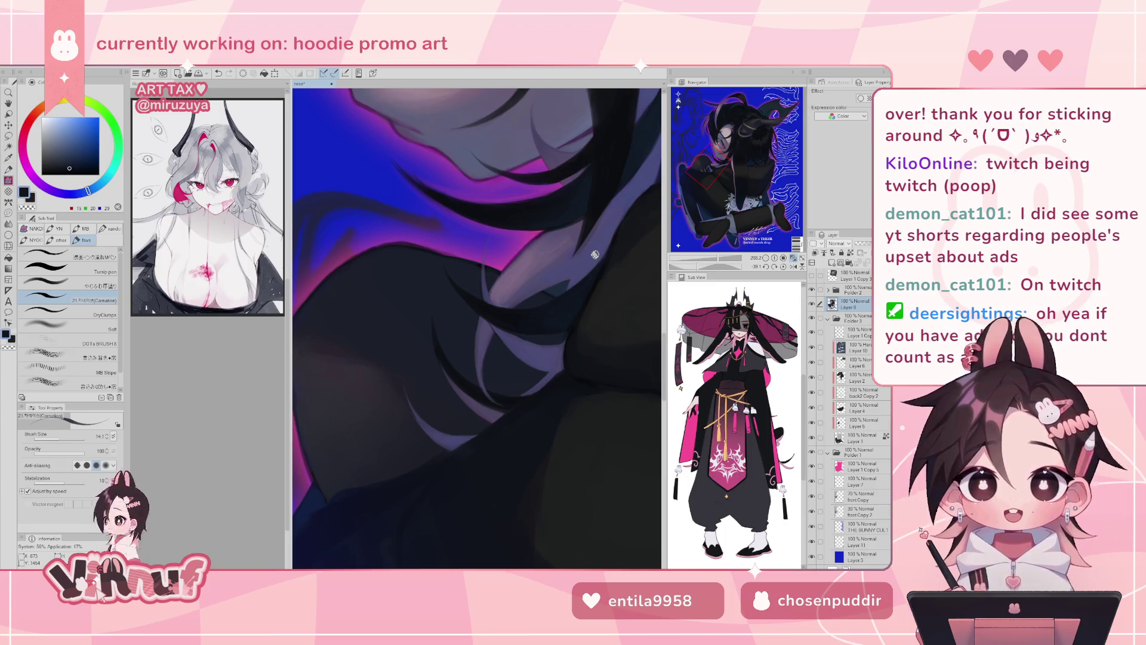
pyautogui.press('h')
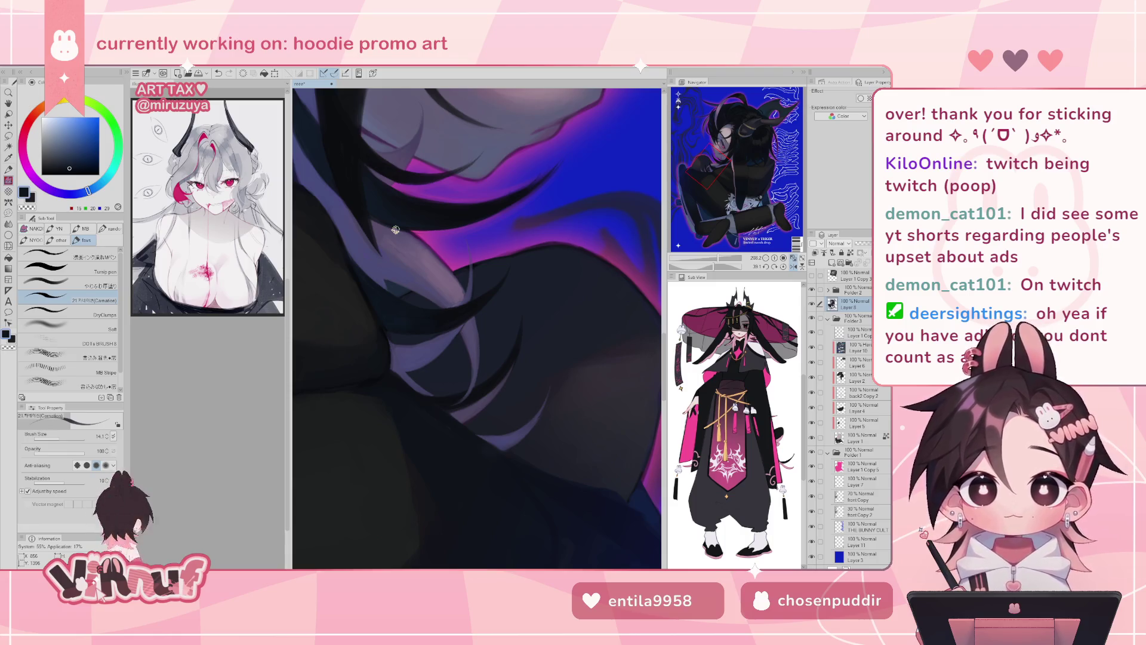
pyautogui.press('h')
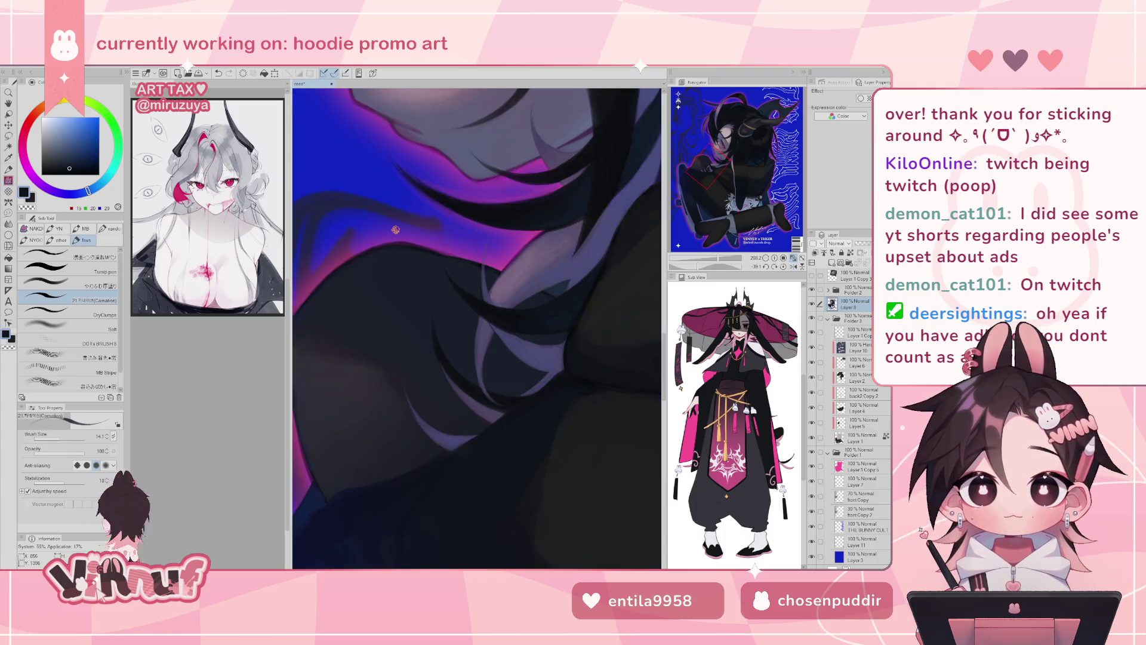
pyautogui.keyDown('alt'); pyautogui.click(585, 283); pyautogui.keyUp('alt')
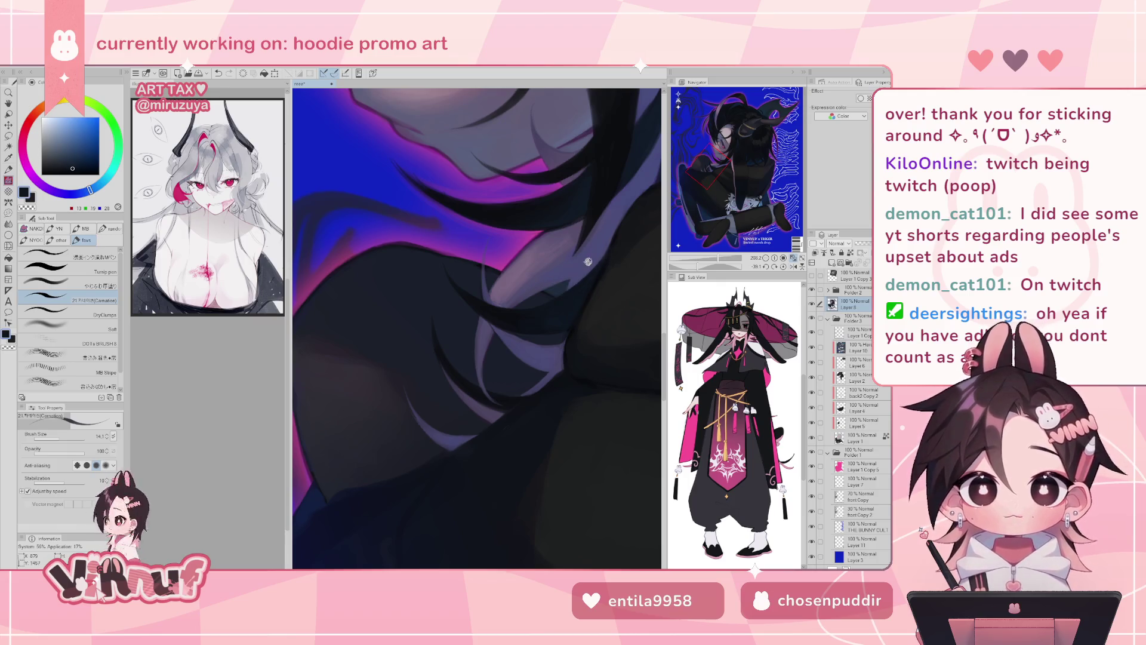
pyautogui.keyDown('alt'); pyautogui.click(604, 215); pyautogui.keyUp('alt')
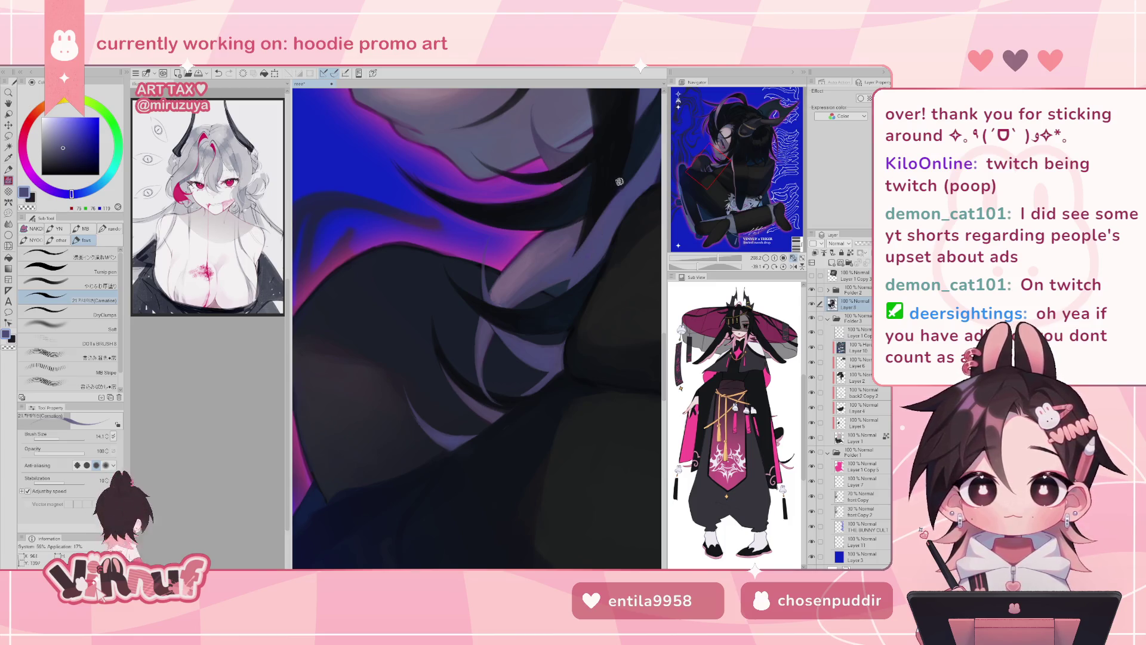
pyautogui.click(784, 262)
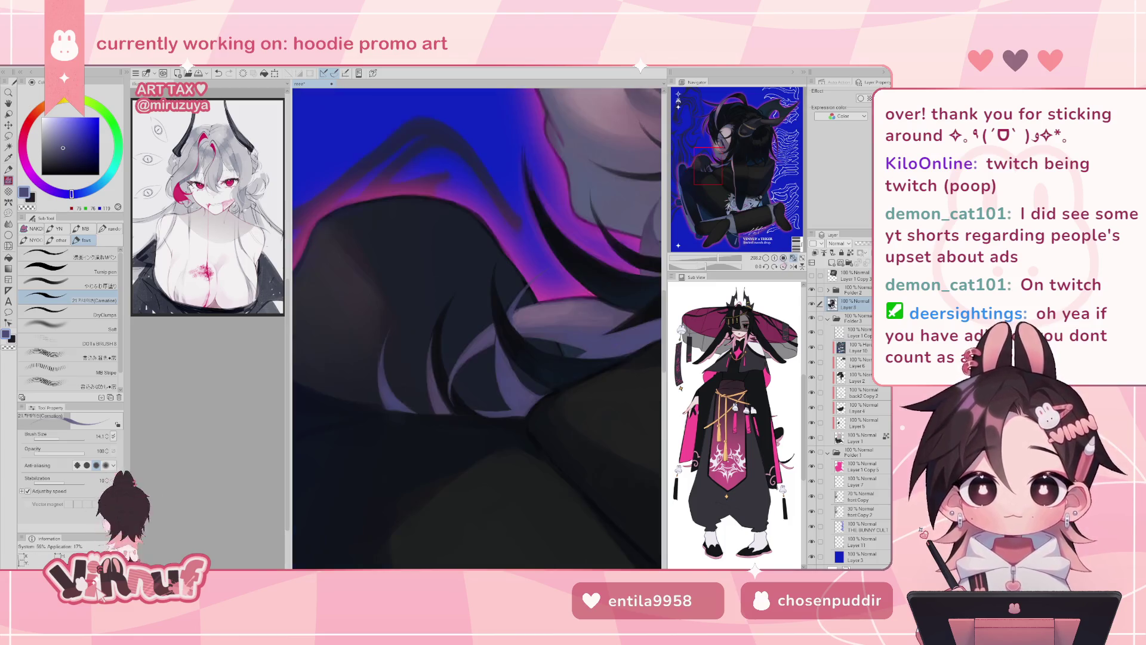
# - Pick a brighter purple and pinker magenta from the glow and paint strands over the shoulder
pyautogui.click(774, 267)
pyautogui.moveTo(562, 378); pyautogui.dragTo(537, 396)
pyautogui.keyDown('alt'); pyautogui.click(445, 242); pyautogui.keyUp('alt')
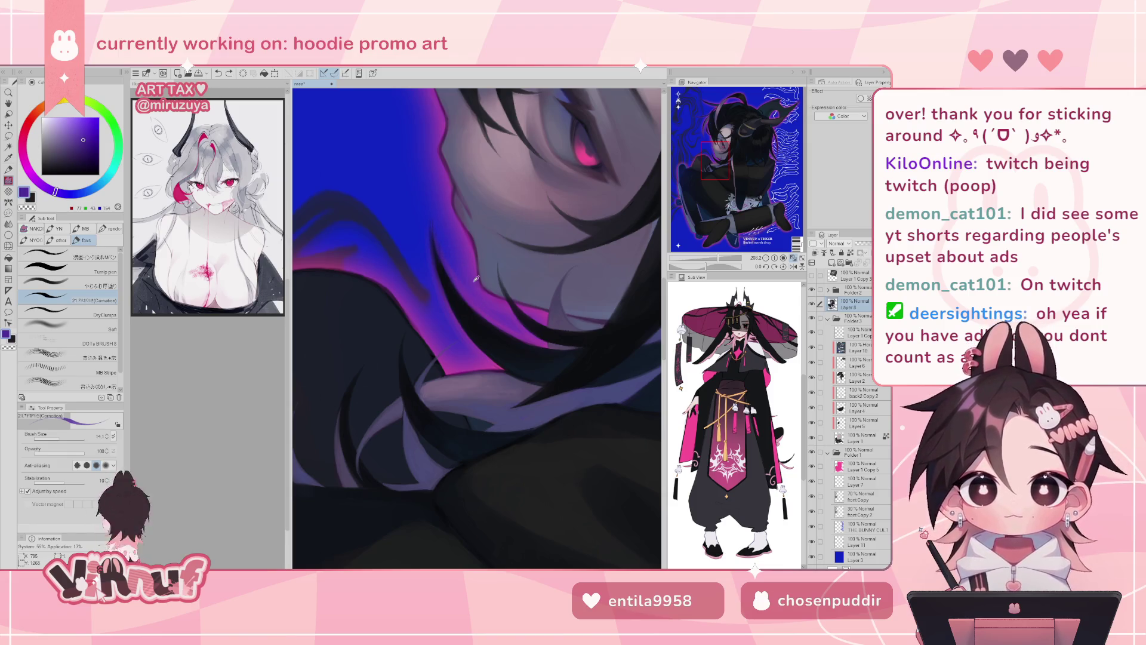
pyautogui.keyDown('alt'); pyautogui.click(502, 318); pyautogui.keyUp('alt')
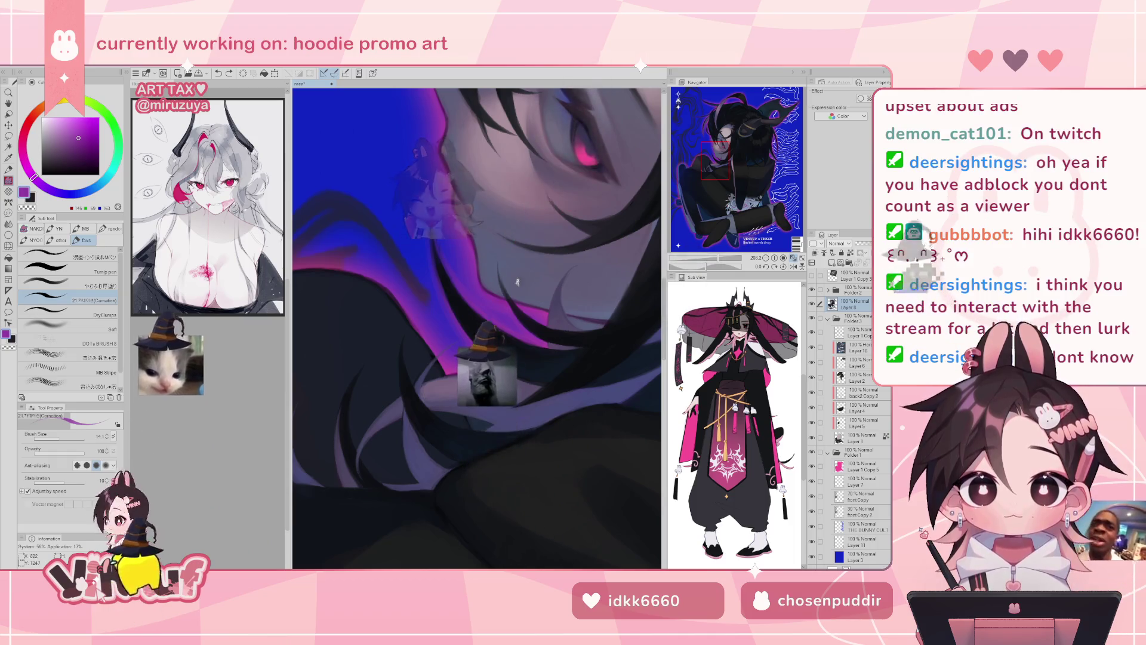
pyautogui.keyDown('alt'); pyautogui.click(530, 296); pyautogui.keyUp('alt')
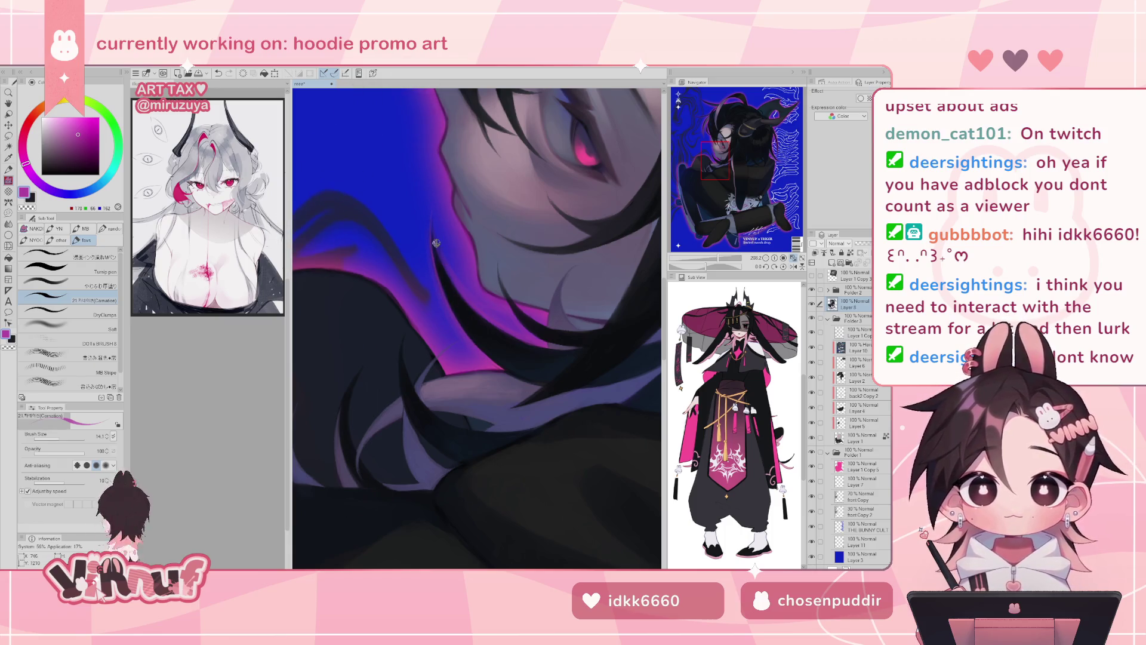
pyautogui.moveTo(442, 299); pyautogui.dragTo(438, 257)
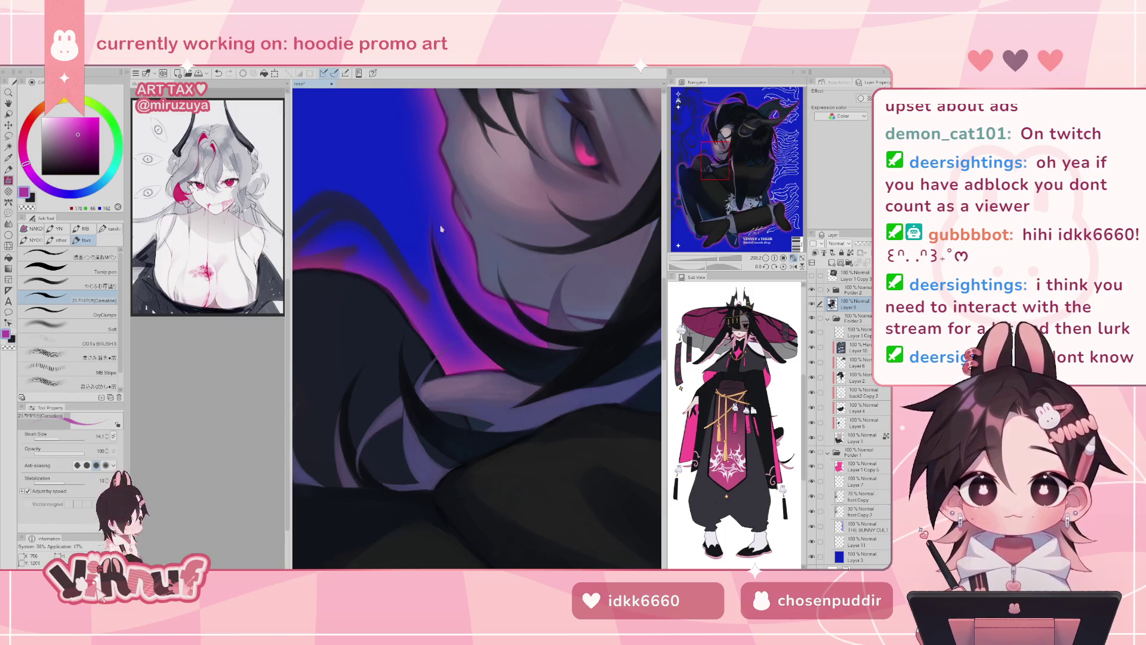
# - Undo the last two strokes, sample the blue background, and zoom out slightly toward the face
pyautogui.hotkey('ctrl', 'z')
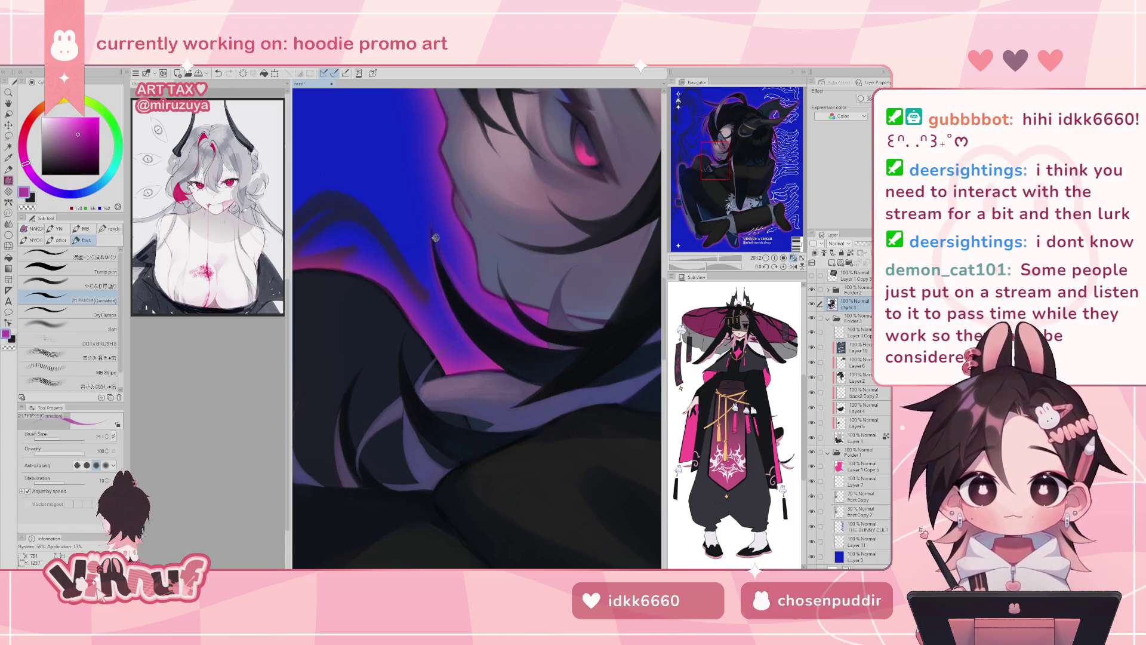
pyautogui.hotkey('ctrl', 'z')
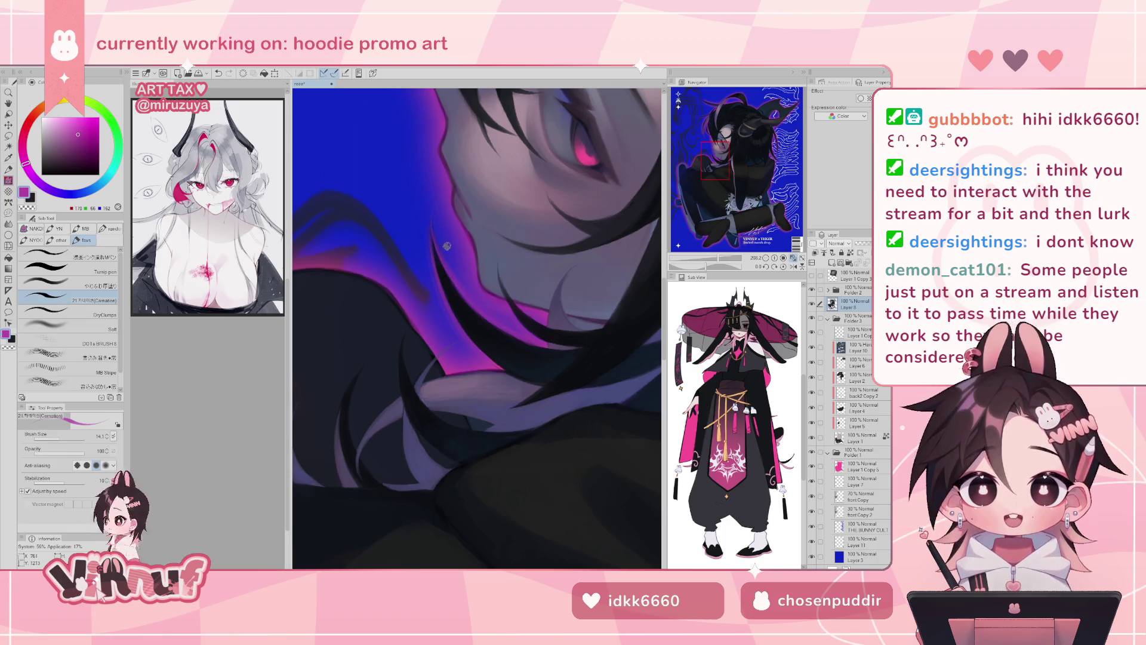
pyautogui.keyDown('alt'); pyautogui.click(444, 242); pyautogui.keyUp('alt')
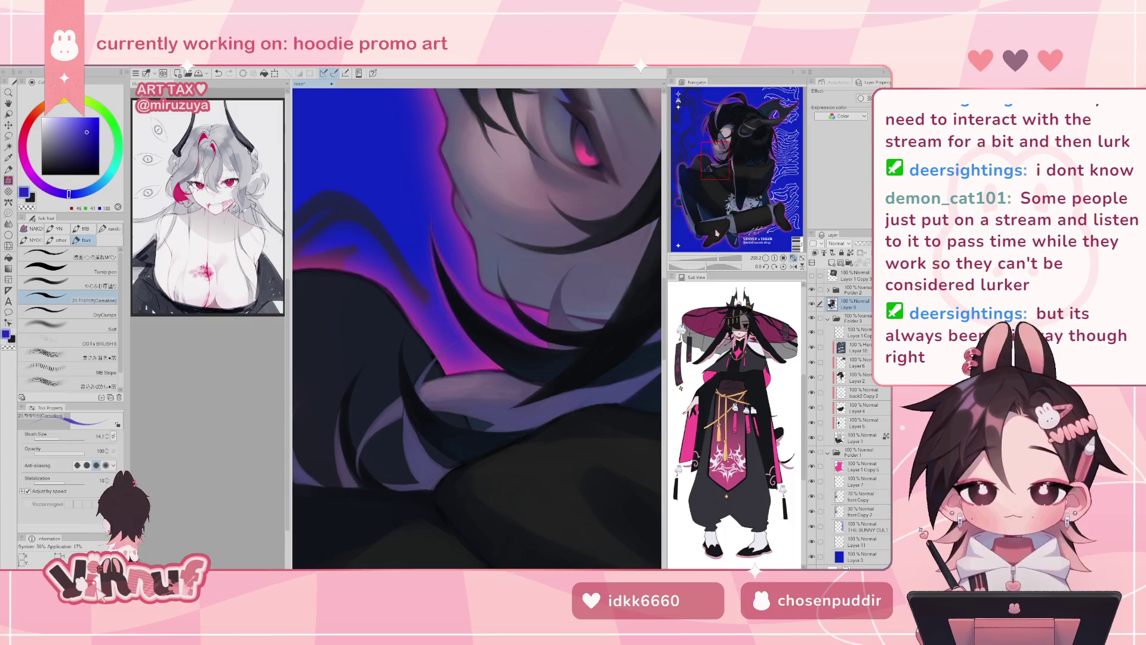
pyautogui.moveTo(721, 258)
pyautogui.mouseDown()
pyautogui.moveTo(702, 259)
pyautogui.moveTo(727, 268)
pyautogui.mouseUp()
# - Mirror the view, sample dark navy and glow purple, tilt slightly, and pick a near-black from the hair
pyautogui.press('h')
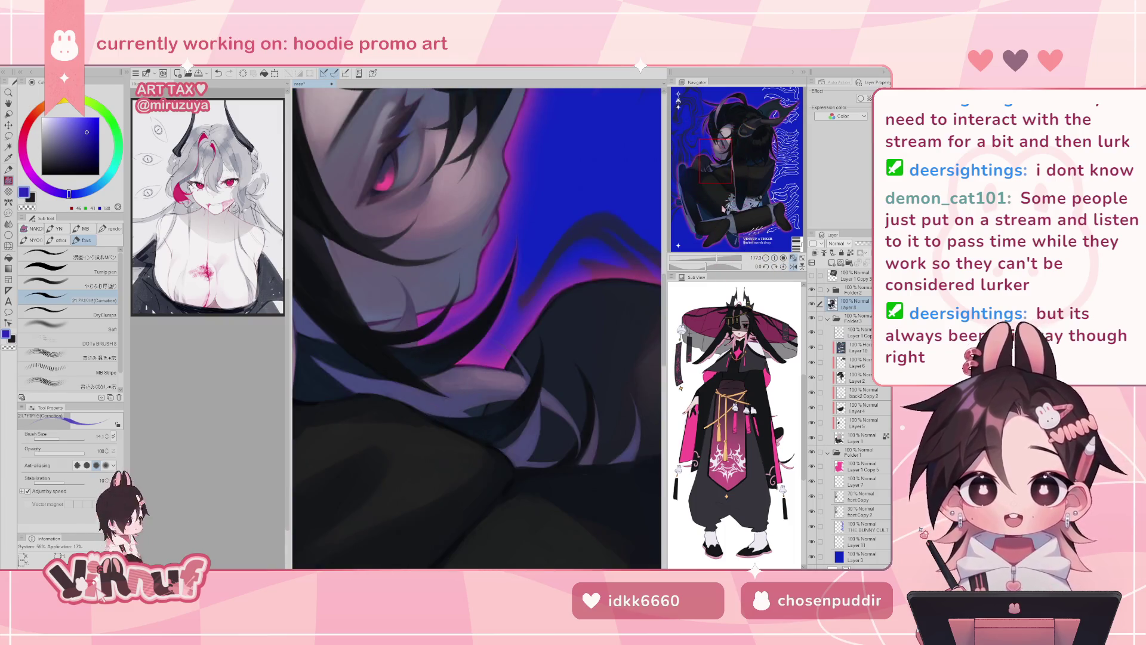
pyautogui.keyDown('alt'); pyautogui.click(569, 295); pyautogui.keyUp('alt')
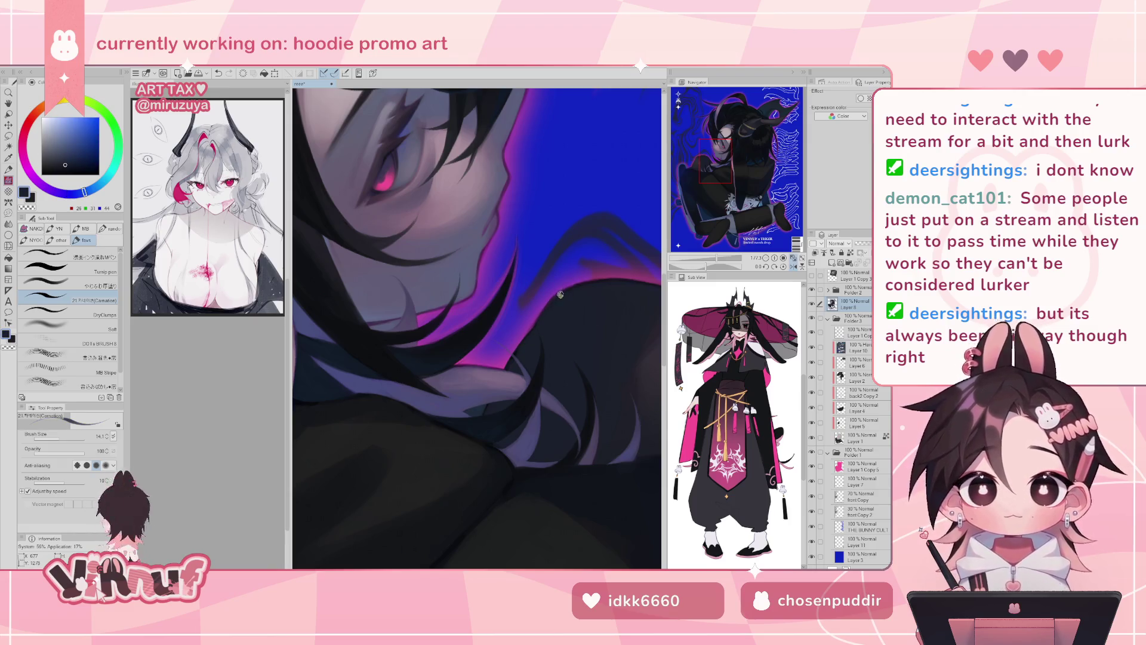
pyautogui.keyDown('alt'); pyautogui.click(613, 291); pyautogui.keyUp('alt')
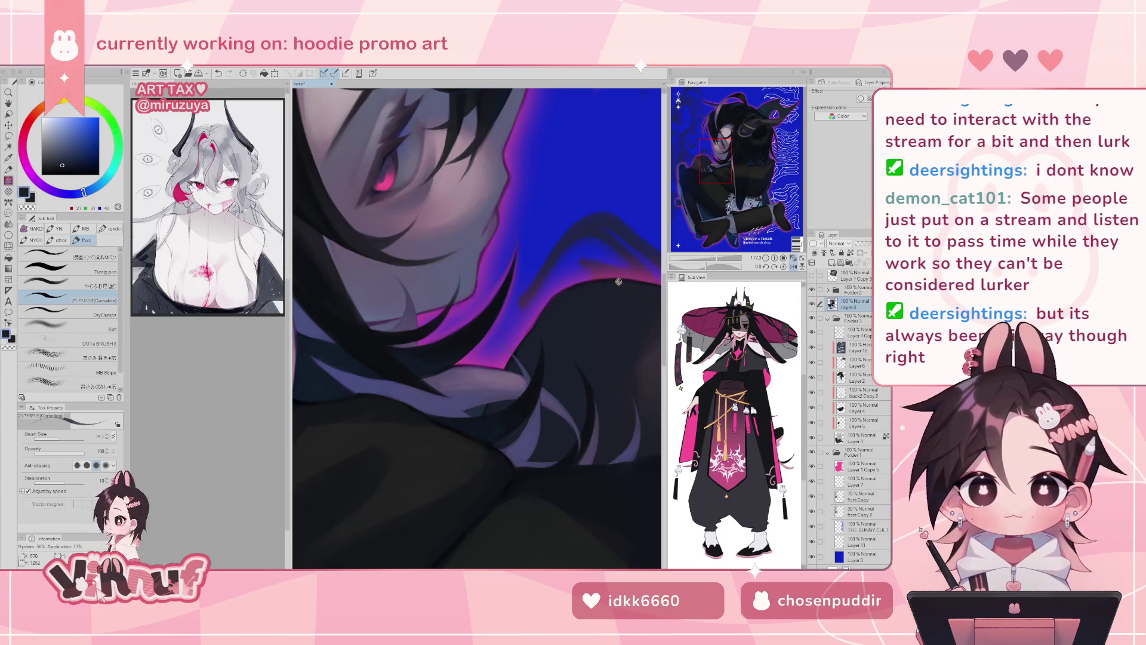
pyautogui.keyDown('alt'); pyautogui.click(552, 295); pyautogui.keyUp('alt')
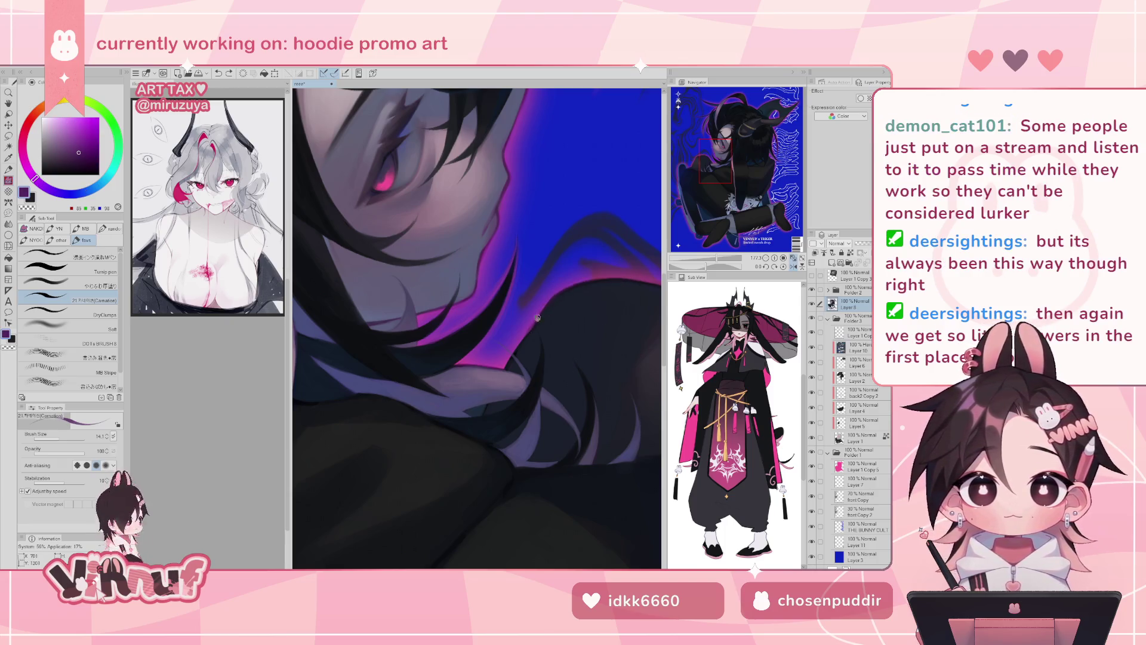
pyautogui.keyDown('alt'); pyautogui.click(511, 350); pyautogui.keyUp('alt')
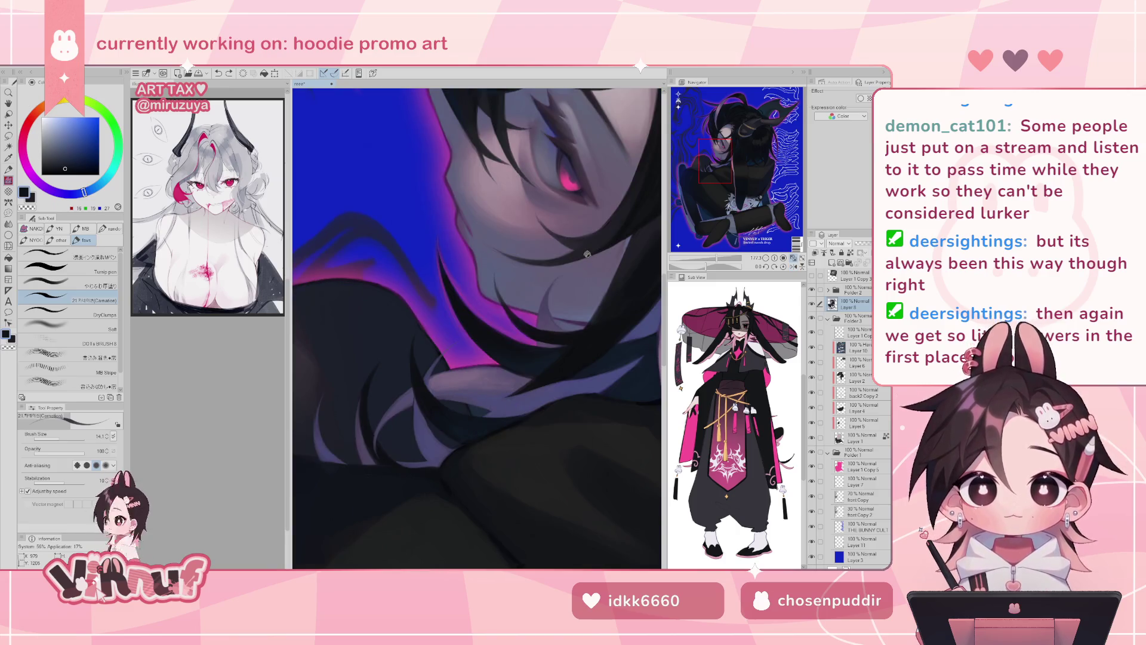
pyautogui.moveTo(702, 267); pyautogui.dragTo(696, 267)
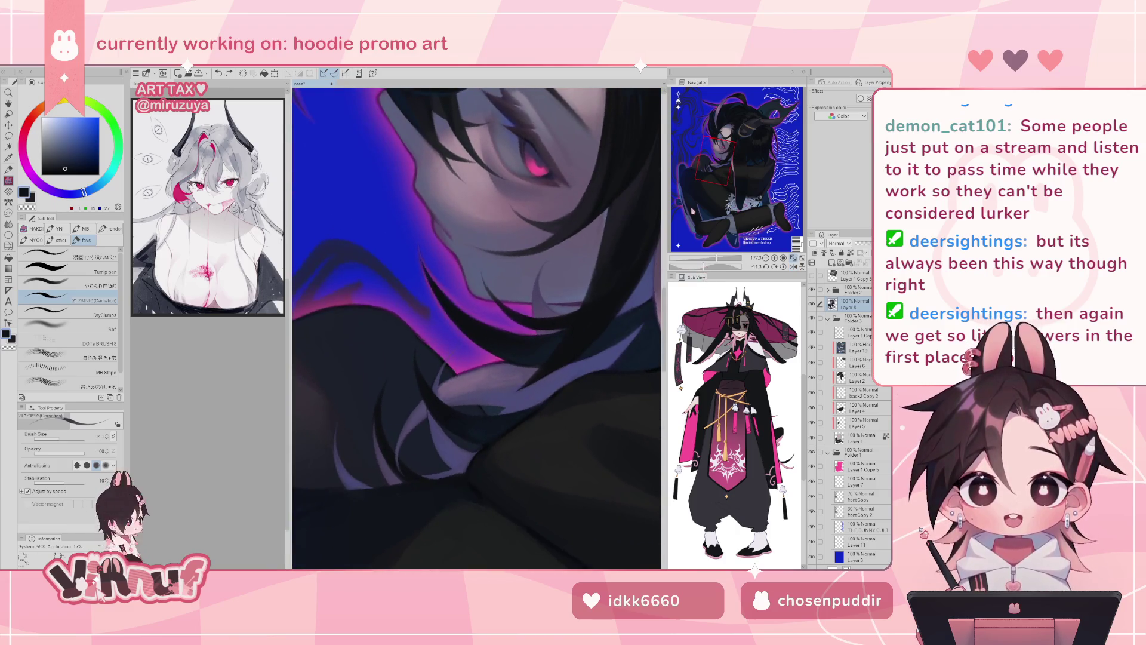
pyautogui.keyDown('alt'); pyautogui.click(440, 299); pyautogui.keyUp('alt')
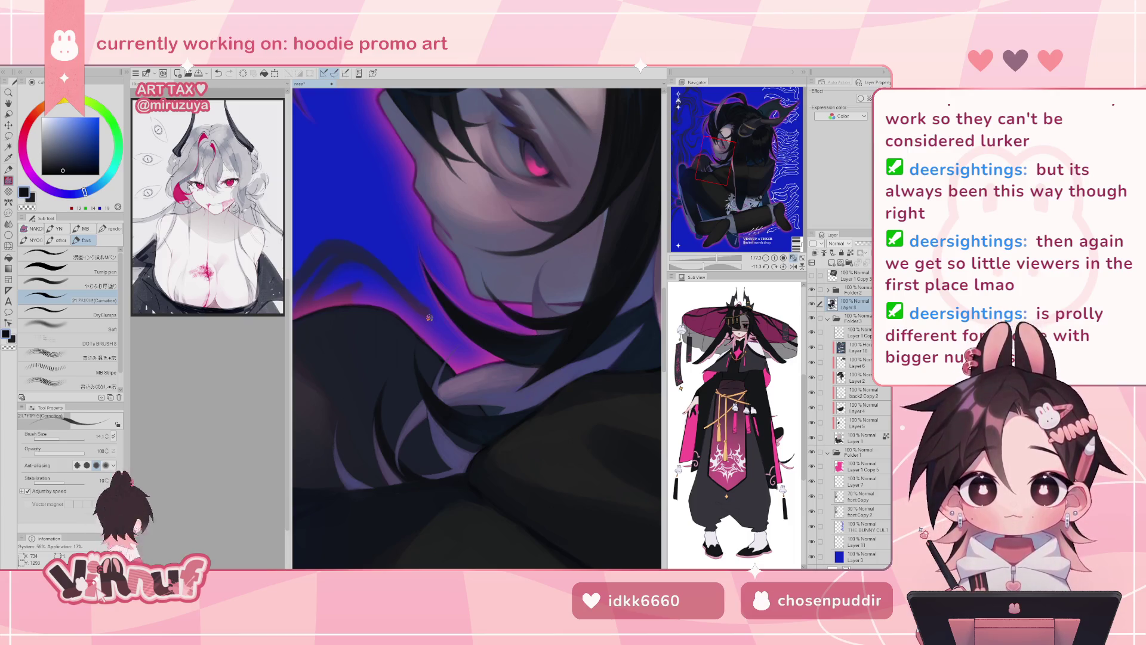
pyautogui.scroll(-6, 429, 317)
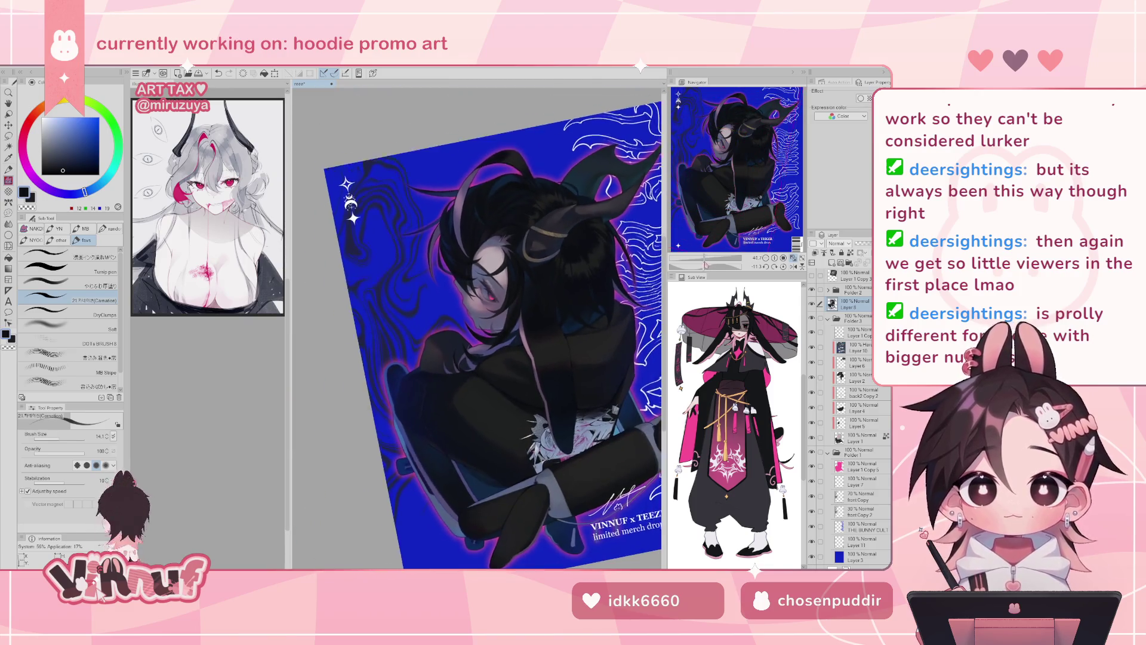
pyautogui.press('h')
pyautogui.scroll(2, 478, 329)
pyautogui.press('h')
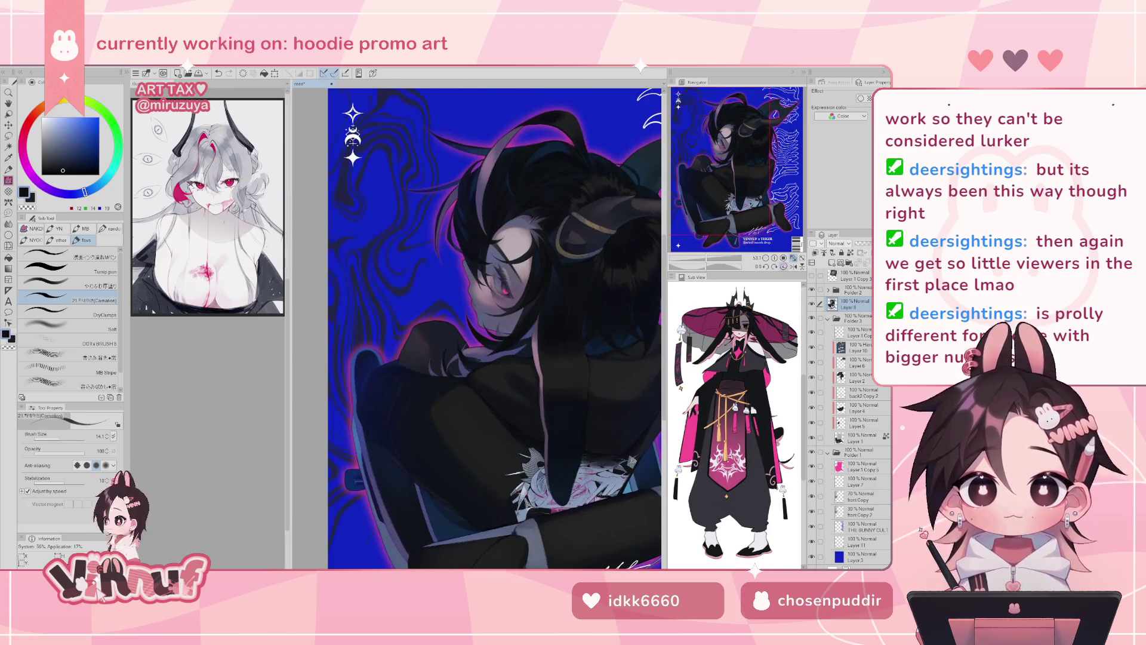
pyautogui.scroll(-2, 477, 328)
pyautogui.scroll(5, 508, 280)
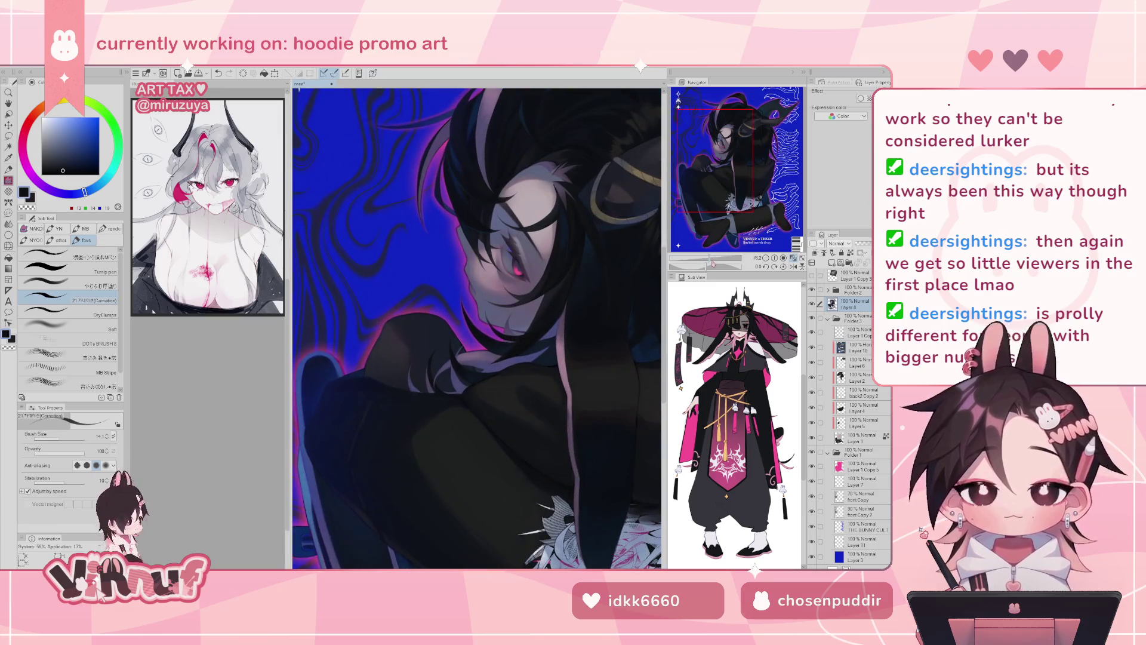
pyautogui.scroll(3, 472, 346)
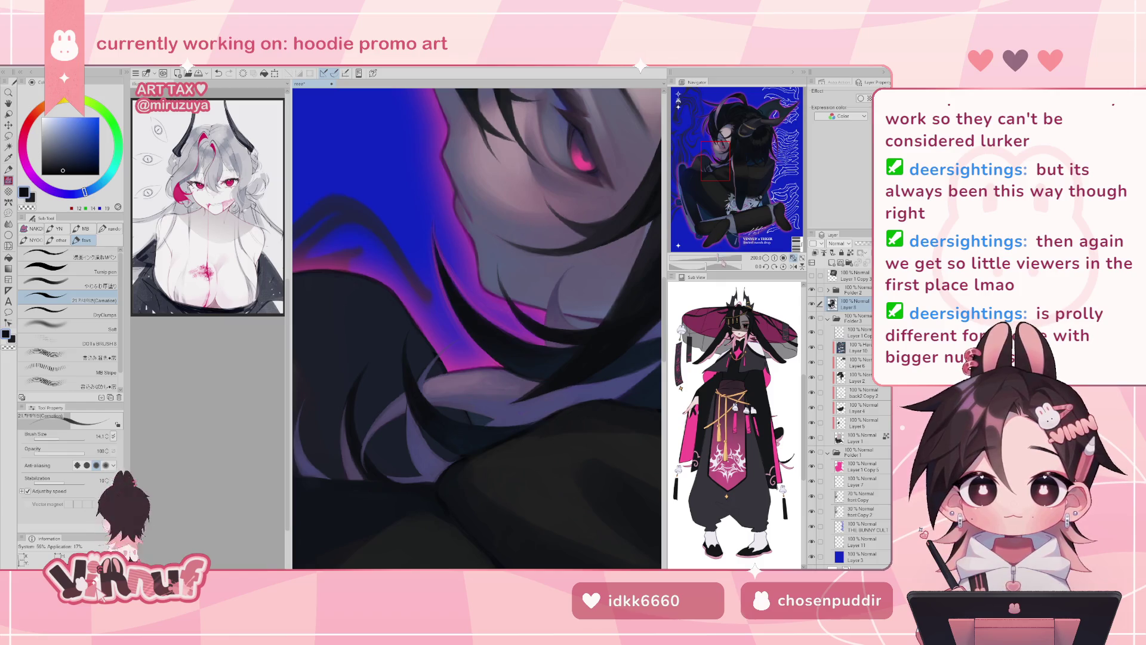
pyautogui.scroll(-5, 477, 328)
pyautogui.scroll(1, 478, 328)
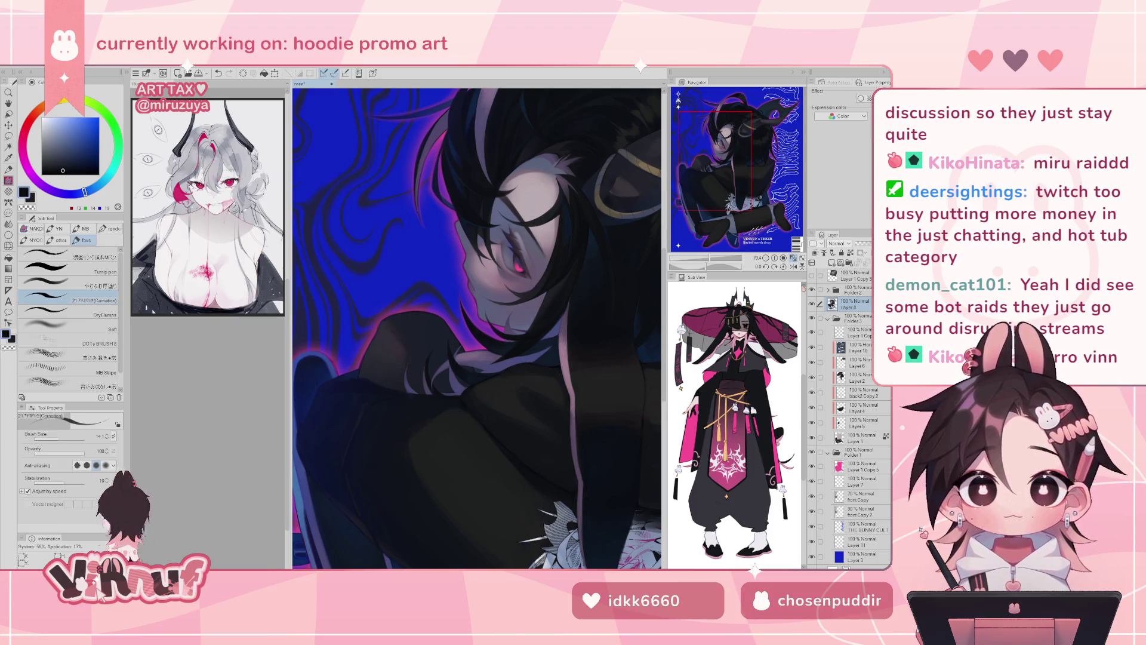
pyautogui.click(811, 303)
pyautogui.click(811, 304)
pyautogui.moveTo(720, 260)
pyautogui.mouseDown()
pyautogui.moveTo(692, 257)
pyautogui.moveTo(709, 256)
pyautogui.mouseUp()
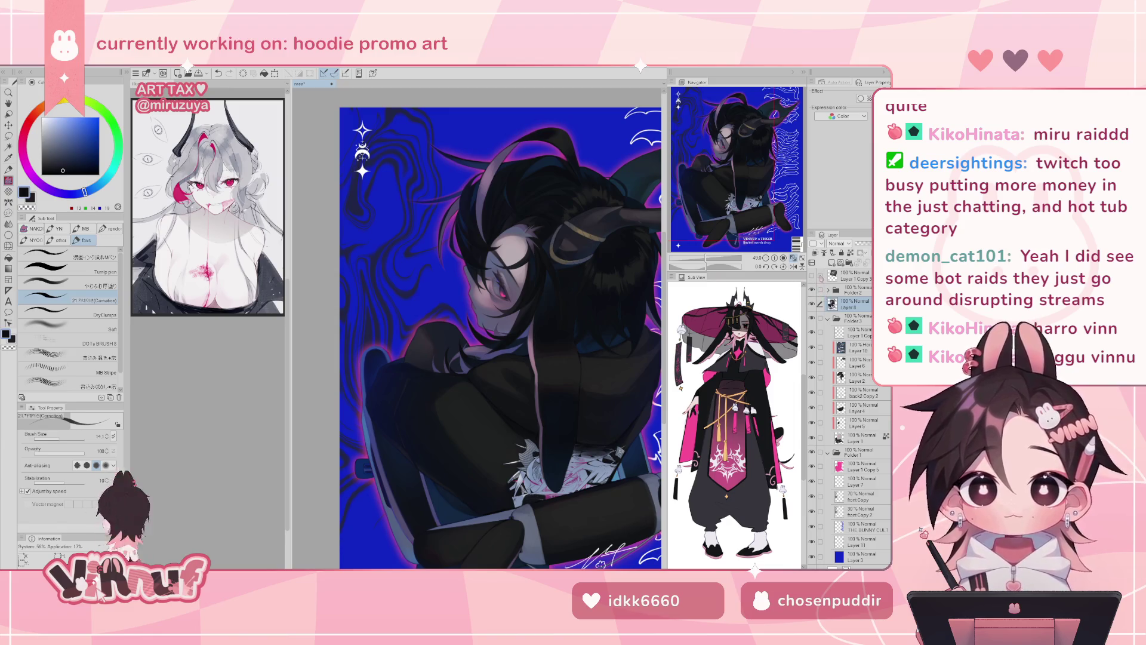
pyautogui.click(793, 265)
pyautogui.click(794, 266)
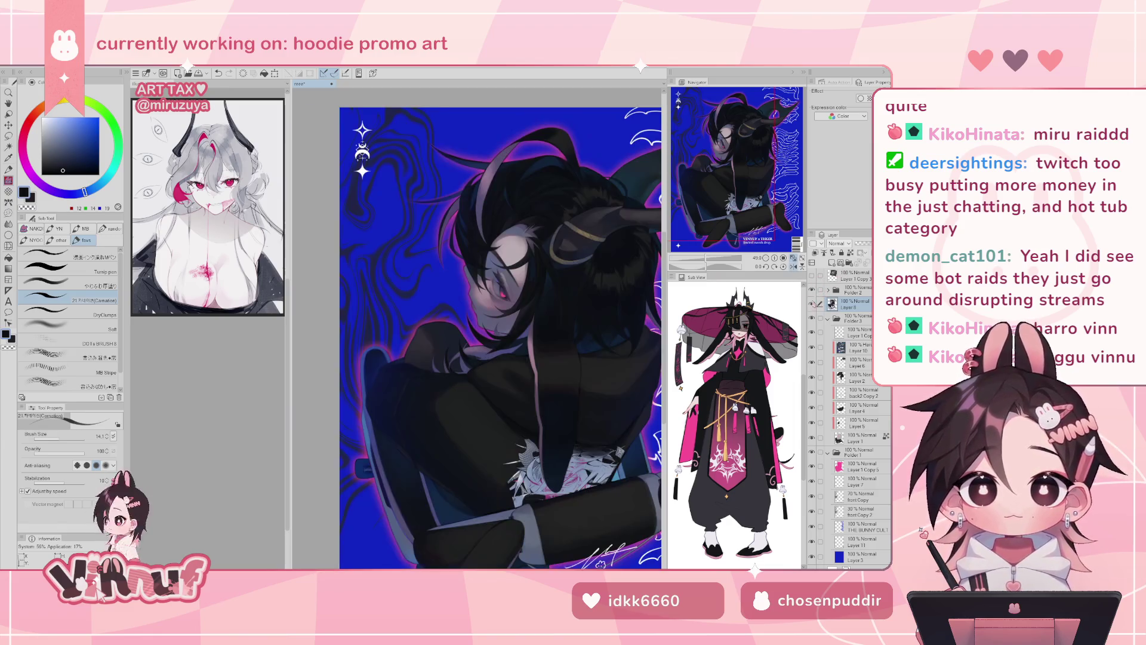
pyautogui.moveTo(752, 189); pyautogui.dragTo(760, 190)
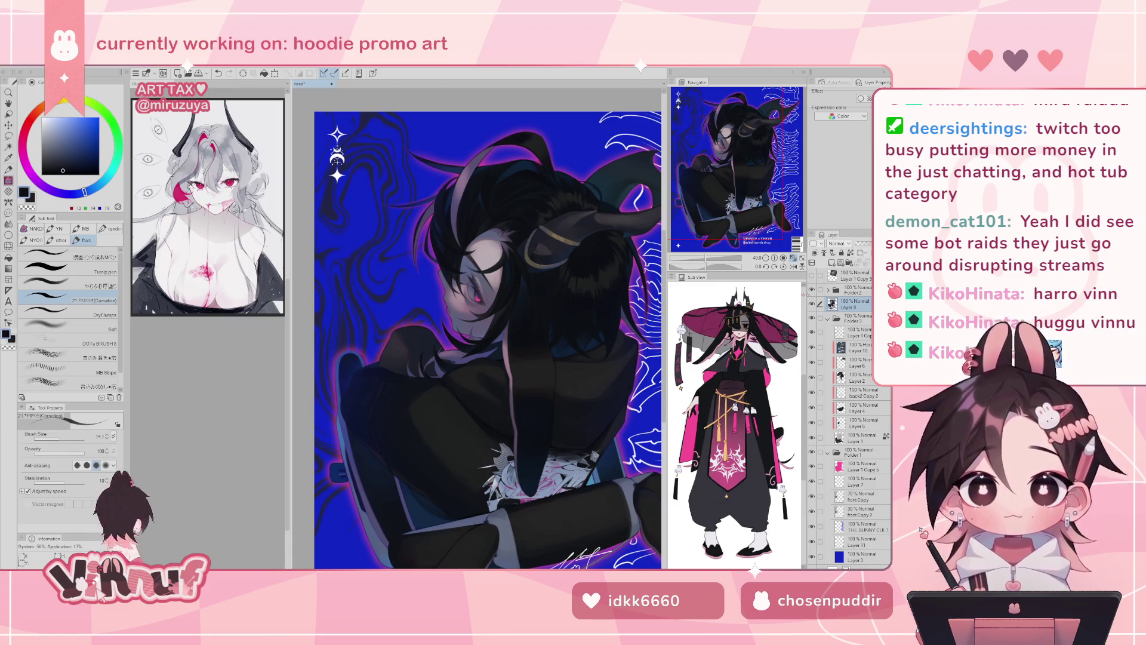
pyautogui.scroll(5, 612, 325)
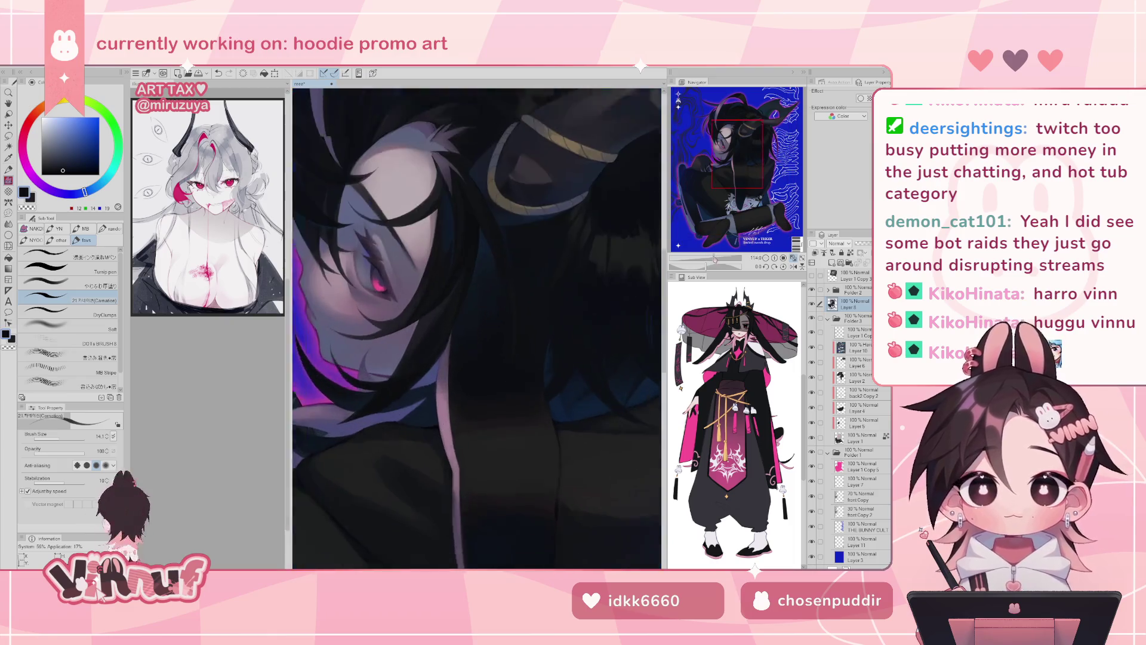
pyautogui.moveTo(714, 264); pyautogui.dragTo(710, 264)
pyautogui.click(794, 266)
pyautogui.moveTo(478, 251)
pyautogui.mouseDown()
pyautogui.moveTo(496, 281)
pyautogui.moveTo(502, 397)
pyautogui.mouseUp()
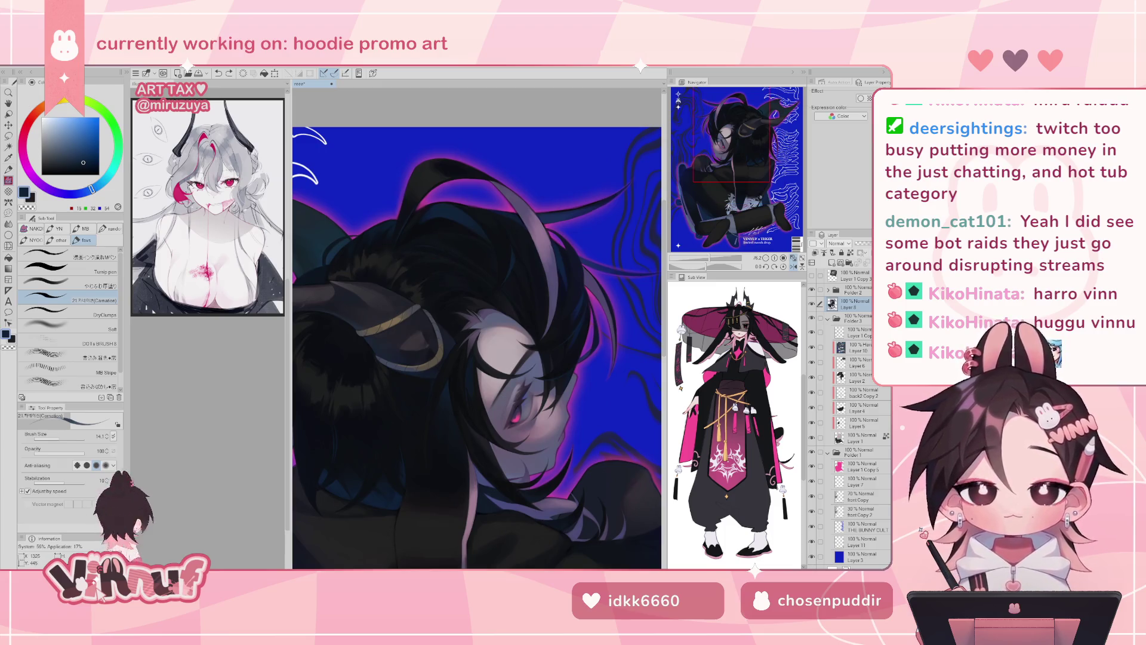
pyautogui.moveTo(457, 196); pyautogui.dragTo(394, 296)
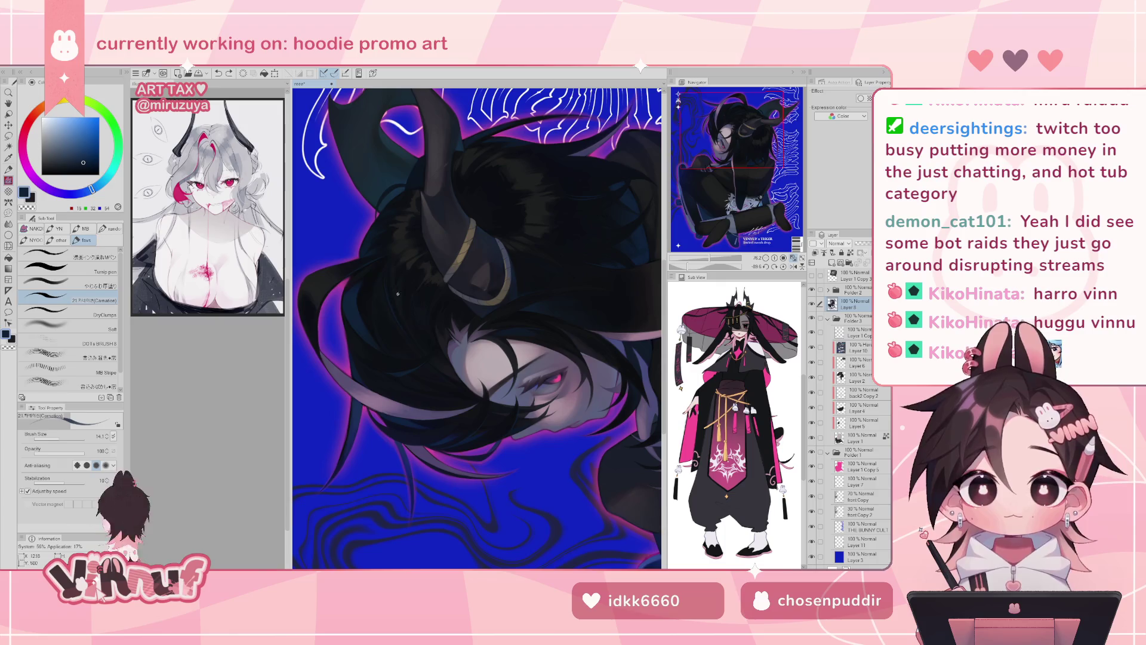
pyautogui.click(782, 266)
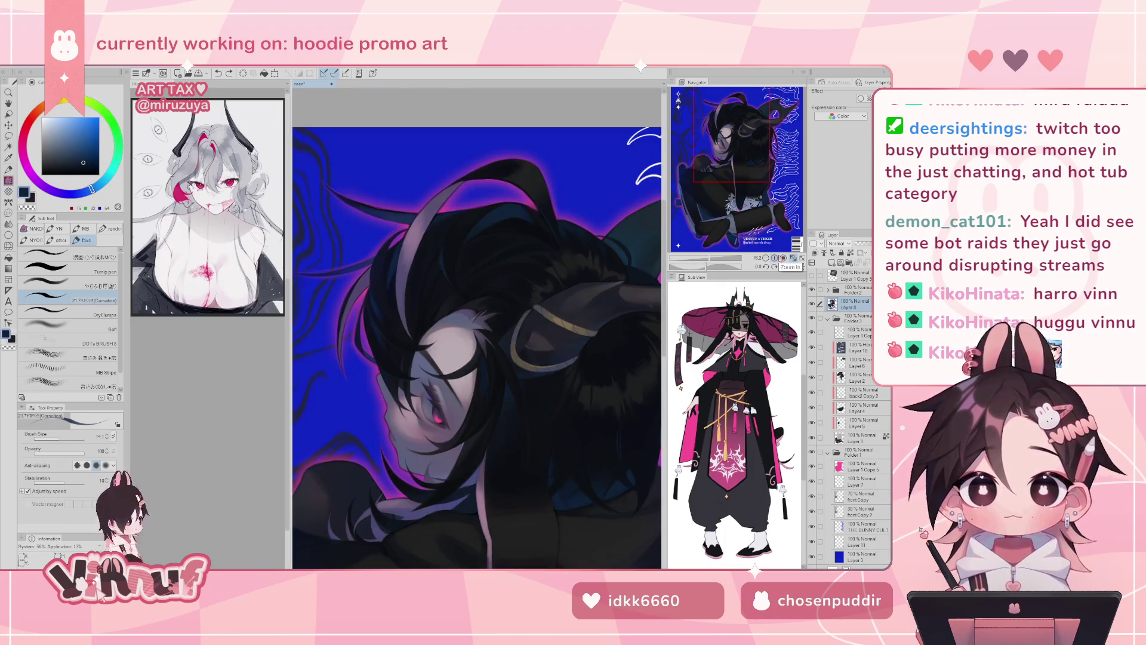
pyautogui.press('h')
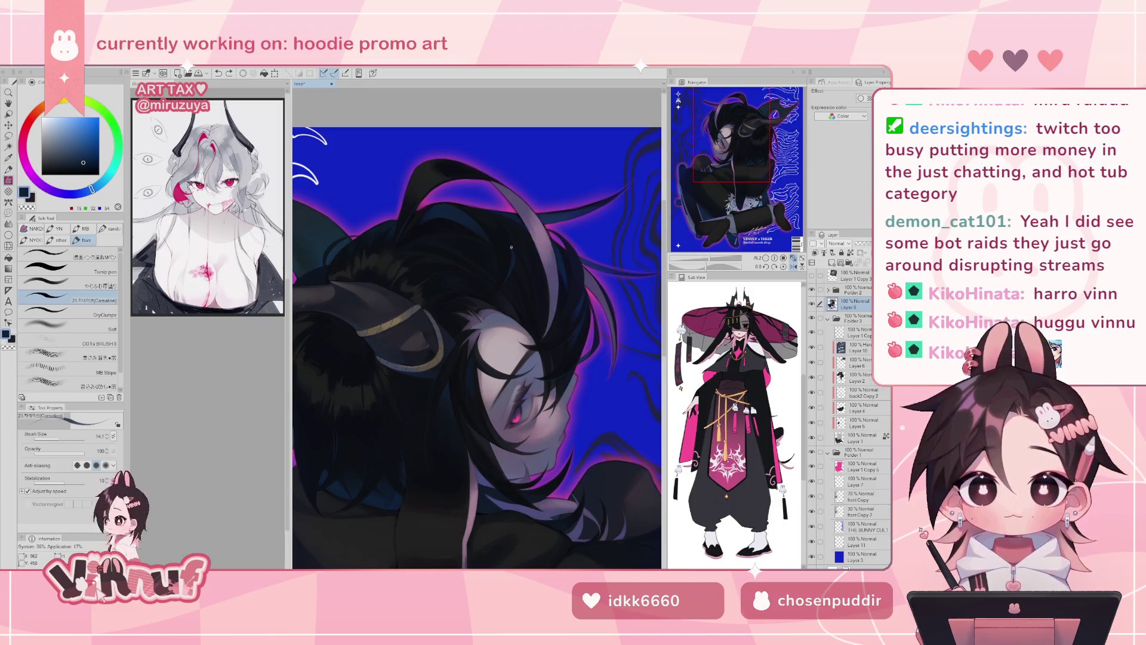
pyautogui.press('h')
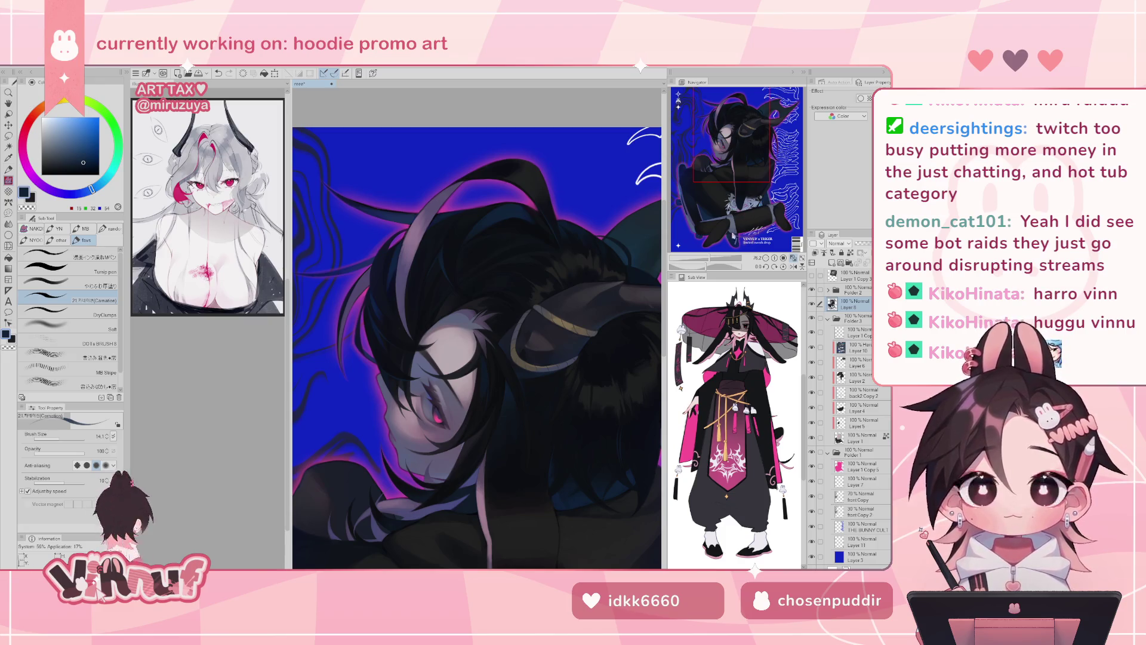
pyautogui.moveTo(510, 267)
pyautogui.mouseDown()
pyautogui.moveTo(459, 261)
pyautogui.moveTo(419, 290)
pyautogui.mouseUp()
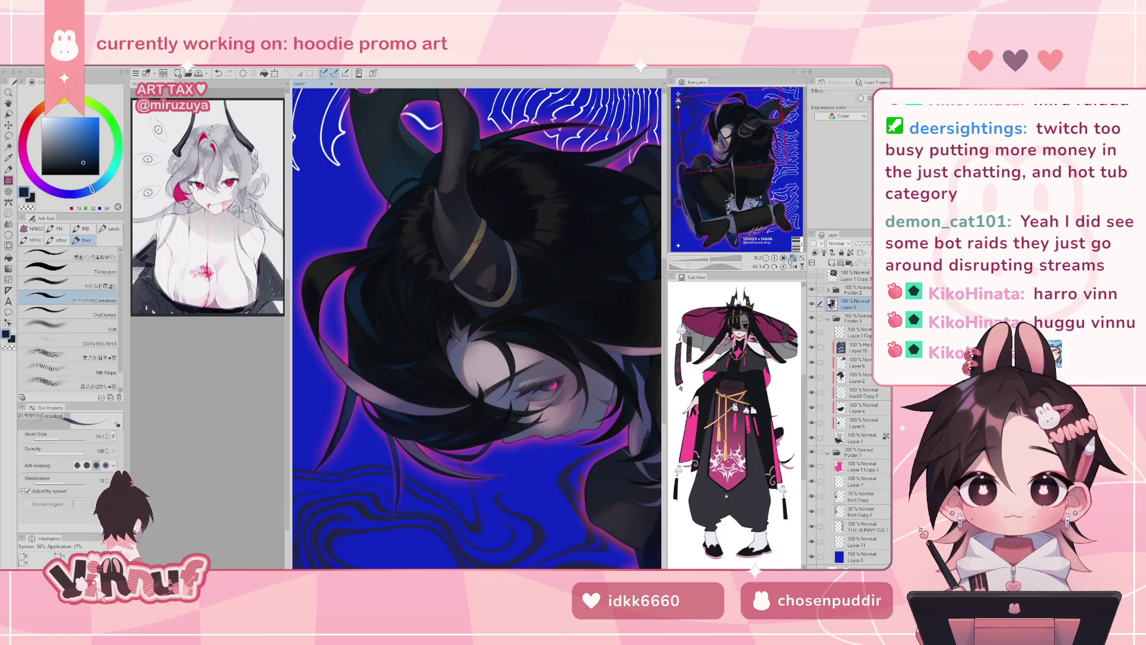
pyautogui.click(793, 258)
pyautogui.click(774, 267)
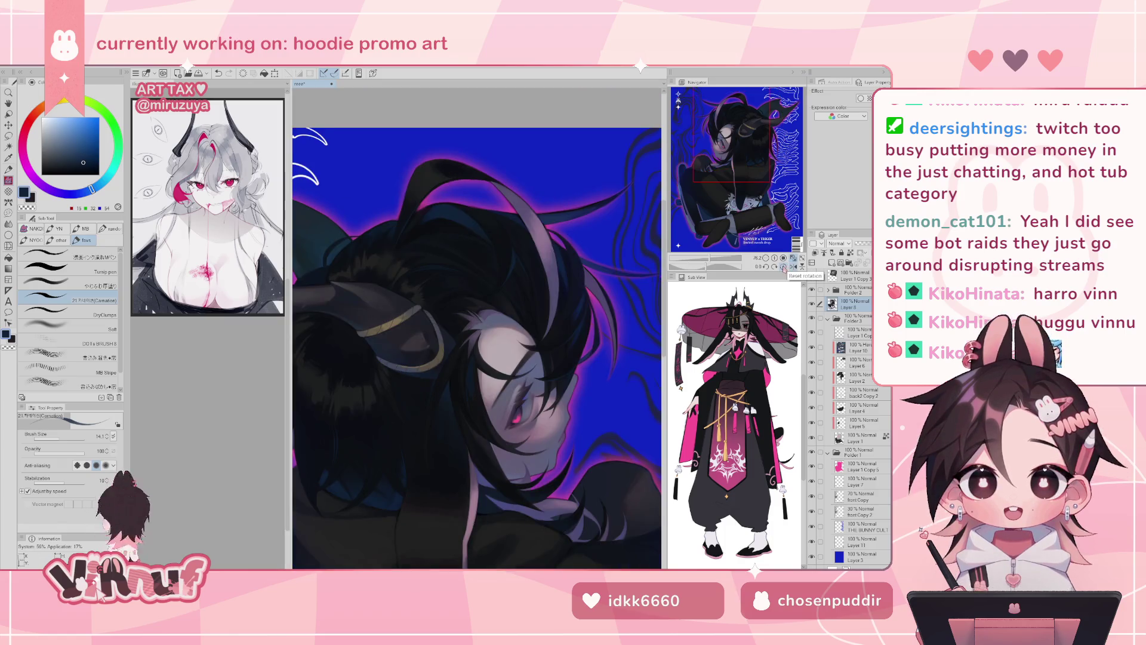
pyautogui.click(784, 268)
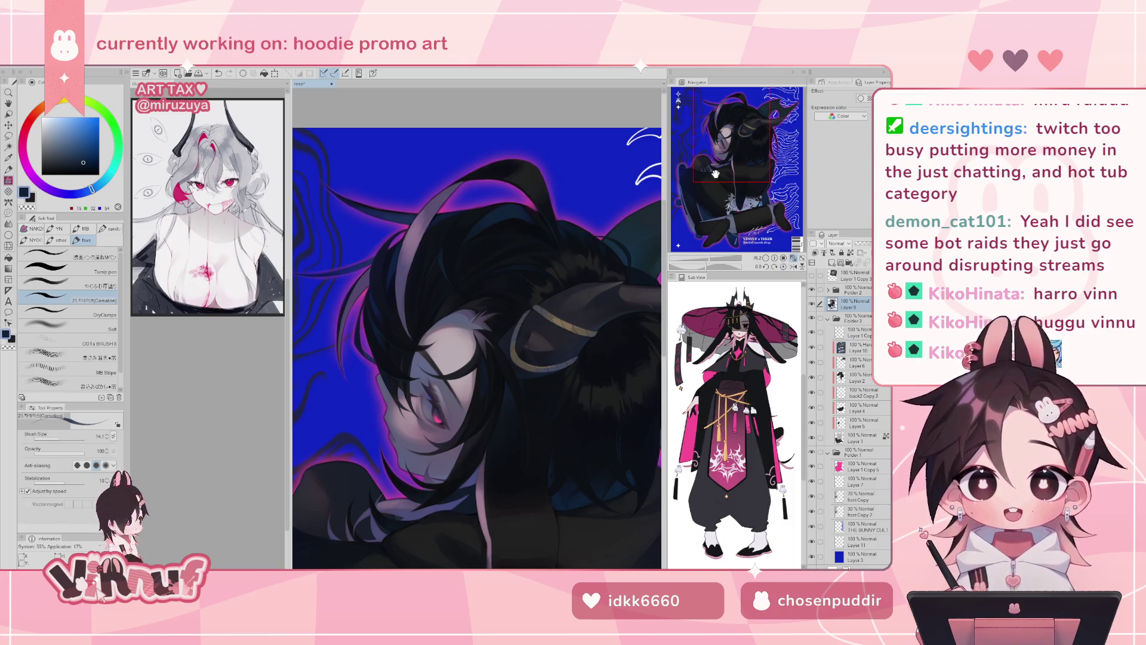
pyautogui.press('h')
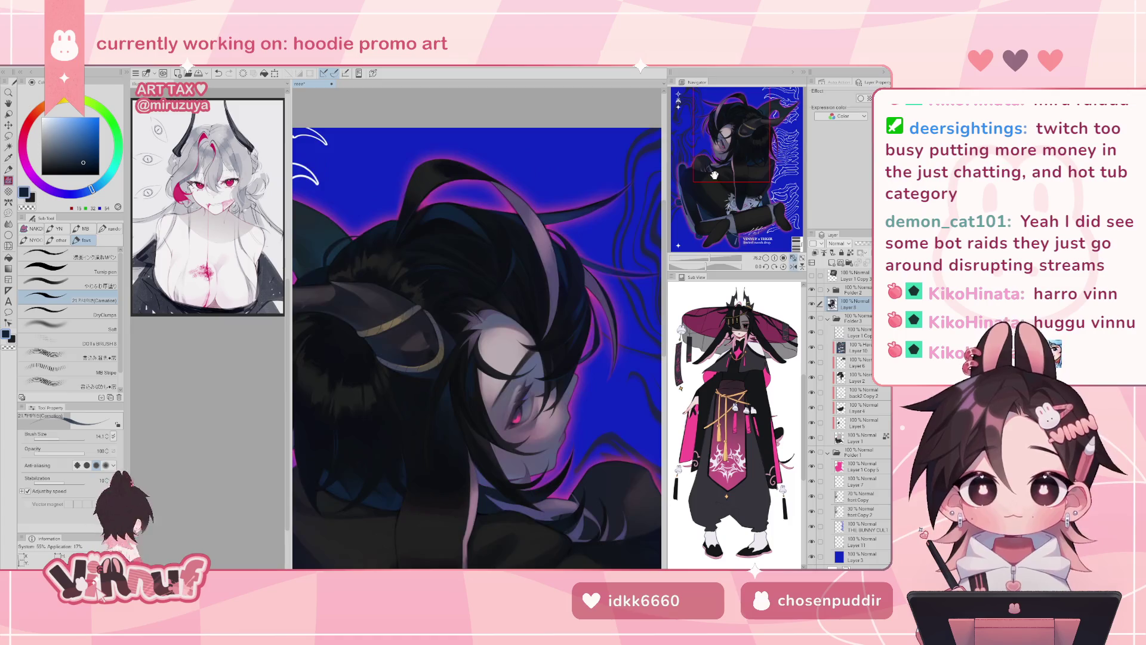
# - Undo a stray mark and add short touch-up strokes to the face hair, mirroring the view to check
pyautogui.moveTo(714, 175); pyautogui.dragTo(727, 175)
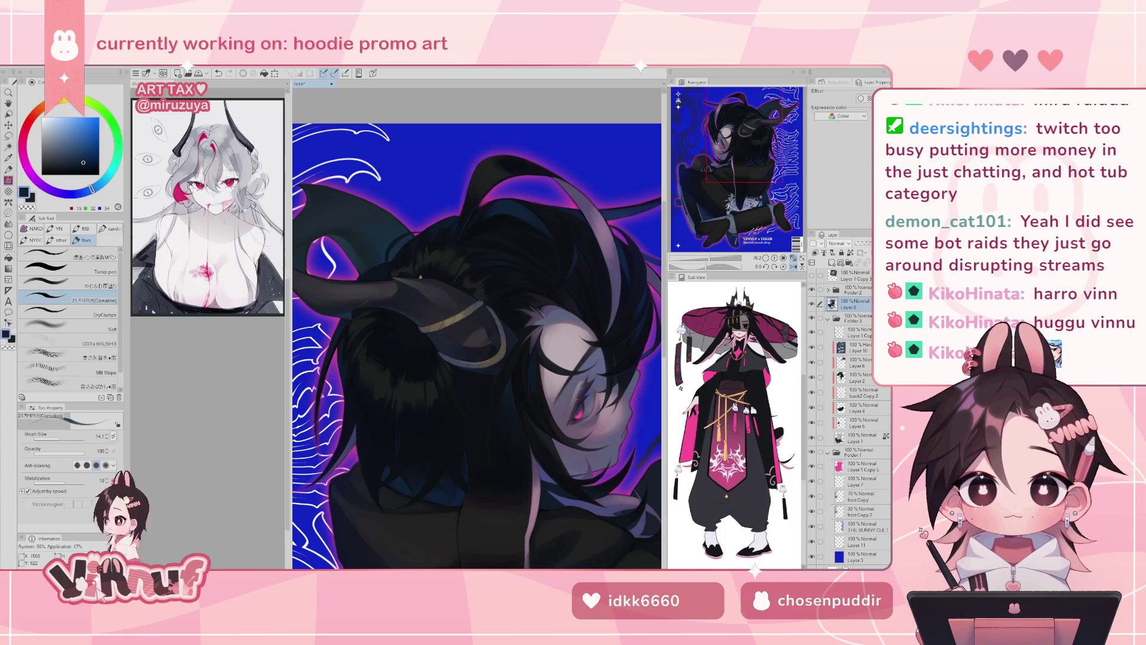
pyautogui.hotkey('ctrl', 'z')
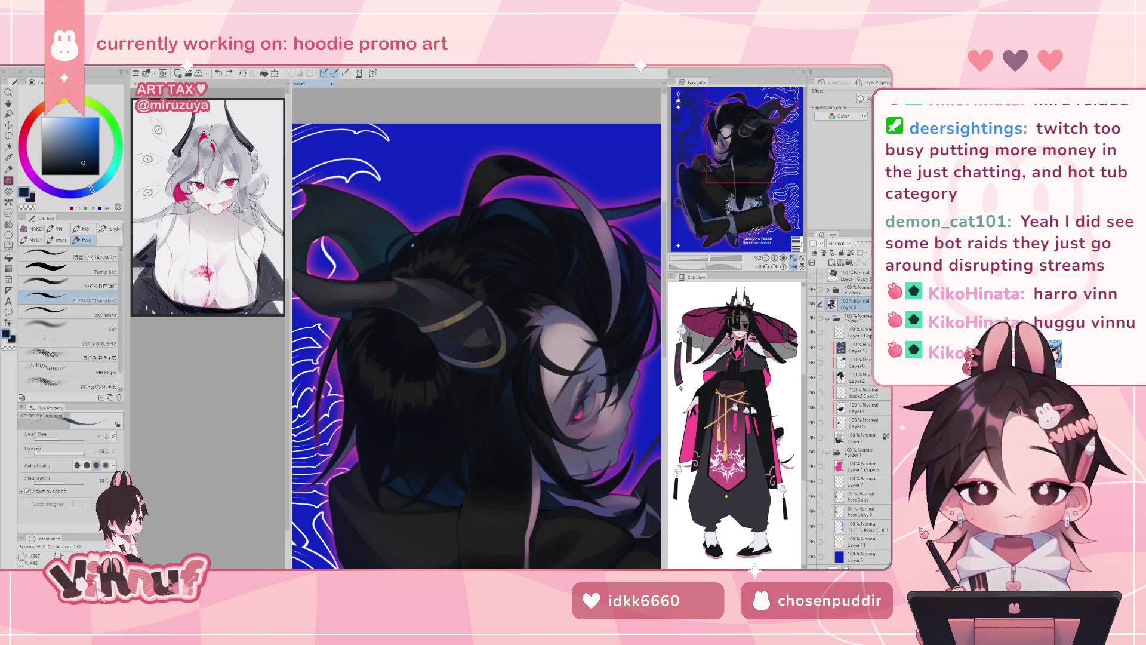
pyautogui.press('h')
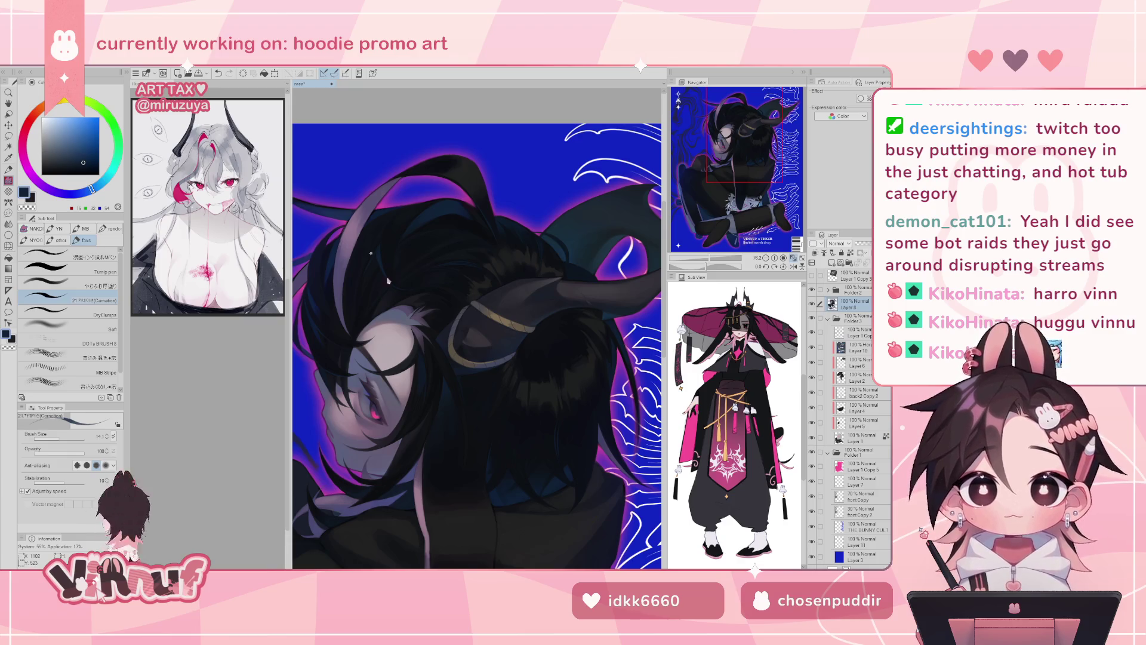
pyautogui.moveTo(389, 263)
pyautogui.mouseDown()
pyautogui.moveTo(415, 262)
pyautogui.moveTo(397, 257)
pyautogui.mouseUp()
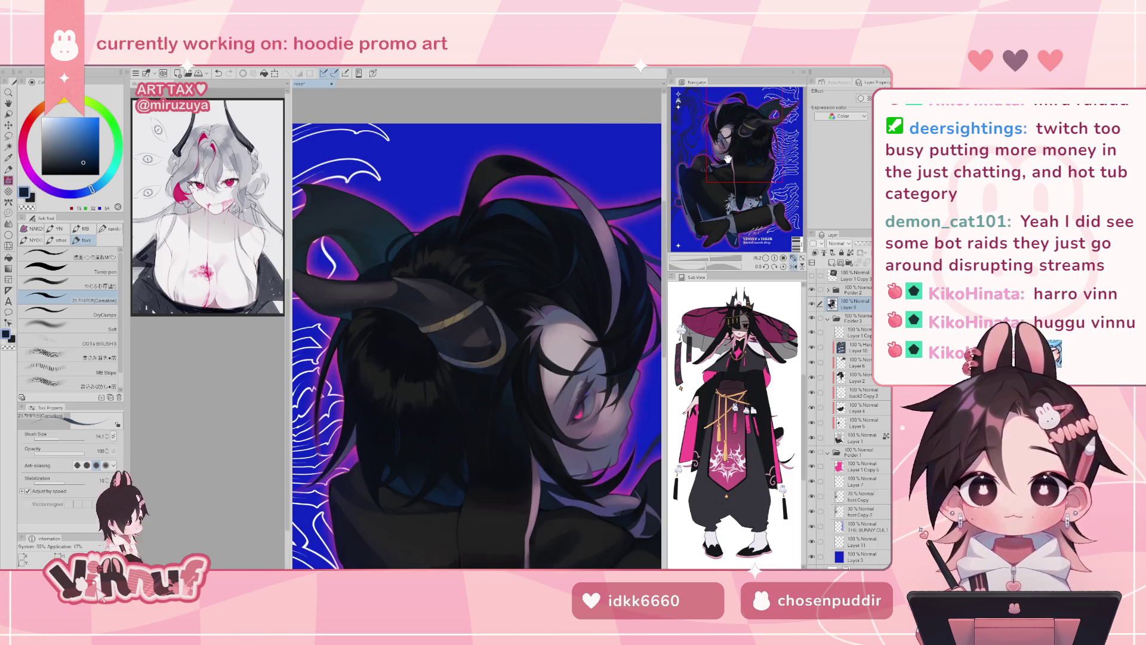
pyautogui.moveTo(726, 160); pyautogui.dragTo(721, 171)
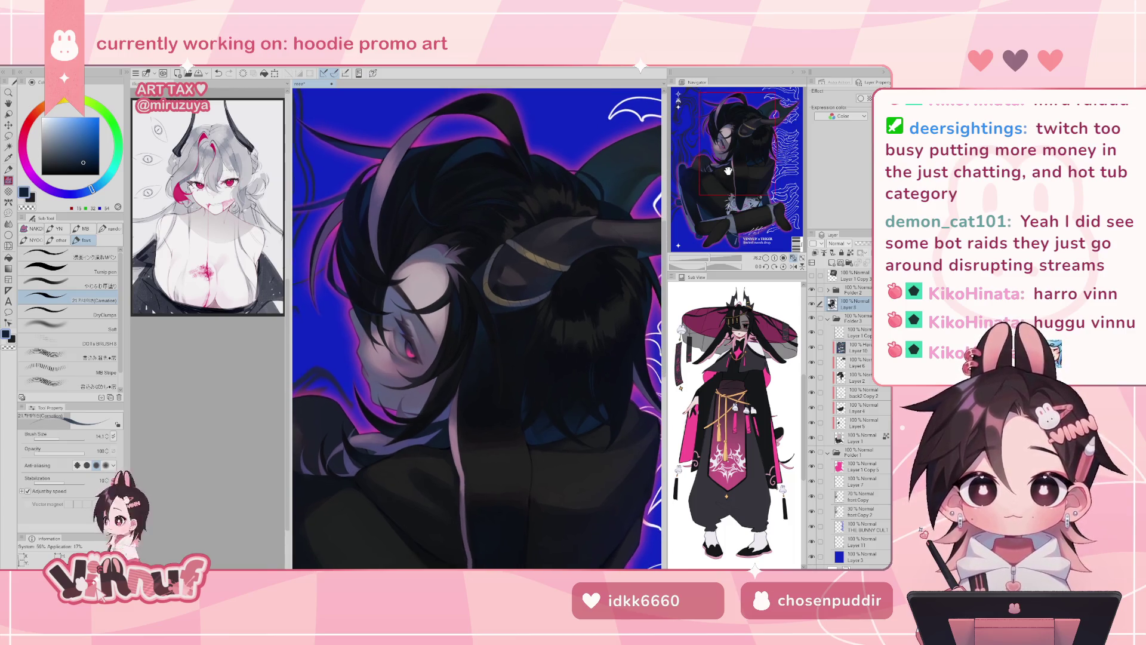
pyautogui.press('h')
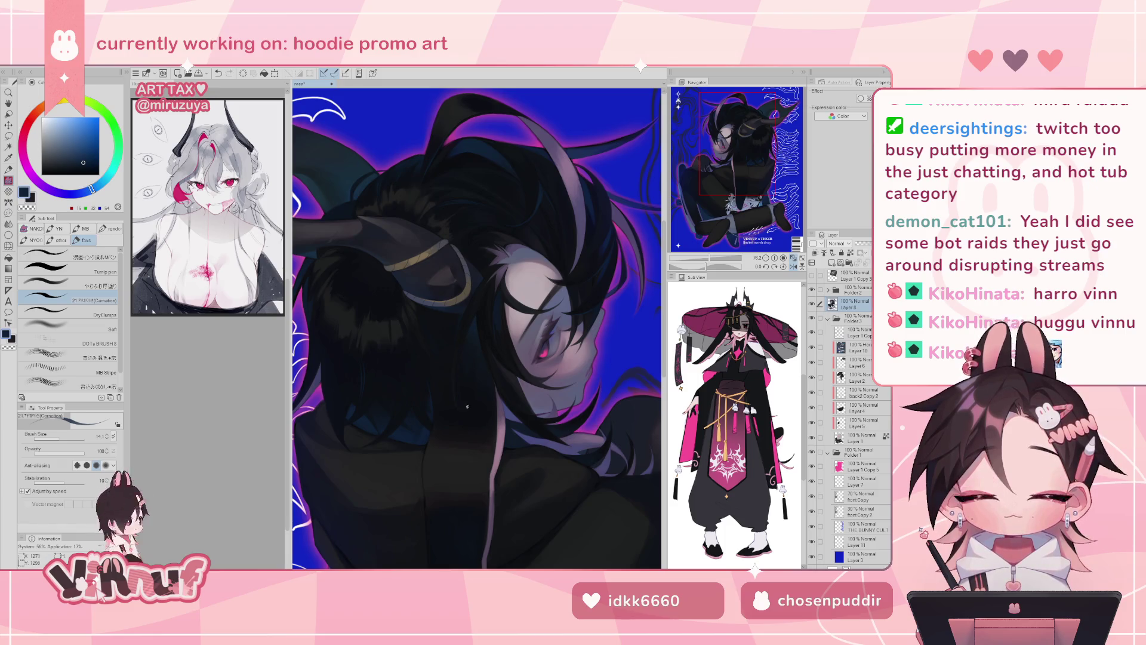
pyautogui.moveTo(456, 406); pyautogui.dragTo(465, 406)
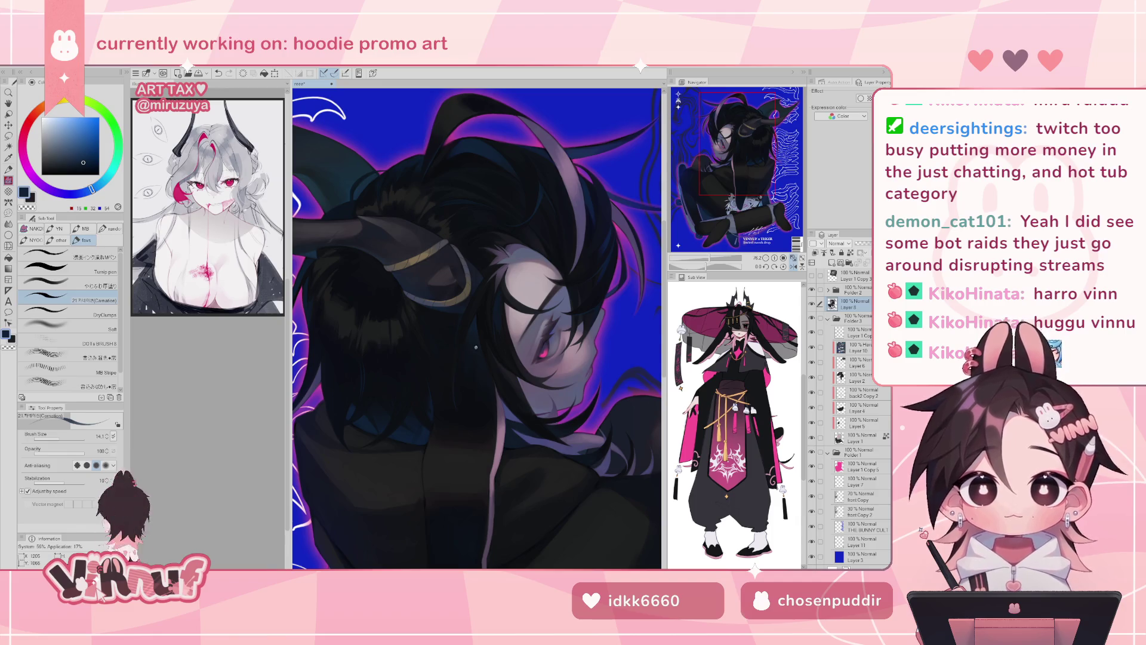
pyautogui.press('h')
pyautogui.moveTo(707, 170); pyautogui.dragTo(729, 158)
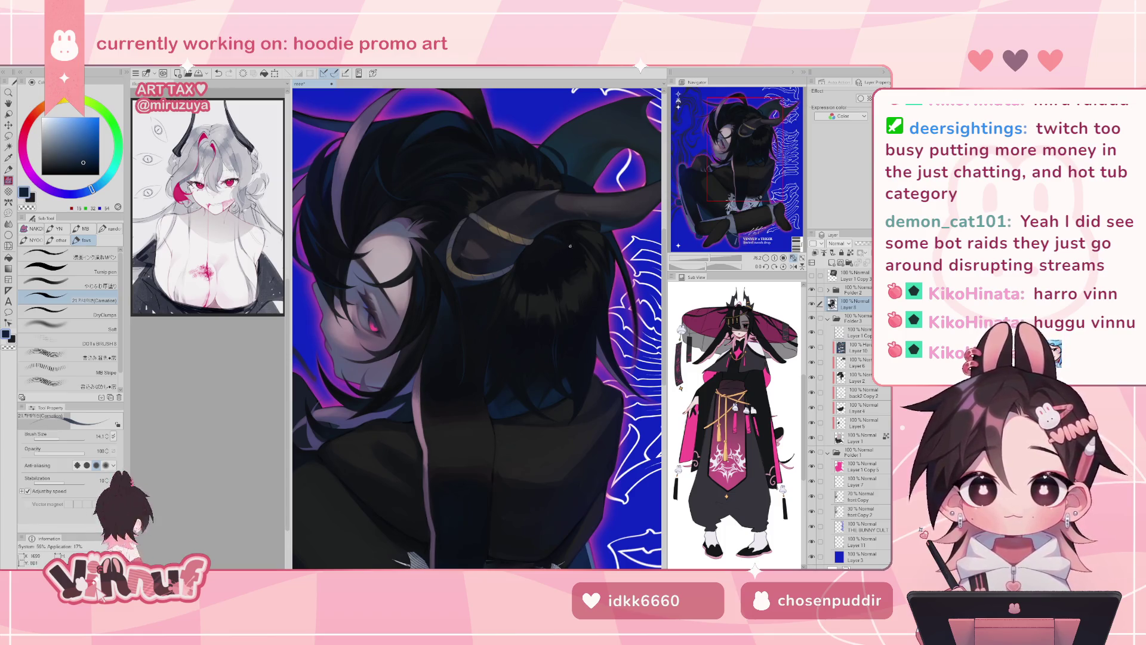
pyautogui.scroll(-2, 707, 242)
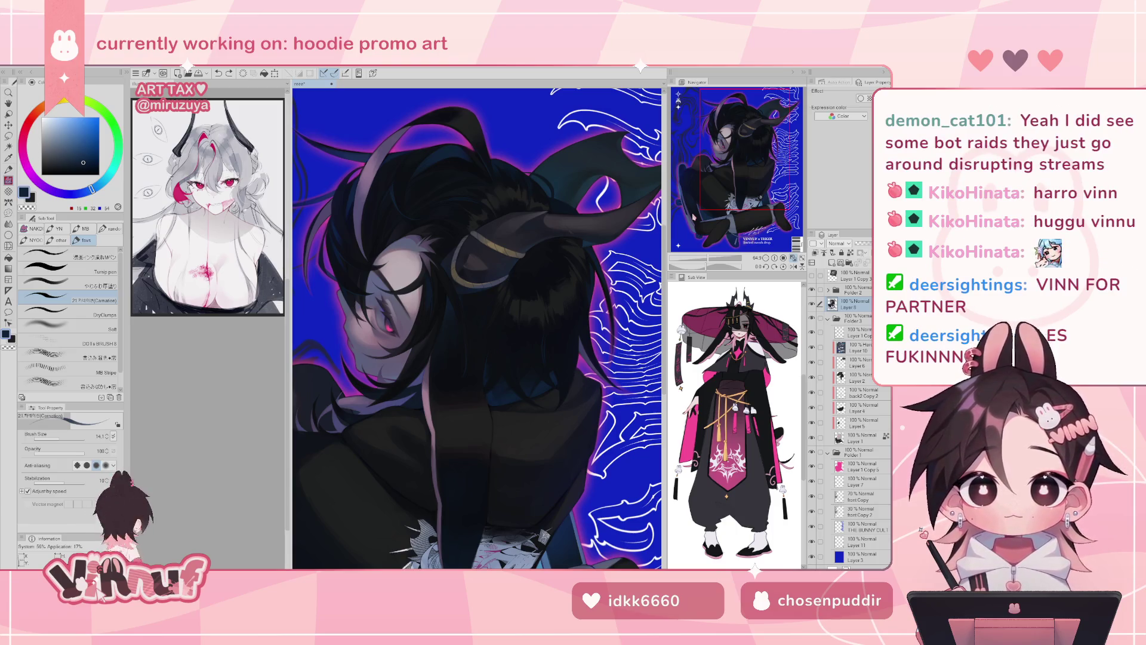
pyautogui.scroll(-3, 532, 330)
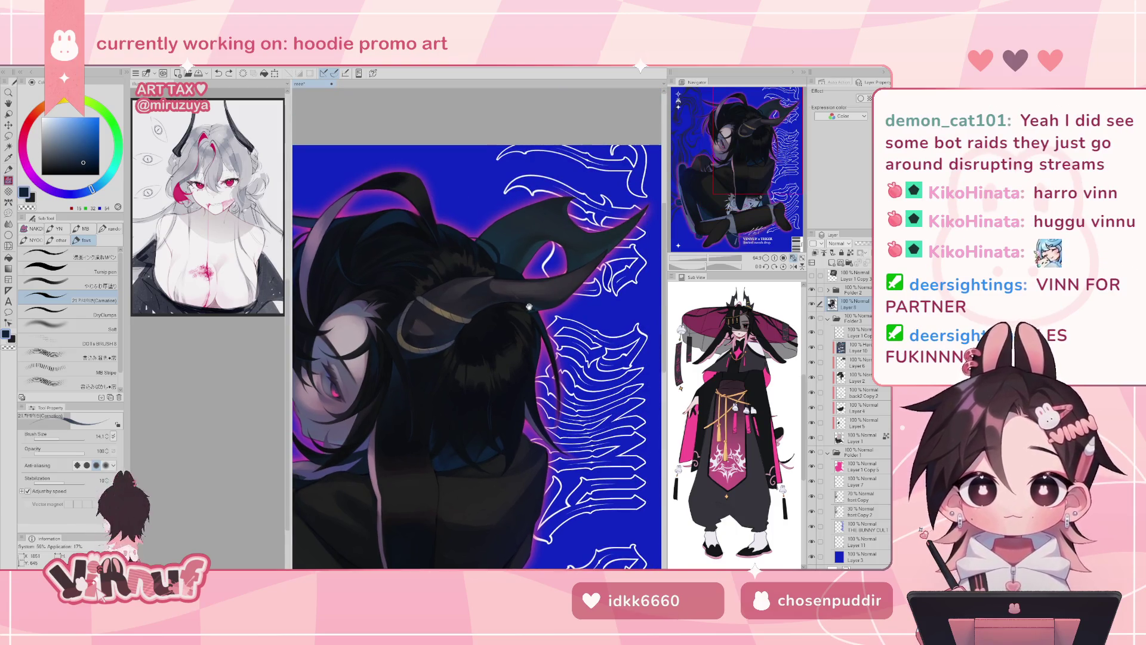
# - Set the やわらか厚塗り brush to 24.5 with a sampled dark tone, undo the horn stroke, zoom out
pyautogui.click(66, 285)
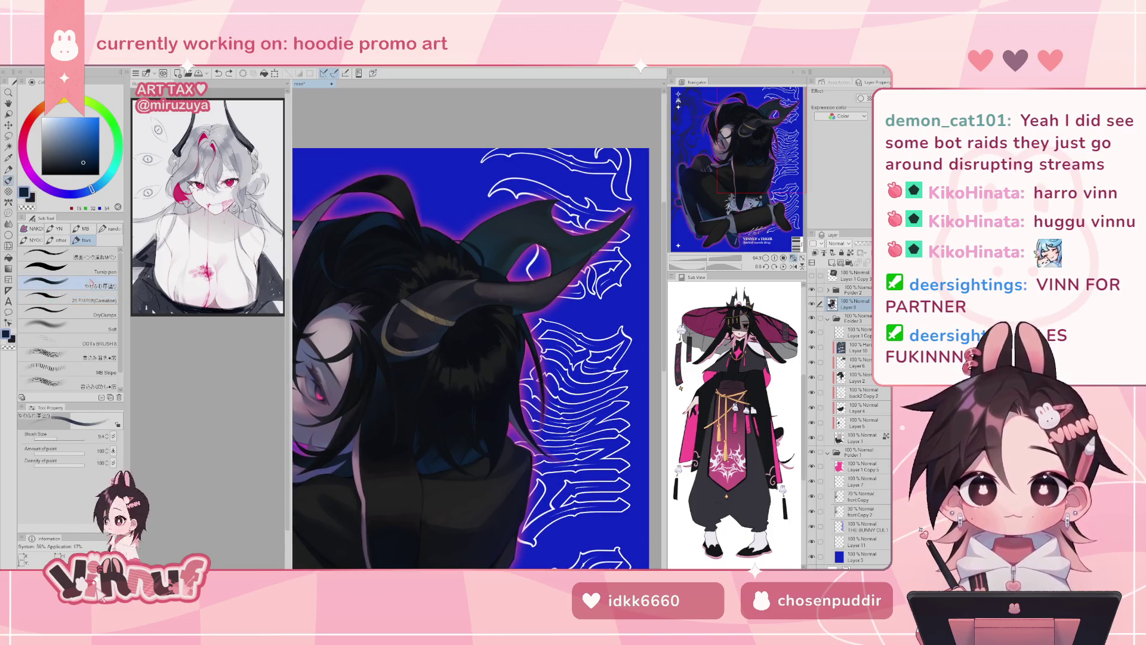
pyautogui.moveTo(453, 339); pyautogui.dragTo(477, 338)
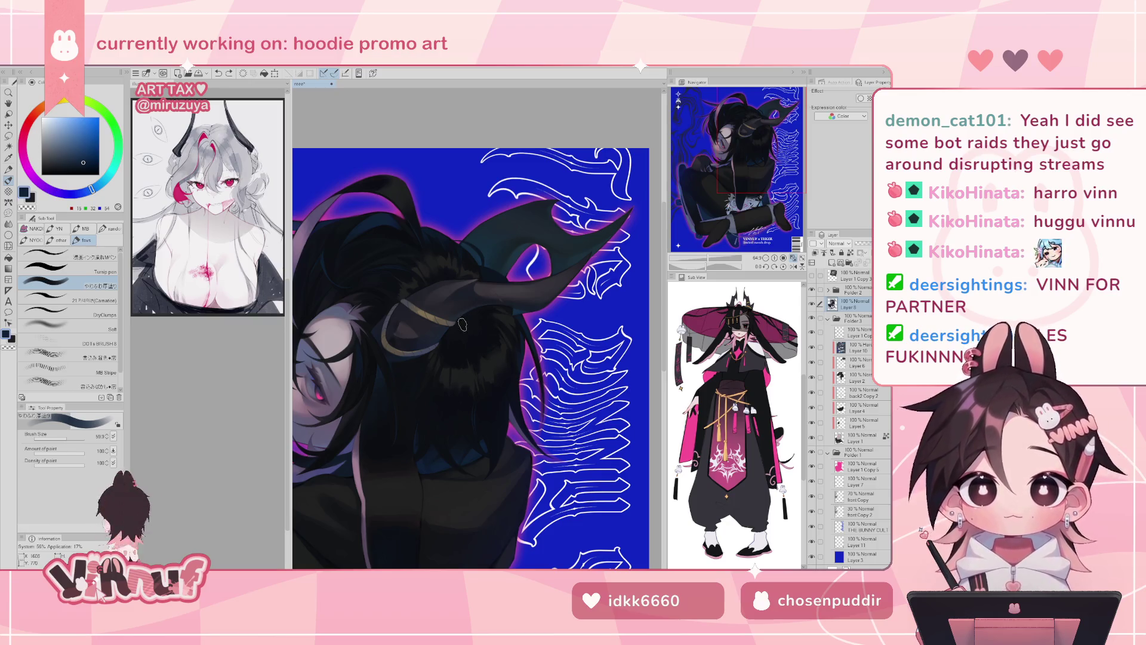
pyautogui.keyDown('alt'); pyautogui.click(481, 326); pyautogui.keyUp('alt')
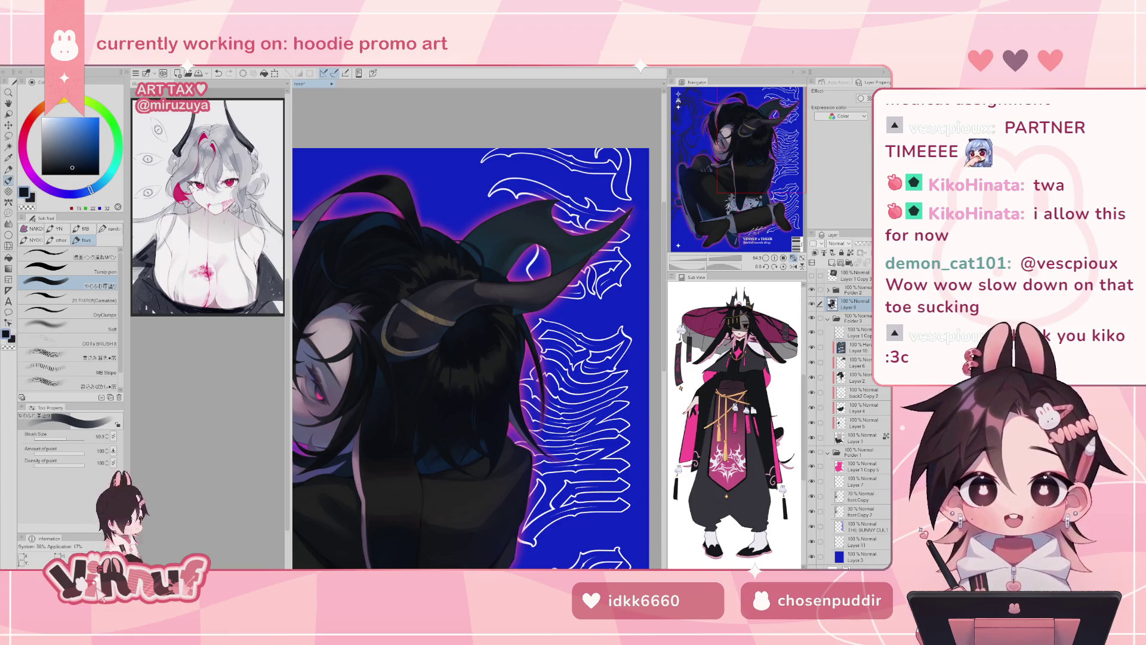
pyautogui.hotkey('ctrl', 'z')
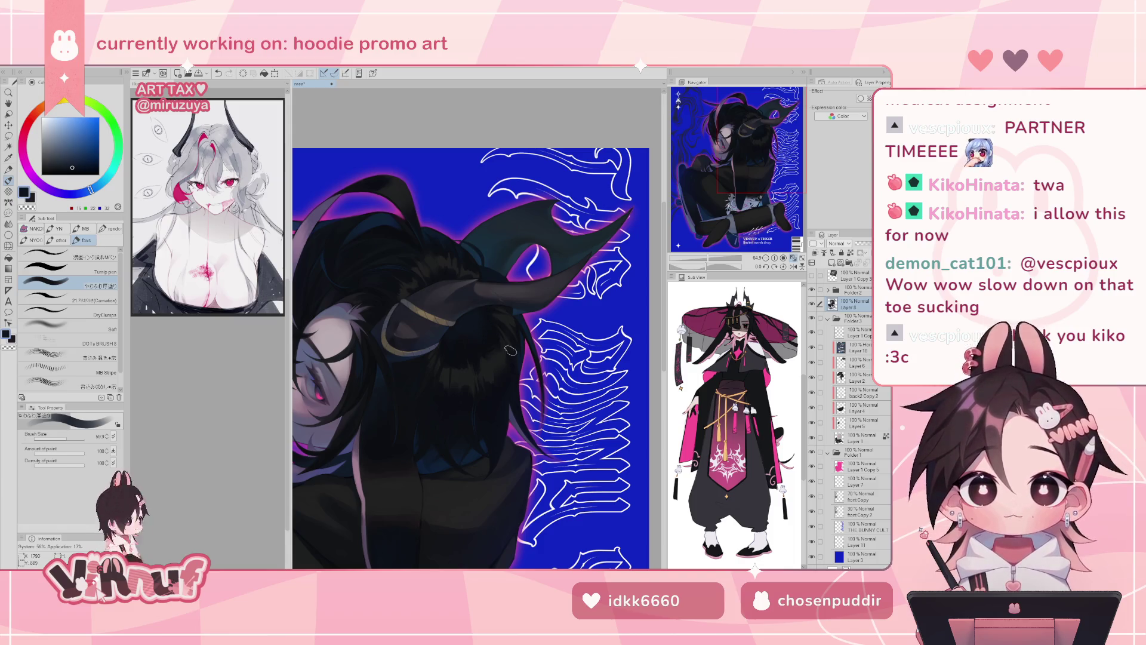
pyautogui.moveTo(713, 263); pyautogui.dragTo(705, 263)
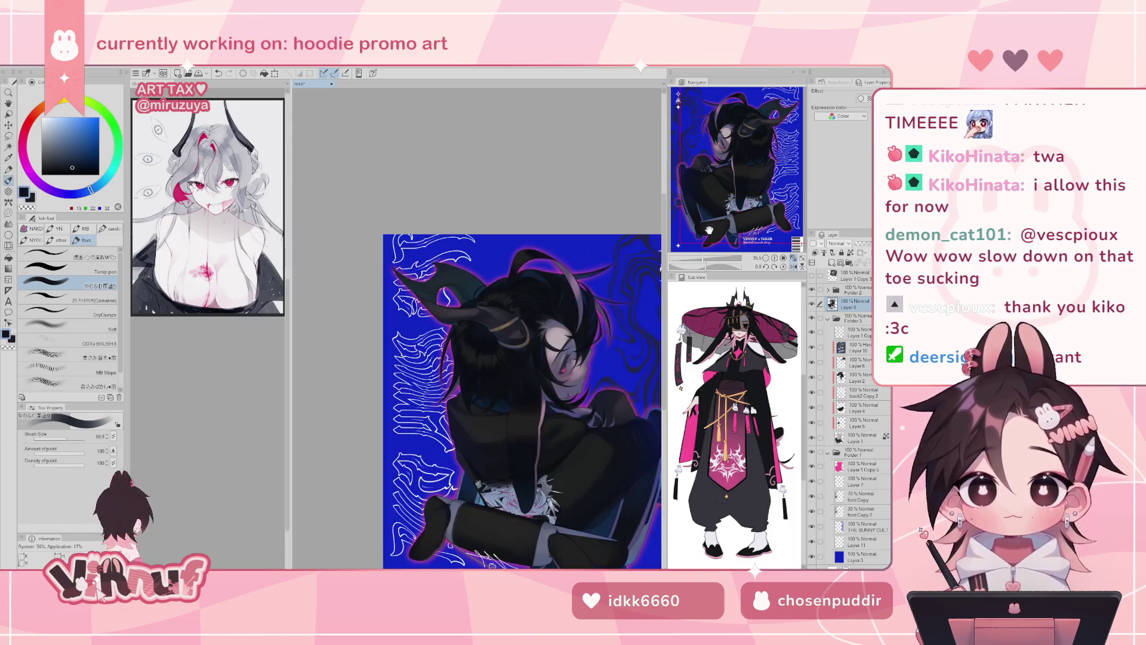
# - Zoom in stepwise with the Navigator until the head and horn fill the view
pyautogui.moveTo(701, 192); pyautogui.dragTo(705, 234)
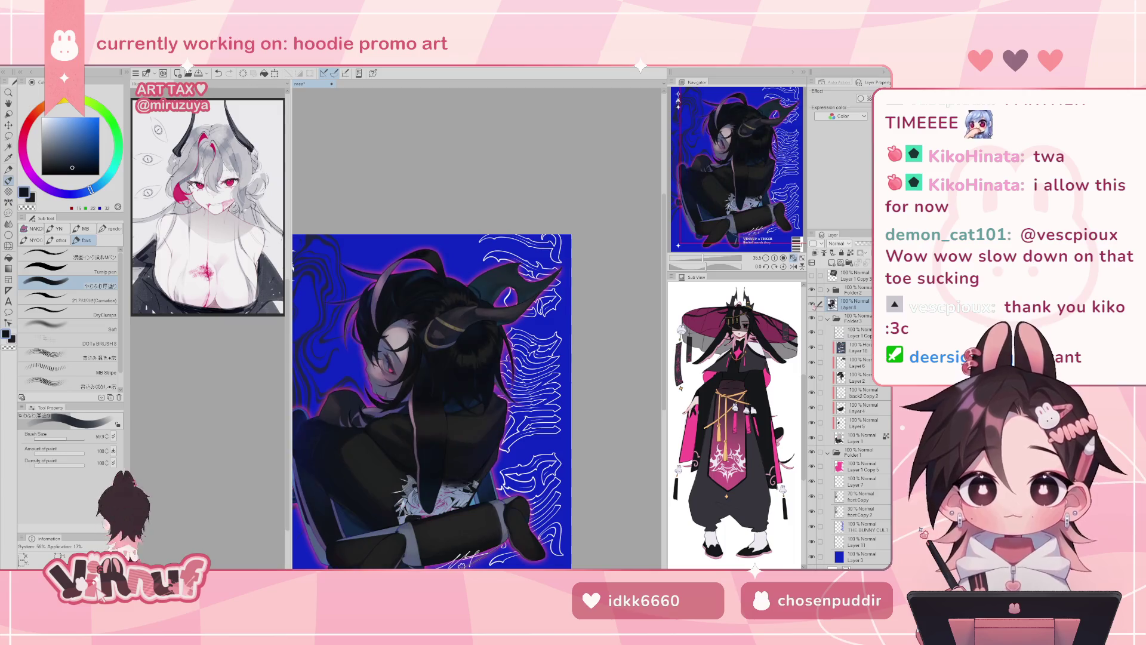
pyautogui.moveTo(700, 260); pyautogui.dragTo(710, 263)
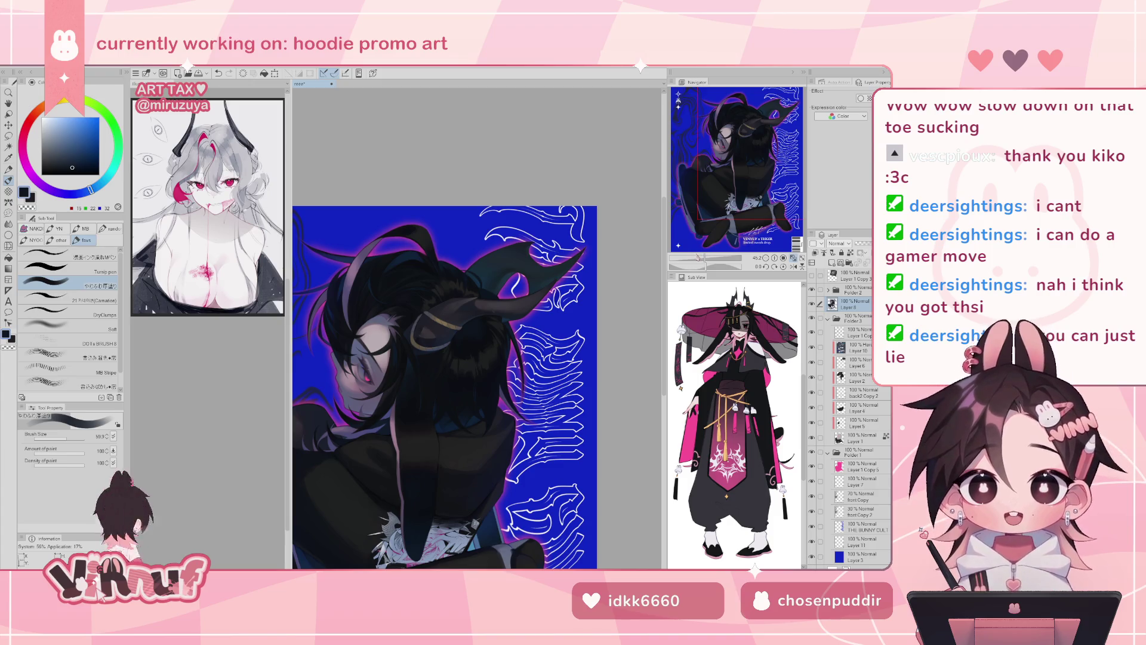
pyautogui.moveTo(698, 257); pyautogui.dragTo(711, 258)
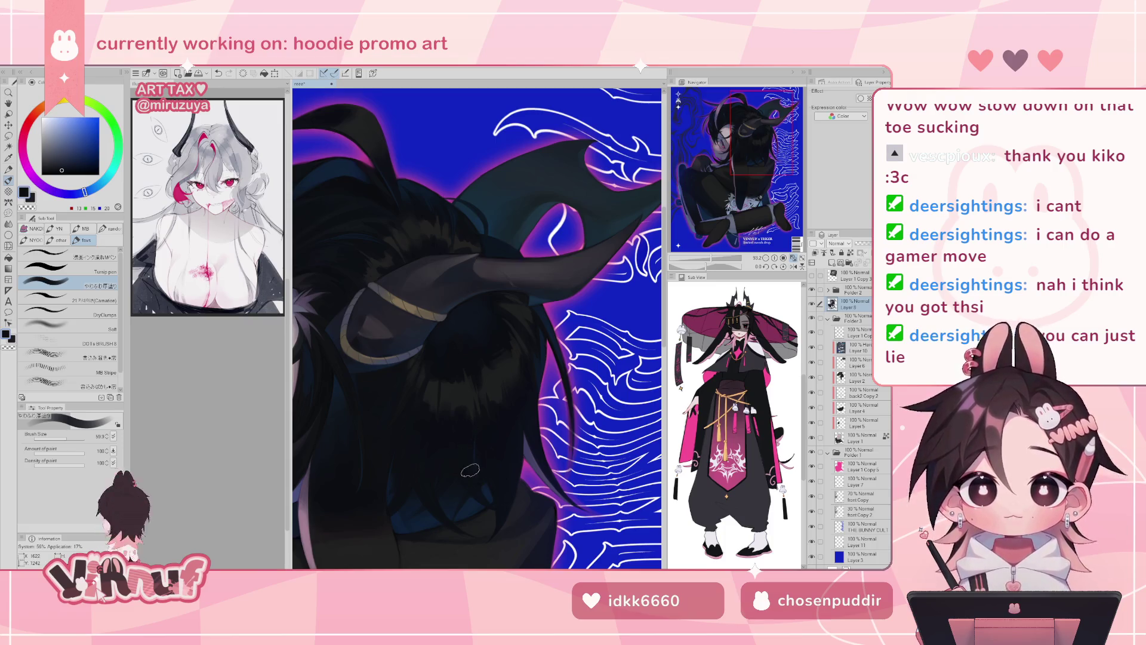
# - Undo and redo the last action, sample dark blue and navy from the hair, and zoom closer
pyautogui.hotkey('ctrl', 'z')
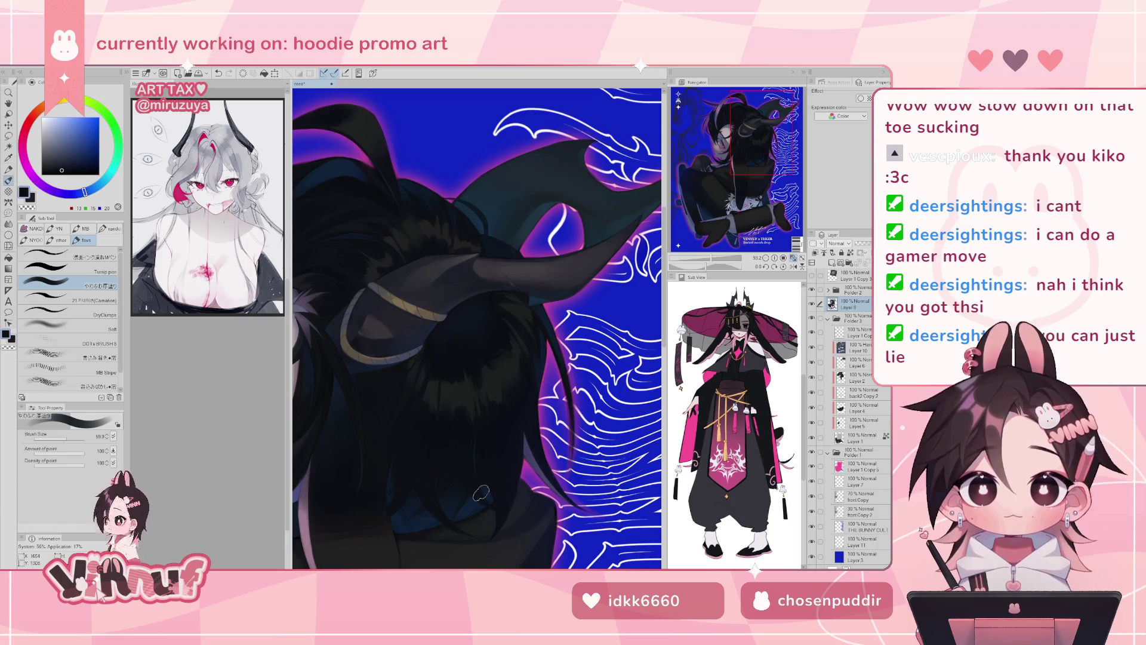
pyautogui.hotkey('ctrl', 'y')
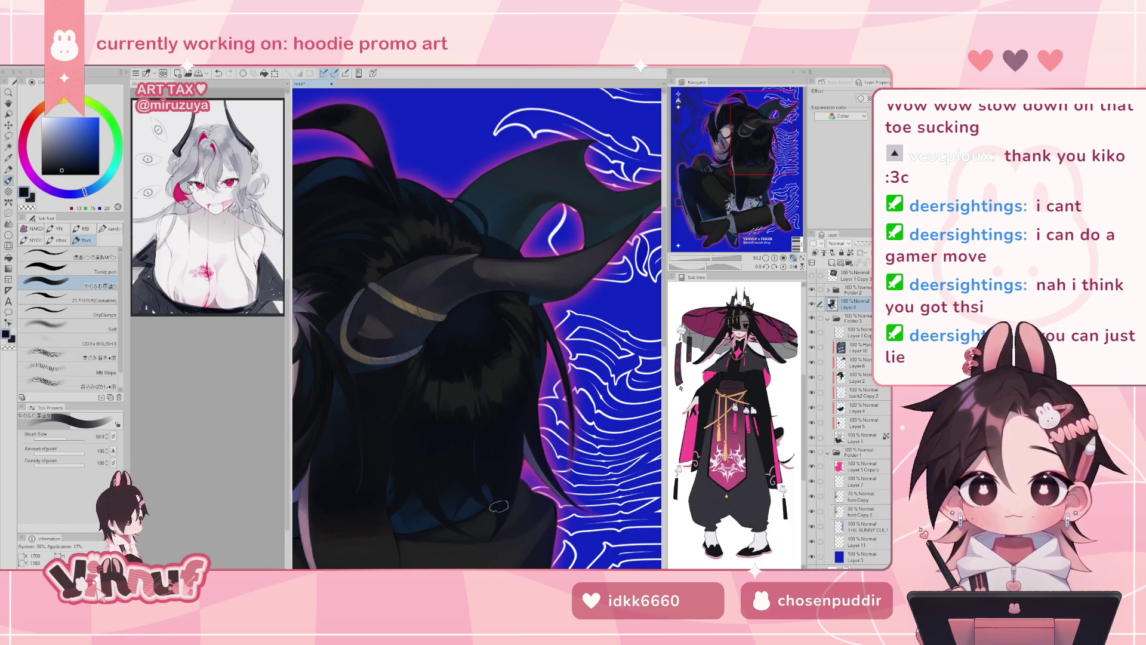
pyautogui.scroll(-3, 500, 466)
pyautogui.scroll(3, 501, 466)
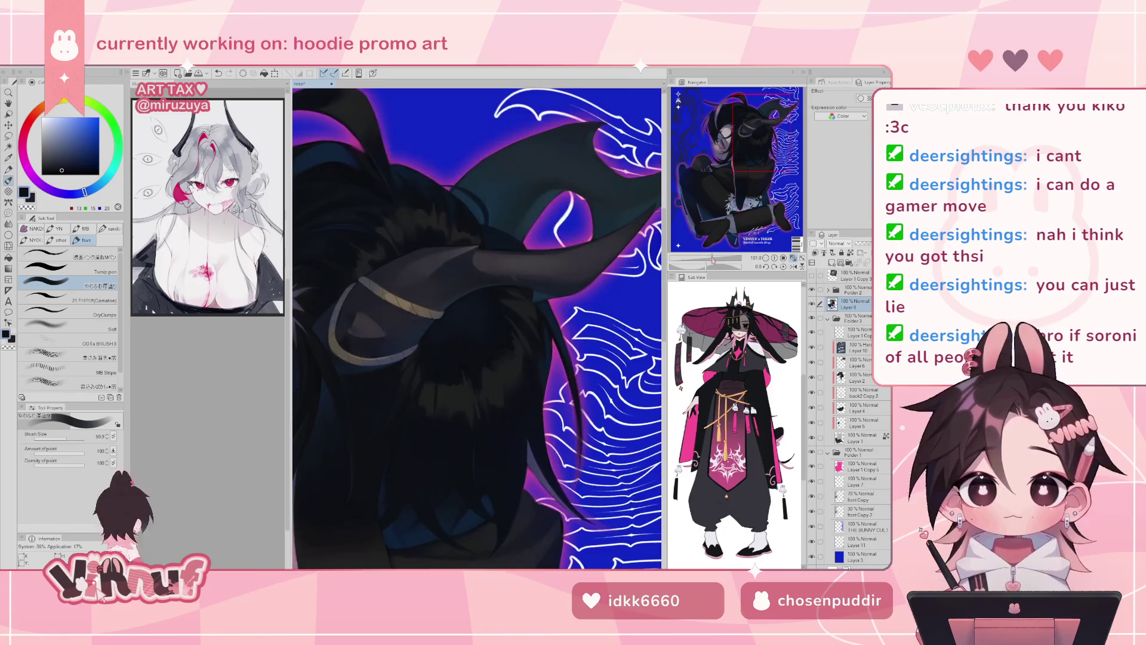
pyautogui.scroll(1, 460, 306)
pyautogui.keyDown('alt'); pyautogui.click(460, 307); pyautogui.keyUp('alt')
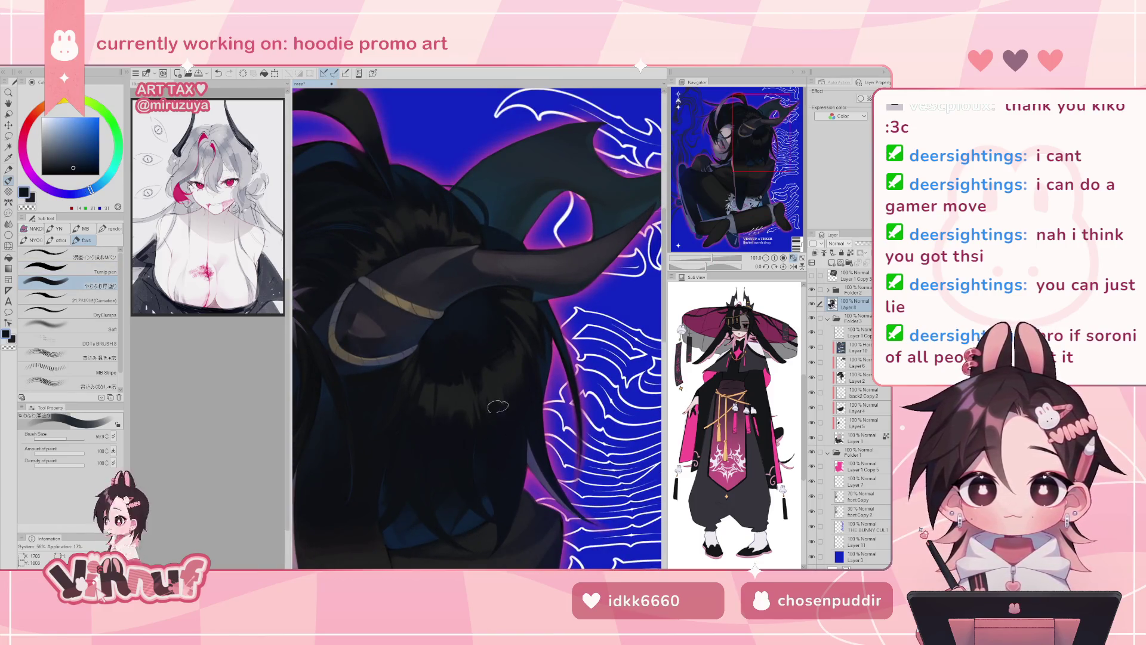
pyautogui.keyDown('alt'); pyautogui.click(493, 456); pyautogui.keyUp('alt')
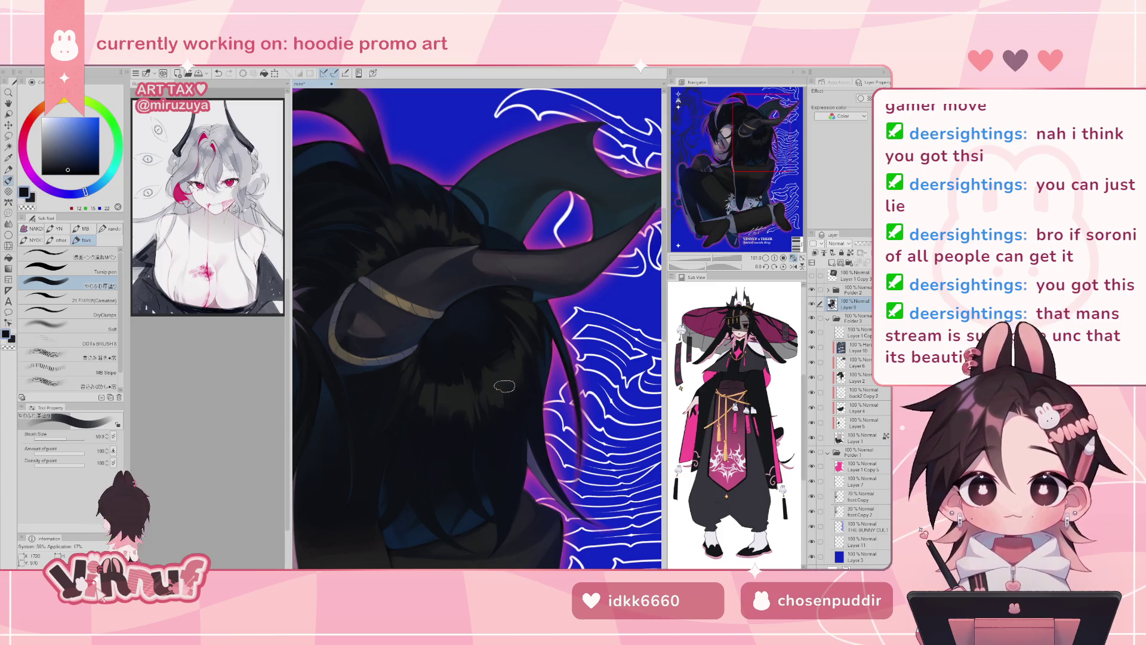
pyautogui.moveTo(711, 262)
pyautogui.mouseDown()
pyautogui.moveTo(686, 263)
pyautogui.moveTo(710, 263)
pyautogui.mouseUp()
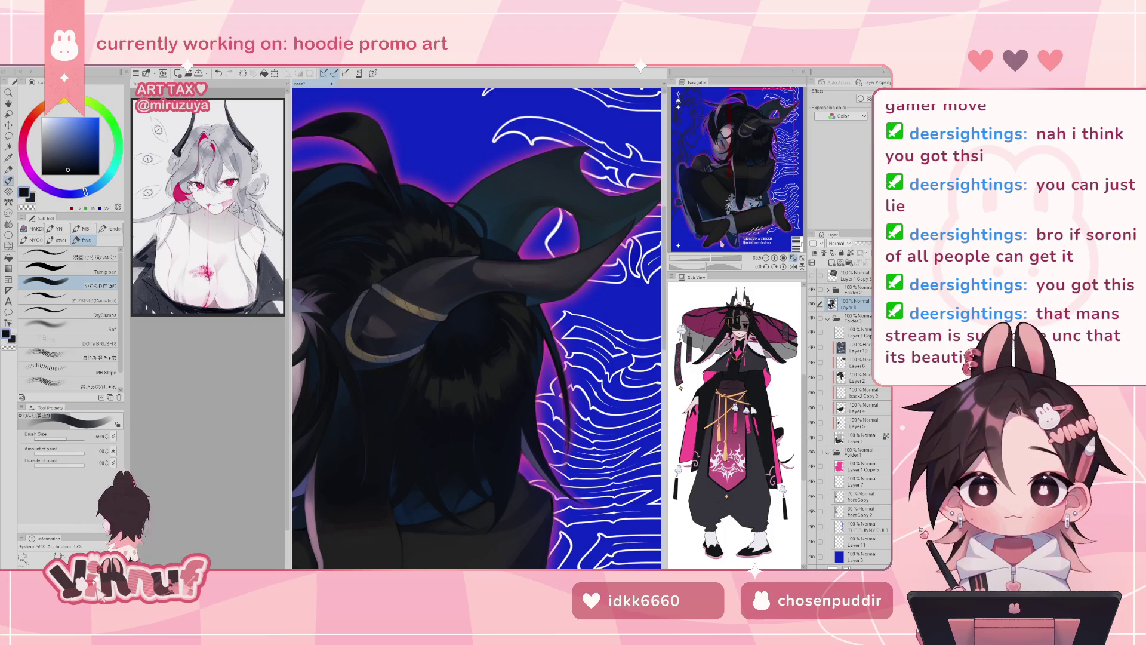
pyautogui.keyDown('alt'); pyautogui.click(469, 314); pyautogui.keyUp('alt')
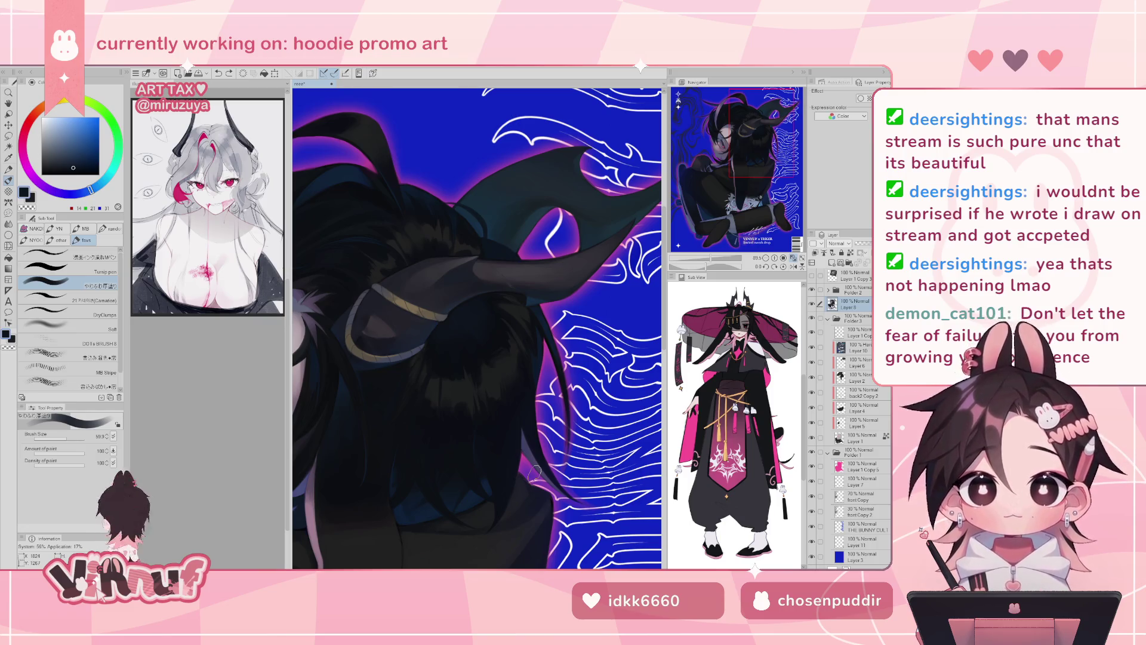
# - Sample the horn band's tan and paint two Carnation-brush strokes over it, then fit the whole poster
pyautogui.press('h')
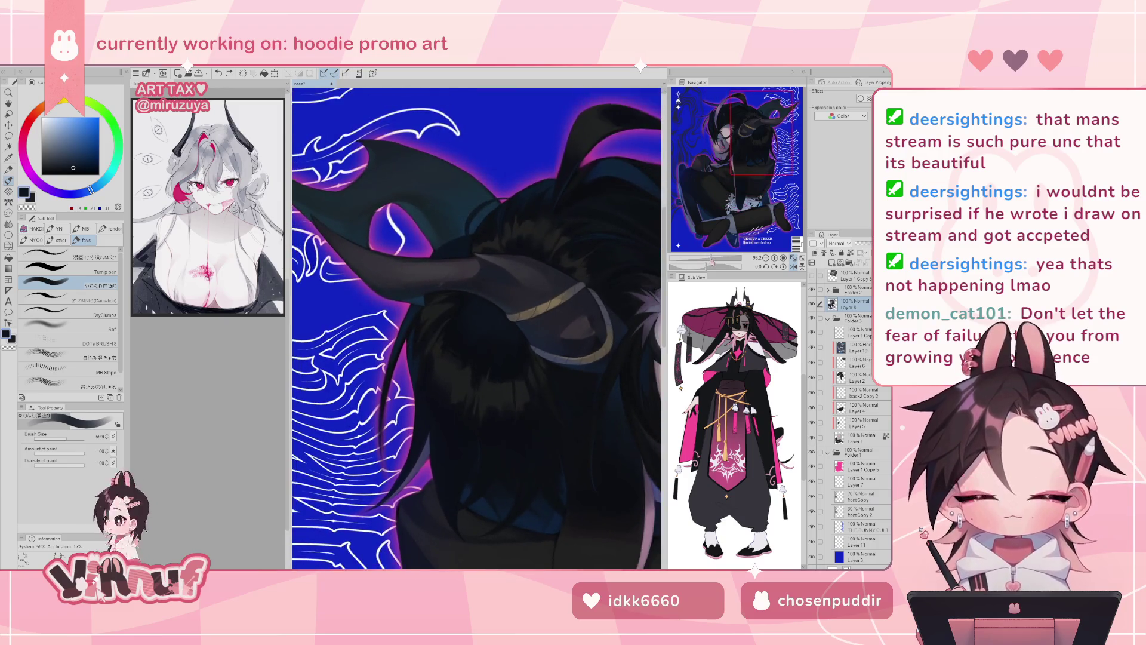
pyautogui.scroll(1, 425, 434)
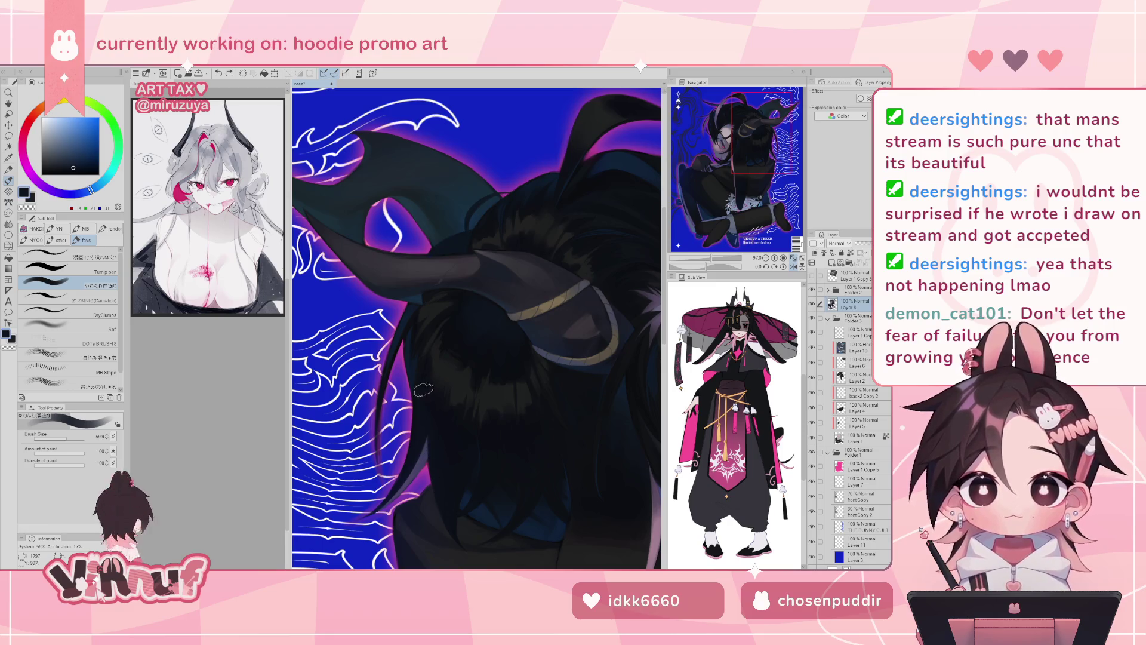
pyautogui.press('h')
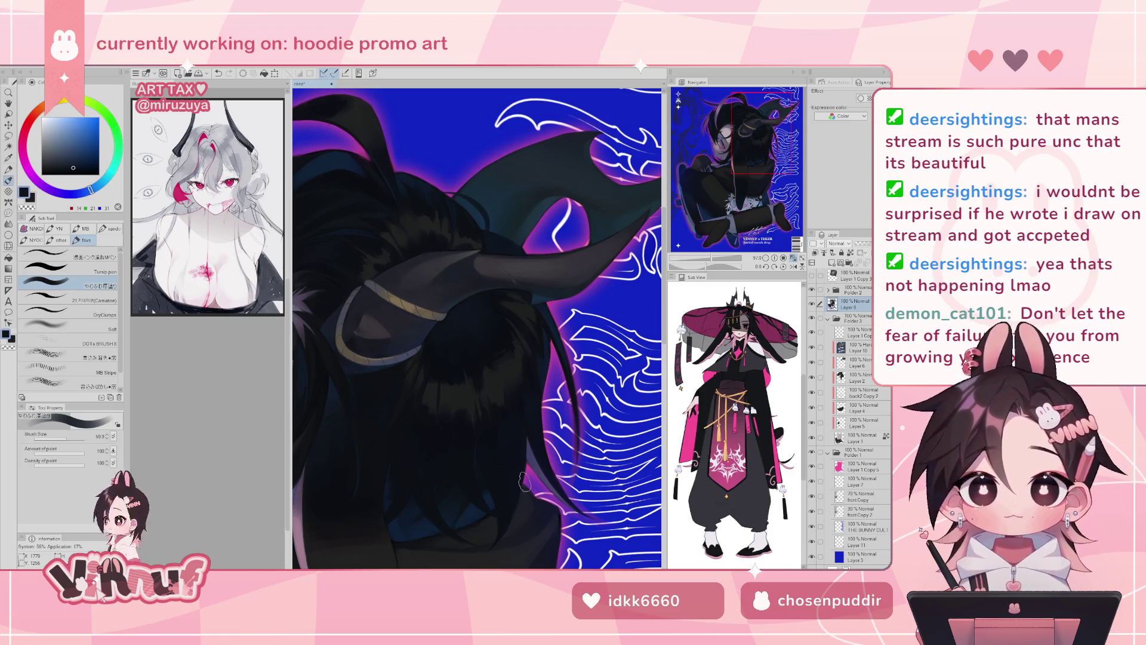
pyautogui.moveTo(524, 481); pyautogui.dragTo(528, 446)
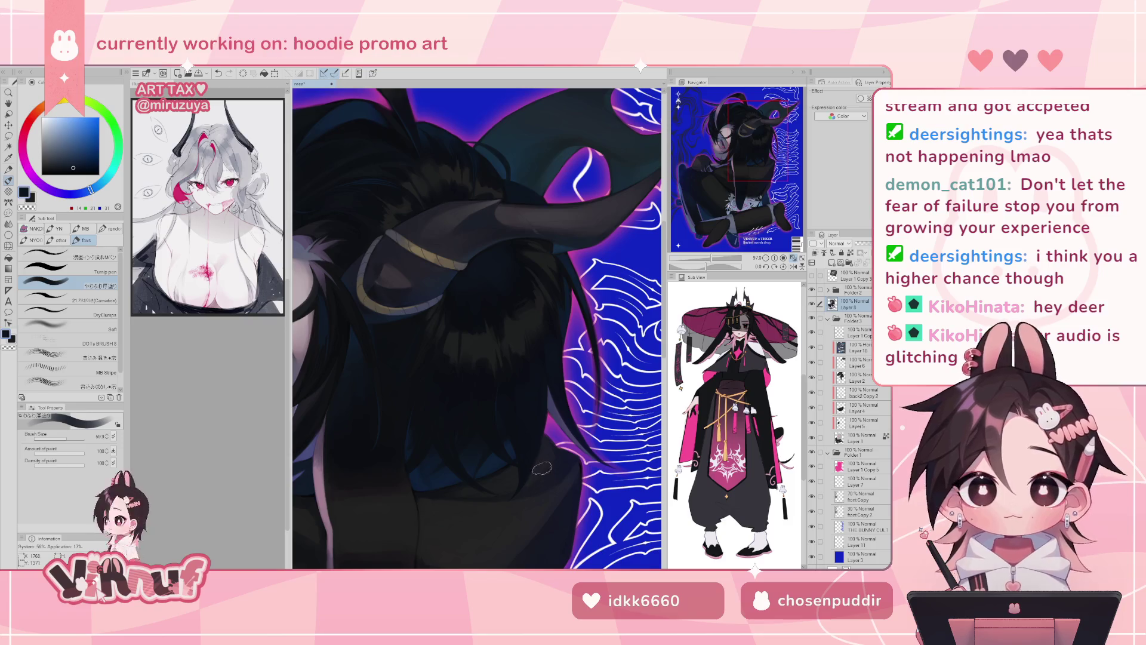
pyautogui.press('h')
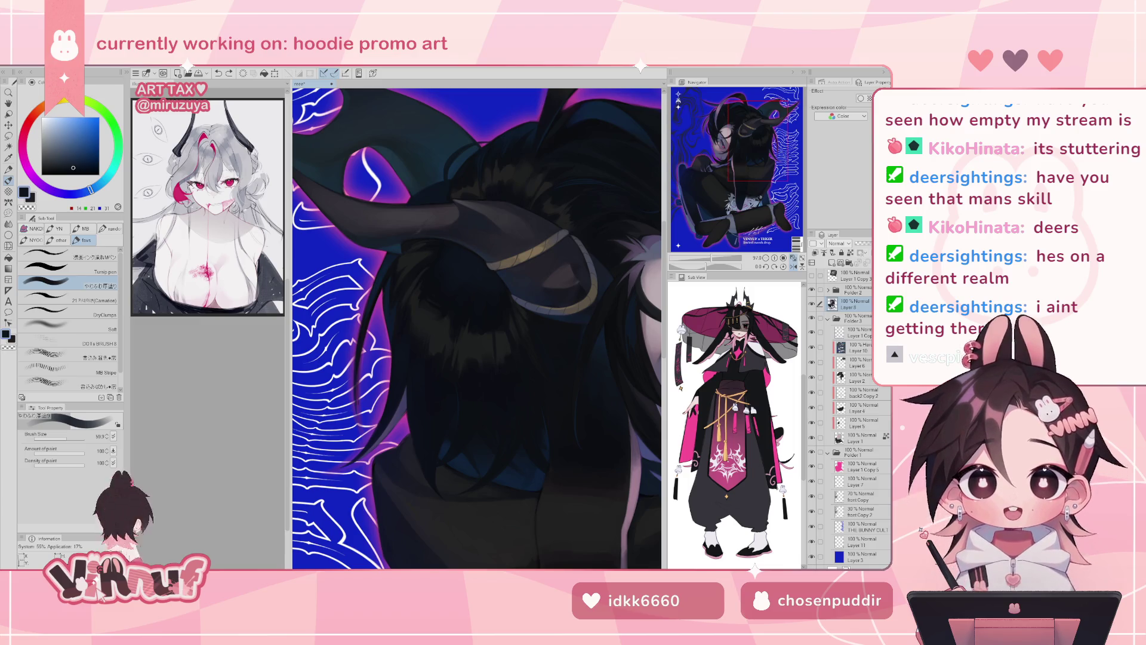
pyautogui.moveTo(720, 263); pyautogui.dragTo(722, 263)
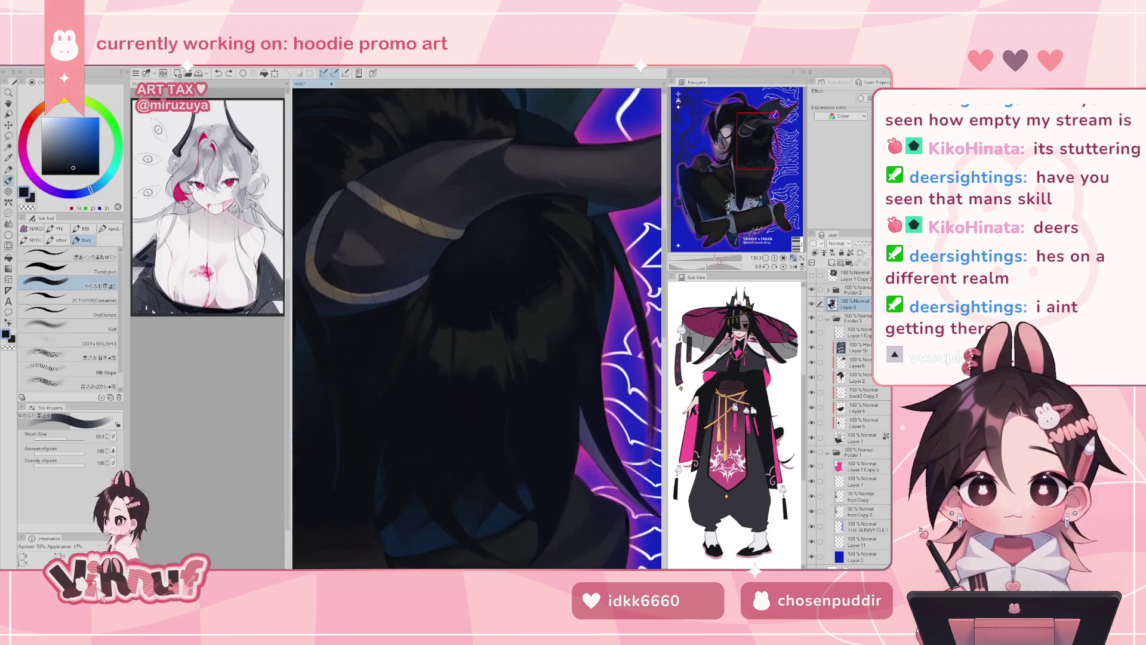
pyautogui.keyDown('alt'); pyautogui.click(406, 212); pyautogui.keyUp('alt')
pyautogui.click(89, 300)
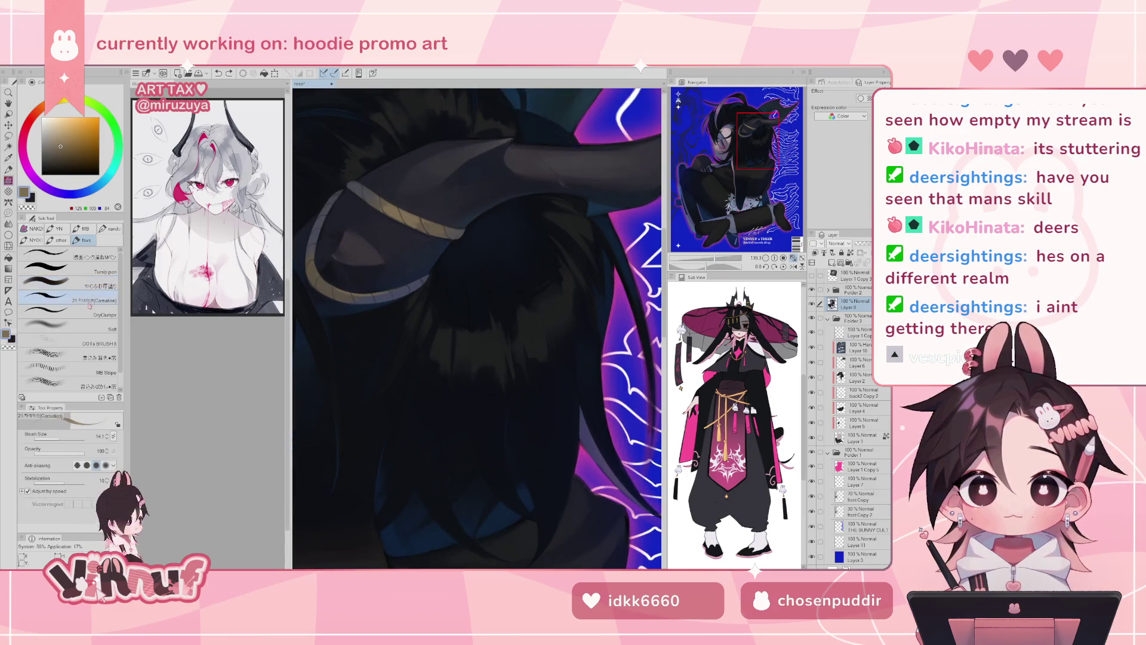
pyautogui.moveTo(382, 284); pyautogui.dragTo(430, 319)
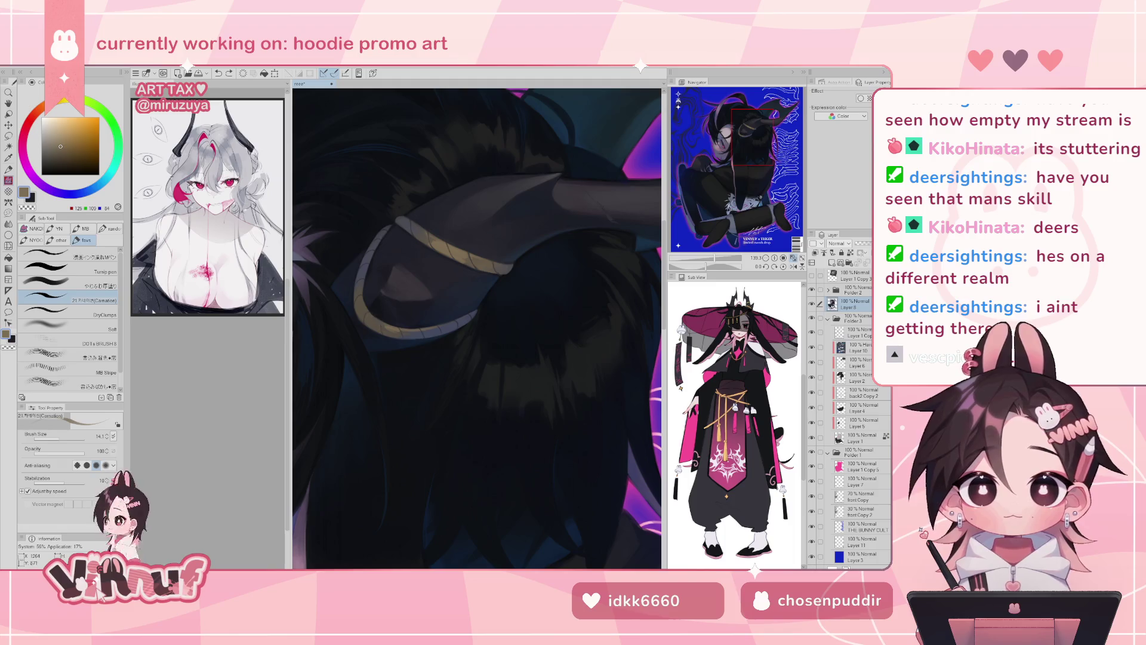
pyautogui.moveTo(371, 315); pyautogui.dragTo(381, 324)
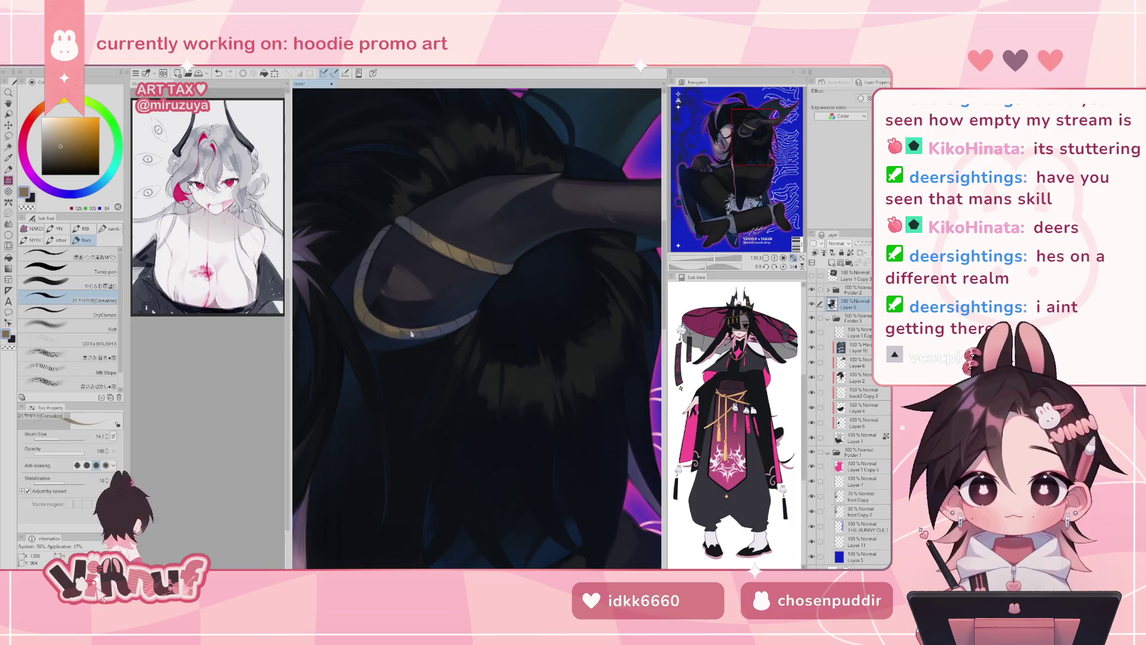
pyautogui.moveTo(369, 317); pyautogui.dragTo(378, 304)
pyautogui.hotkey('ctrl', '0')
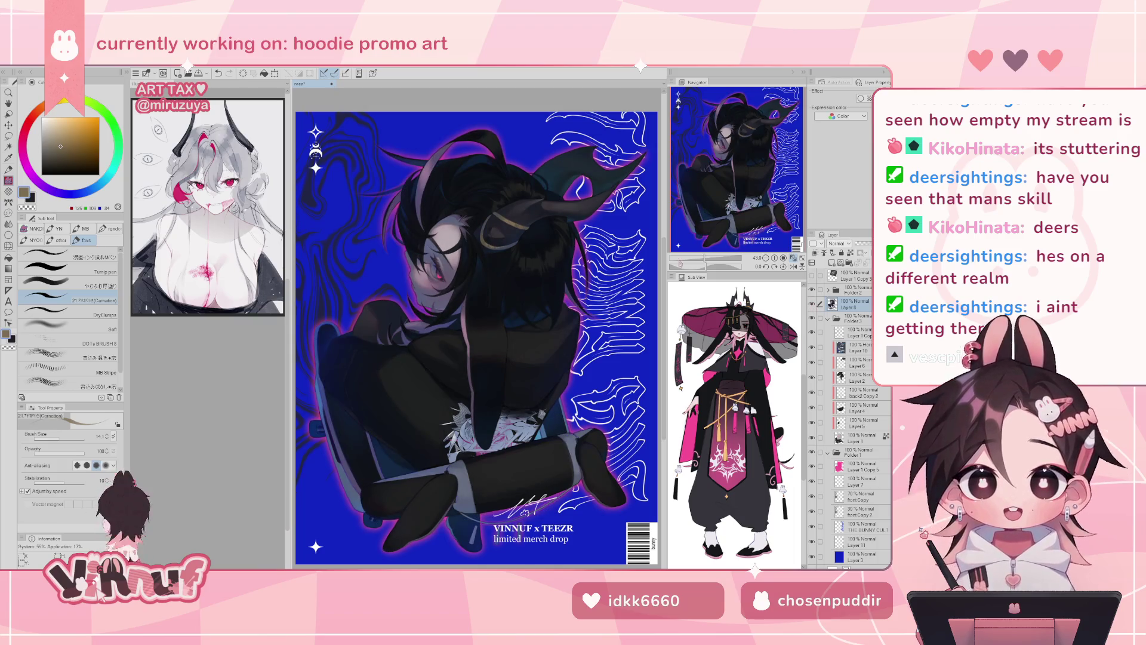
# - Sample dark purple from the hoodie and darken its thin light line, undoing one stroke
pyautogui.click(709, 258)
pyautogui.scroll(-1, 467, 353)
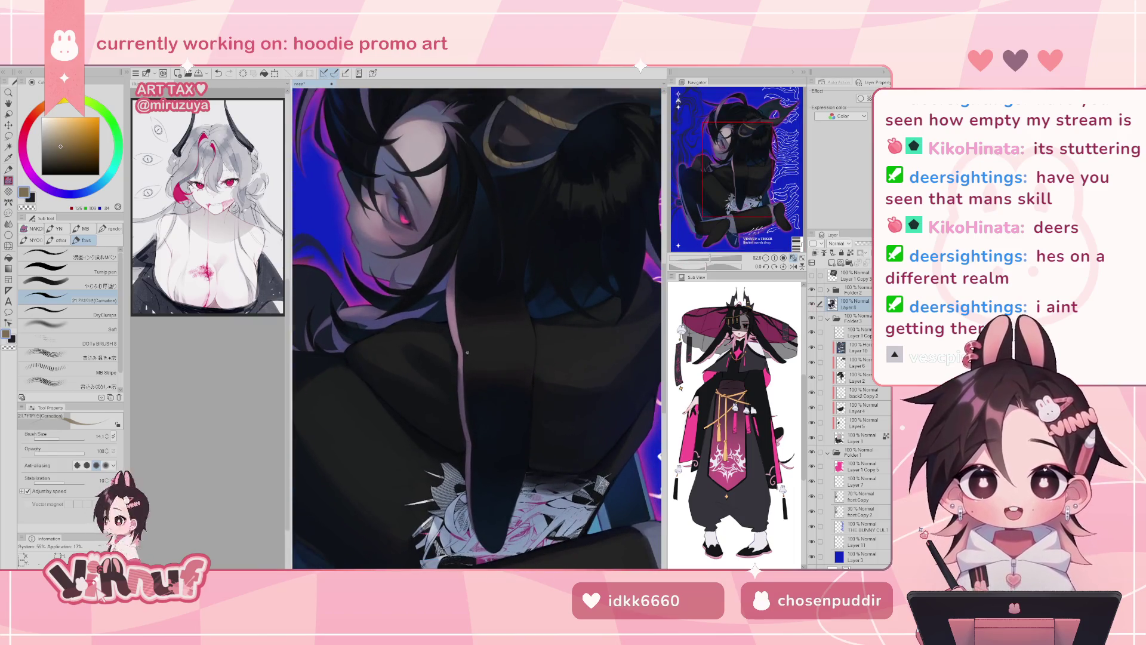
pyautogui.keyDown('alt'); pyautogui.click(460, 372); pyautogui.keyUp('alt')
pyautogui.moveTo(458, 365); pyautogui.dragTo(459, 410)
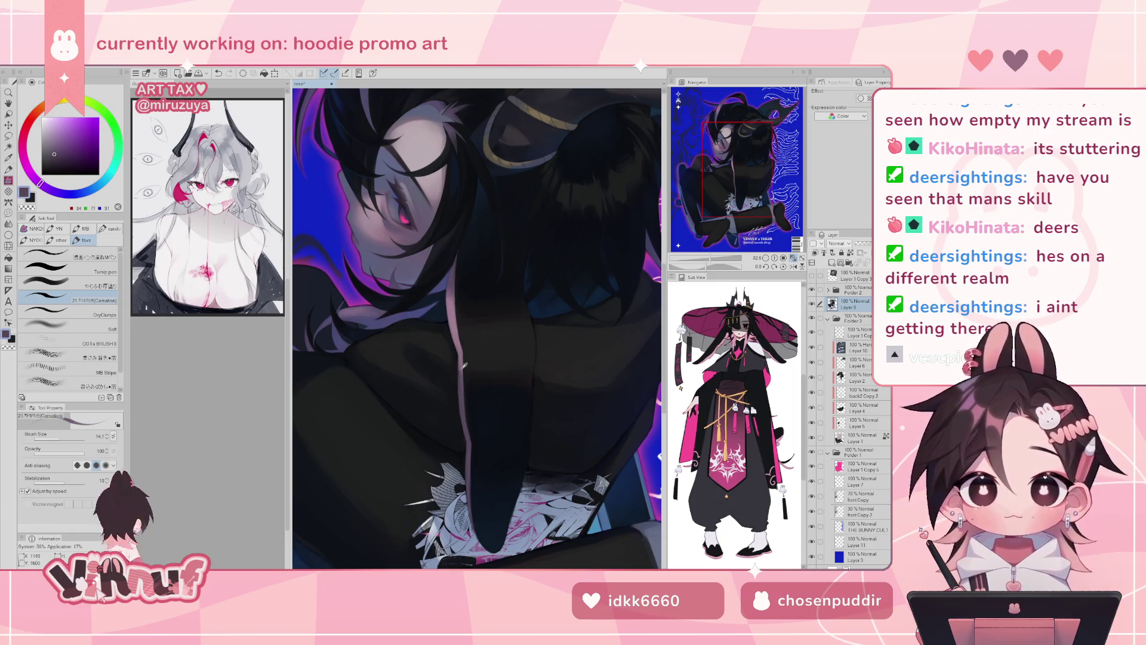
pyautogui.keyDown('alt'); pyautogui.click(460, 373); pyautogui.keyUp('alt')
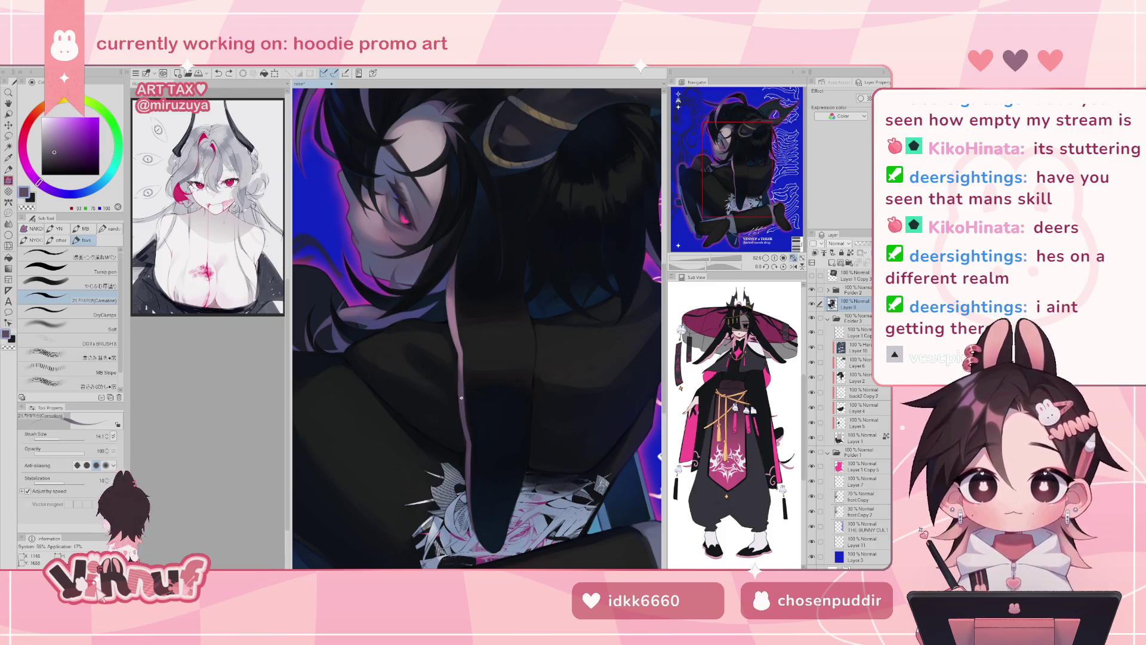
pyautogui.keyDown('alt'); pyautogui.click(460, 385); pyautogui.keyUp('alt')
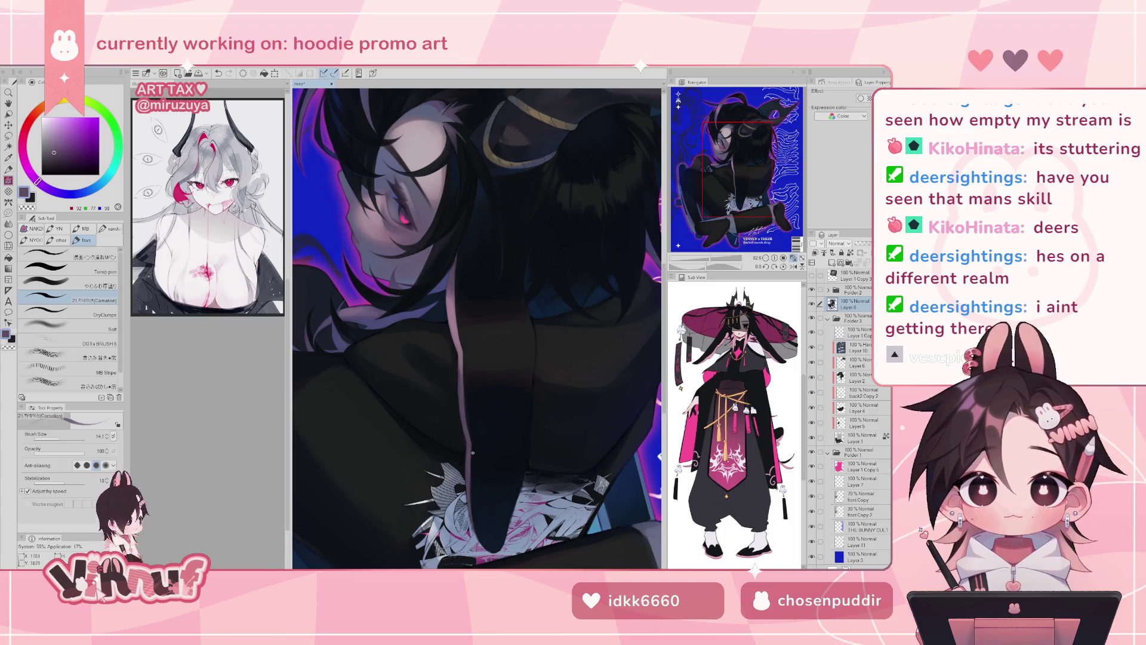
pyautogui.hotkey('ctrl', 'z')
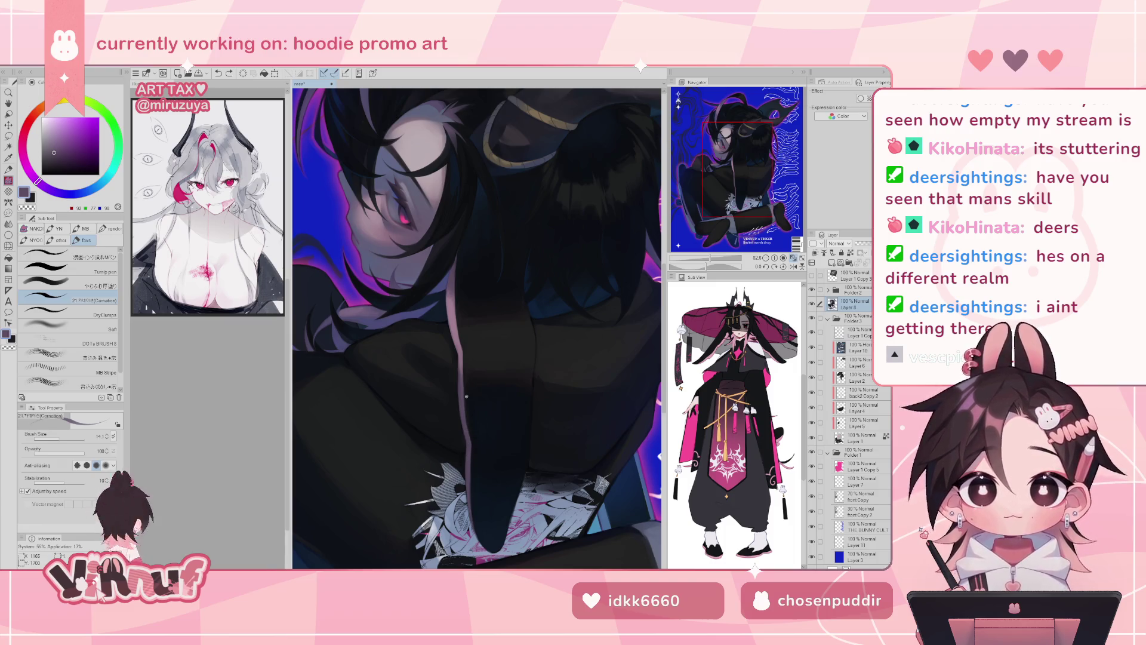
# - Pick a brown and compare the hair strokes by hiding and showing Layer 8
pyautogui.scroll(-5, 466, 396)
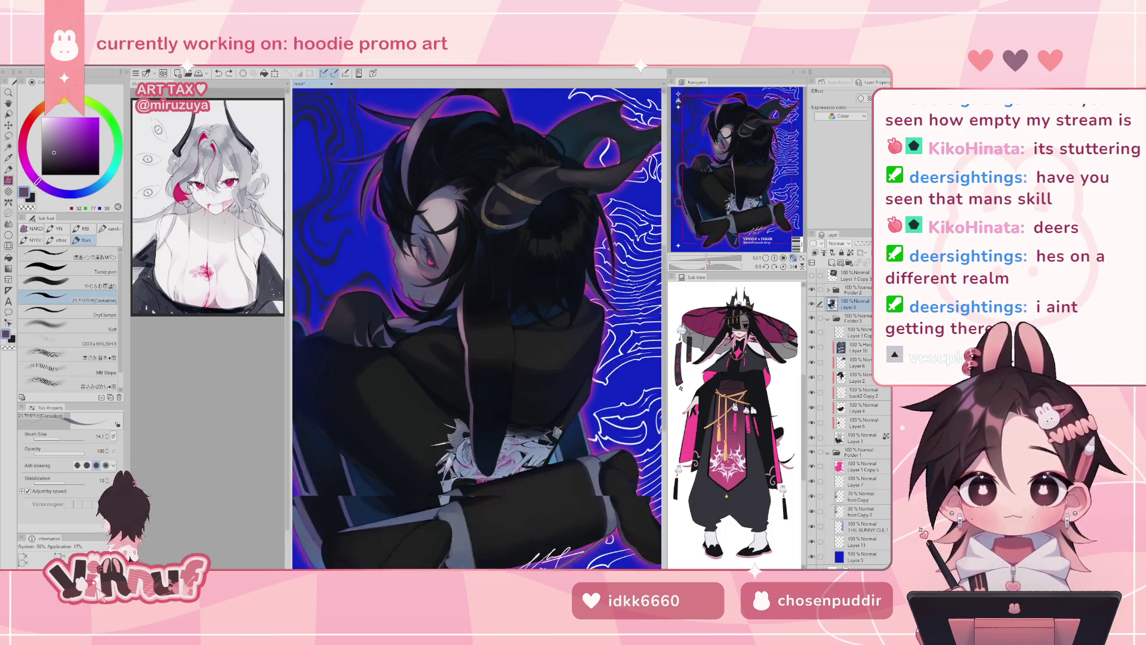
pyautogui.scroll(4, 512, 340)
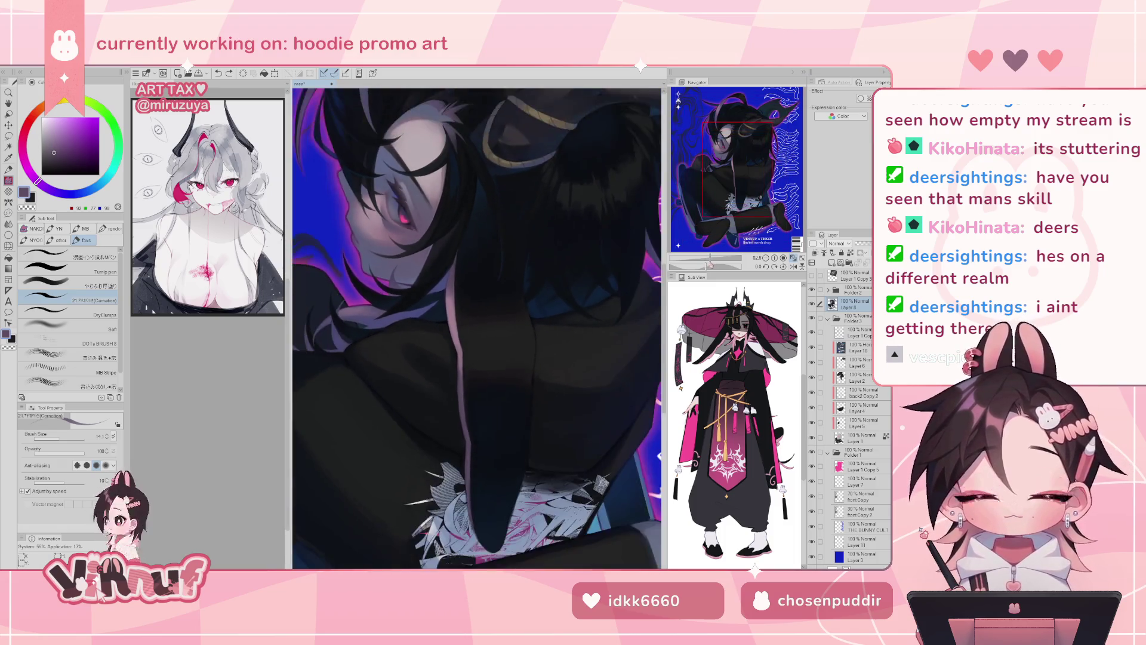
pyautogui.moveTo(707, 258); pyautogui.dragTo(712, 258)
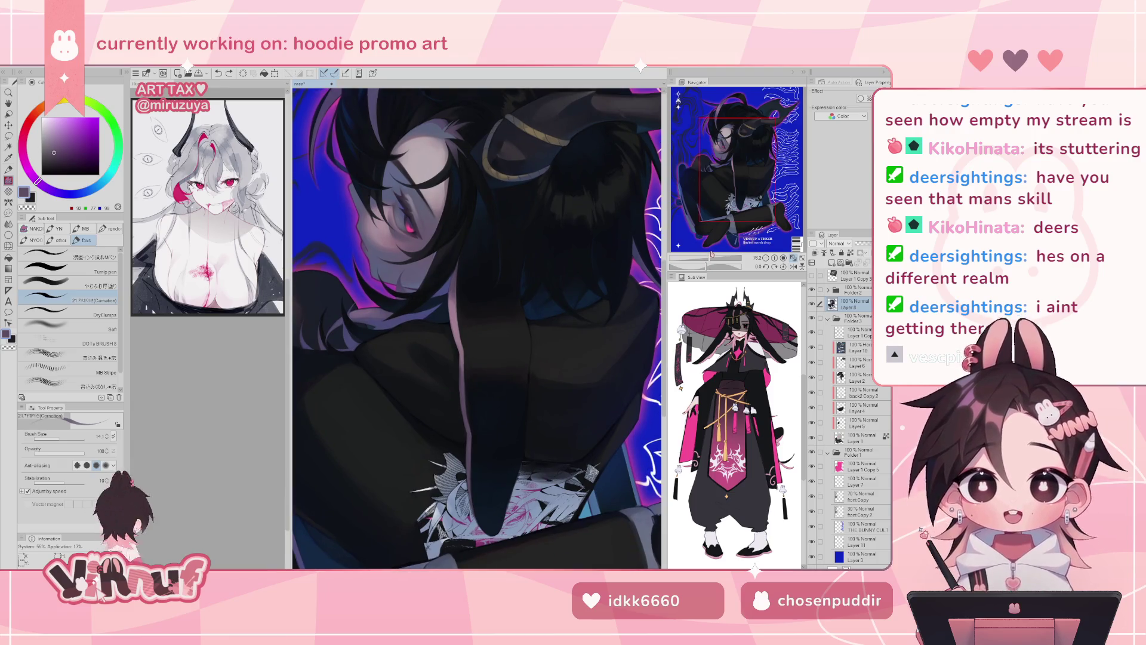
pyautogui.click(734, 166)
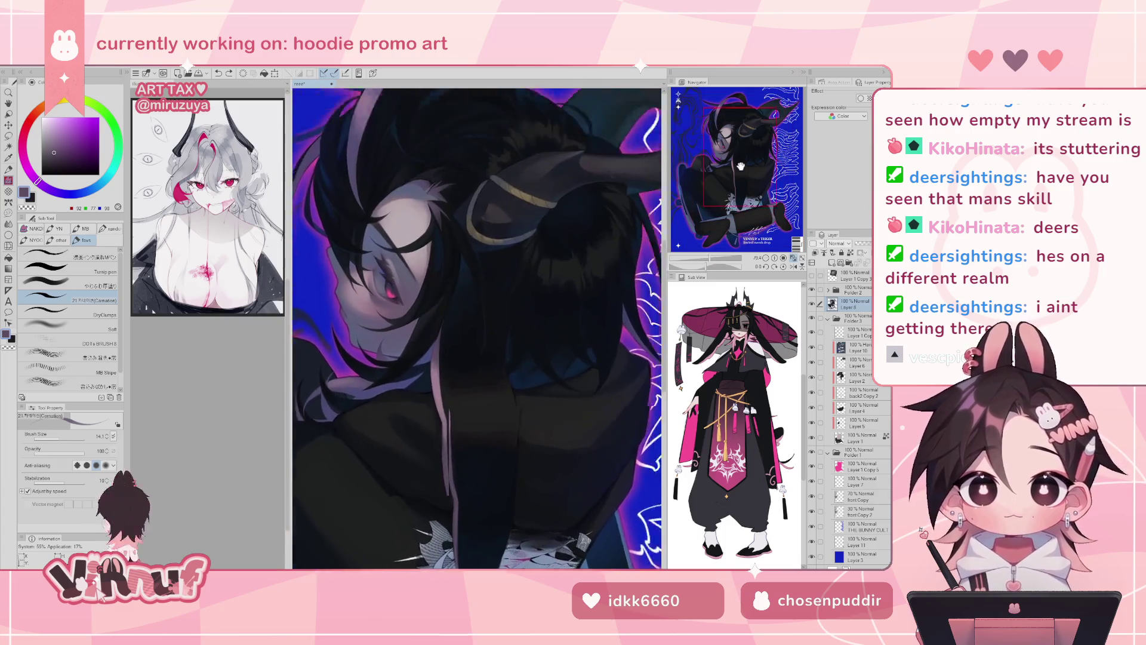
pyautogui.moveTo(734, 175)
pyautogui.mouseDown()
pyautogui.moveTo(731, 194)
pyautogui.moveTo(738, 127)
pyautogui.moveTo(745, 135)
pyautogui.mouseUp()
pyautogui.scroll(5, 738, 127)
pyautogui.keyDown('alt'); pyautogui.click(458, 356); pyautogui.keyUp('alt')
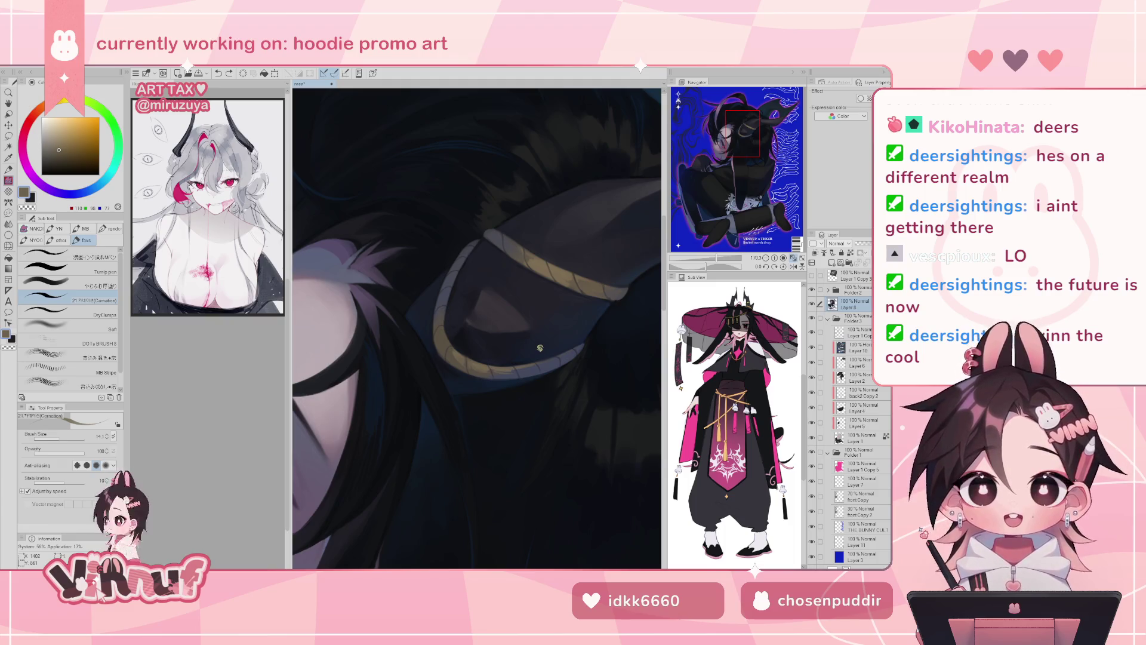
pyautogui.moveTo(717, 258)
pyautogui.mouseDown()
pyautogui.moveTo(695, 259)
pyautogui.moveTo(706, 259)
pyautogui.mouseUp()
pyautogui.moveTo(726, 180); pyautogui.dragTo(723, 185)
pyautogui.click(812, 304)
pyautogui.click(812, 303)
pyautogui.moveTo(737, 151)
pyautogui.mouseDown()
pyautogui.moveTo(754, 205)
pyautogui.moveTo(726, 169)
pyautogui.mouseUp()
# - Pick near-black hair colours, check the mirrored view, and toggle Layer 8 again to compare
pyautogui.press('h')
pyautogui.keyDown('alt'); pyautogui.click(481, 276); pyautogui.keyUp('alt')
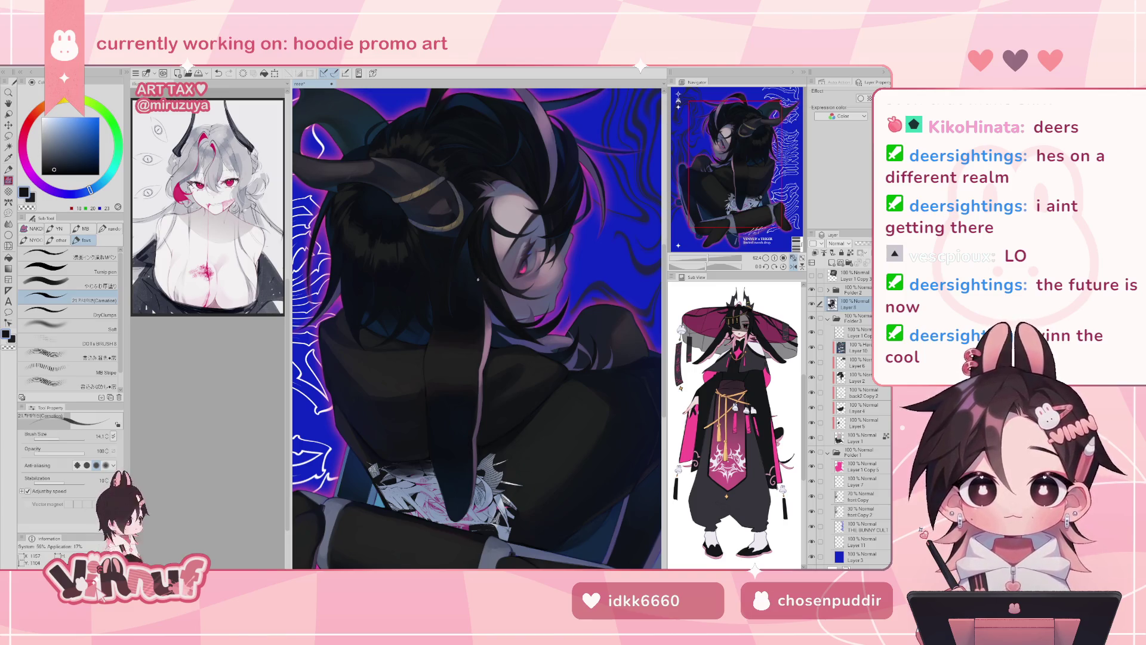
pyautogui.keyDown('alt'); pyautogui.click(474, 248); pyautogui.keyUp('alt')
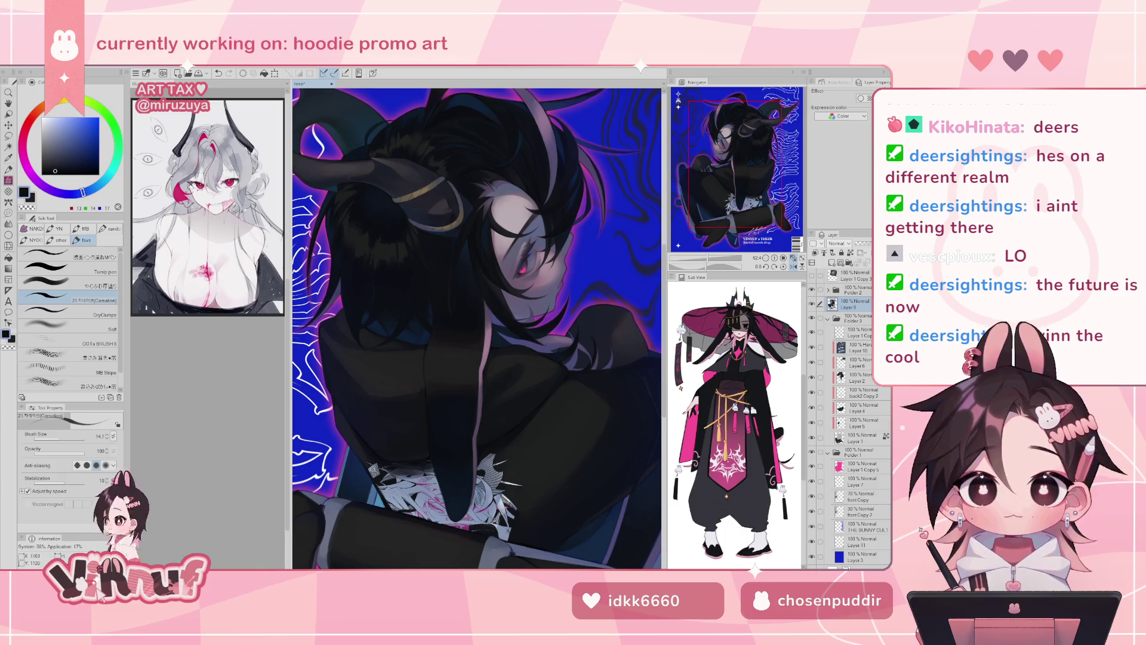
pyautogui.press('h')
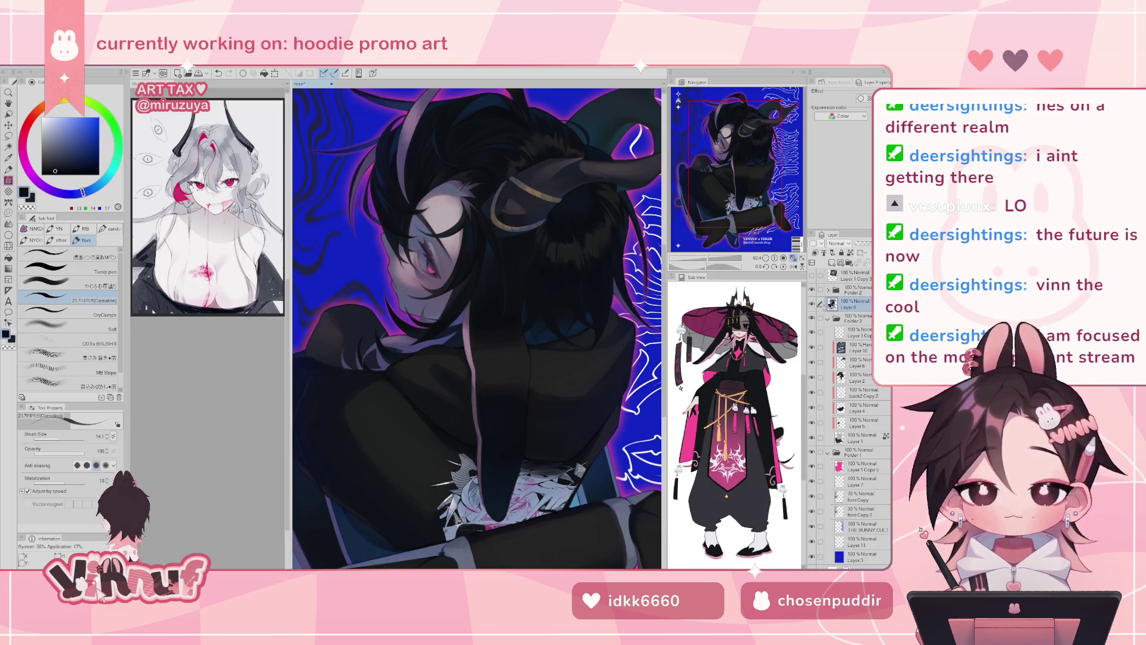
pyautogui.click(811, 304)
pyautogui.click(811, 304)
pyautogui.moveTo(734, 187)
pyautogui.mouseDown()
pyautogui.moveTo(729, 177)
pyautogui.moveTo(745, 172)
pyautogui.mouseUp()
pyautogui.scroll(3, 426, 300)
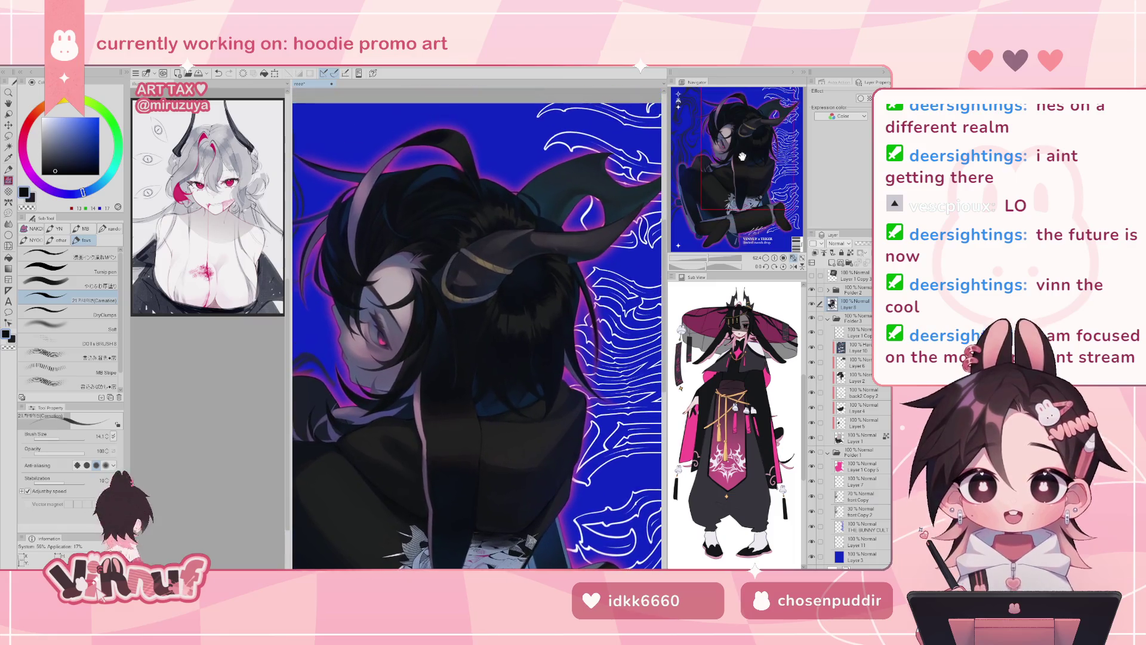
# - Sample a colour, then rotate and reset the view and fit the whole poster
pyautogui.keyDown('alt'); pyautogui.click(426, 301); pyautogui.keyUp('alt')
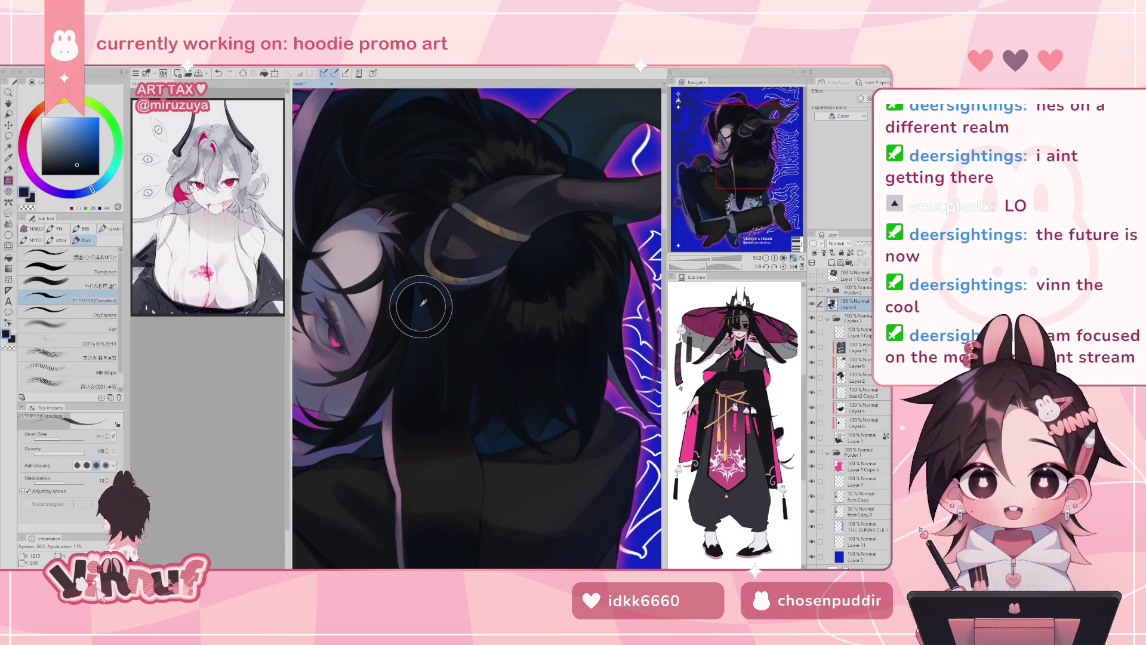
pyautogui.moveTo(733, 168)
pyautogui.mouseDown()
pyautogui.moveTo(706, 207)
pyautogui.moveTo(728, 152)
pyautogui.mouseUp()
pyautogui.moveTo(632, 227); pyautogui.dragTo(593, 283)
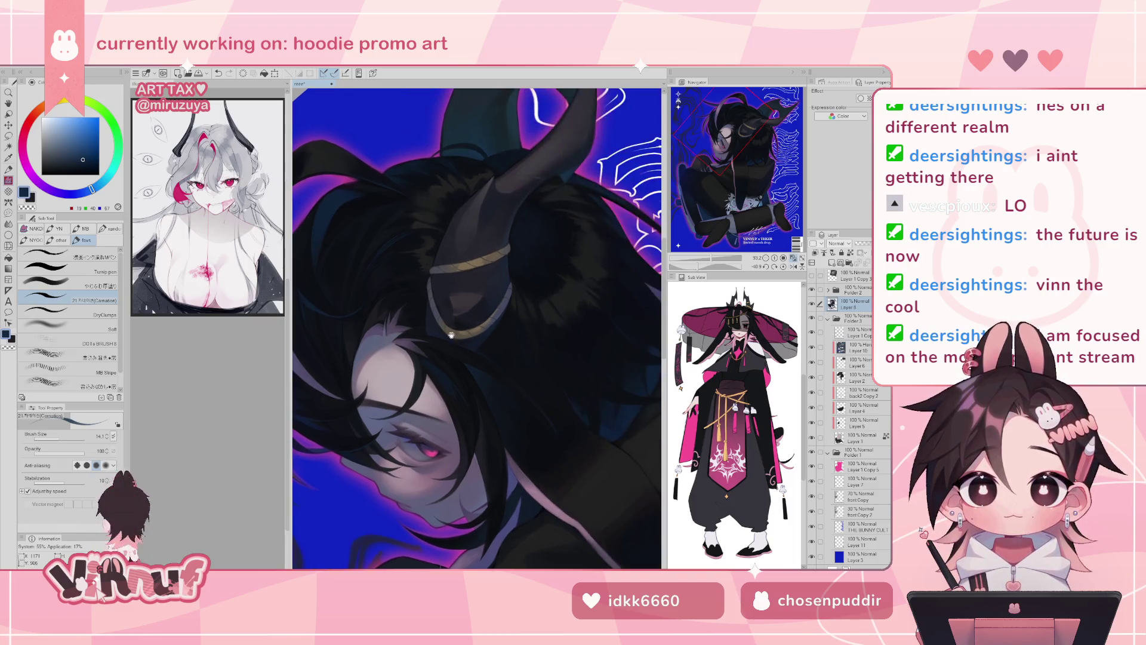
pyautogui.hotkey('ctrl', 'shift', 'r')
pyautogui.hotkey('ctrl', '0')
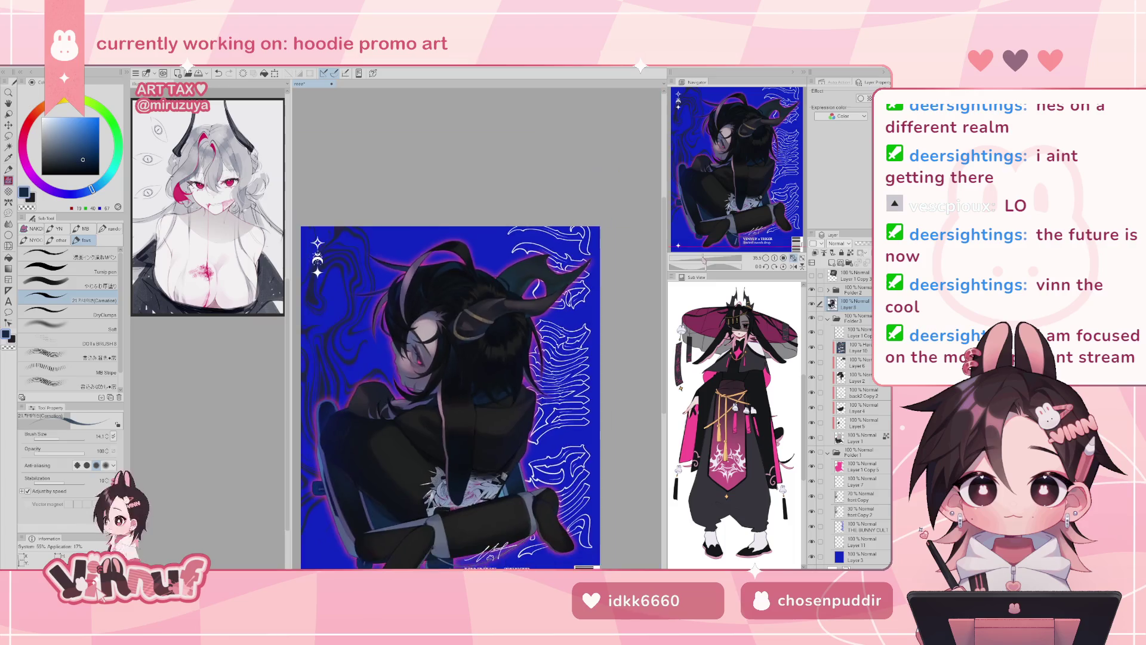
pyautogui.scroll(3, 478, 329)
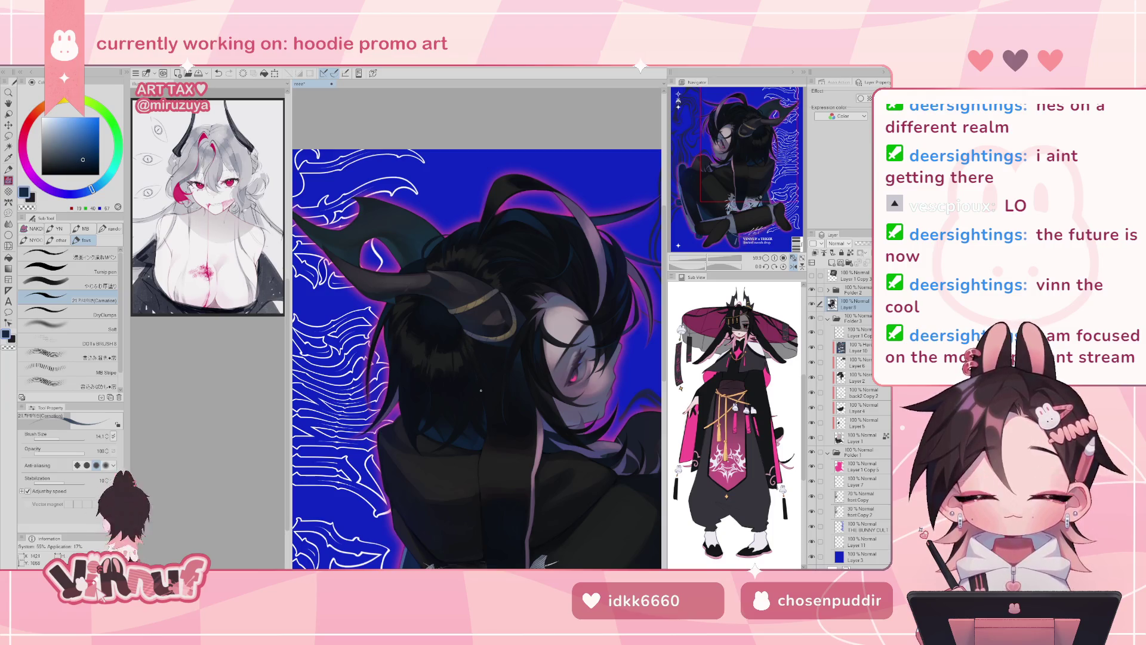
pyautogui.press('h')
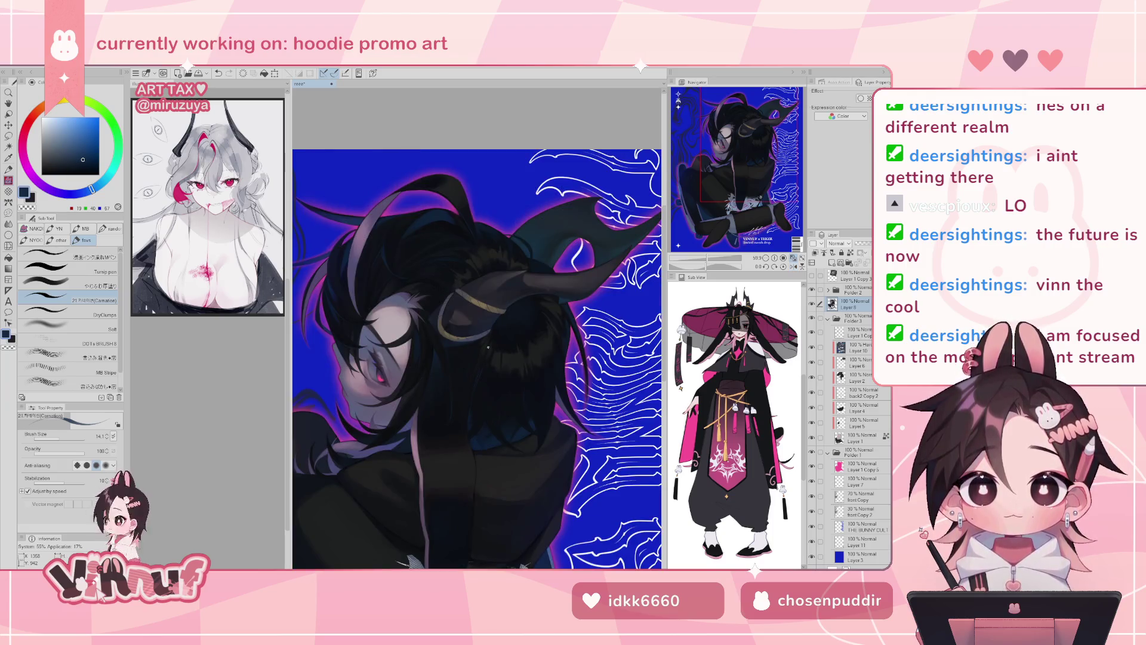
# - Sample the hair's near-black, undo the unwanted strokes, and paint a dark strand into the hair
pyautogui.hotkey('ctrl', 'z')
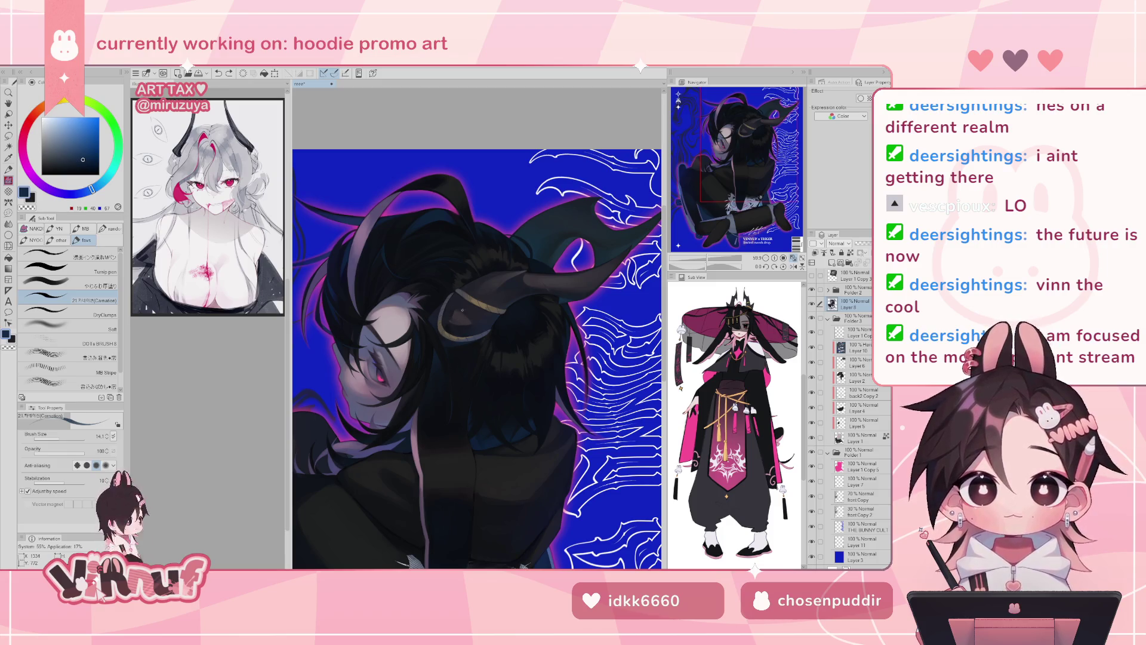
pyautogui.press('h')
pyautogui.keyDown('alt'); pyautogui.click(526, 345); pyautogui.keyUp('alt')
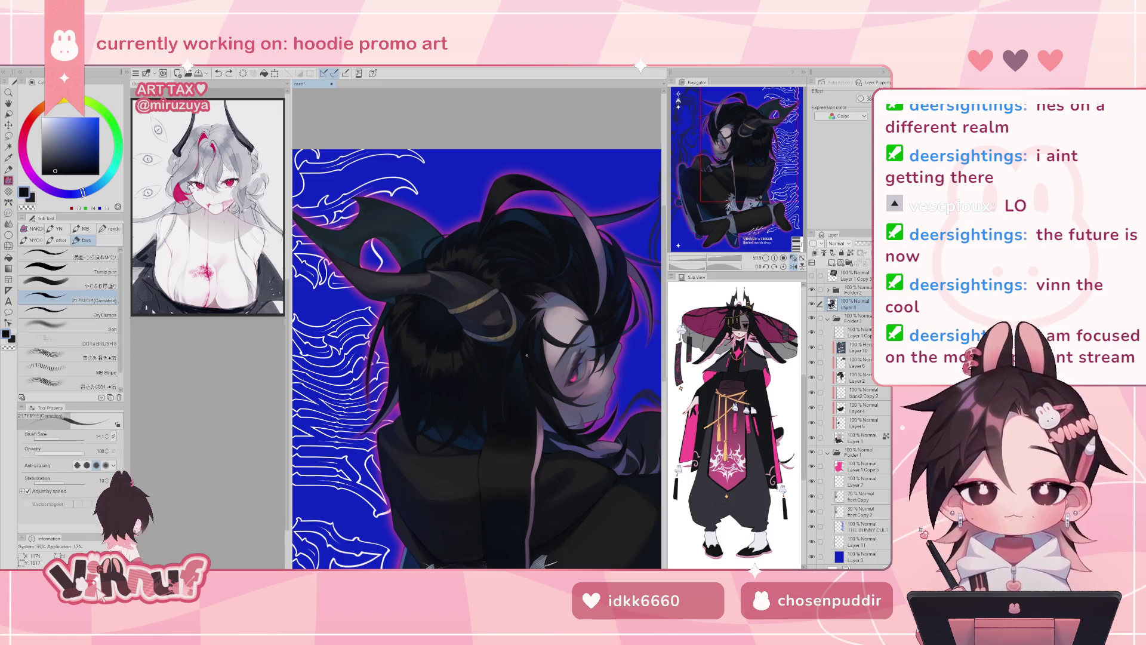
pyautogui.hotkey('ctrl', 'z')
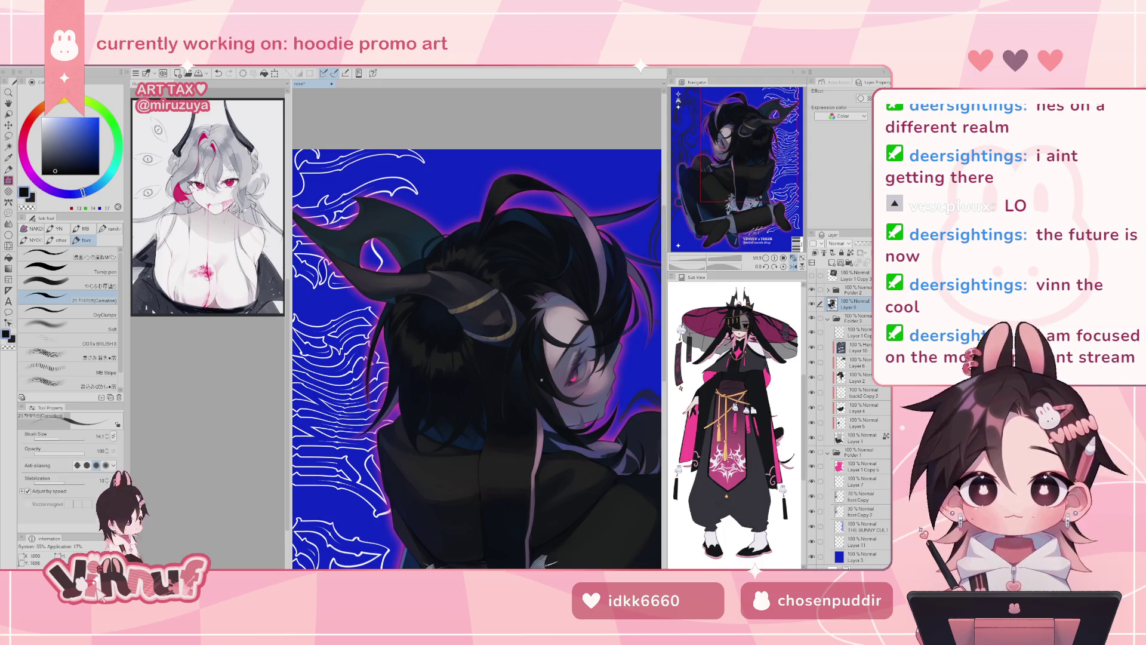
pyautogui.hotkey('ctrl', 'z')
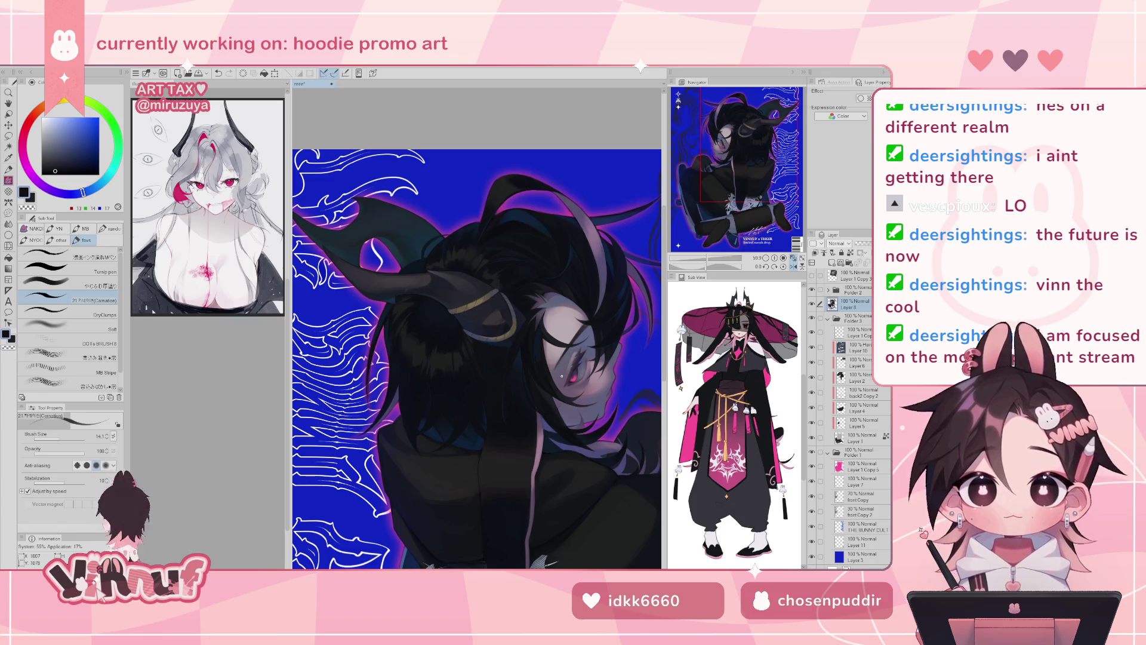
pyautogui.press('h')
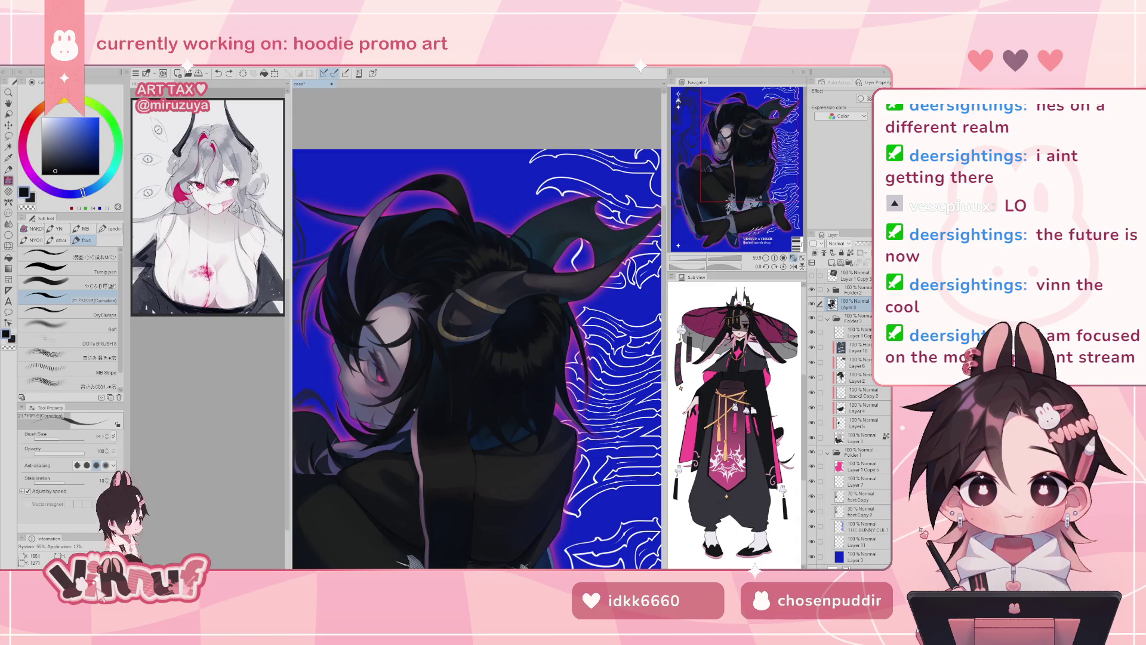
pyautogui.hotkey('ctrl', 'z')
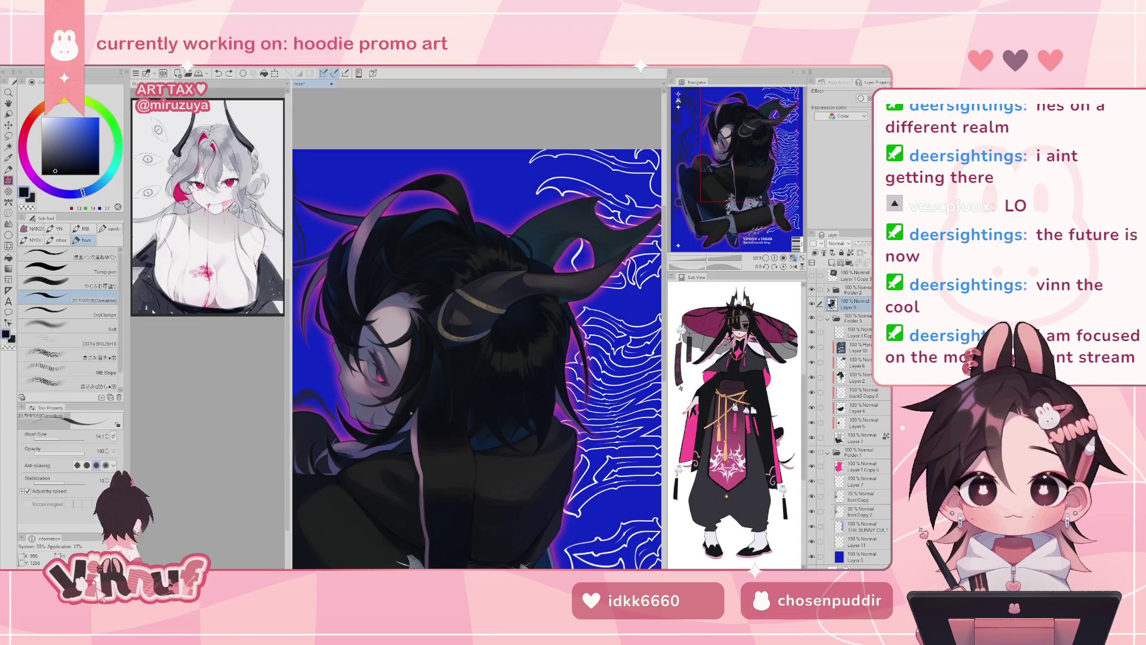
pyautogui.moveTo(387, 412); pyautogui.dragTo(408, 412)
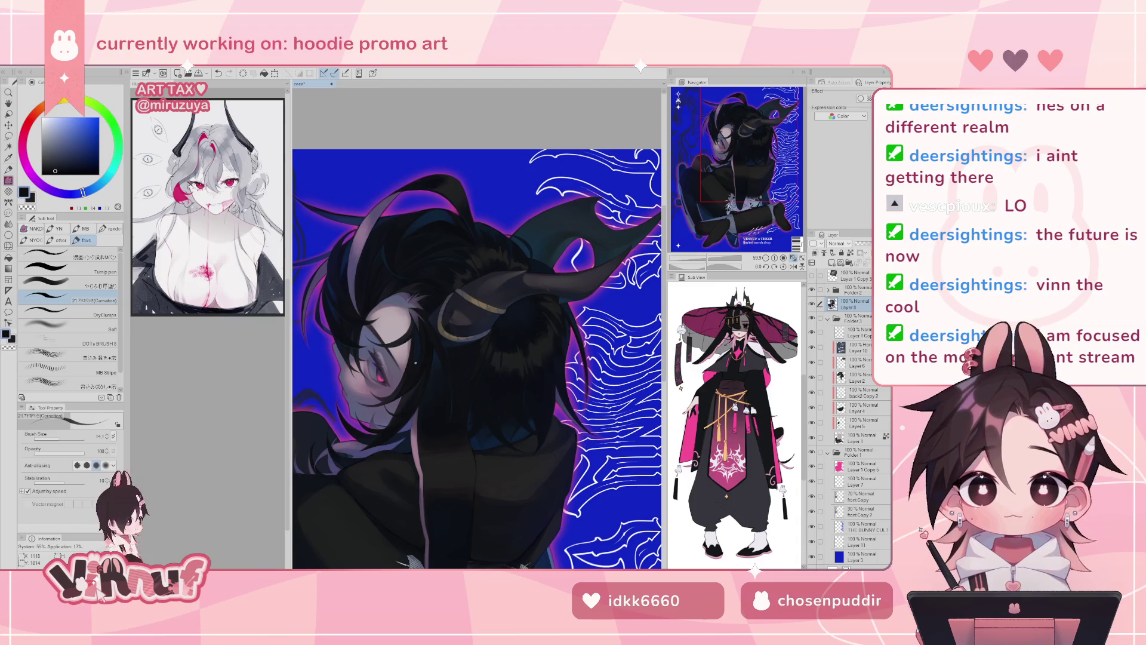
pyautogui.scroll(-3, 416, 362)
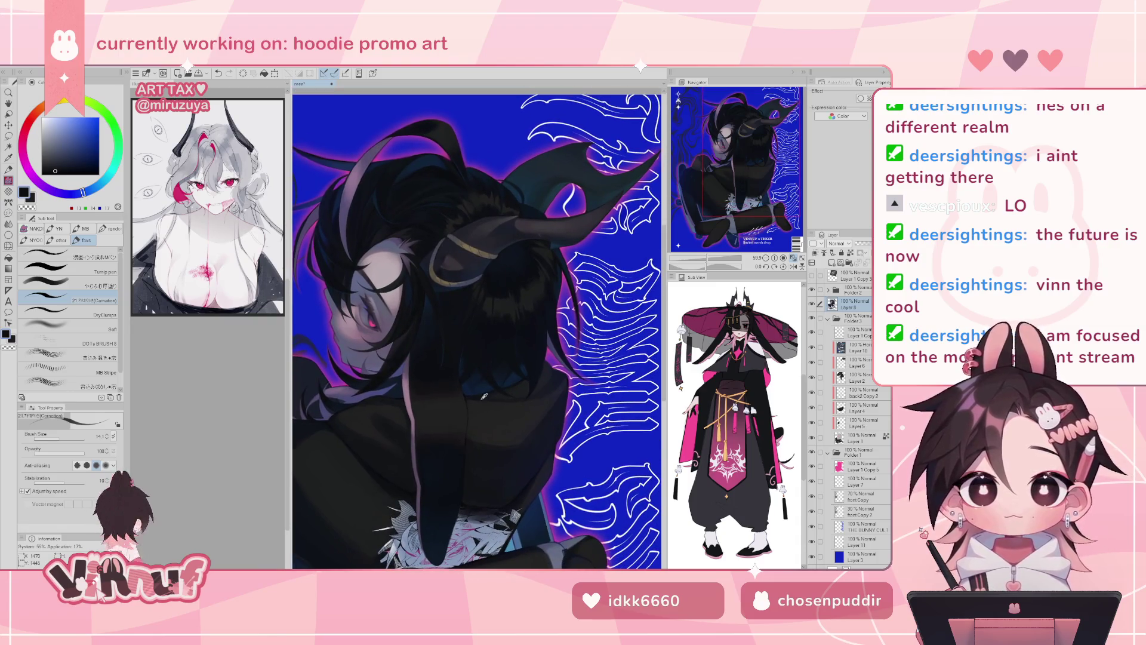
# - Check the mirrored composition, then eyedrop near-black and dark navy blue from the hair
pyautogui.moveTo(535, 249); pyautogui.dragTo(522, 266)
pyautogui.press('h')
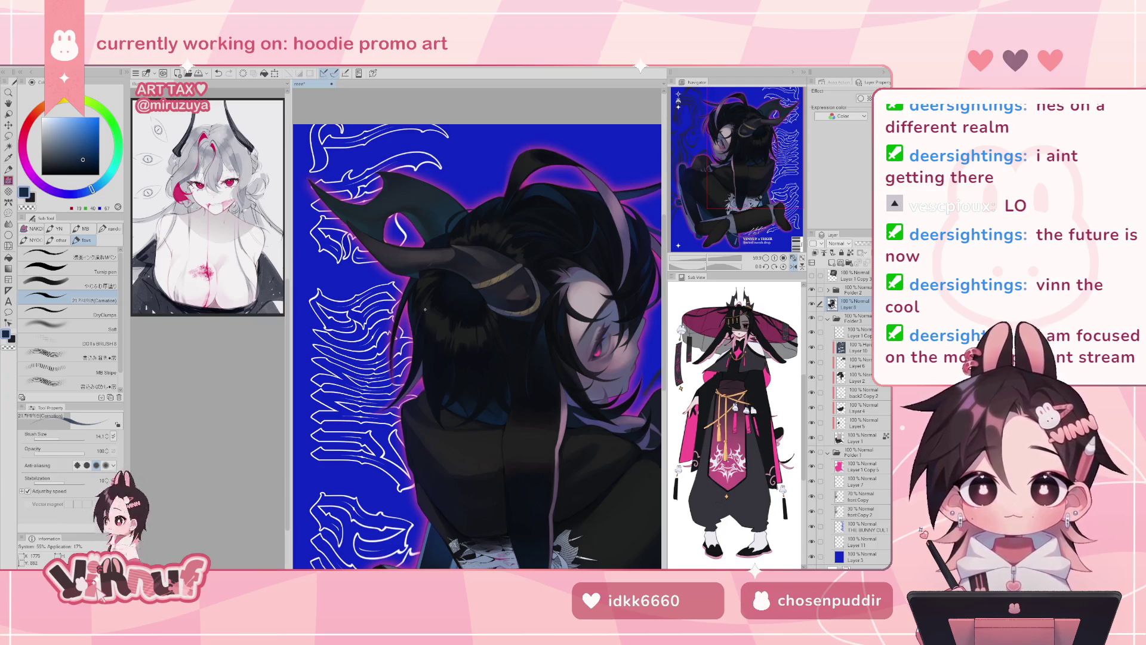
pyautogui.press('h')
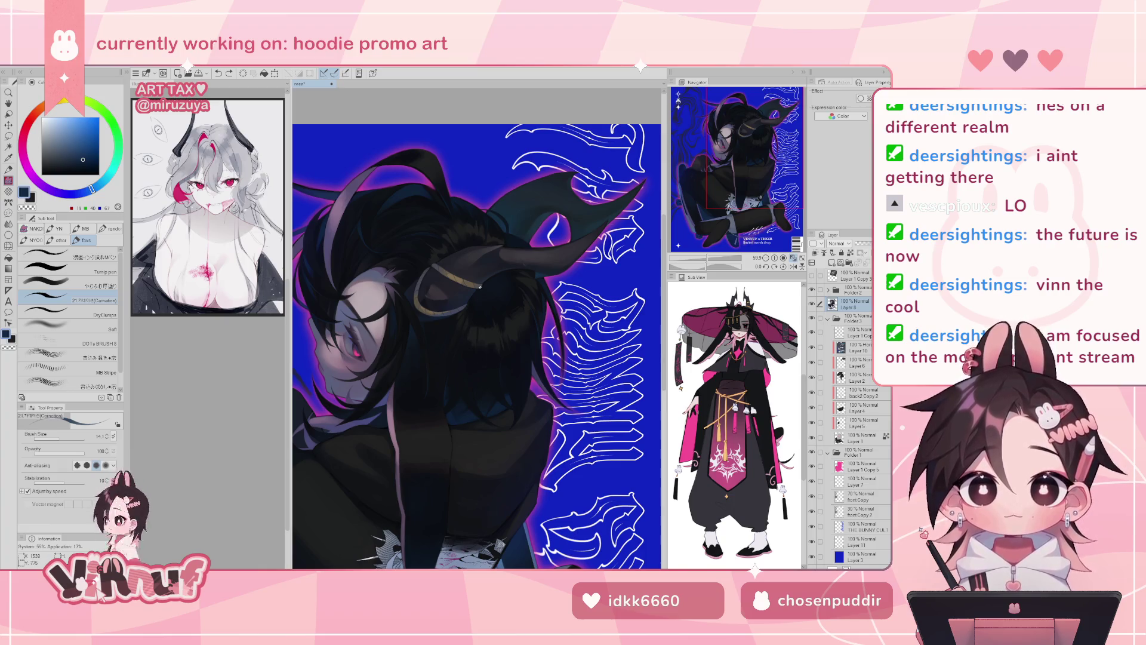
pyautogui.keyDown('alt'); pyautogui.click(453, 363); pyautogui.keyUp('alt')
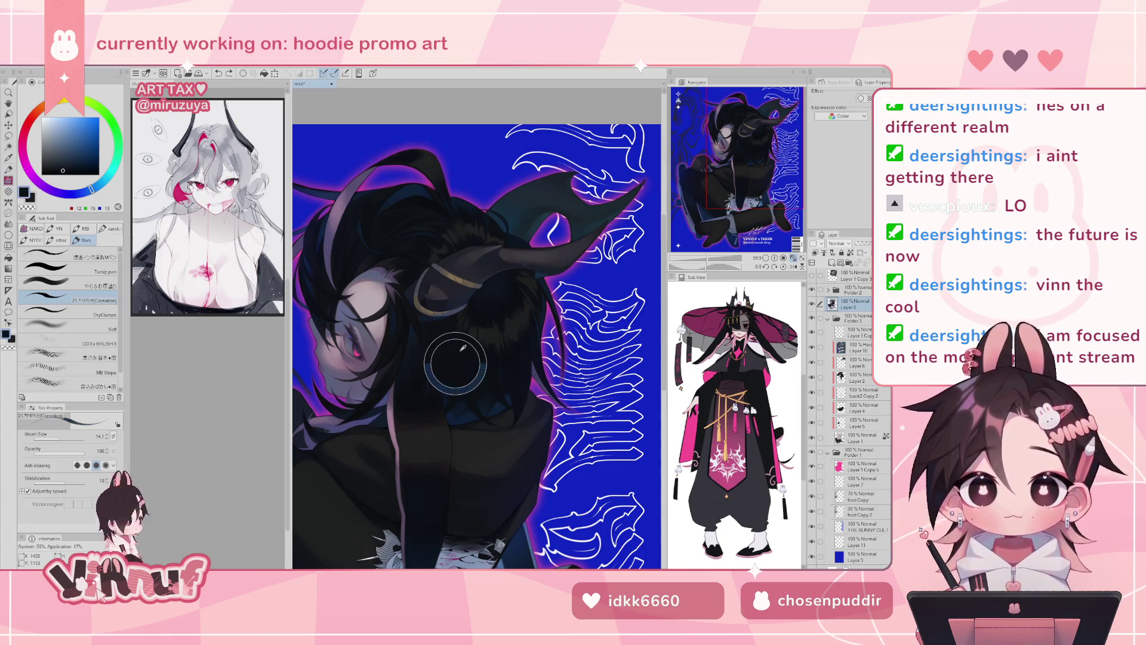
pyautogui.keyDown('alt'); pyautogui.click(456, 417); pyautogui.keyUp('alt')
pyautogui.keyDown('alt'); pyautogui.click(462, 419); pyautogui.keyUp('alt')
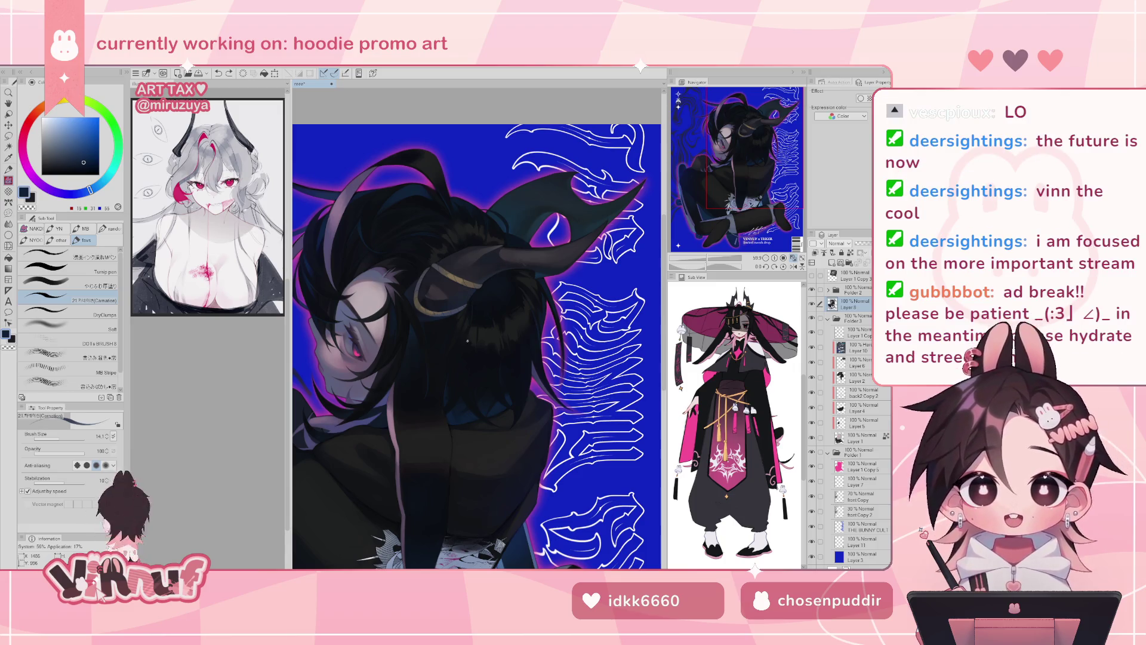
# - Zoom, pan and mirror the lipstick portrait, then switch back to the 09 hm hoodie document
pyautogui.press('h')
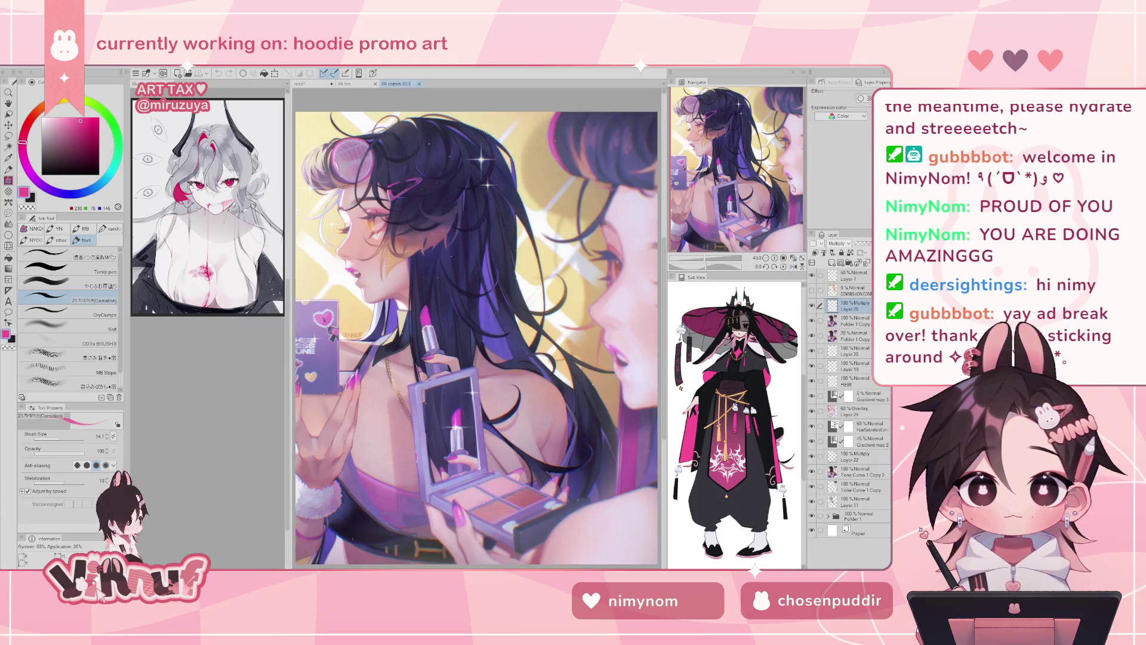
pyautogui.scroll(4, 477, 329)
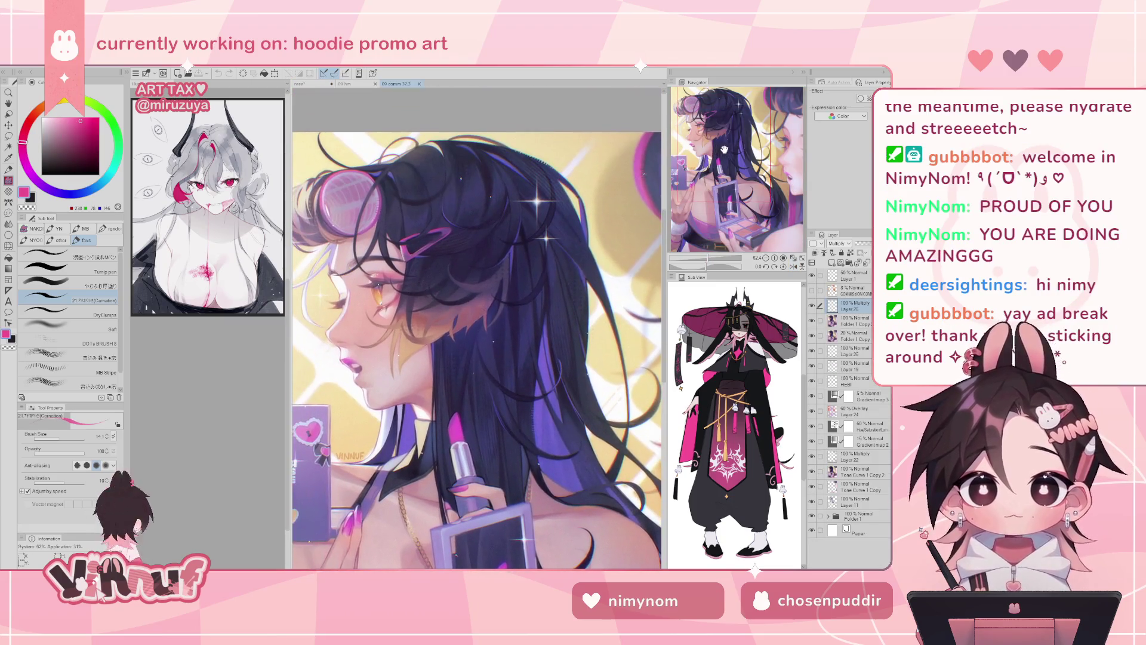
pyautogui.scroll(-5, 478, 328)
pyautogui.scroll(3, 477, 328)
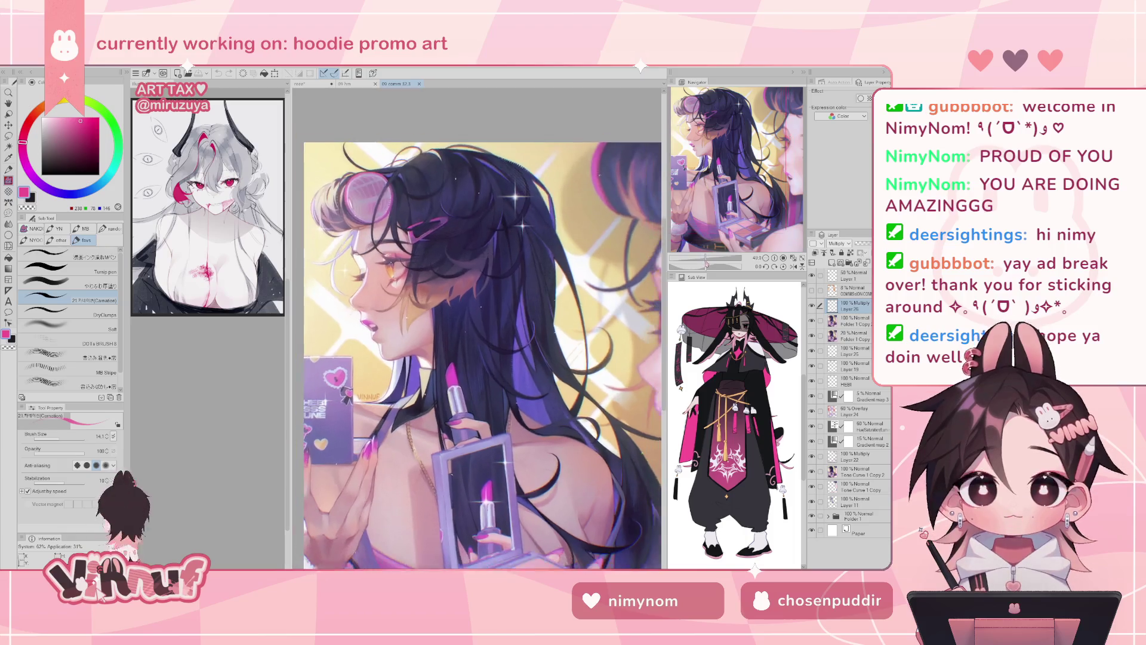
pyautogui.scroll(1, 499, 373)
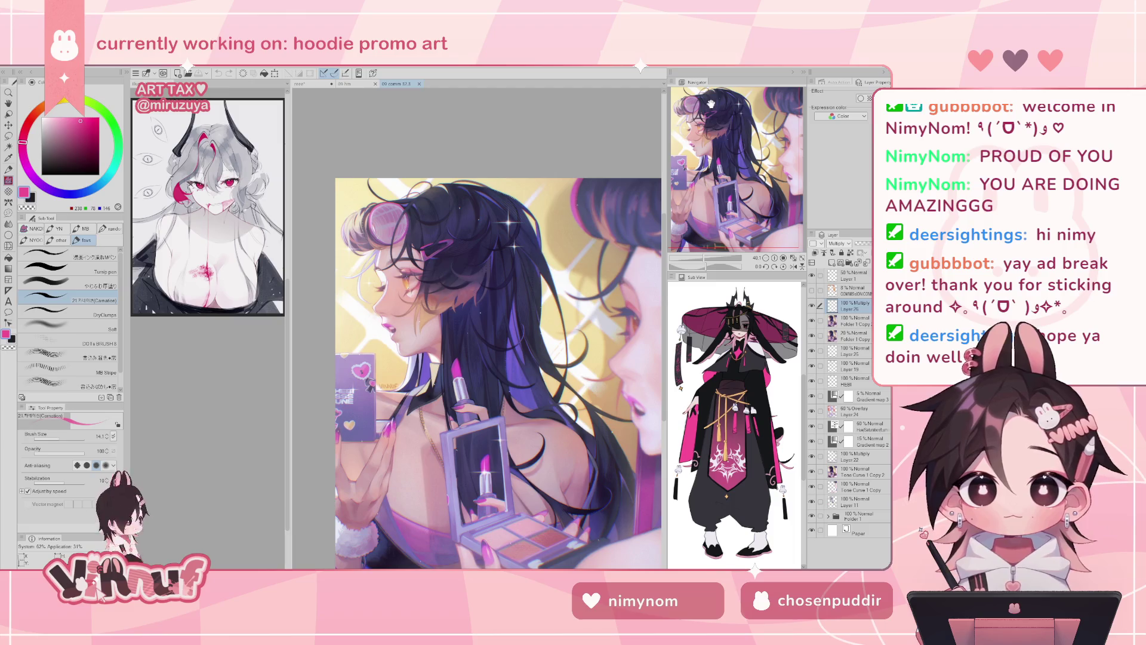
pyautogui.click(719, 169)
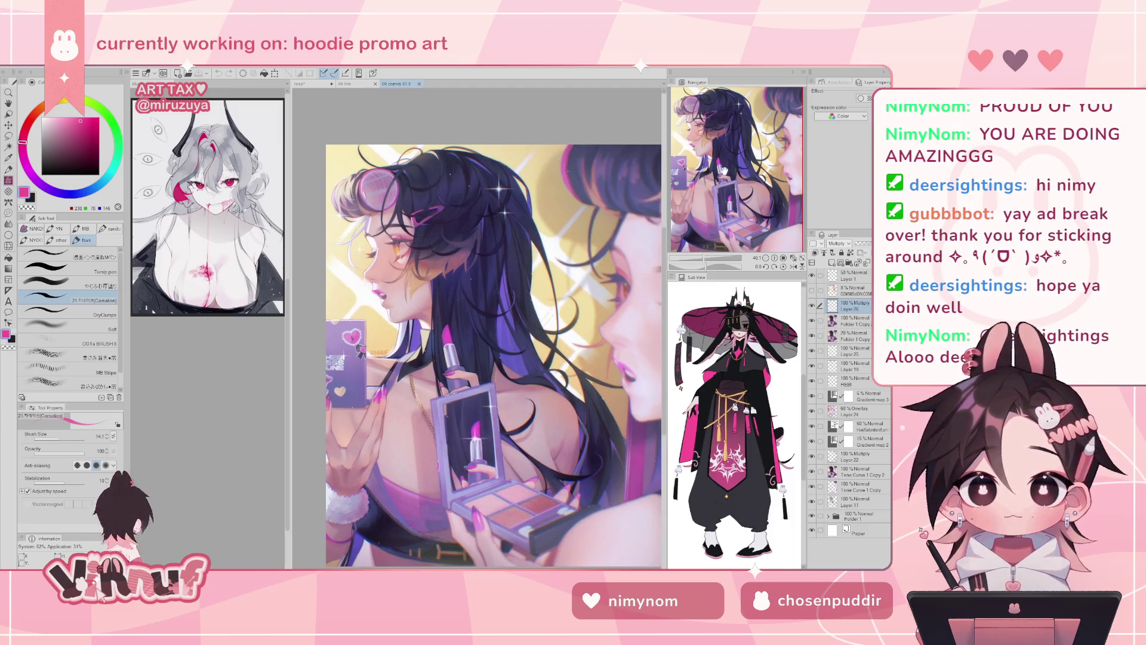
pyautogui.click(740, 169)
pyautogui.click(739, 170)
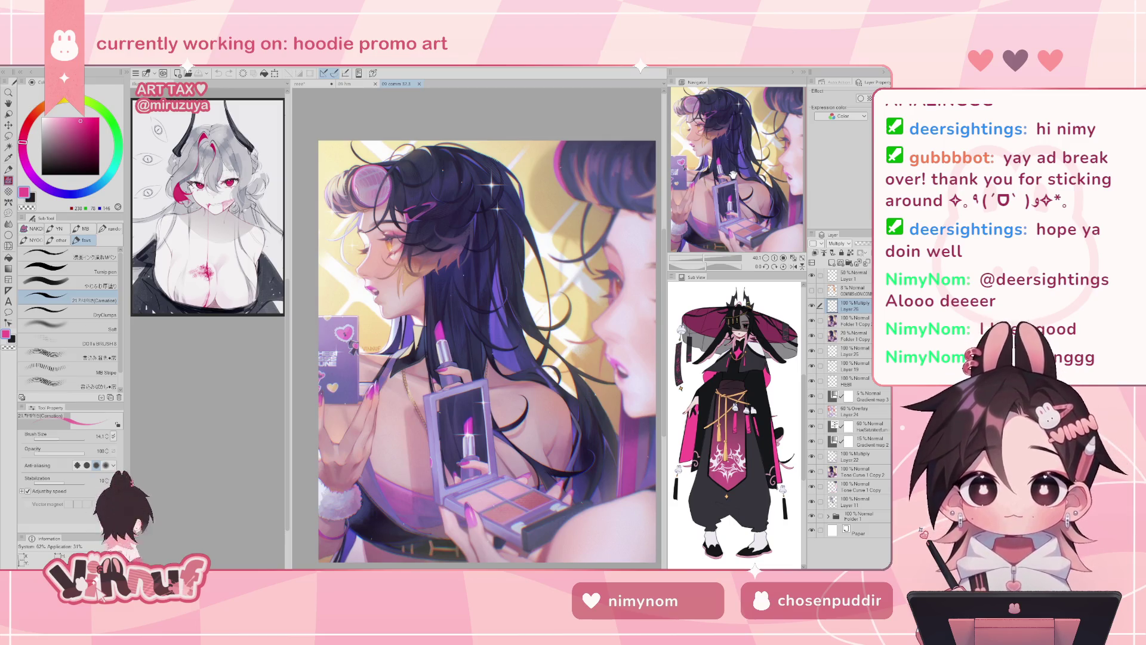
pyautogui.press('h')
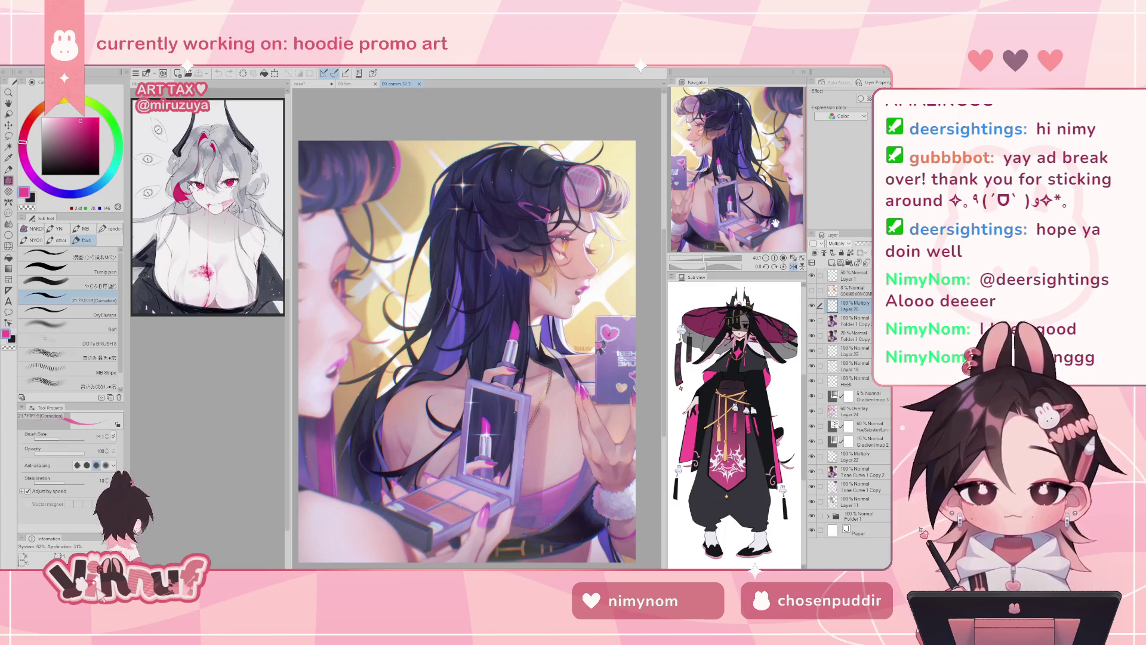
pyautogui.click(354, 85)
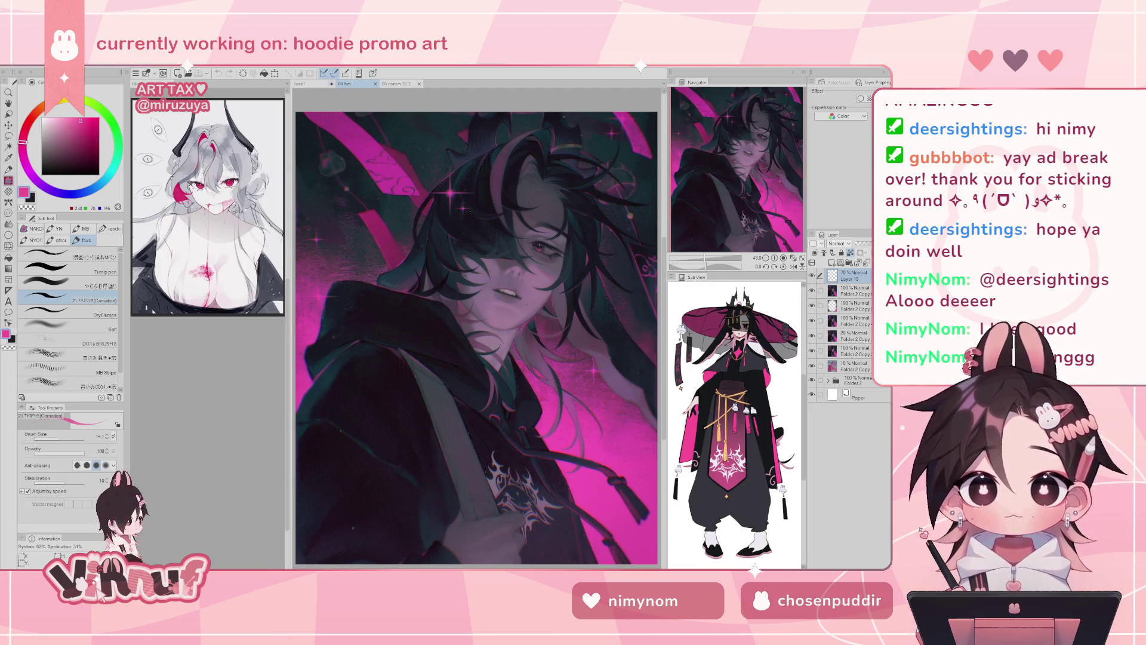
pyautogui.click(303, 84)
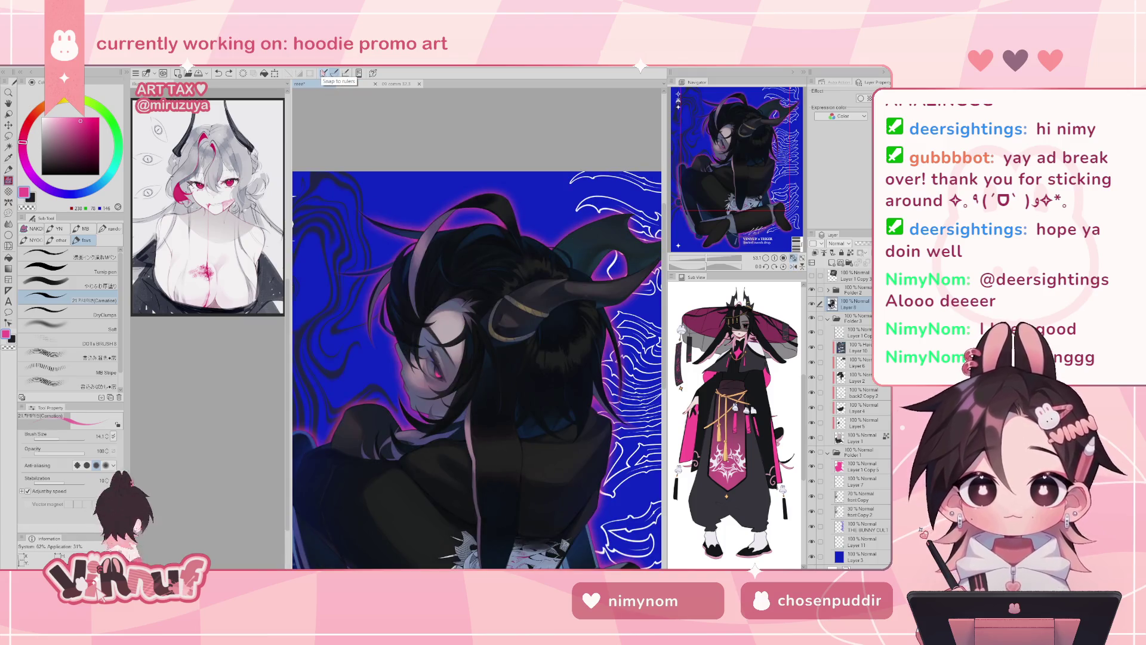
# - Add Layer 12 above Layer 8 and zoom the view in on the character's head and face
pyautogui.moveTo(704, 258); pyautogui.dragTo(707, 258)
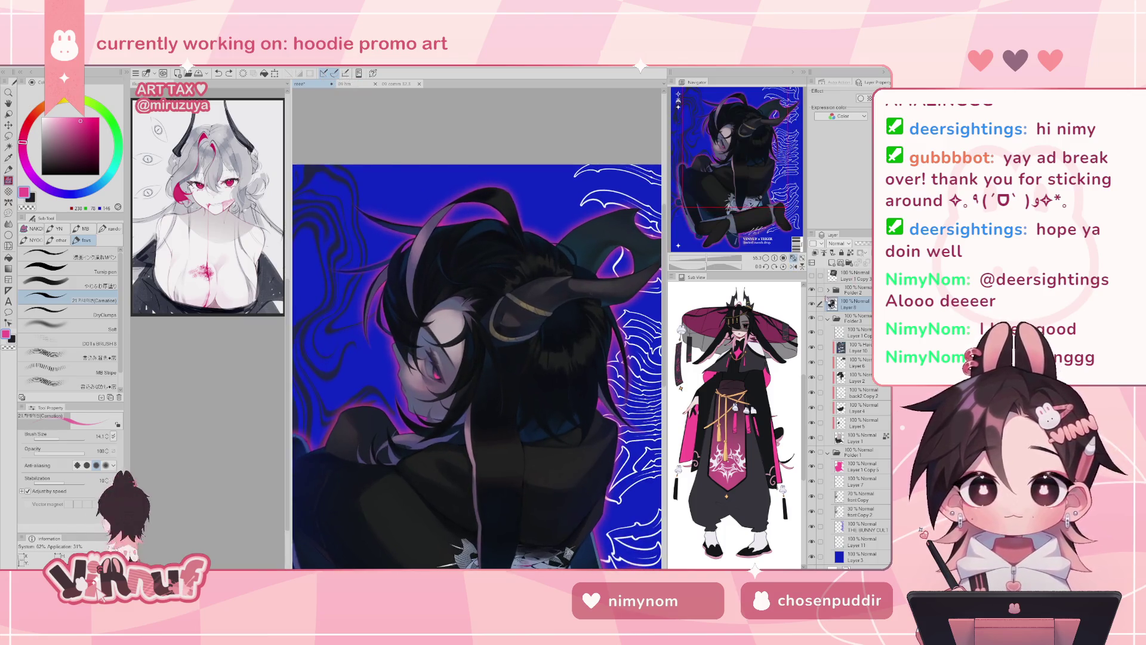
pyautogui.click(835, 264)
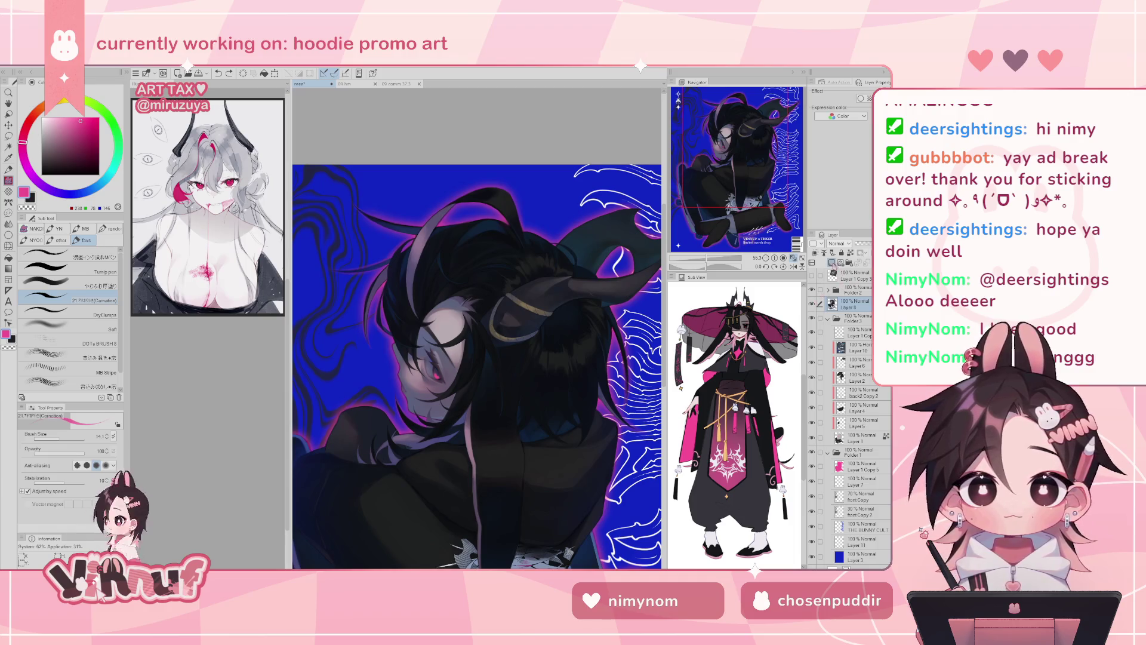
pyautogui.moveTo(744, 173); pyautogui.dragTo(736, 176)
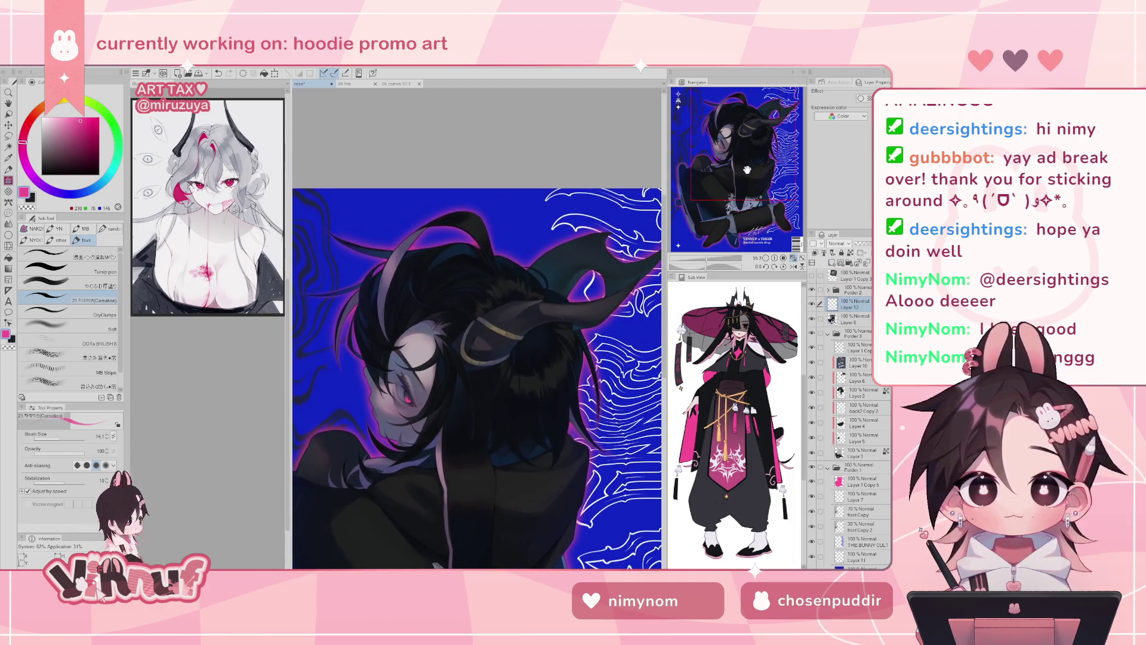
pyautogui.moveTo(706, 259); pyautogui.dragTo(709, 260)
pyautogui.moveTo(736, 156); pyautogui.dragTo(732, 160)
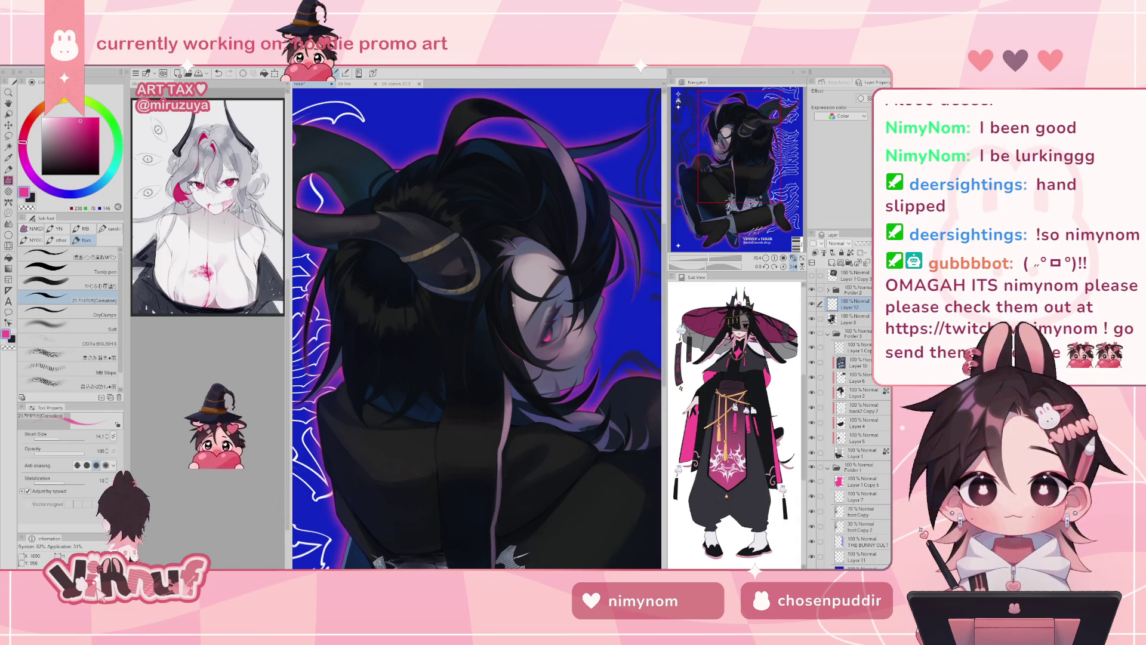
pyautogui.press('h')
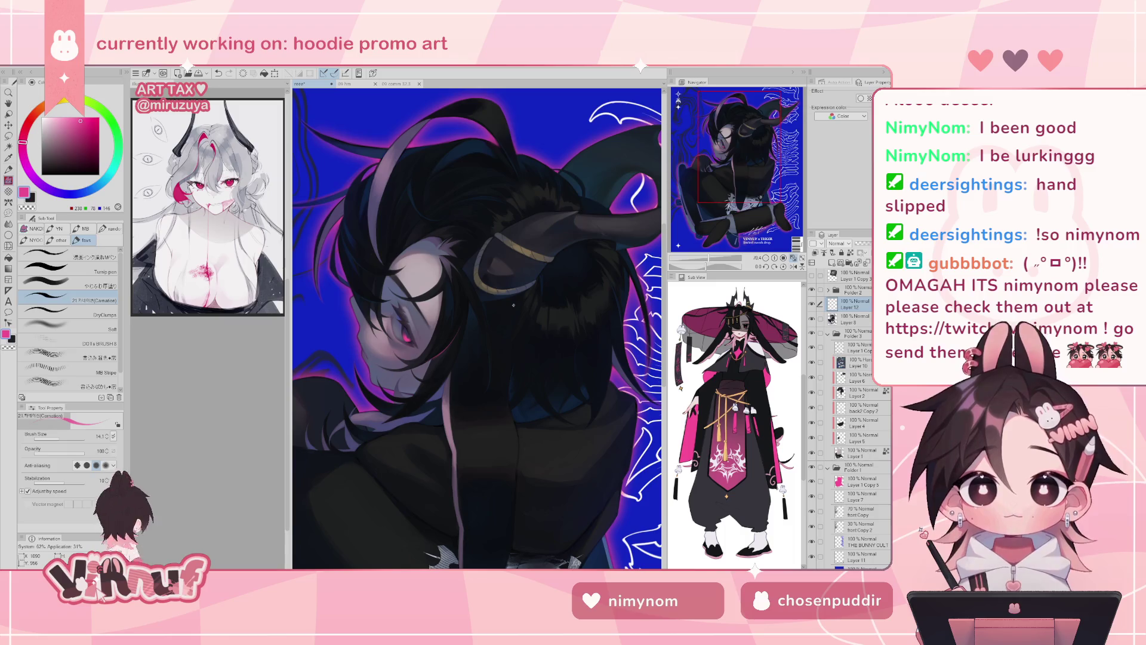
pyautogui.press('h')
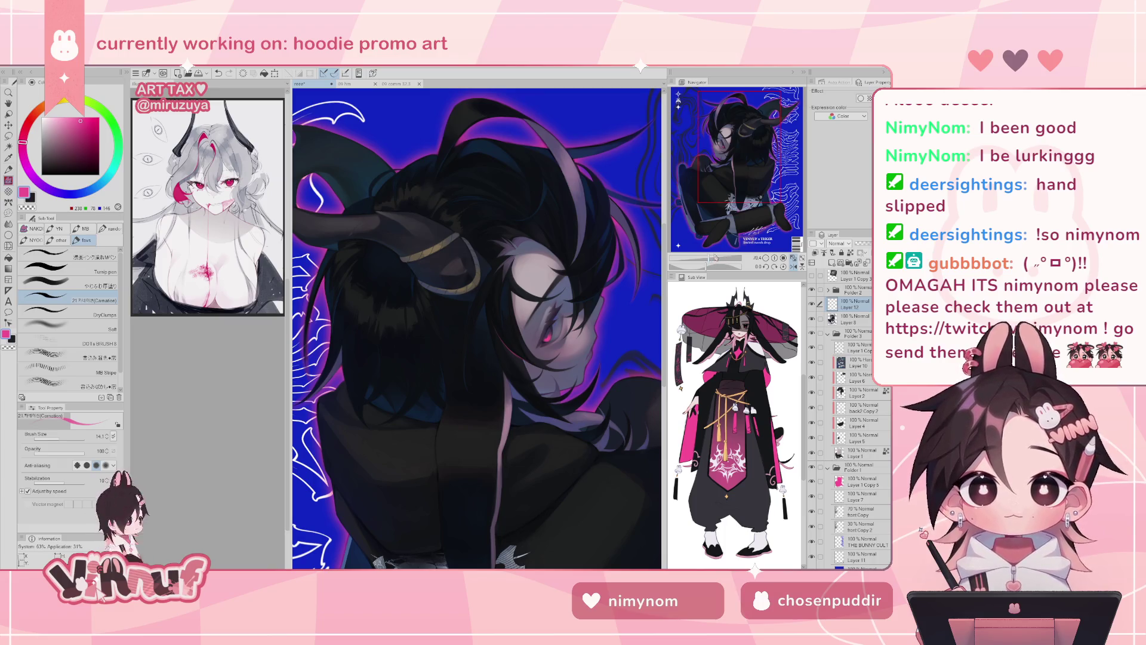
pyautogui.moveTo(712, 258); pyautogui.dragTo(716, 258)
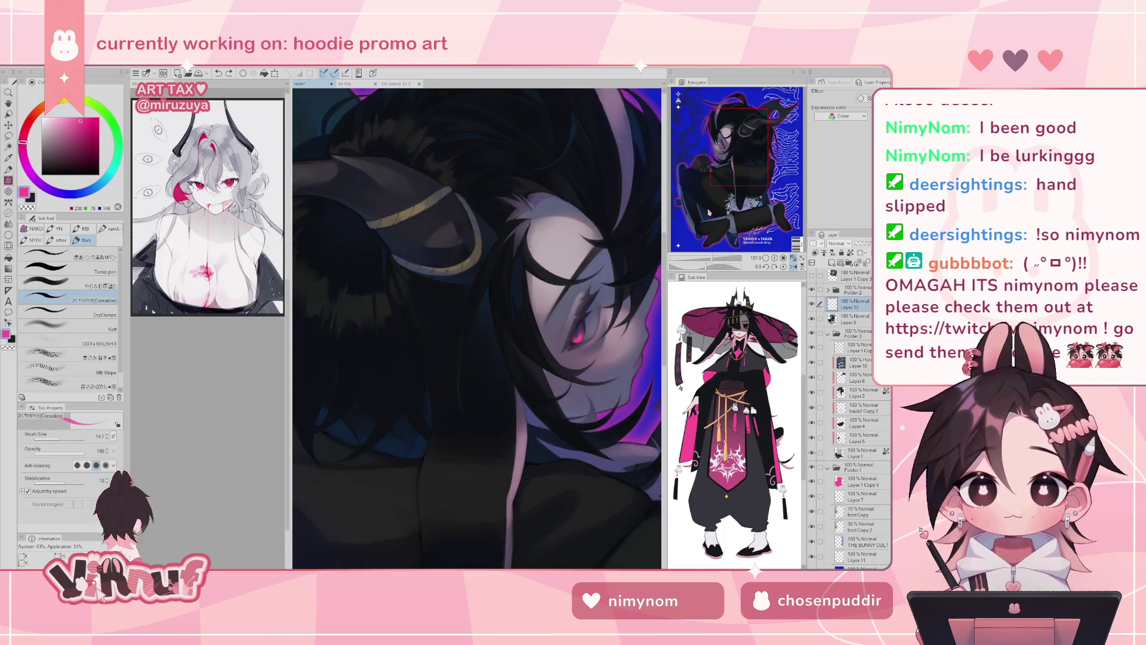
# - Paint short strokes beside the eye and on the face, undoing the ones that miss
pyautogui.moveTo(531, 340)
pyautogui.mouseDown()
pyautogui.moveTo(505, 360)
pyautogui.moveTo(518, 333)
pyautogui.mouseUp()
pyautogui.hotkey('ctrl', 'z')
pyautogui.hotkey('ctrl', 'z')
pyautogui.hotkey('ctrl', 'z')
pyautogui.hotkey('ctrl', 'z')
pyautogui.hotkey('ctrl', 'z')
pyautogui.hotkey('ctrl', 'z')
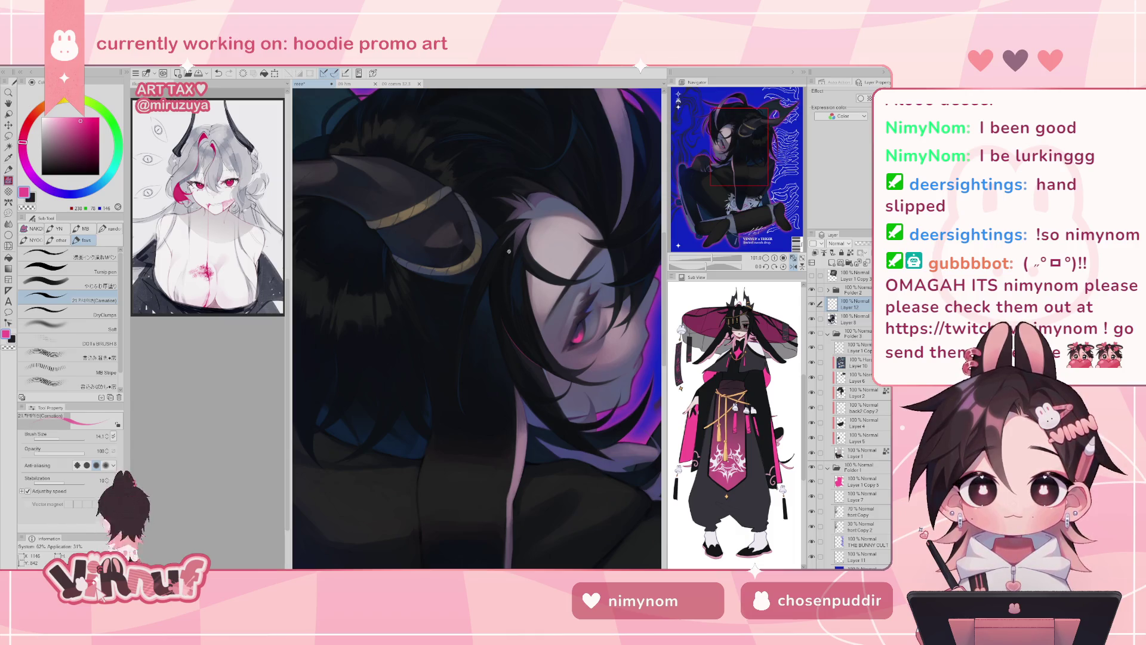
pyautogui.hotkey('ctrl', 'z')
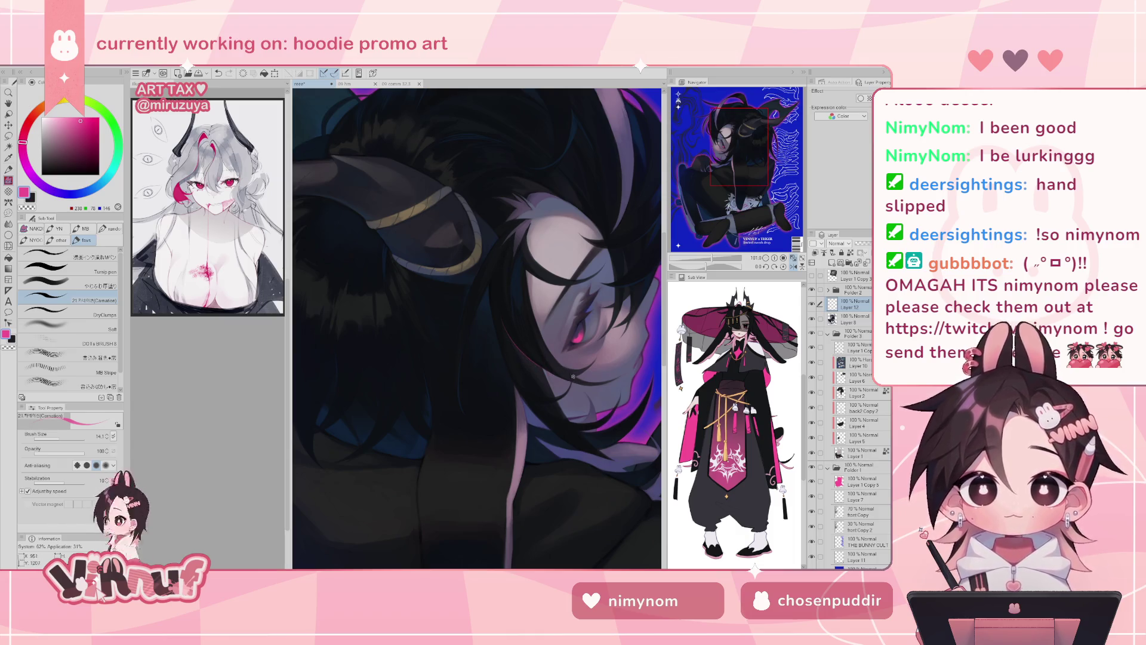
pyautogui.hotkey('ctrl', 'z')
pyautogui.moveTo(514, 338); pyautogui.dragTo(513, 342)
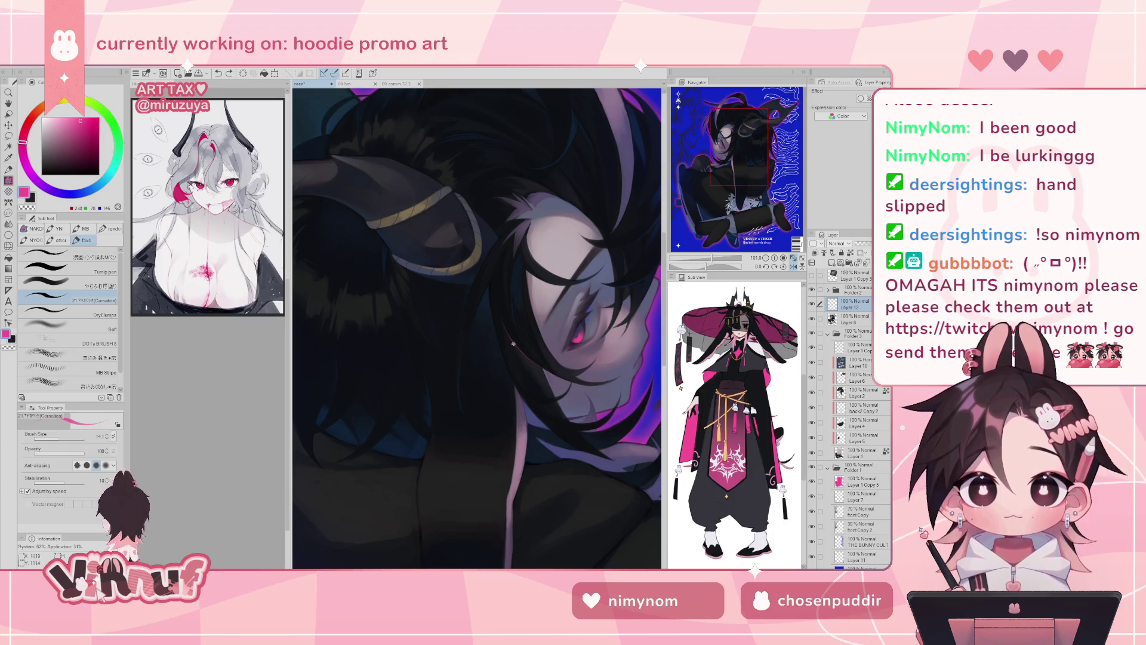
pyautogui.hotkey('ctrl', 'z')
pyautogui.moveTo(560, 372); pyautogui.dragTo(565, 378)
pyautogui.hotkey('ctrl', 'z')
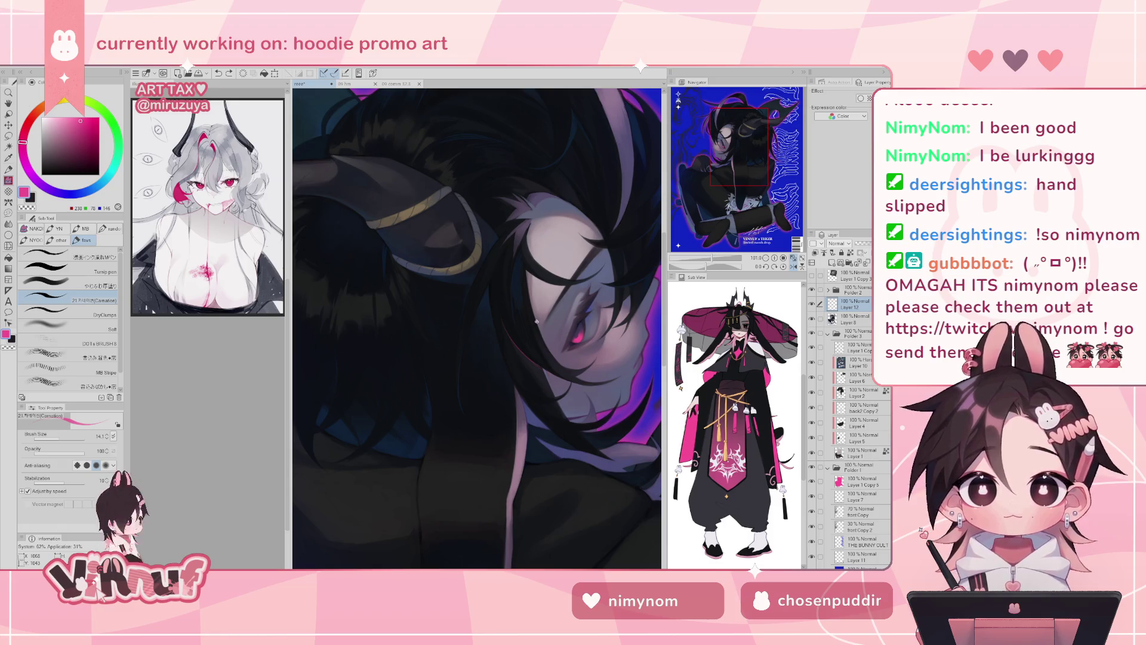
# - Toggle undo and redo repeatedly to compare the face with and without the last stroke
pyautogui.press('h')
pyautogui.press('h')
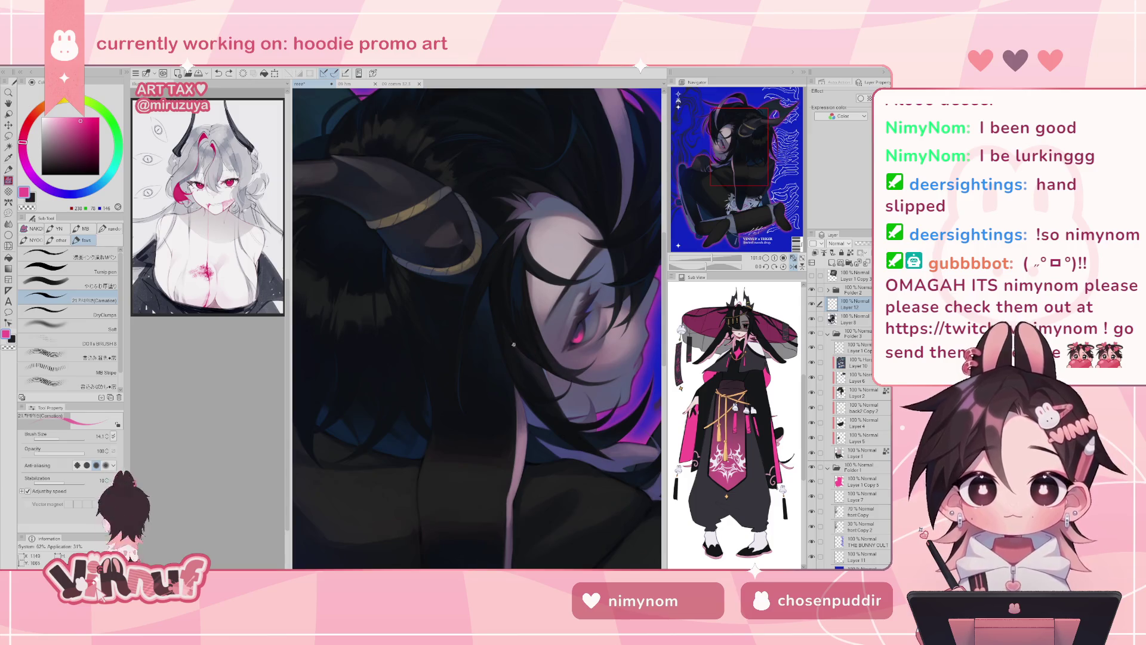
pyautogui.hotkey('ctrl', 'z')
pyautogui.hotkey('ctrl', 'y')
pyautogui.hotkey('ctrl', 'z')
pyautogui.hotkey('ctrl', 'y')
pyautogui.hotkey('ctrl', 'z')
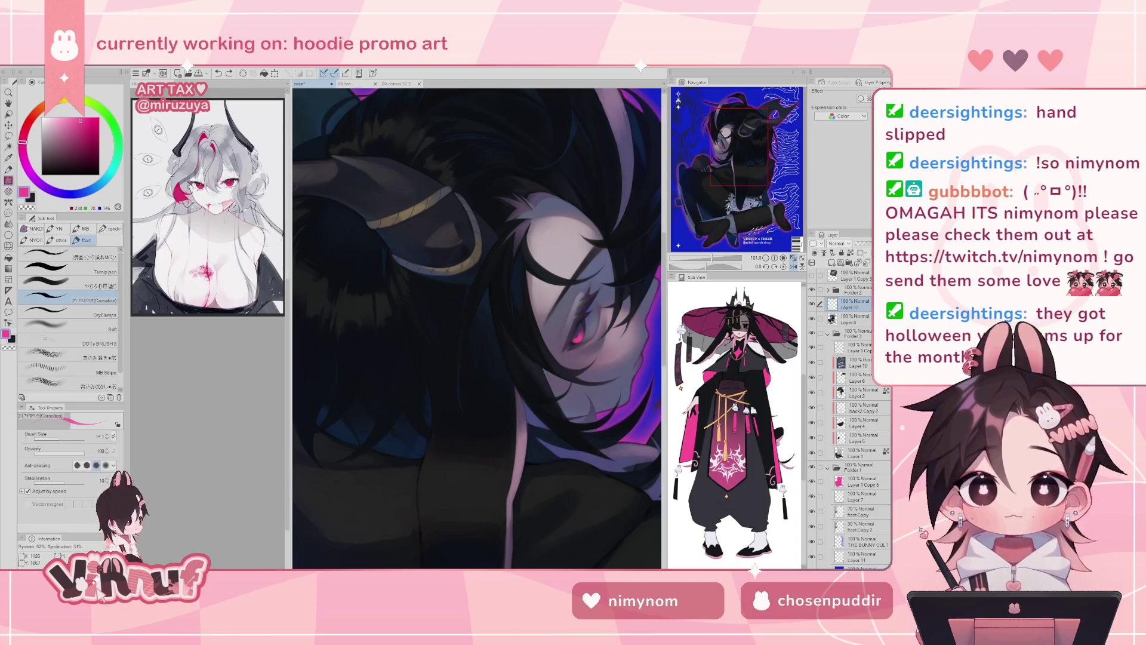
pyautogui.hotkey('ctrl', 'z')
pyautogui.hotkey('ctrl', 'y')
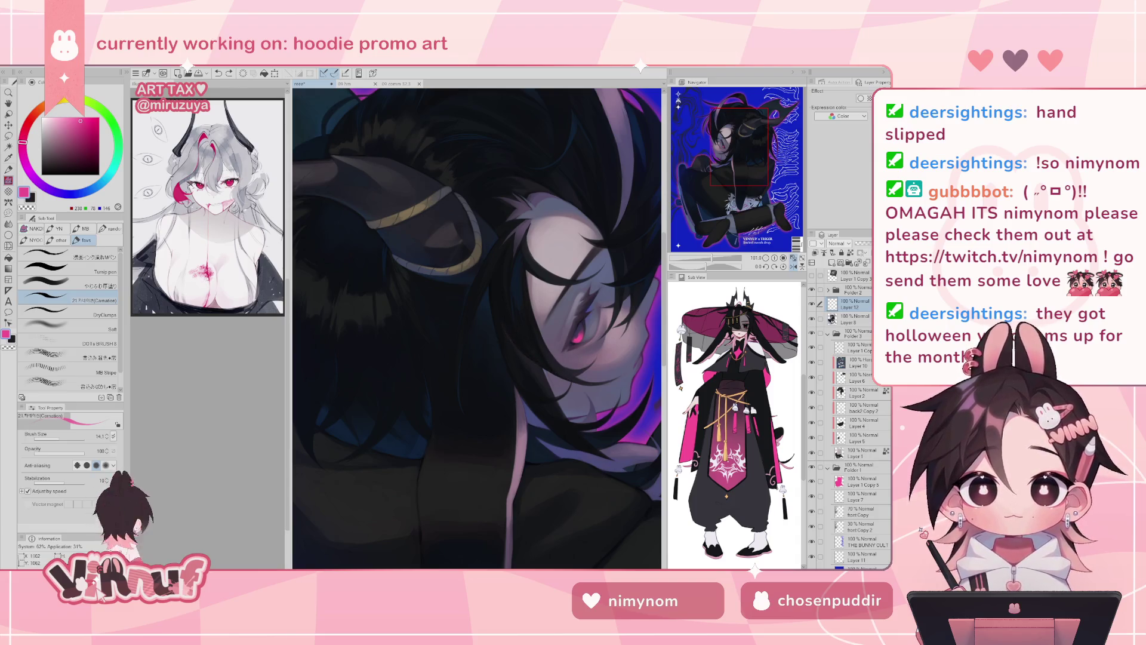
pyautogui.hotkey('ctrl', 'z')
pyautogui.hotkey('ctrl', 'y')
pyautogui.hotkey('ctrl', 'z')
pyautogui.hotkey('ctrl', 'y')
pyautogui.hotkey('ctrl', 'z')
pyautogui.hotkey('ctrl', 'y')
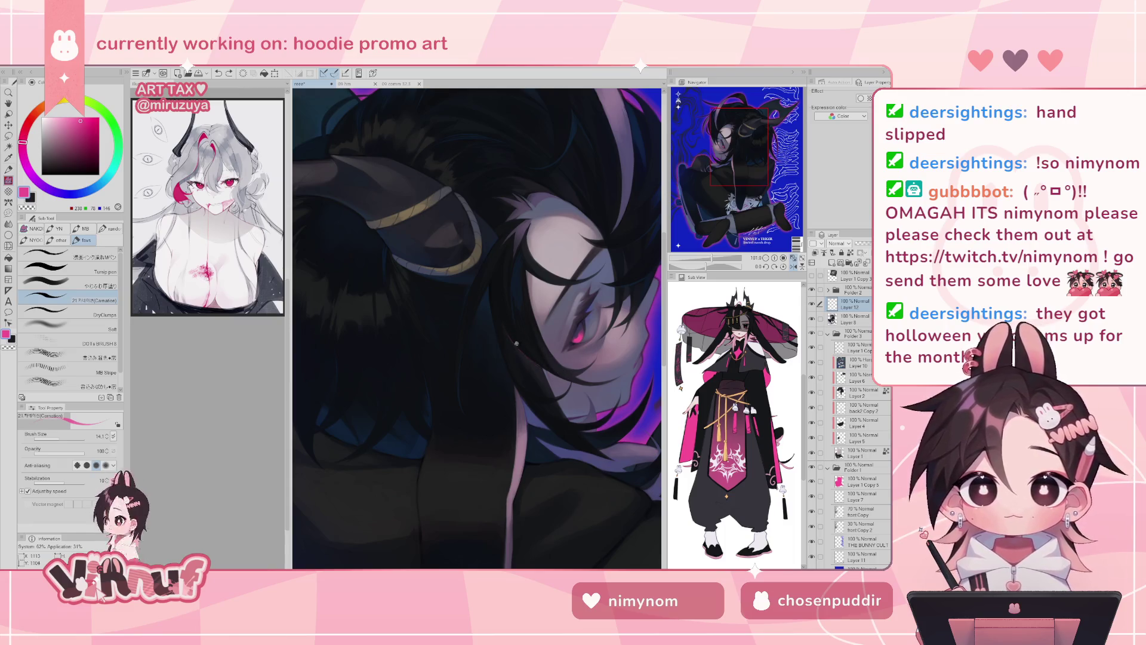
pyautogui.hotkey('ctrl', 'z')
pyautogui.hotkey('ctrl', 'y')
pyautogui.hotkey('ctrl', 'z')
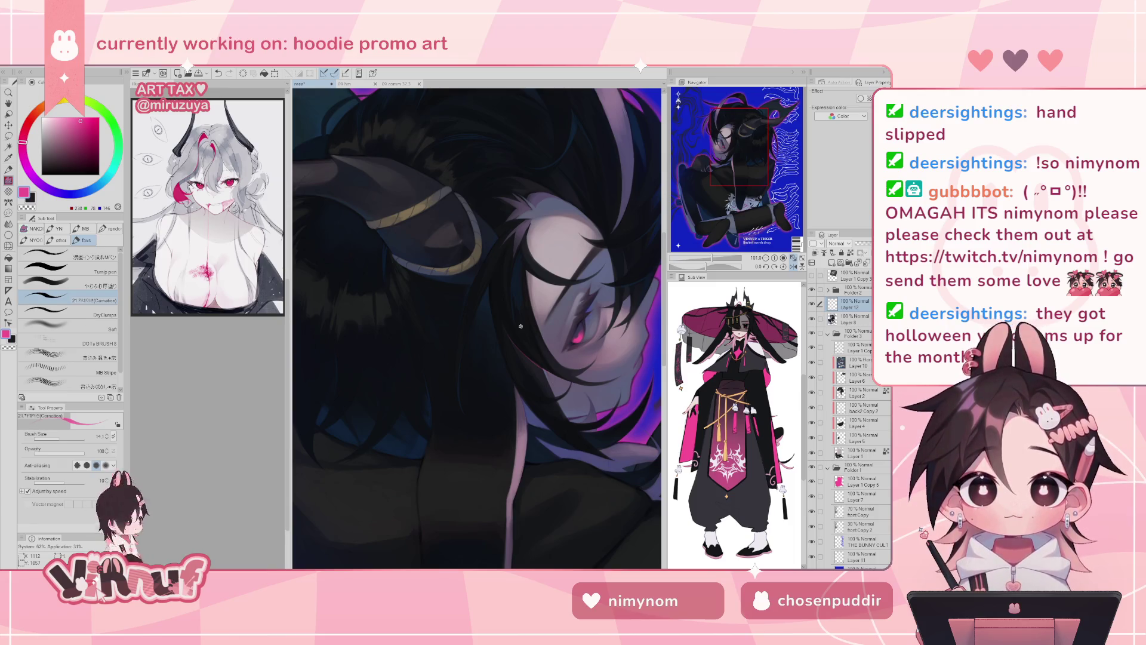
pyautogui.moveTo(520, 326)
pyautogui.mouseDown()
pyautogui.moveTo(526, 287)
pyautogui.moveTo(494, 207)
pyautogui.mouseUp()
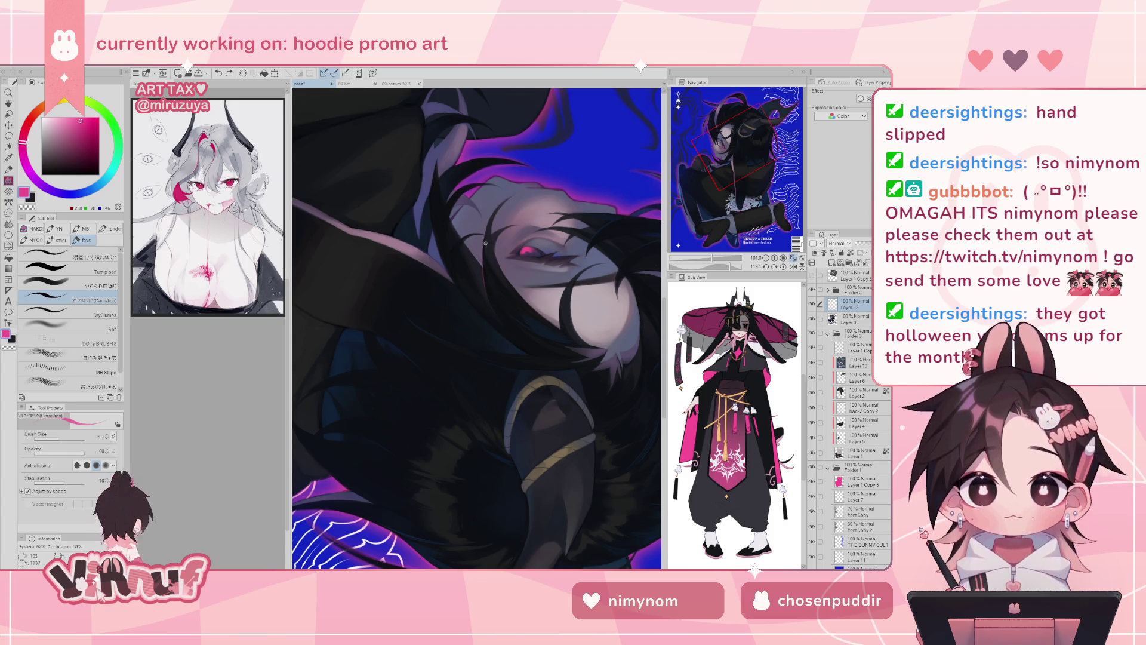
# - Undo the two stray marks near the face and return the rotated view upright, zoomed out
pyautogui.hotkey('ctrl', 'z')
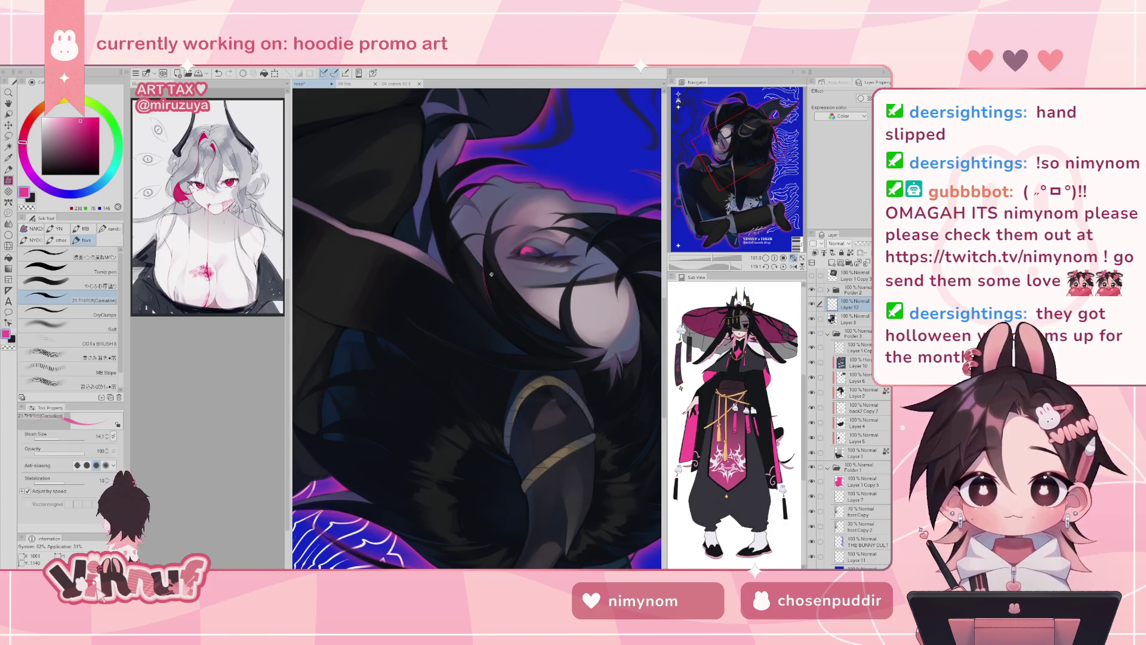
pyautogui.click(783, 268)
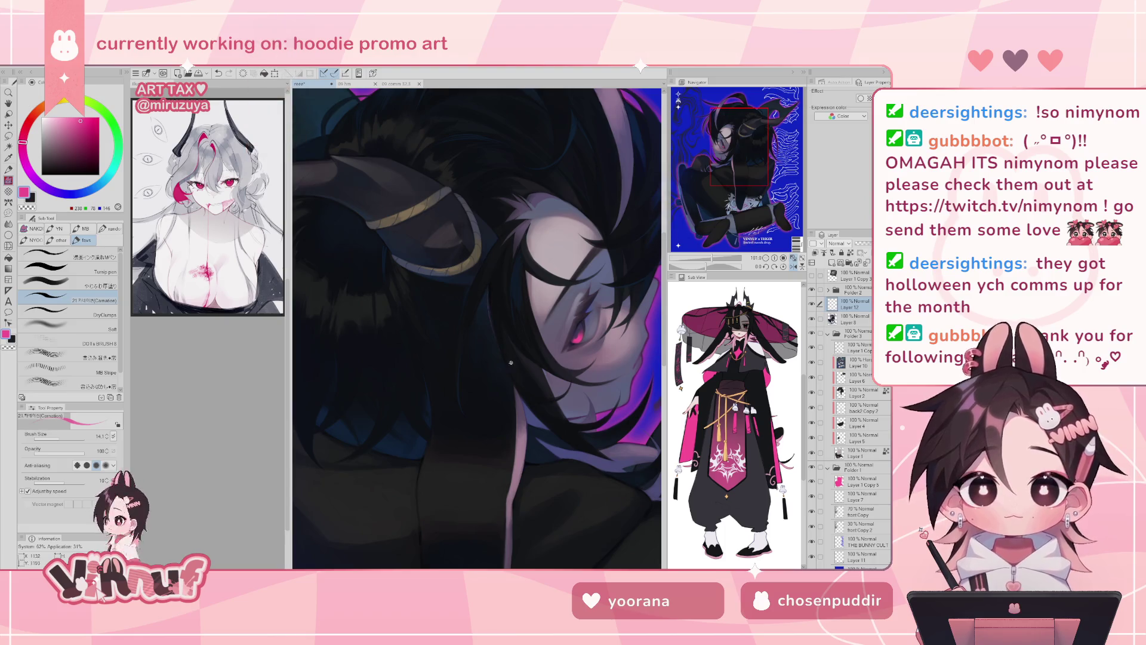
pyautogui.hotkey('ctrl', 'z')
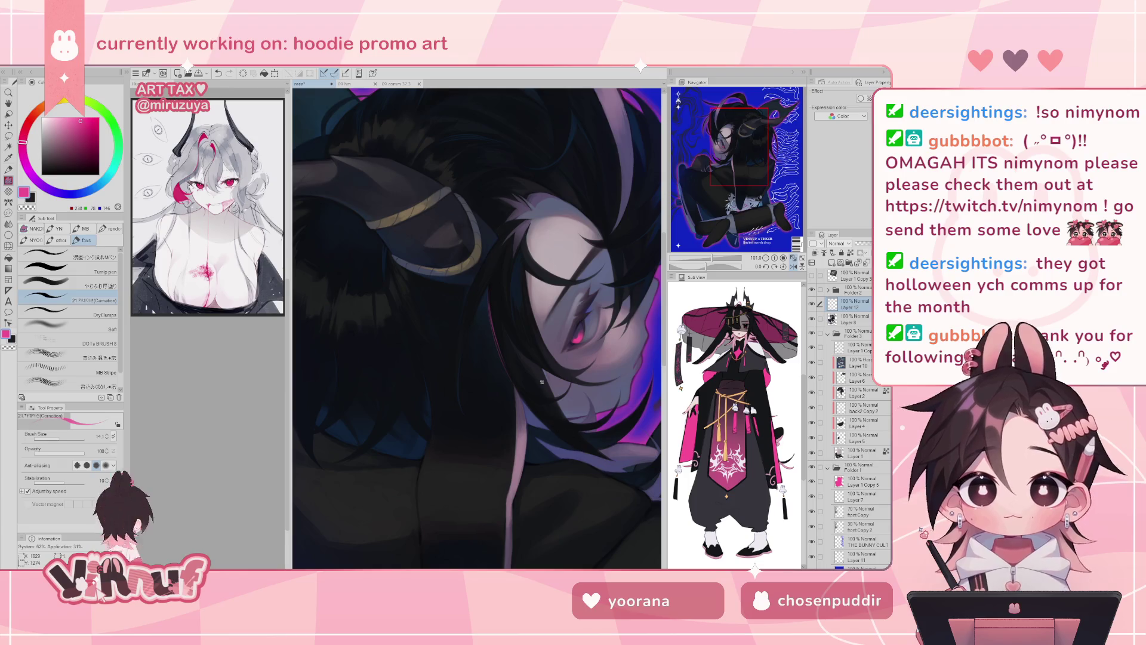
pyautogui.press('h')
pyautogui.moveTo(706, 266); pyautogui.dragTo(724, 266)
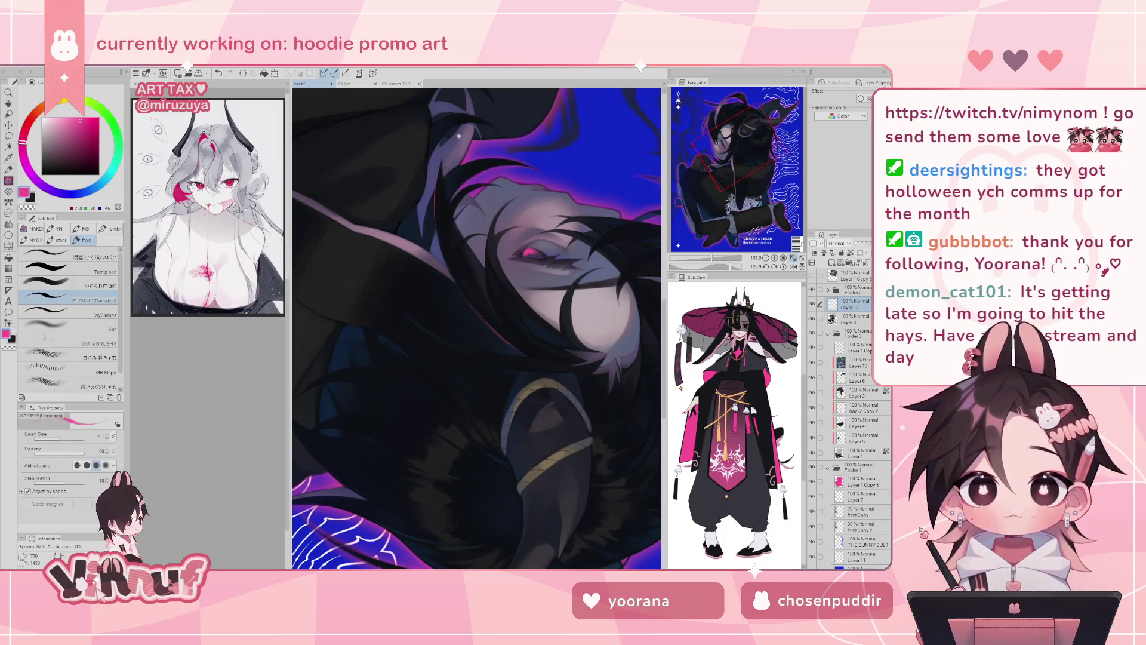
pyautogui.click(783, 267)
pyautogui.click(780, 258)
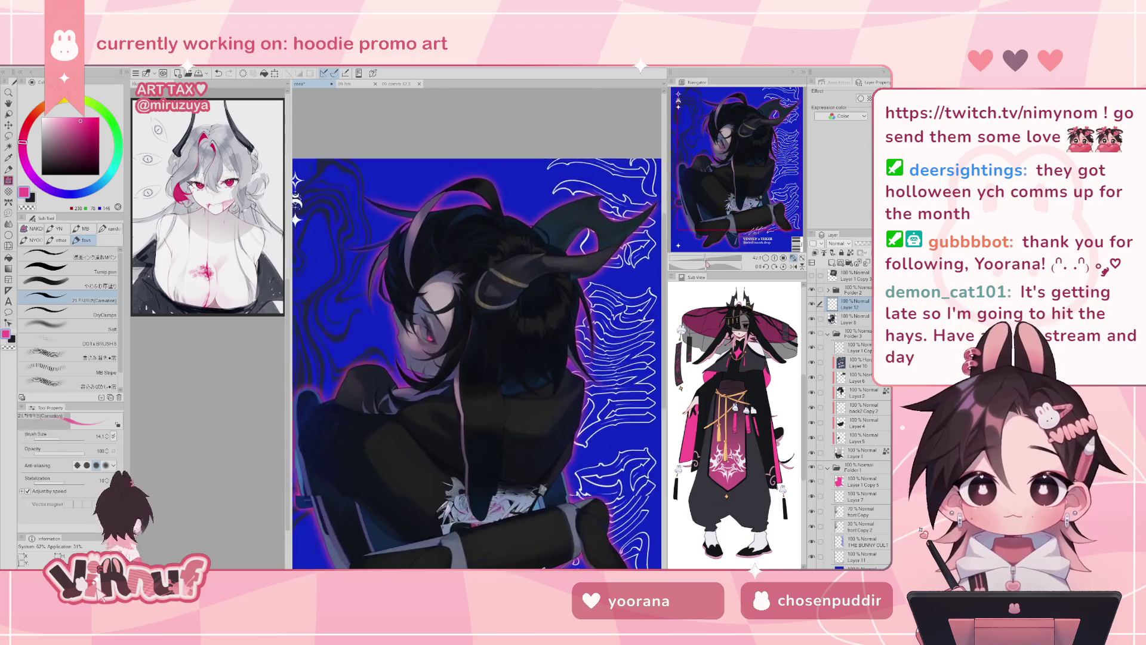
pyautogui.moveTo(708, 263); pyautogui.dragTo(716, 262)
pyautogui.click(717, 210)
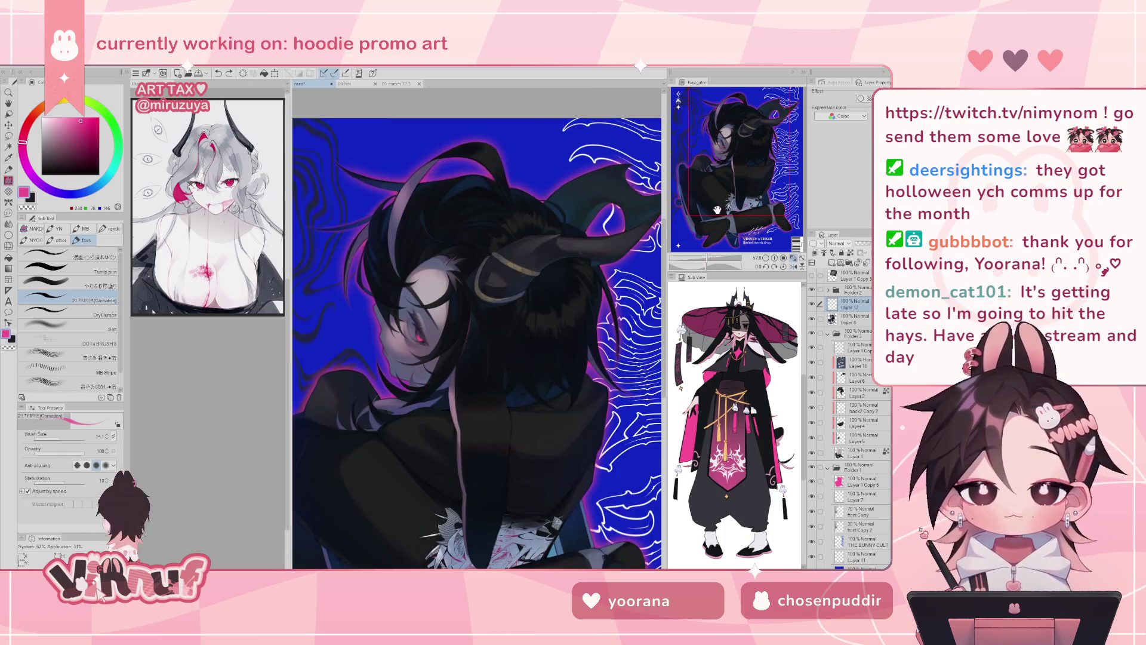
pyautogui.moveTo(617, 183)
pyautogui.mouseDown()
pyautogui.moveTo(612, 371)
pyautogui.moveTo(607, 343)
pyautogui.mouseUp()
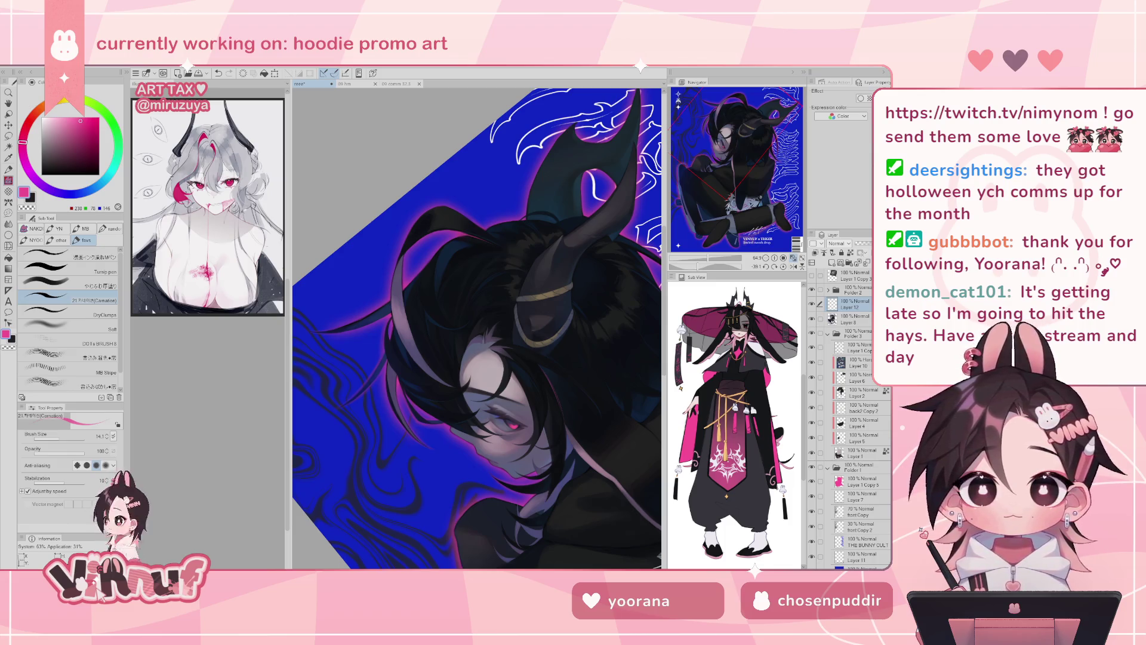
pyautogui.scroll(5, 480, 333)
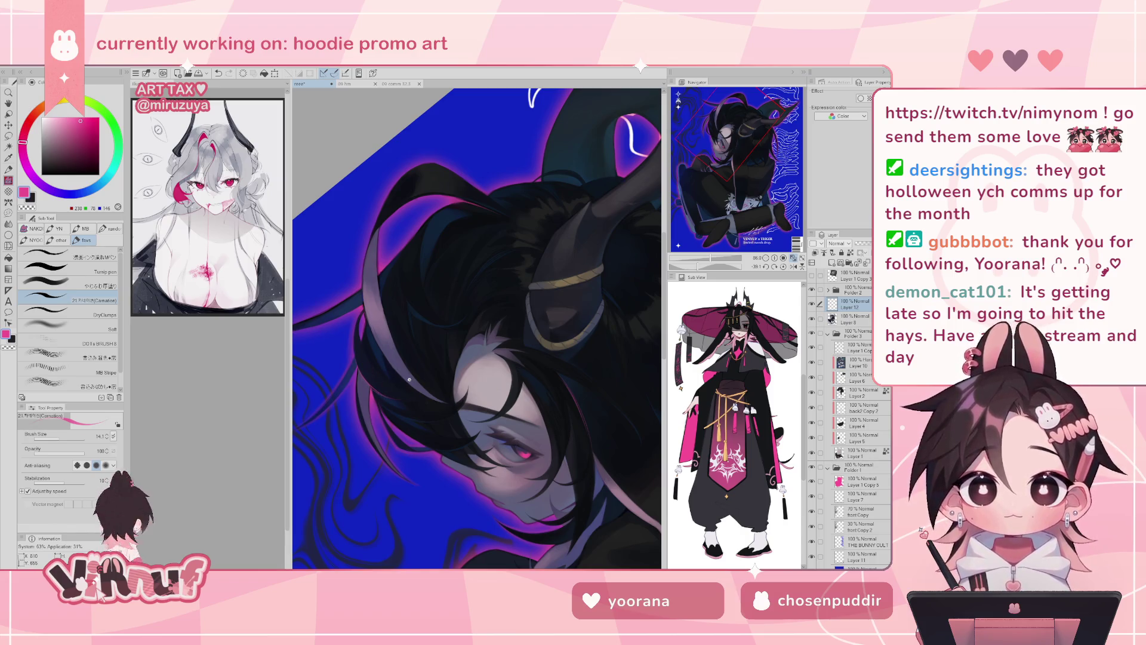
pyautogui.click(783, 268)
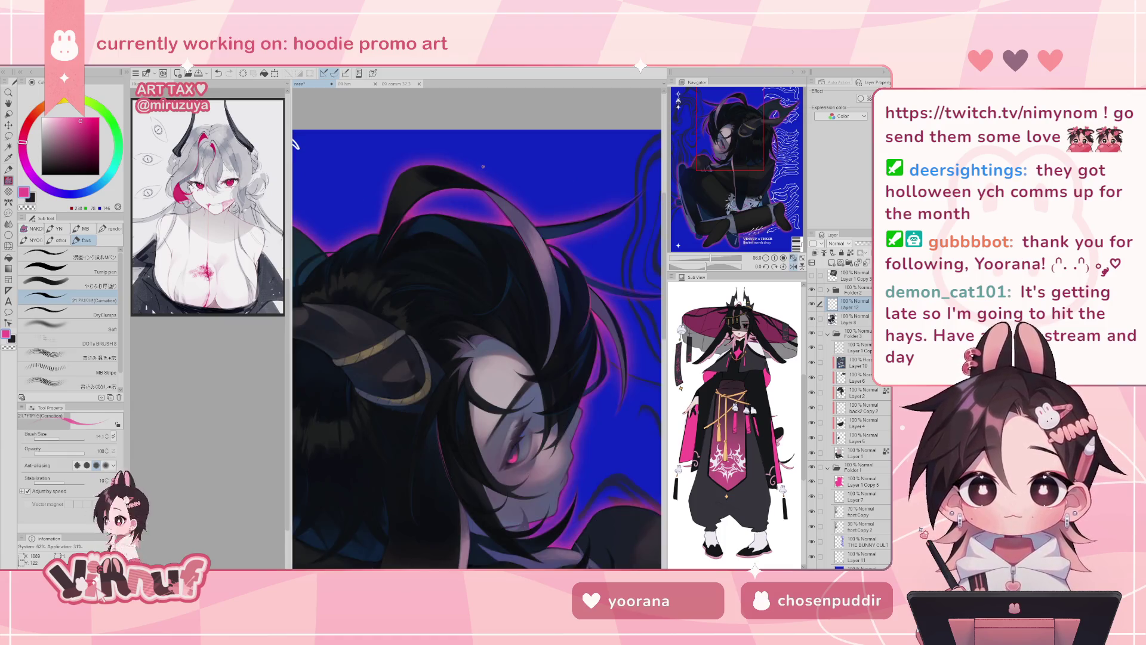
pyautogui.hotkey('ctrl', '0')
pyautogui.scroll(5, 429, 313)
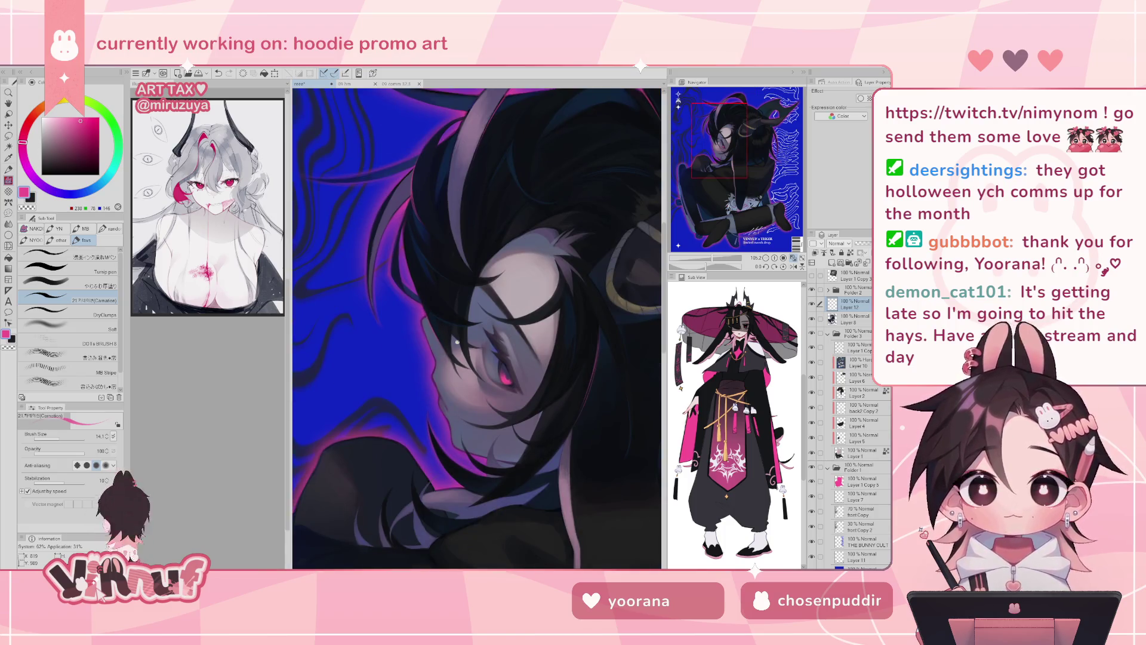
pyautogui.scroll(-3, 593, 305)
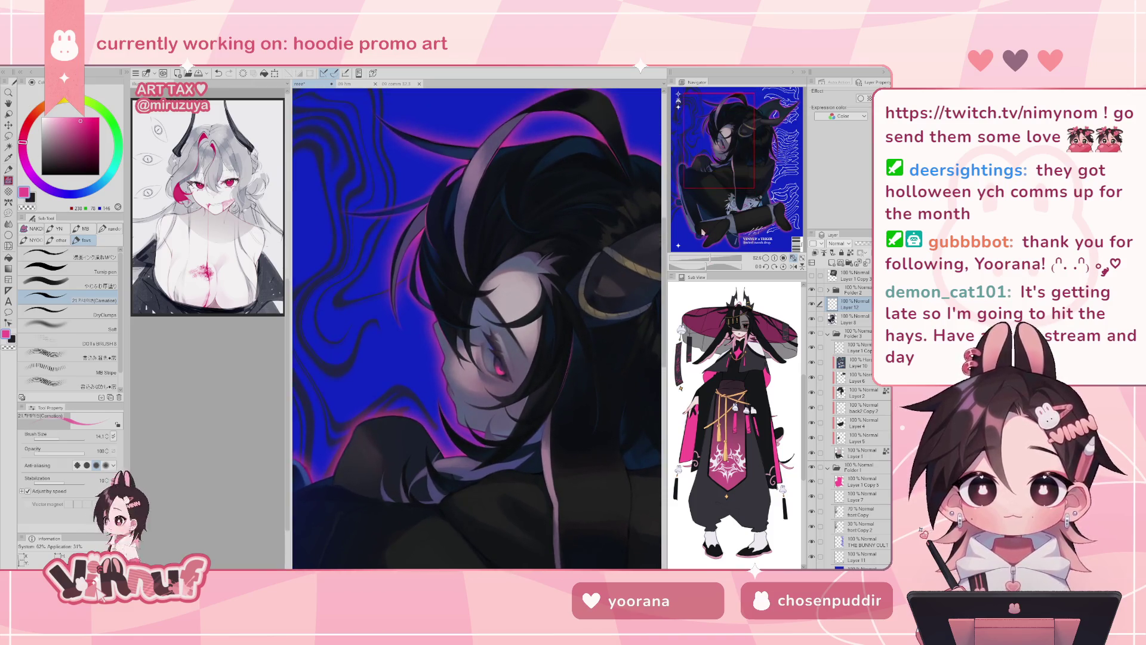
pyautogui.moveTo(594, 305); pyautogui.dragTo(563, 274)
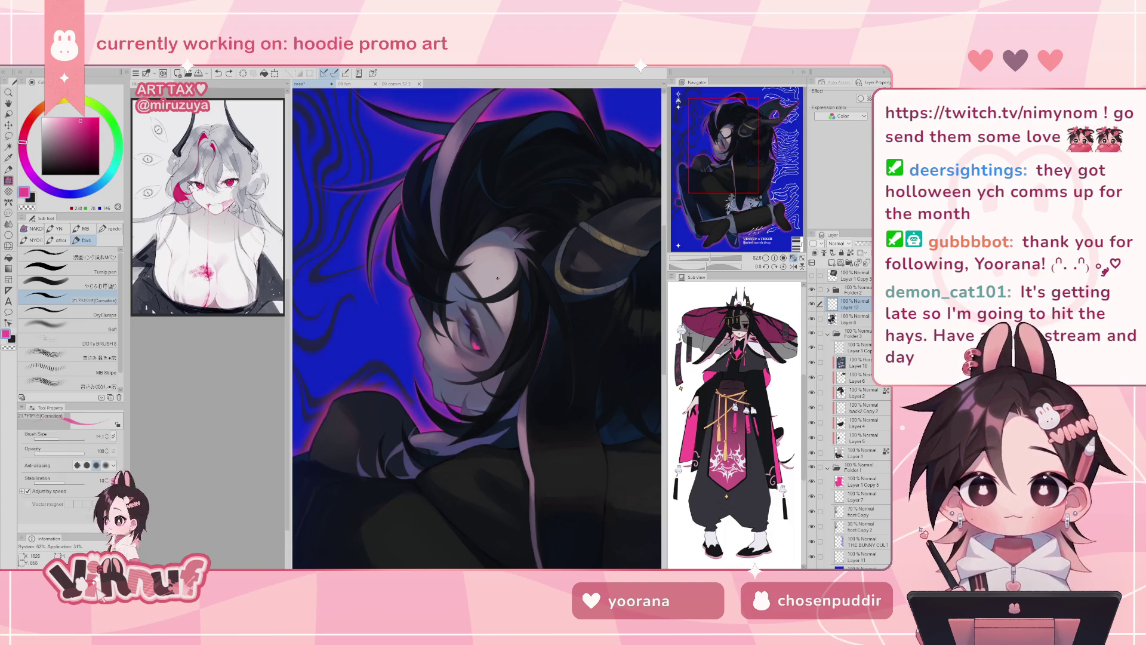
pyautogui.press('h')
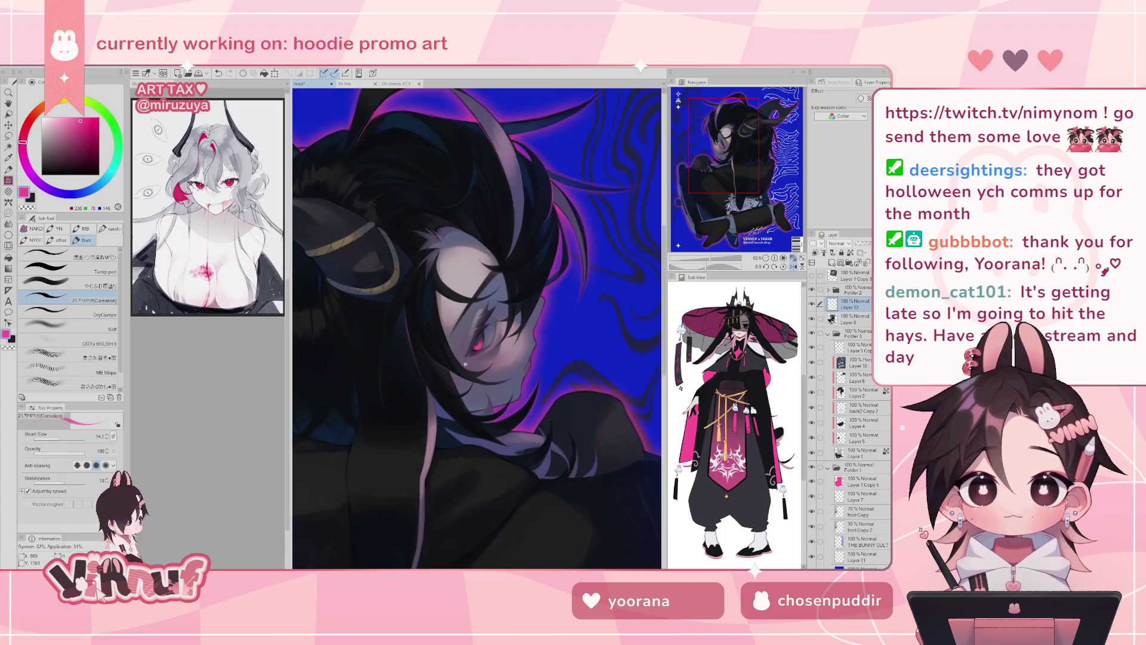